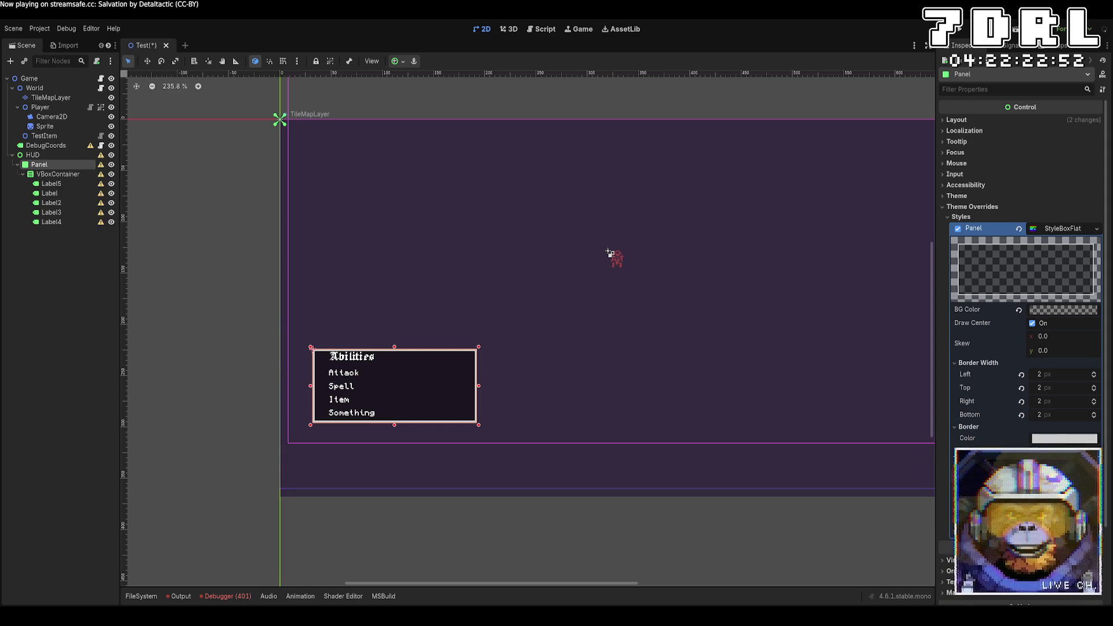
Review the Panel's panel style properties, then add a MarginContainer child to the Panel
{"action": "left_click", "coordinate": [993, 197]}
{"action": "left_click", "coordinate": [993, 198]}
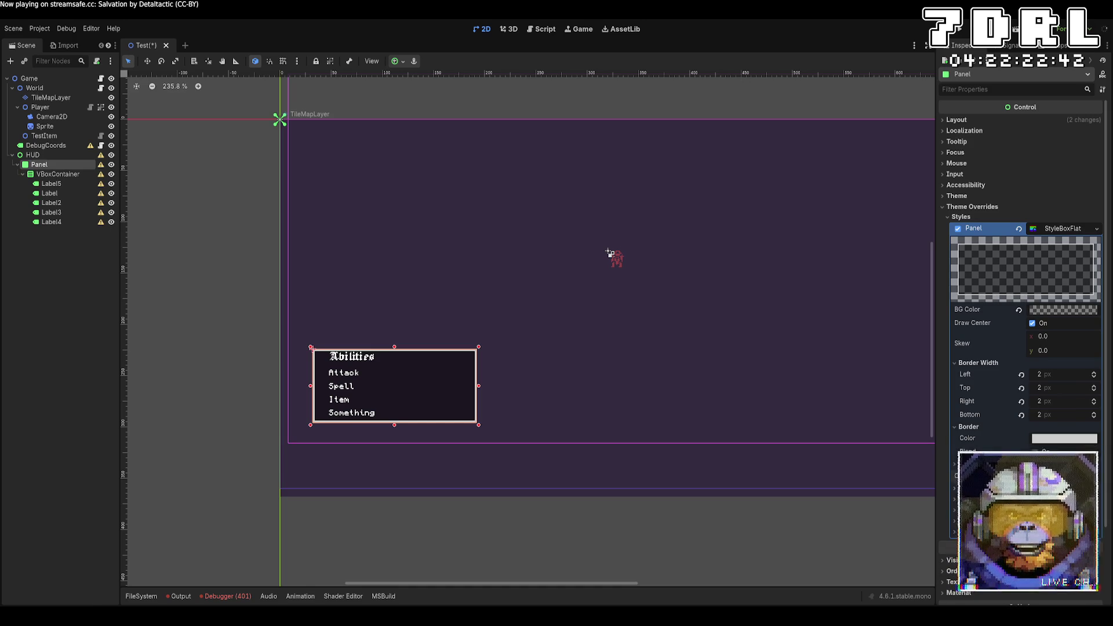
{"action": "scroll", "coordinate": [410, 365], "scroll_direction": "up", "scroll_amount": 5}
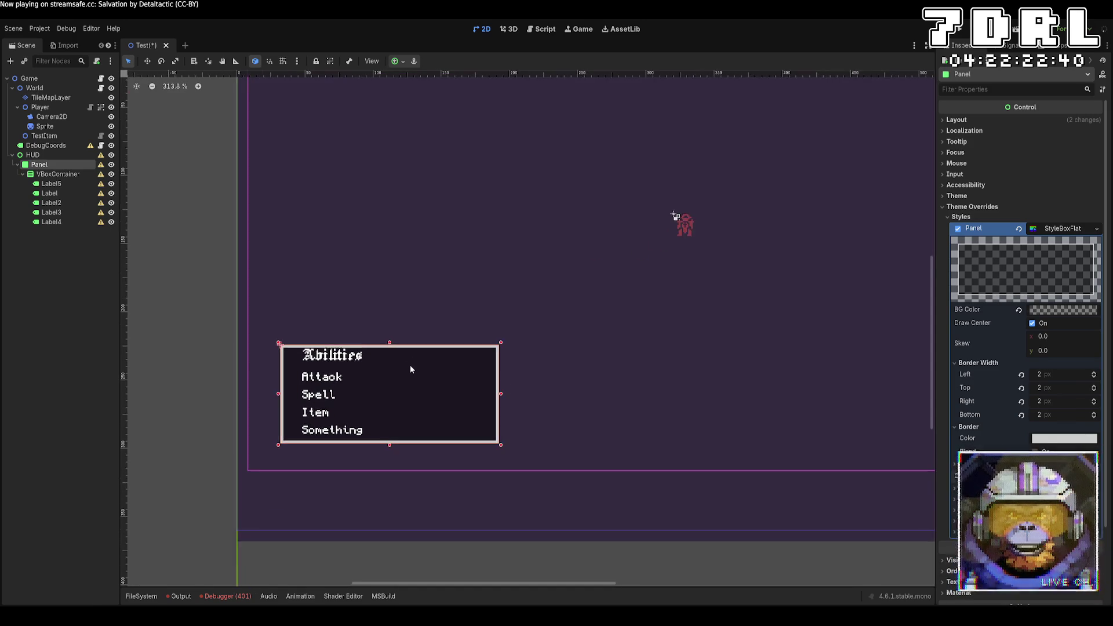
{"action": "scroll", "coordinate": [414, 379], "scroll_direction": "down", "scroll_amount": 2}
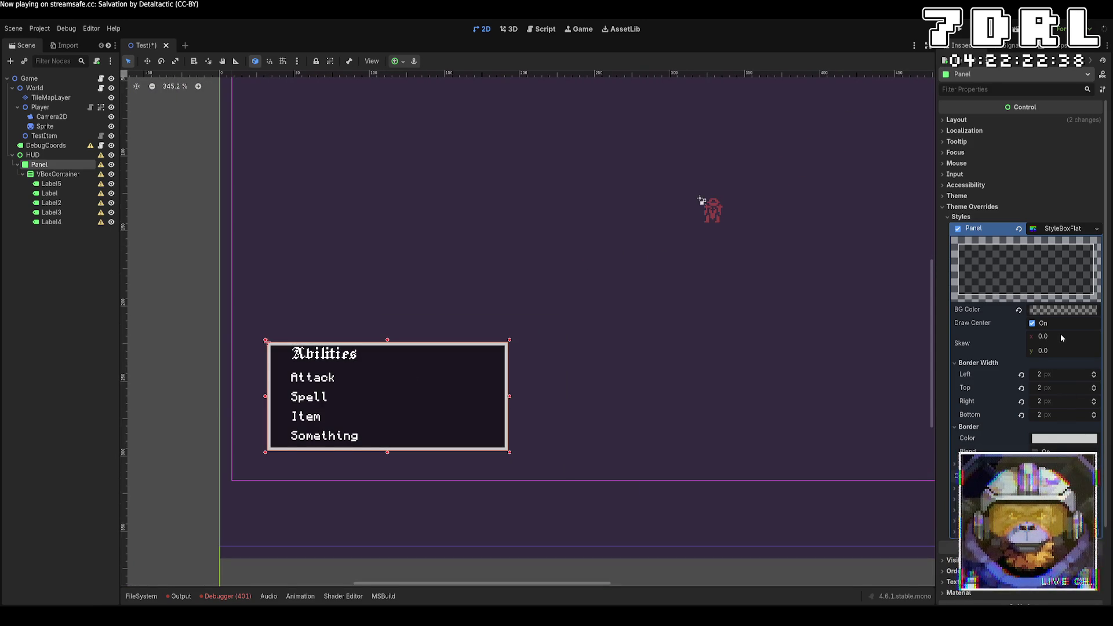
{"action": "left_click", "coordinate": [1051, 229]}
{"action": "left_click", "coordinate": [1051, 229]}
{"action": "left_click", "coordinate": [1051, 229]}
{"action": "left_click", "coordinate": [1050, 229]}
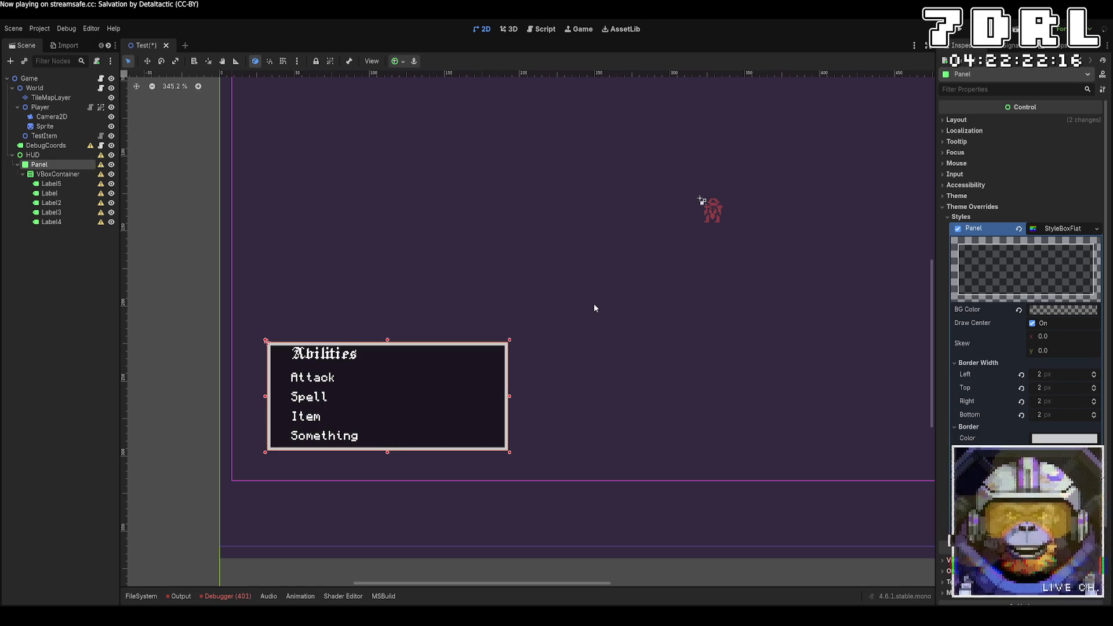
{"action": "key", "text": "ctrl+v"}
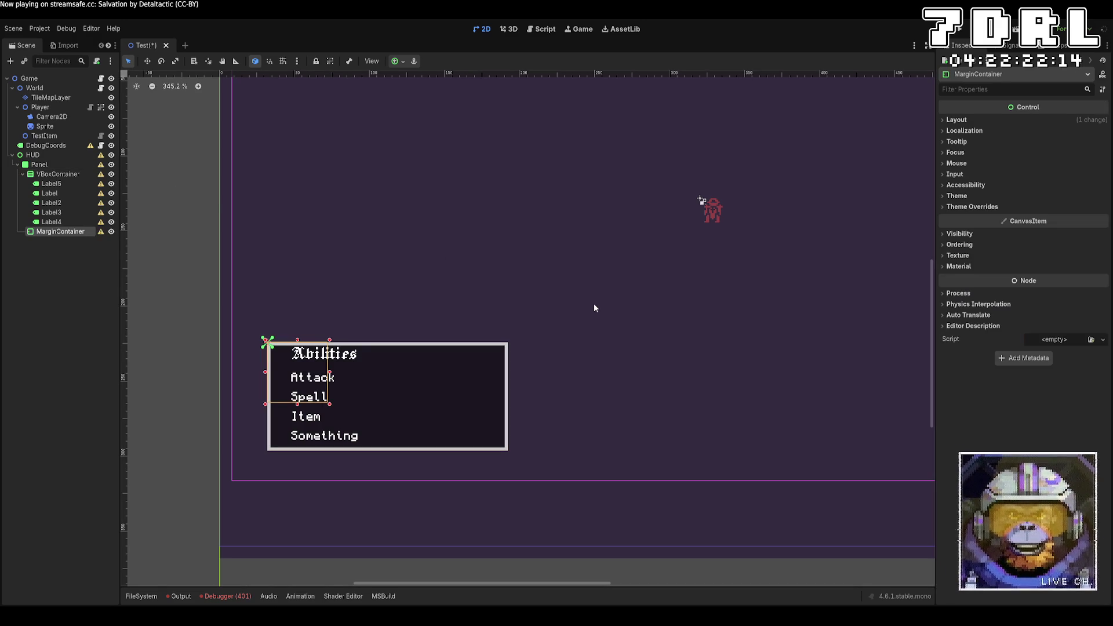
Move the VBoxContainer of ability labels into the MarginContainer
{"action": "left_click", "coordinate": [60, 174]}
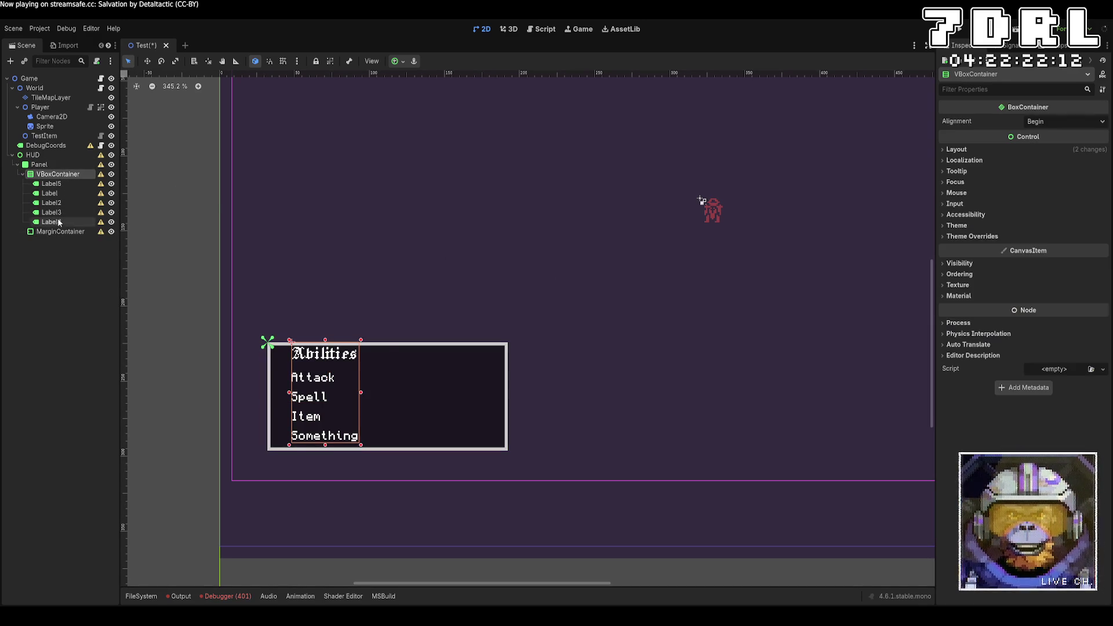
{"action": "left_click", "coordinate": [51, 222], "text": "shift"}
{"action": "left_click_drag", "start_coordinate": [51, 222], "coordinate": [62, 232]}
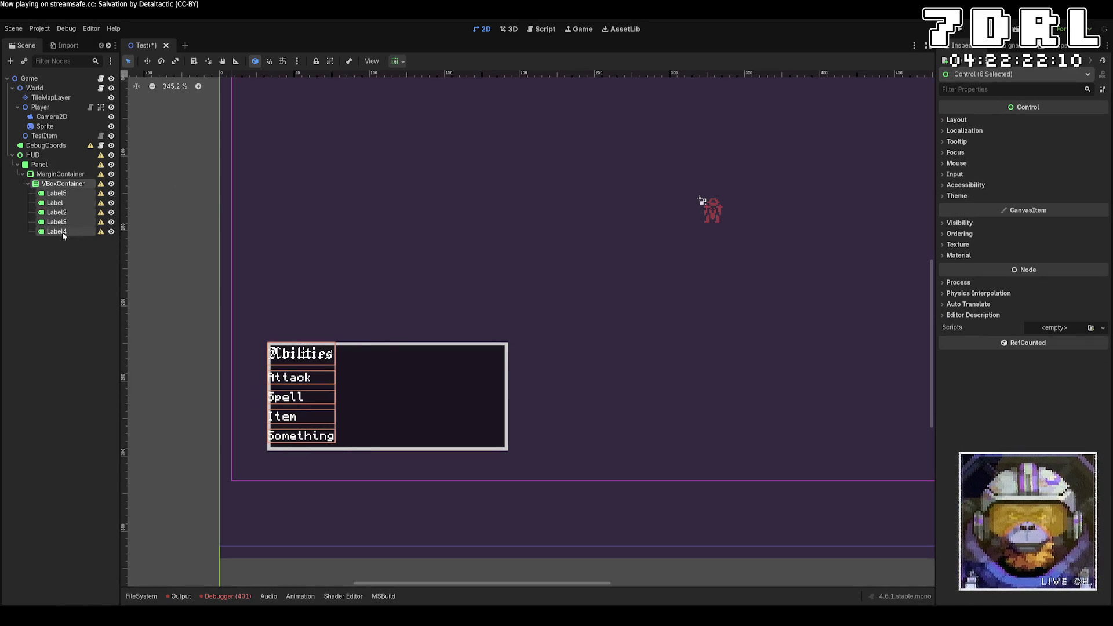
{"action": "left_click", "coordinate": [61, 174]}
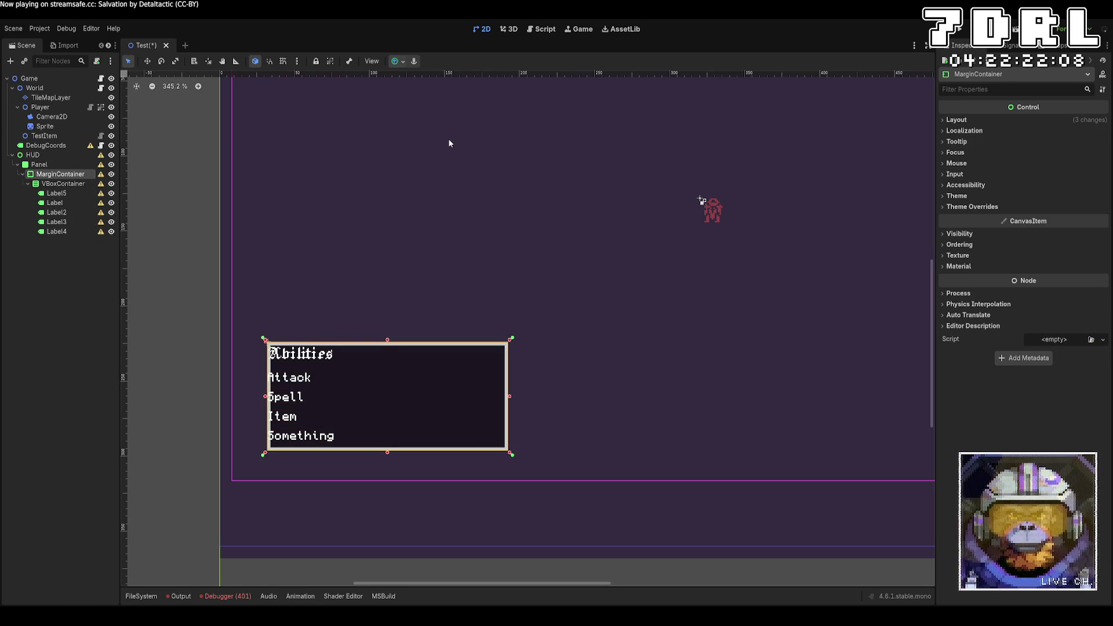
Override the MarginContainer's margin constants: left 8, top 16, bottom 8, right 8
{"action": "left_click", "coordinate": [986, 207]}
{"action": "left_click", "coordinate": [968, 216]}
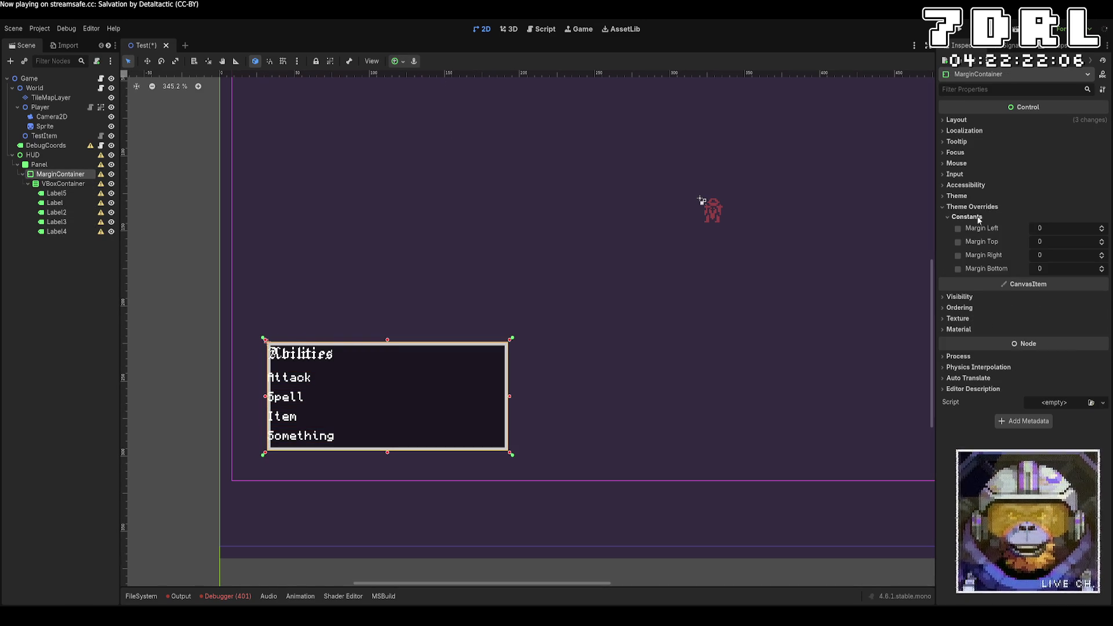
{"action": "left_click", "coordinate": [1103, 228]}
{"action": "left_click", "coordinate": [1103, 227]}
{"action": "left_click", "coordinate": [1103, 227]}
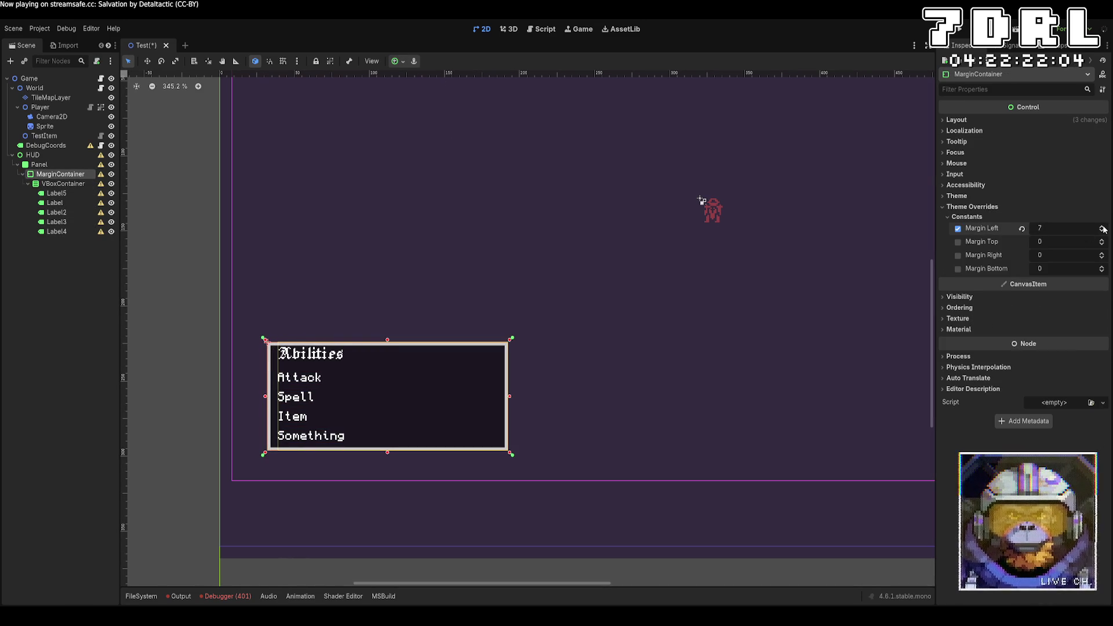
{"action": "left_click", "coordinate": [1076, 230]}
{"action": "type", "text": "8"}
{"action": "key", "text": "Tab"}
{"action": "type", "text": "16"}
{"action": "key", "text": "Tab"}
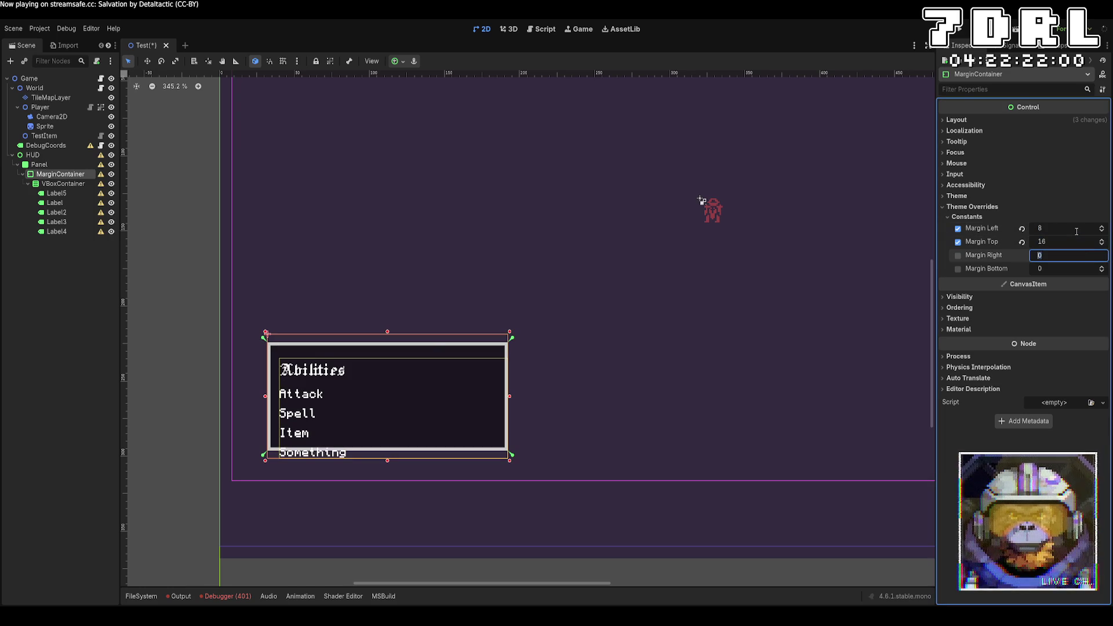
{"action": "key", "text": "Tab"}
{"action": "type", "text": "8"}
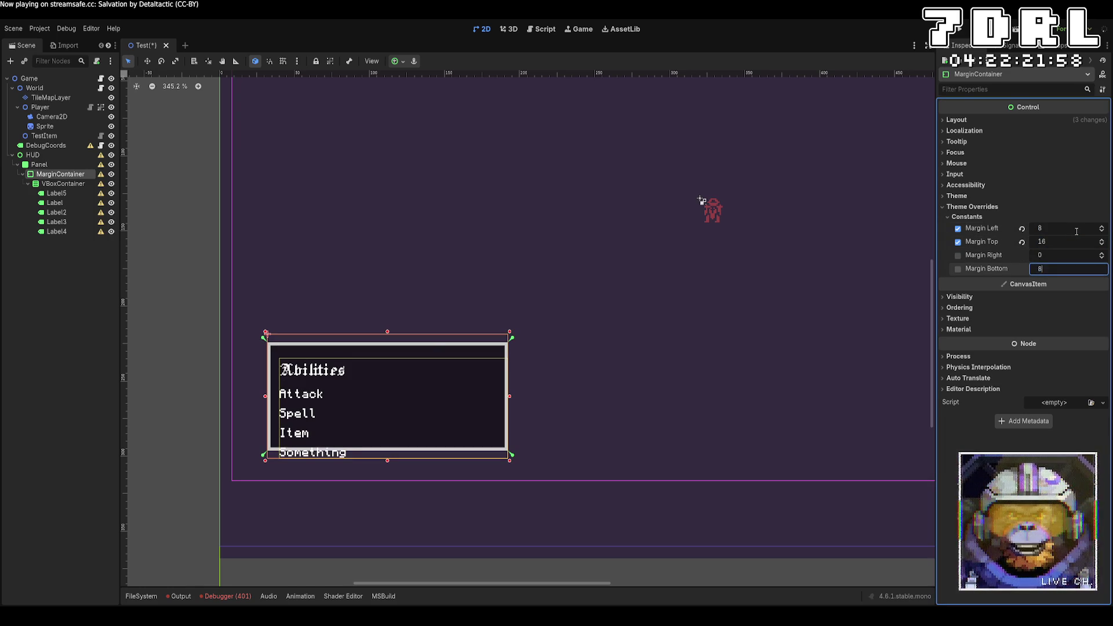
{"action": "key", "text": "Tab"}
{"action": "left_click", "coordinate": [1068, 255]}
{"action": "type", "text": "8"}
{"action": "key", "text": "Return"}
Check the Panel, MarginContainer and VBoxContainer nodes, ending on the Panel's style
{"action": "left_click", "coordinate": [39, 165]}
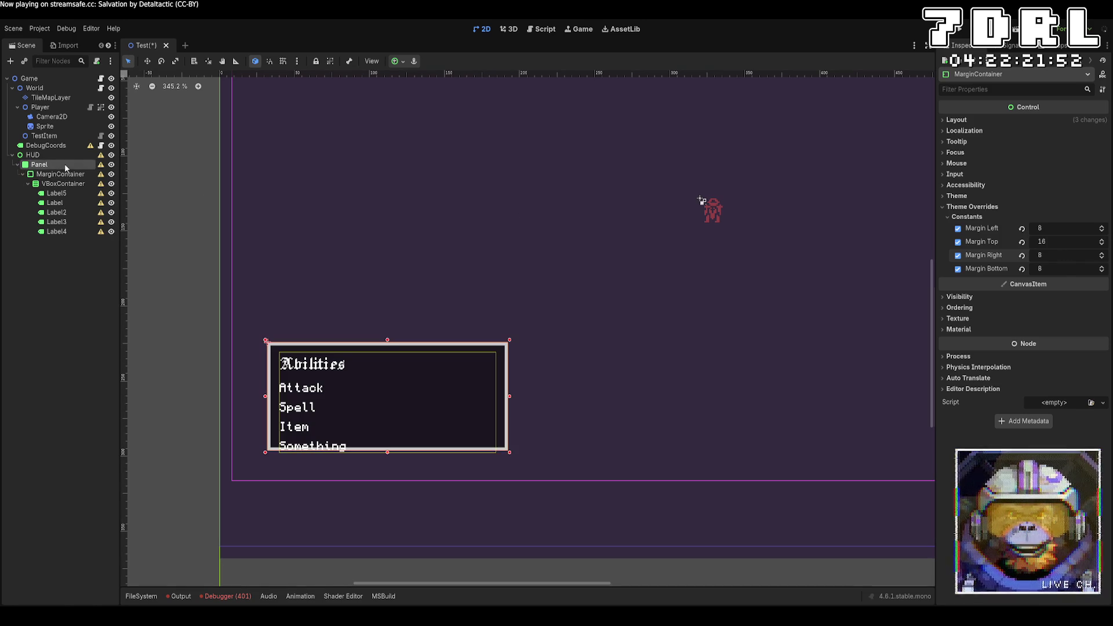
{"action": "left_click", "coordinate": [63, 183]}
{"action": "left_click", "coordinate": [60, 174]}
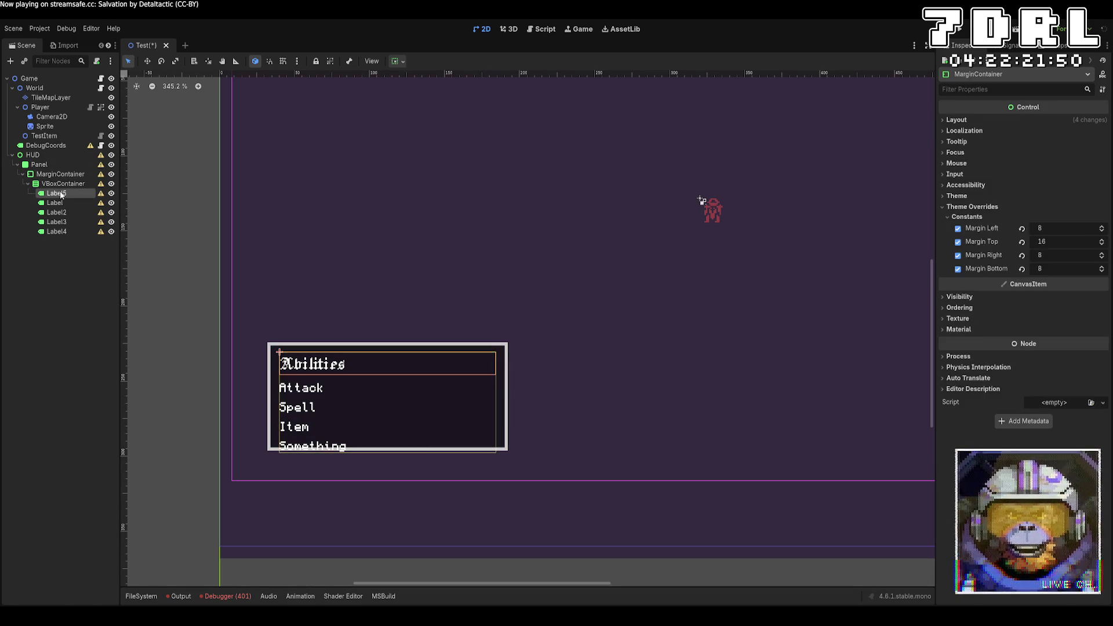
{"action": "left_click", "coordinate": [63, 183]}
{"action": "left_click", "coordinate": [60, 174]}
{"action": "left_click", "coordinate": [56, 164]}
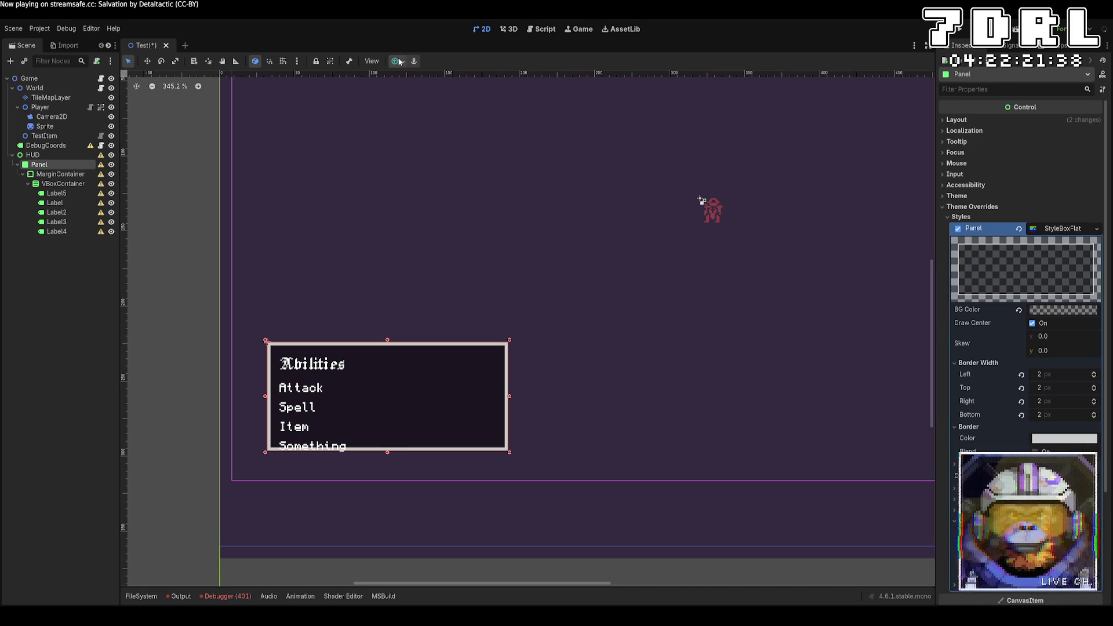
Select the TileMapLayer to show its TileSet and TileSheet.png tiles
{"action": "key", "text": "Down"}
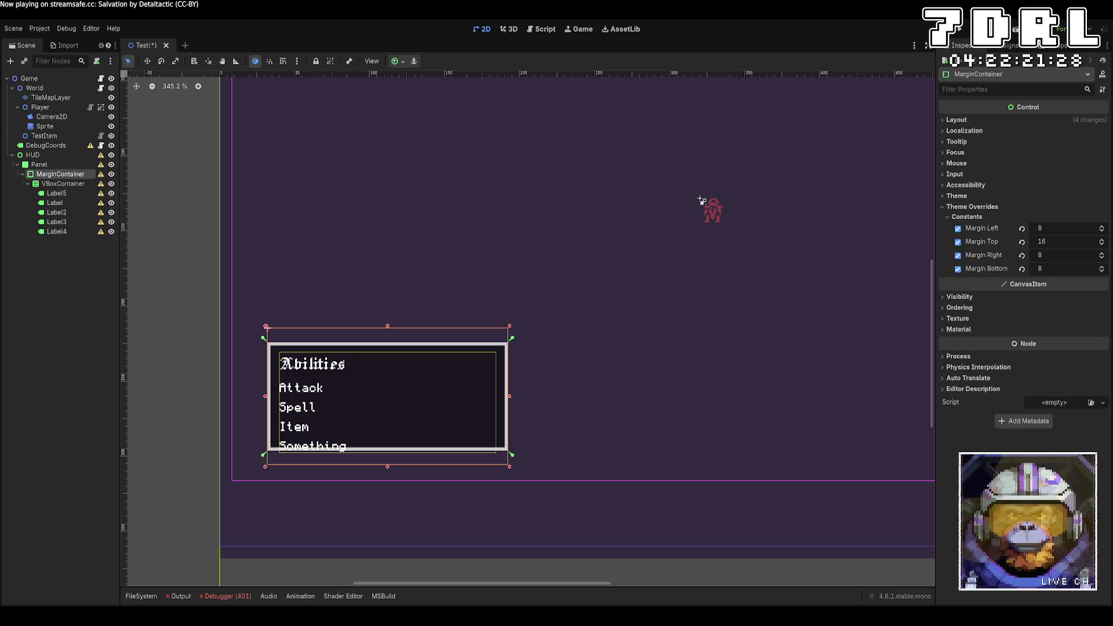
{"action": "left_click", "coordinate": [51, 98]}
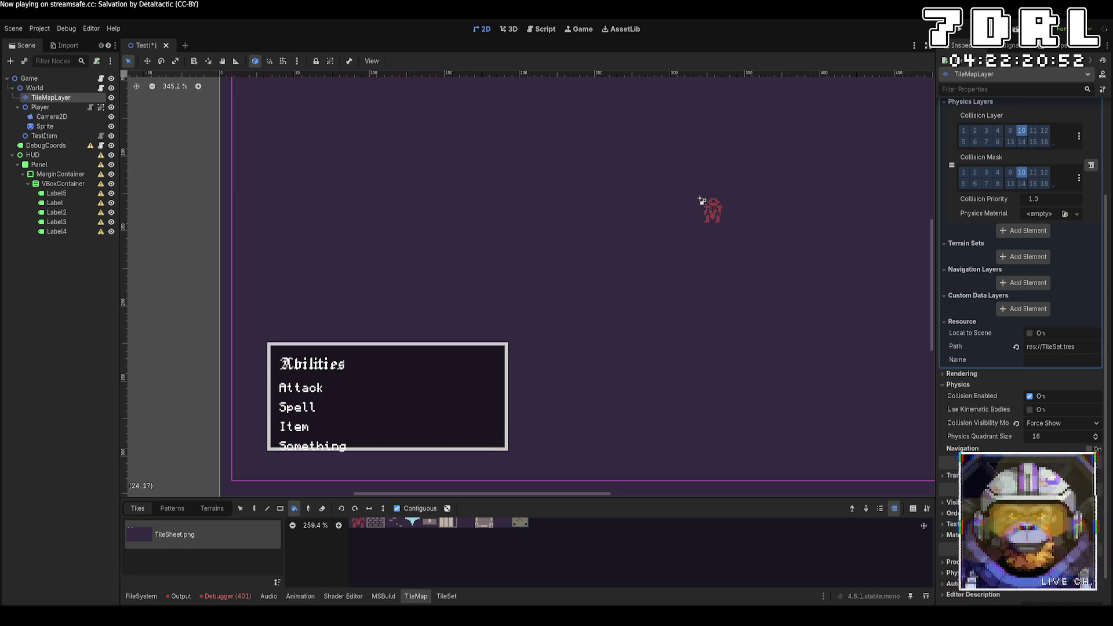
Reselect the Panel node to show its StyleBoxFlat style again
{"action": "scroll", "coordinate": [1021, 255], "scroll_direction": "up", "scroll_amount": 4}
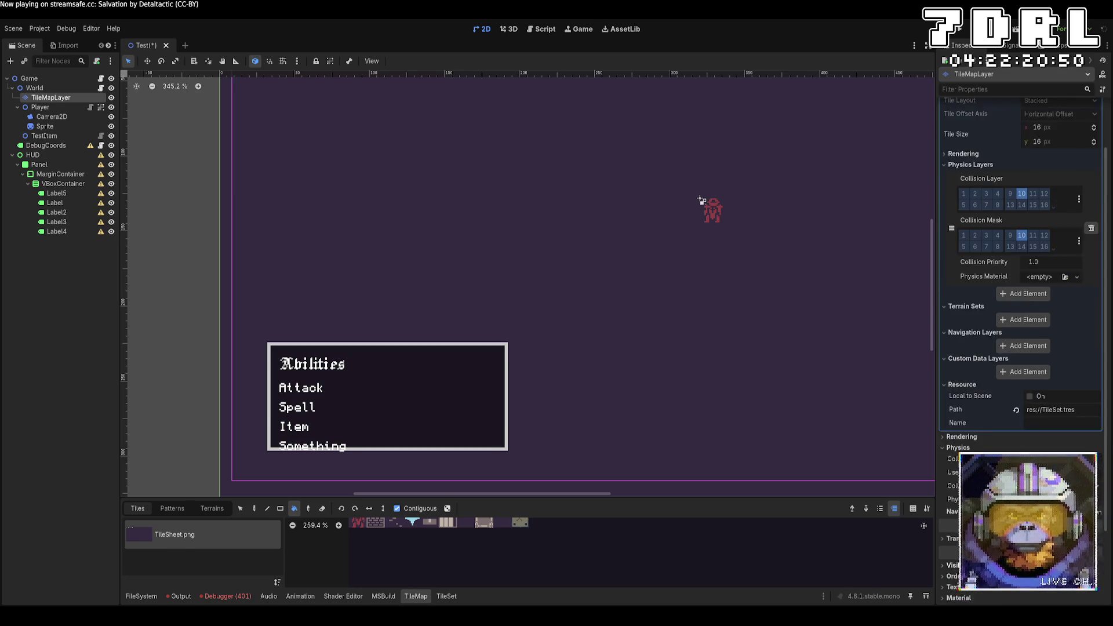
{"action": "left_click", "coordinate": [40, 165]}
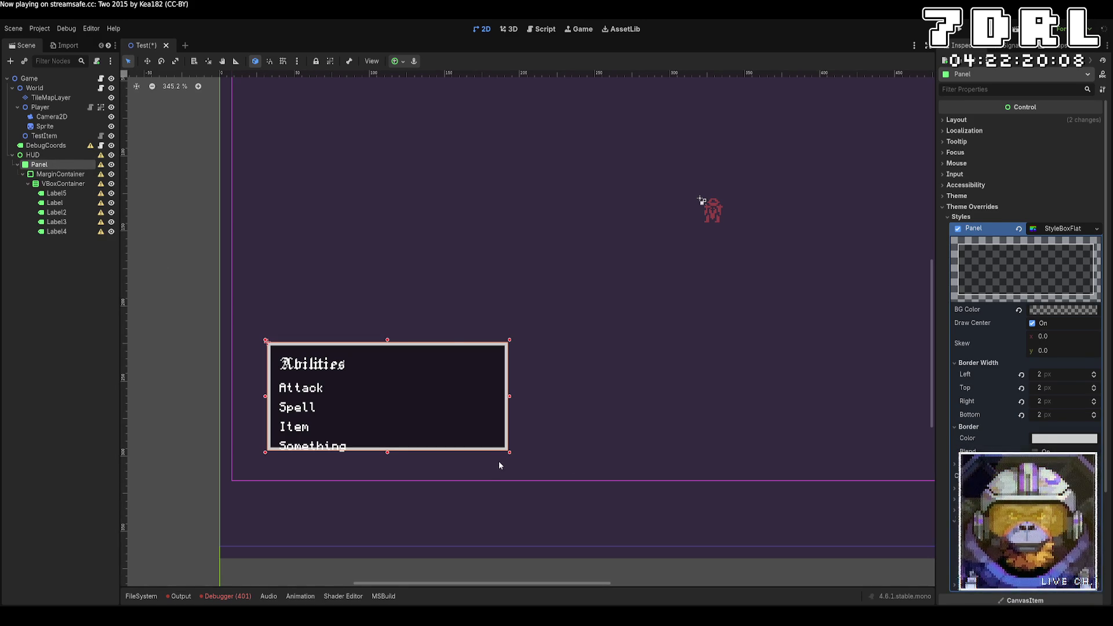
Undo the panel layout change, center the view on the Panel, and expand its style overrides
{"action": "key", "text": "ctrl+z"}
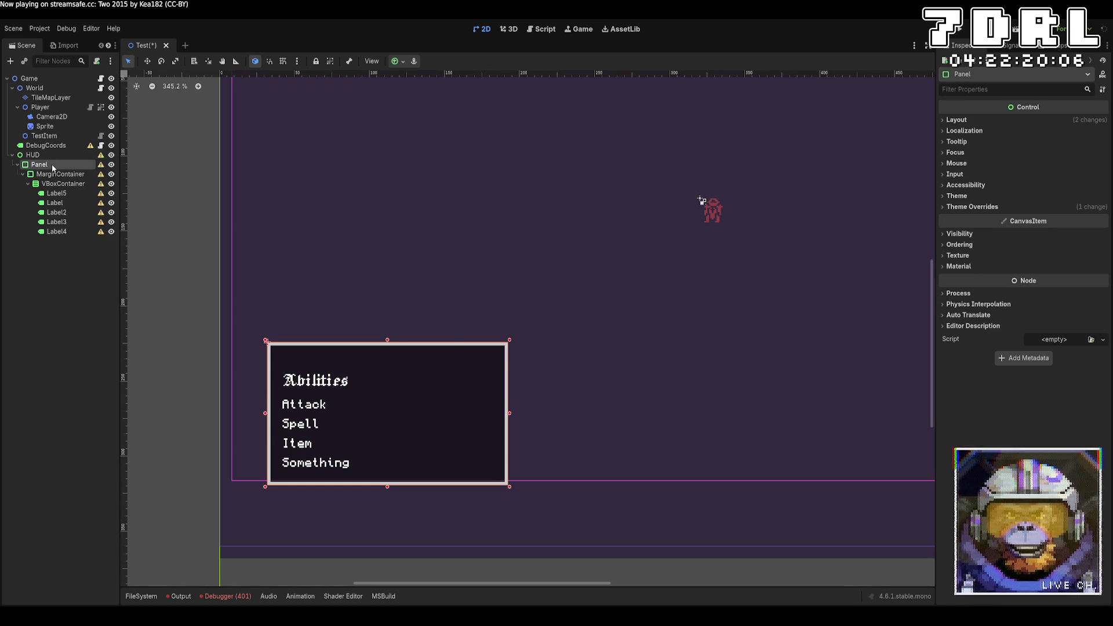
{"action": "double_click", "coordinate": [112, 175]}
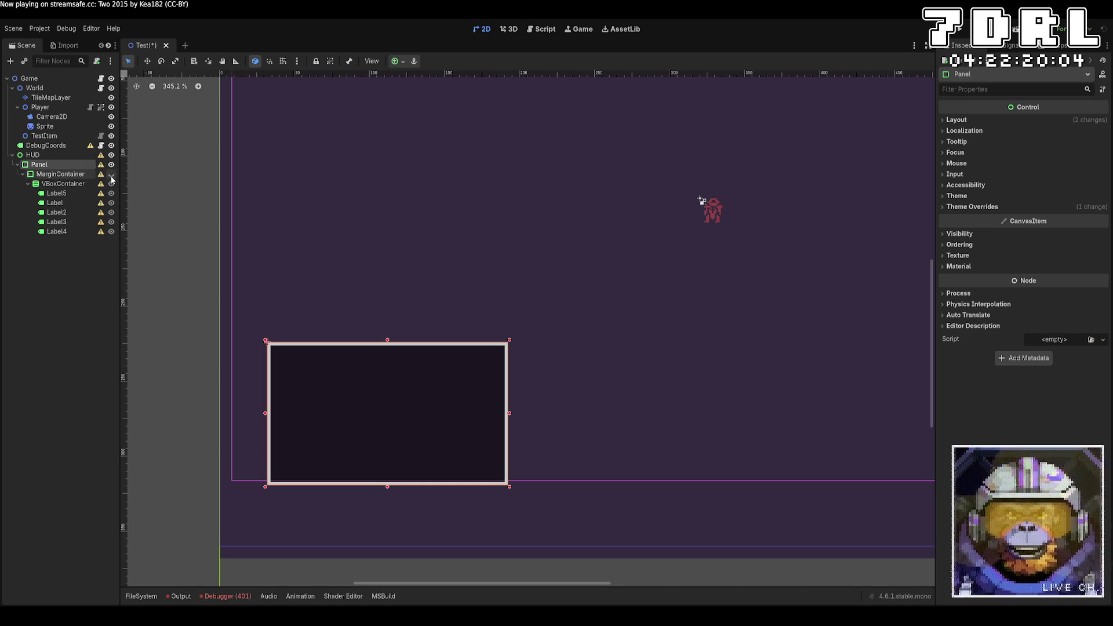
{"action": "left_click", "coordinate": [111, 176]}
{"action": "left_click", "coordinate": [111, 175]}
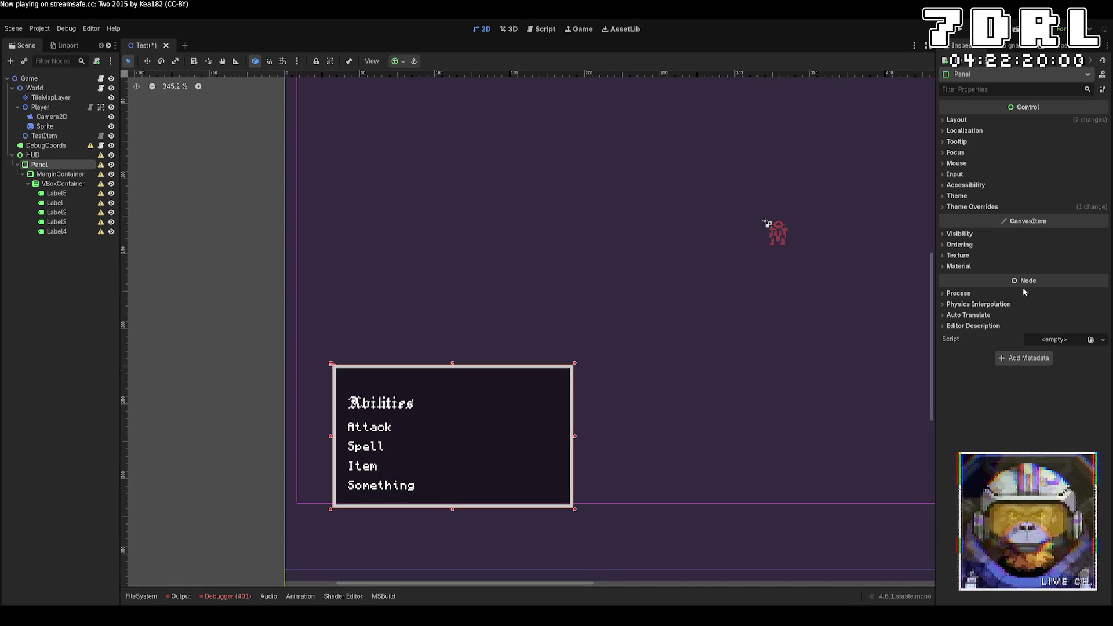
{"action": "left_click", "coordinate": [980, 207]}
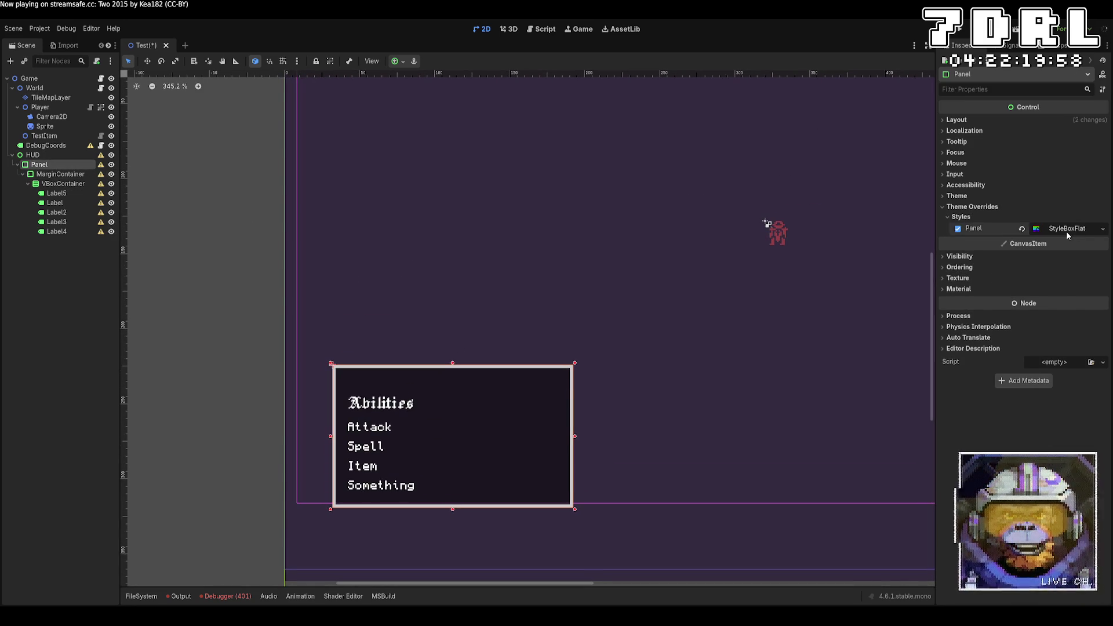
{"action": "left_click", "coordinate": [1063, 228]}
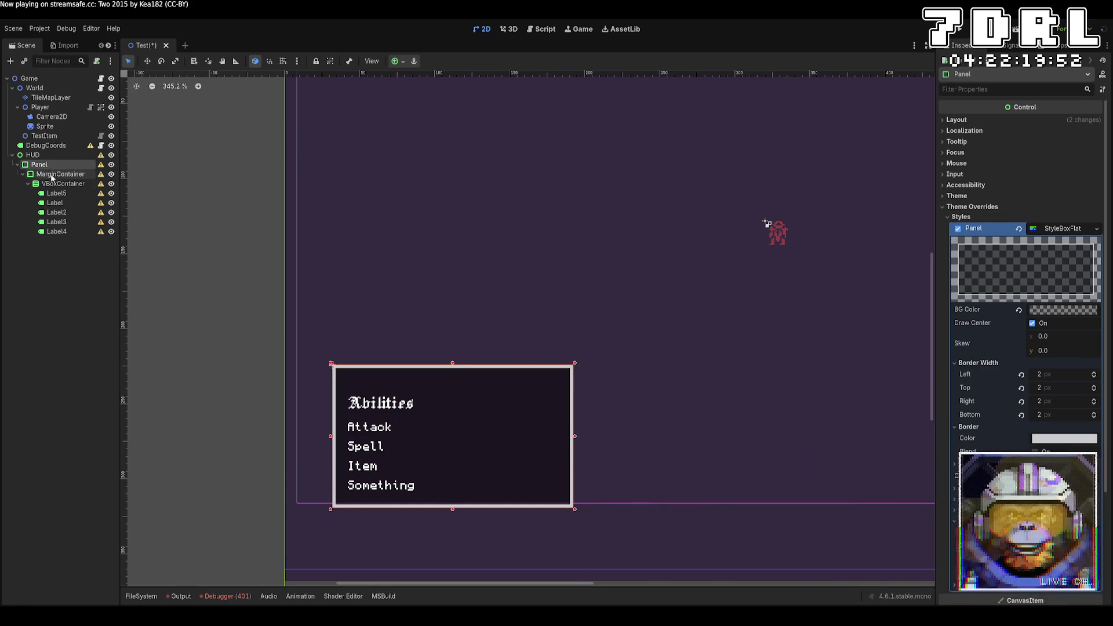
Move the VBoxContainer directly under Panel and delete the MarginContainer
{"action": "left_click", "coordinate": [53, 185]}
{"action": "left_click_drag", "start_coordinate": [53, 189], "coordinate": [49, 165]}
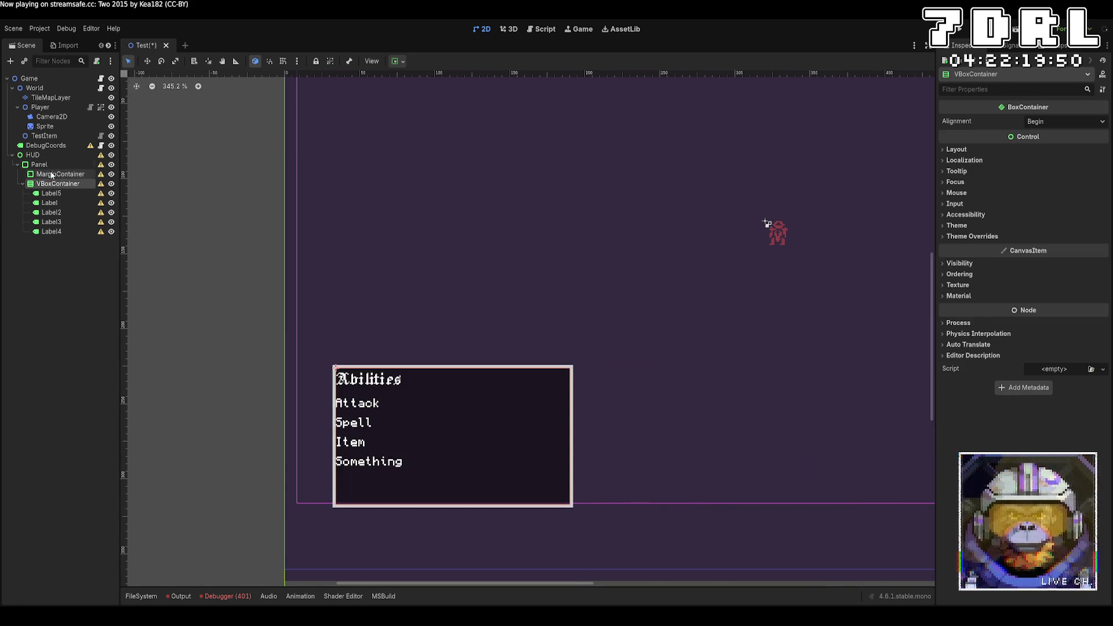
{"action": "left_click", "coordinate": [58, 174]}
{"action": "left_click", "coordinate": [39, 165]}
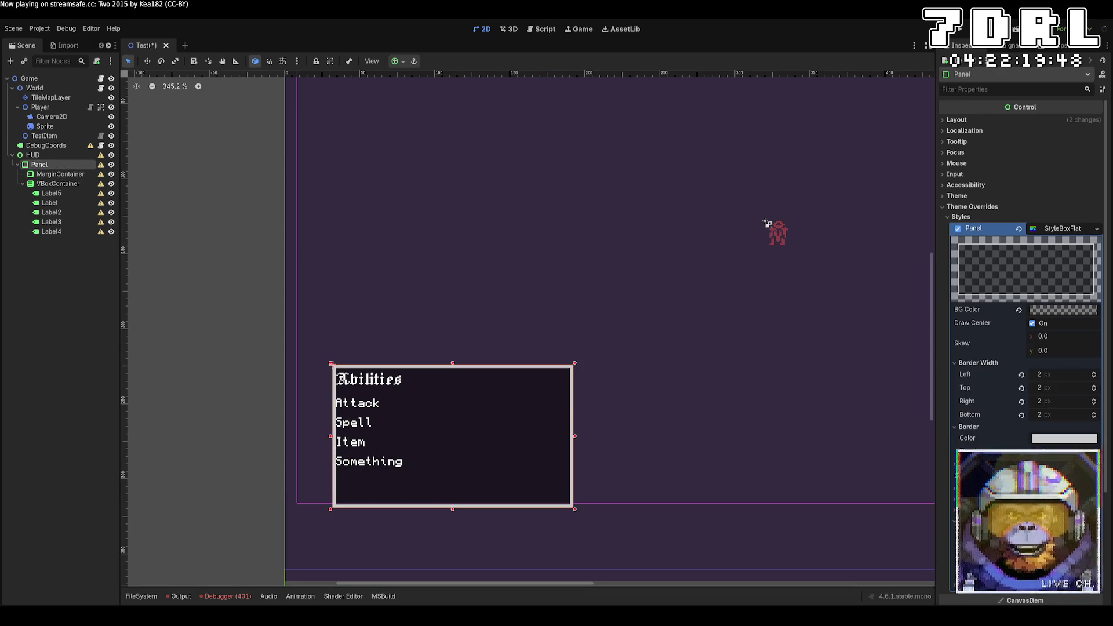
{"action": "left_click", "coordinate": [76, 176]}
{"action": "key", "text": "Delete"}
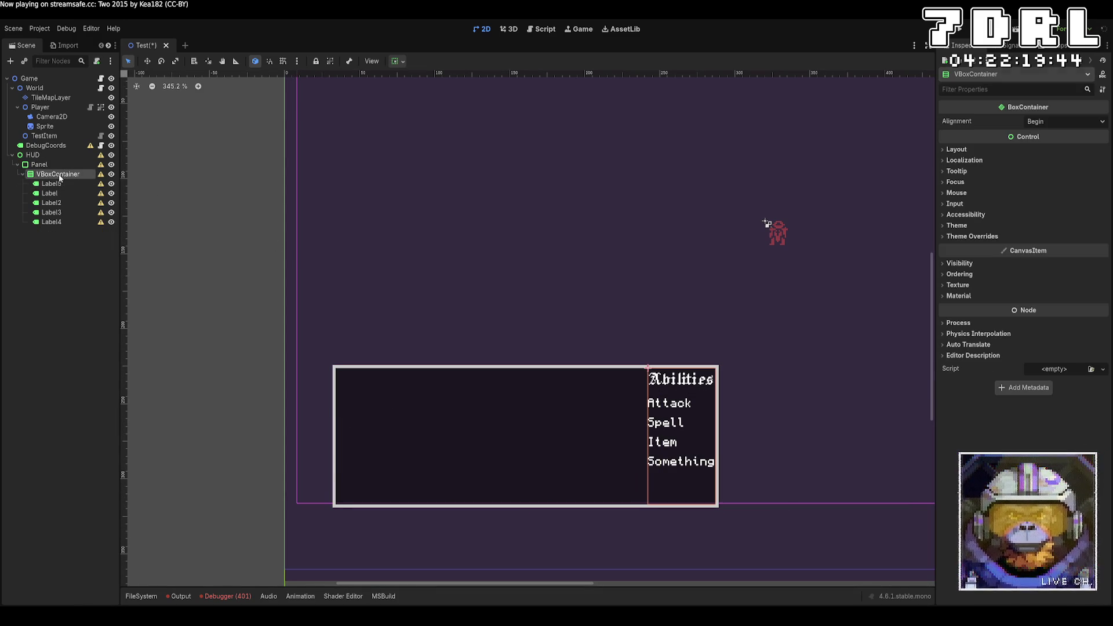
{"action": "left_click", "coordinate": [64, 164]}
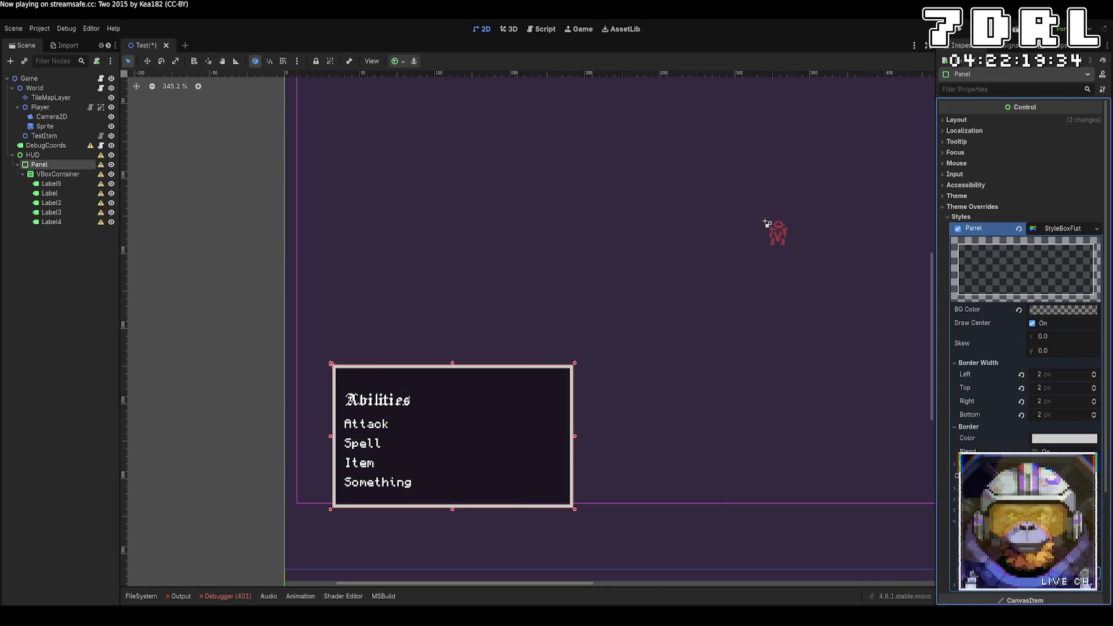
Lower the panel's top edge about 10 px and raise its bottom edge about 20 px
{"action": "mouse_move", "coordinate": [452, 363]}
{"action": "left_mouse_down"}
{"action": "mouse_move", "coordinate": [454, 372]}
{"action": "mouse_move", "coordinate": [452, 313]}
{"action": "mouse_move", "coordinate": [452, 369]}
{"action": "left_mouse_up"}
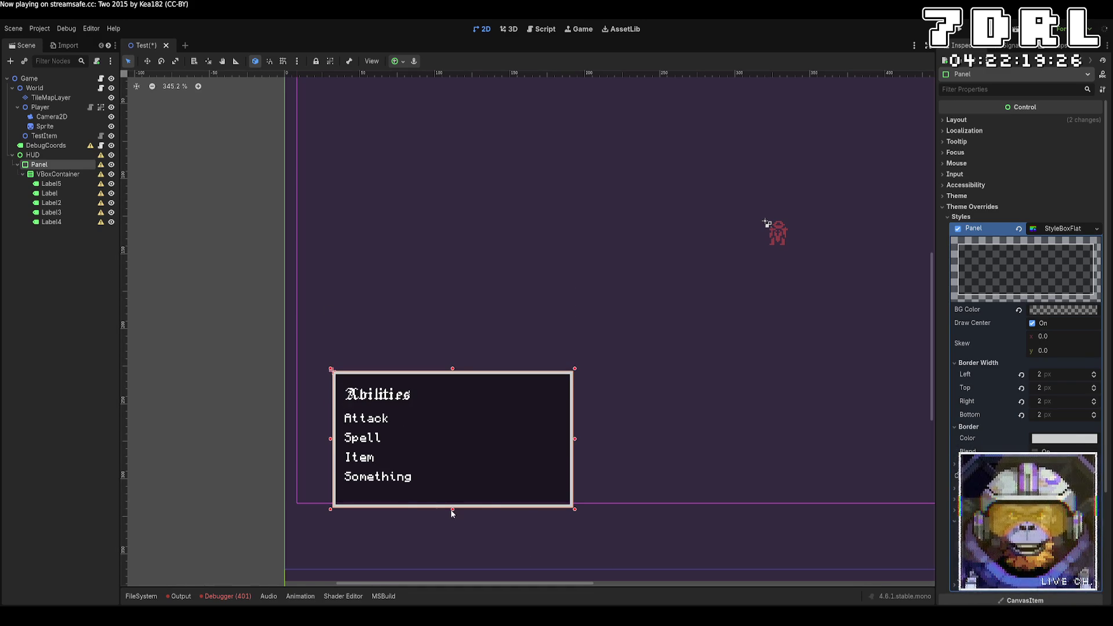
{"action": "left_click_drag", "start_coordinate": [452, 510], "coordinate": [453, 498]}
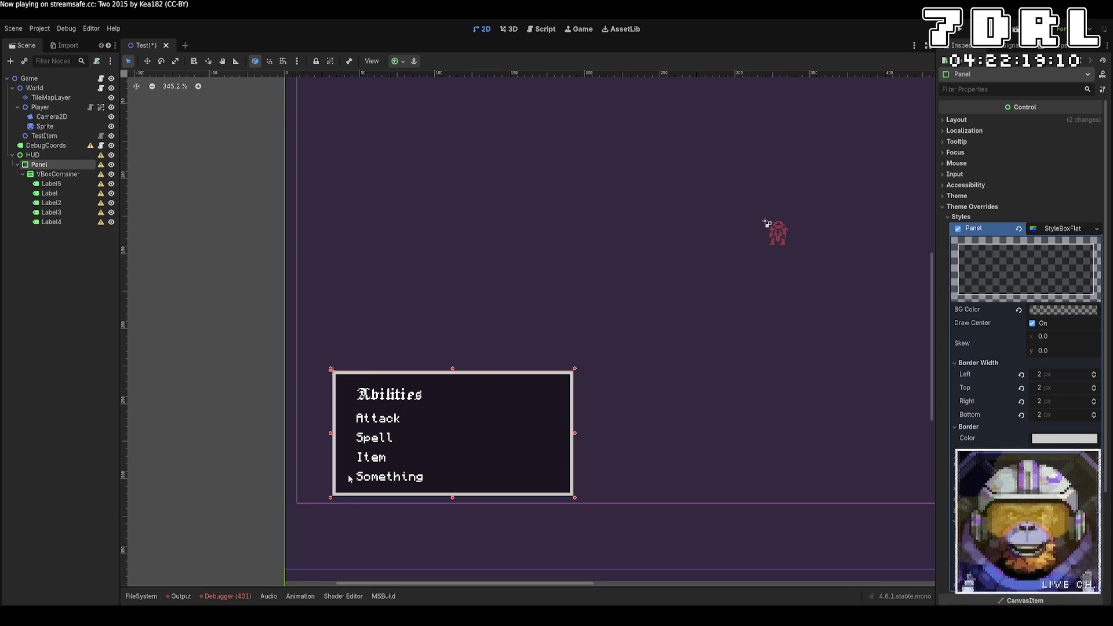
{"action": "left_click", "coordinate": [70, 184]}
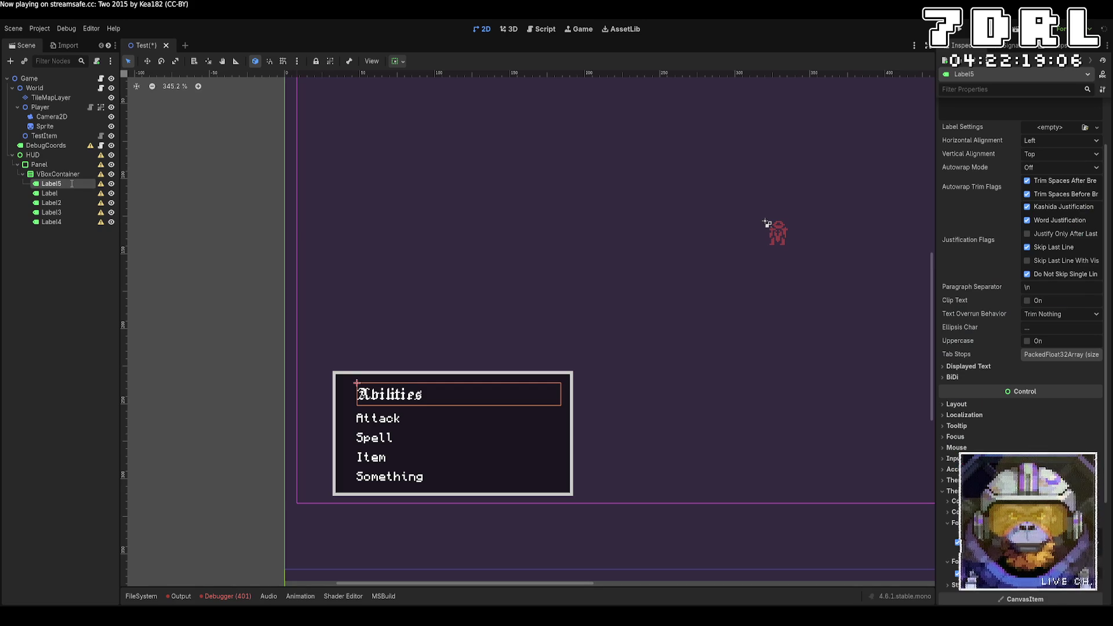
Rename Label5 to 'Title' and browse its font size, style, constant and colour overrides
{"action": "type", "text": "Title"}
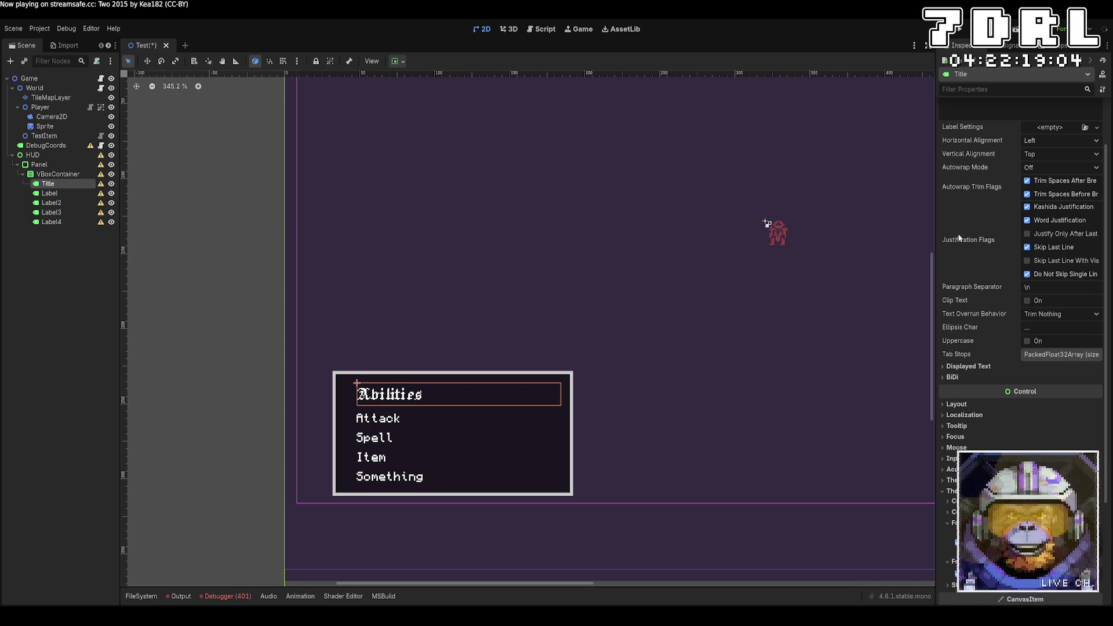
{"action": "key", "text": "Return"}
{"action": "scroll", "coordinate": [965, 235], "scroll_direction": "up", "scroll_amount": 2}
{"action": "scroll", "coordinate": [965, 234], "scroll_direction": "down", "scroll_amount": 3}
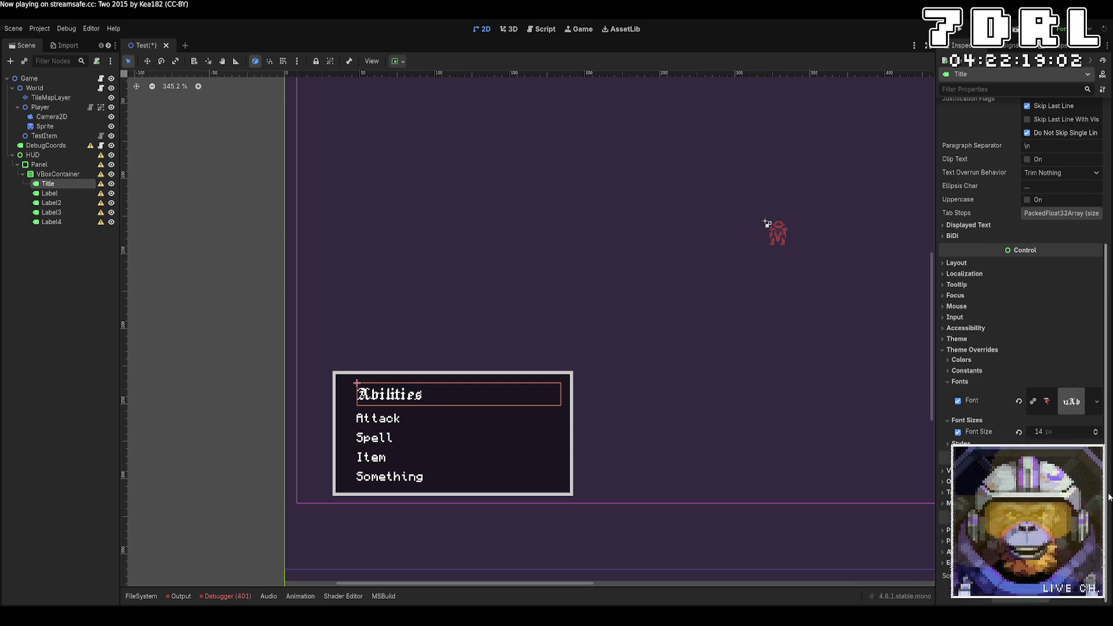
{"action": "left_click", "coordinate": [1096, 430]}
{"action": "left_click", "coordinate": [1095, 435]}
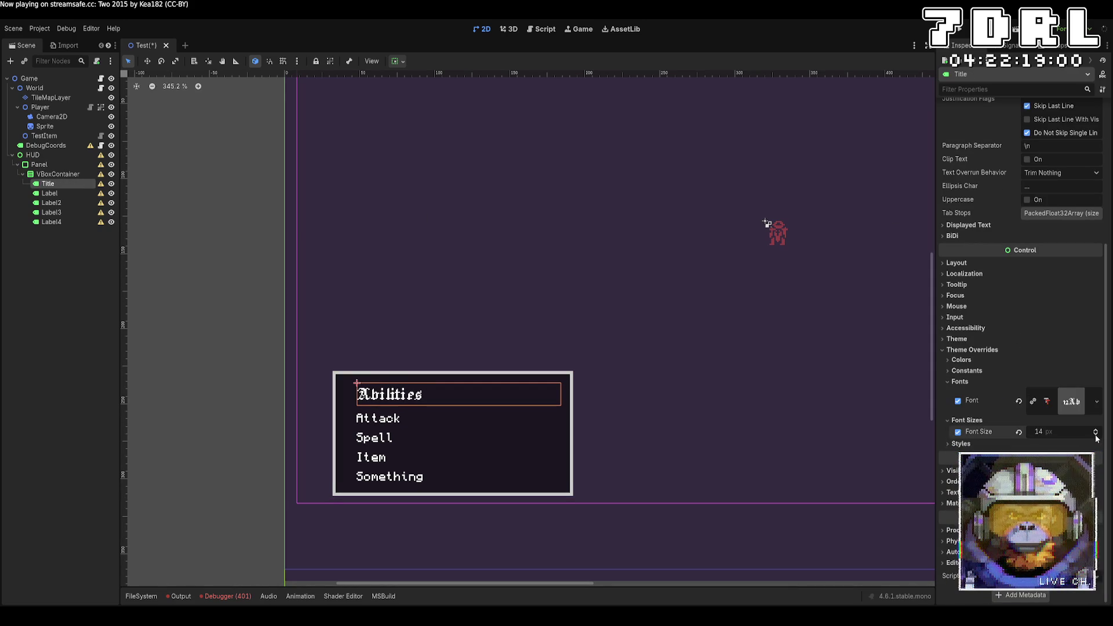
{"action": "left_click", "coordinate": [961, 443]}
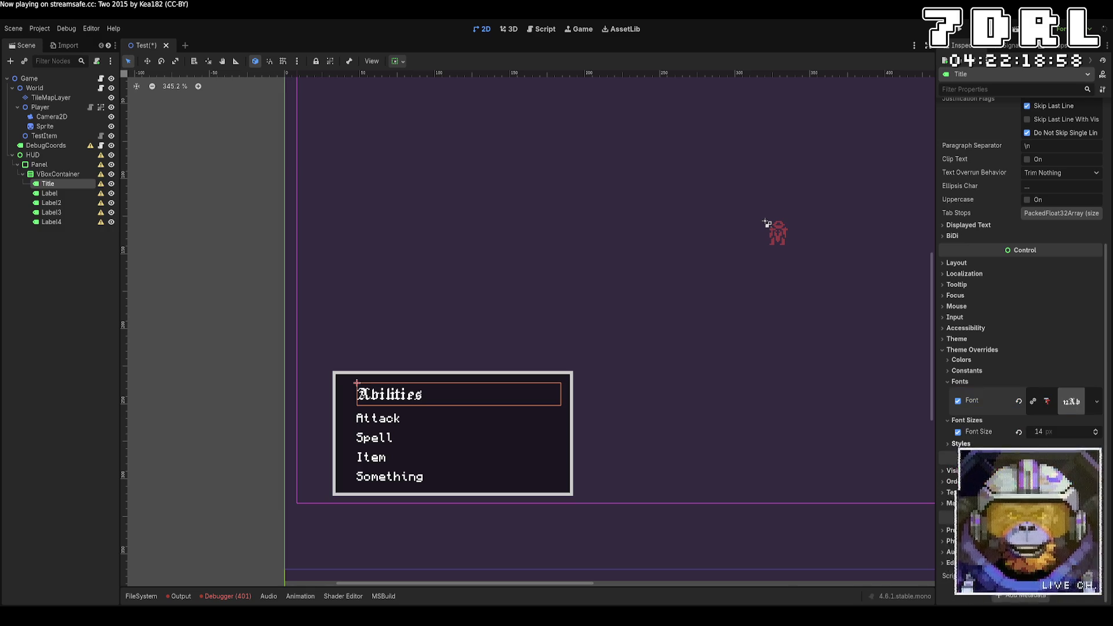
{"action": "left_click", "coordinate": [995, 370]}
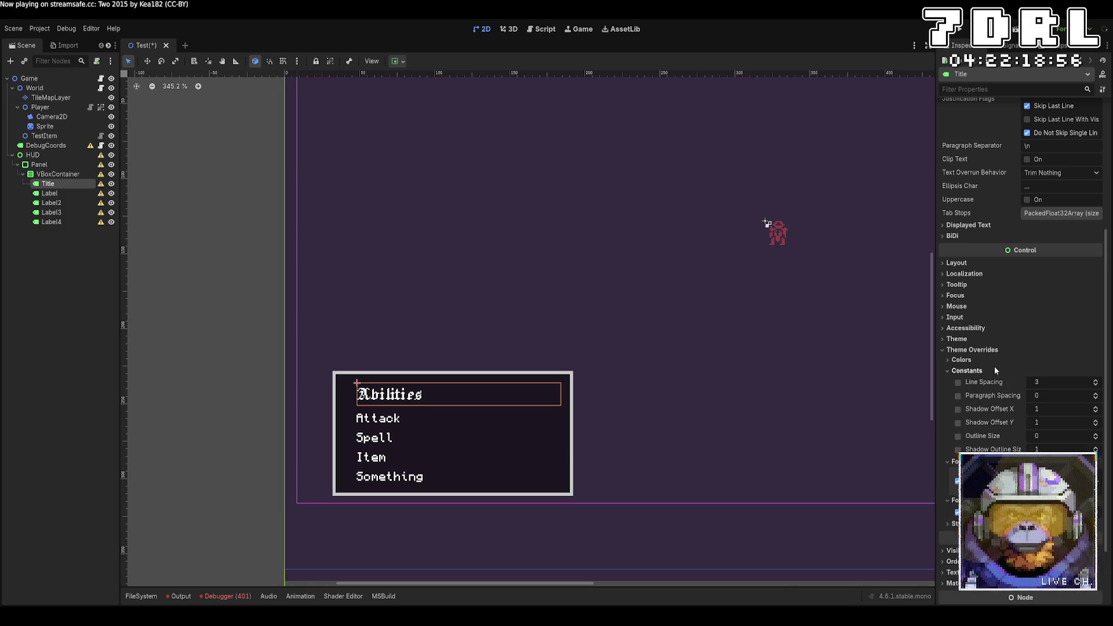
{"action": "left_click", "coordinate": [995, 370]}
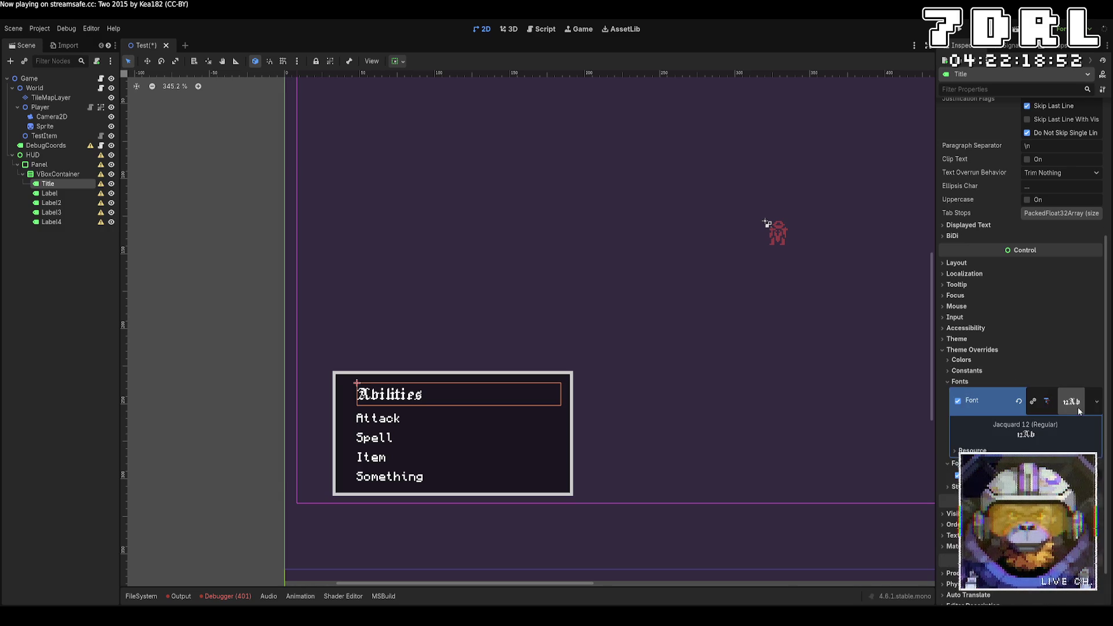
{"action": "left_click", "coordinate": [989, 359]}
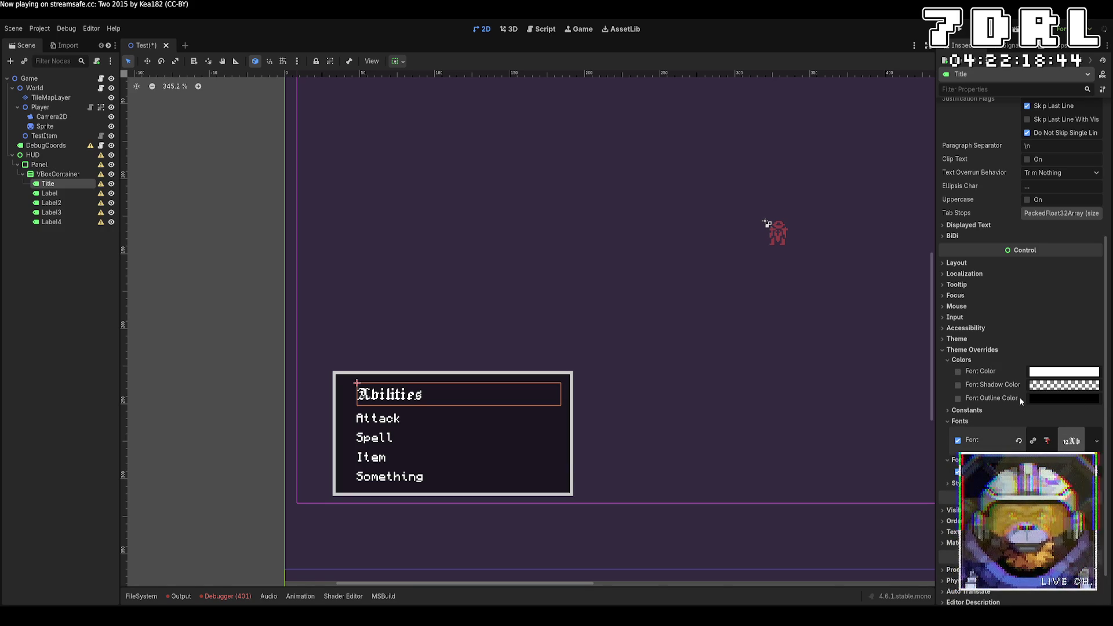
Experiment with a teal Font Outline Color and outline size on the Title label
{"action": "left_click", "coordinate": [958, 398]}
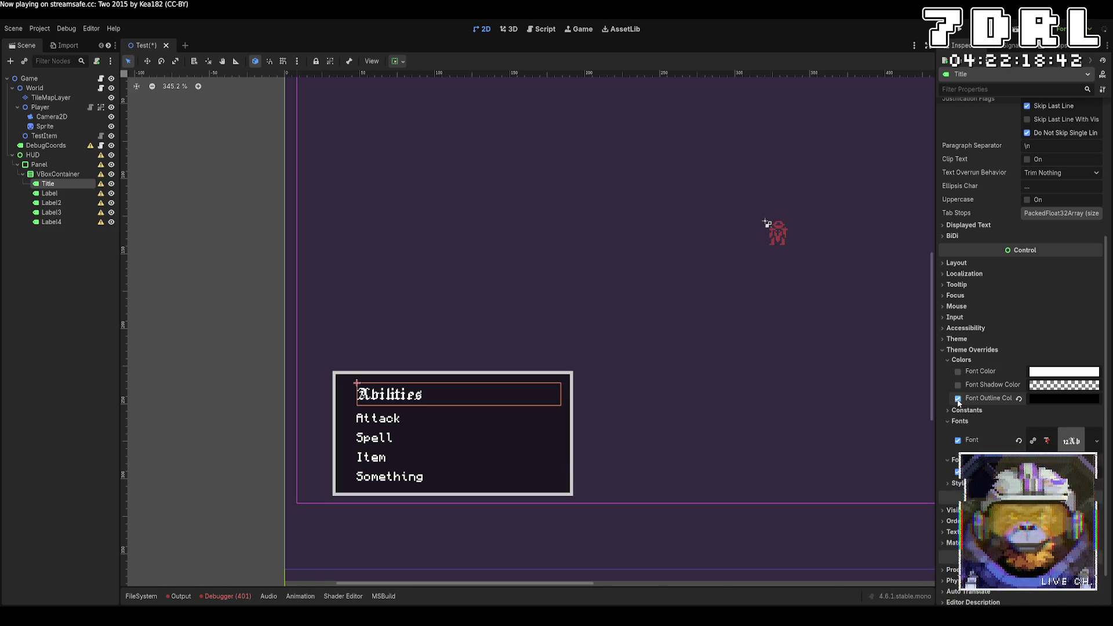
{"action": "scroll", "coordinate": [580, 416], "scroll_direction": "up", "scroll_amount": 10}
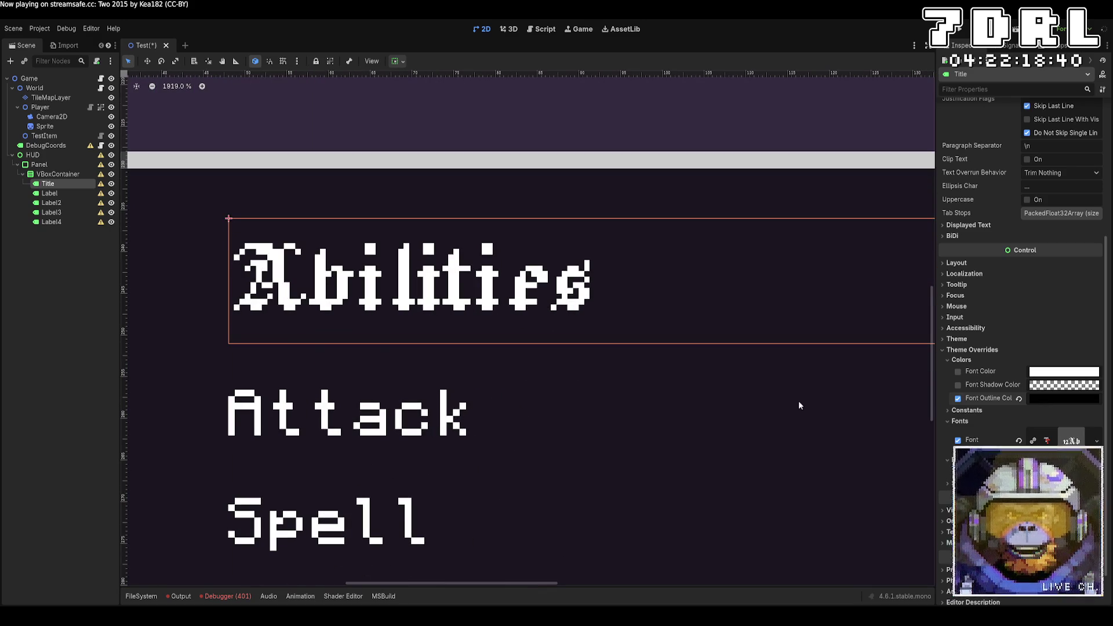
{"action": "left_click", "coordinate": [958, 399]}
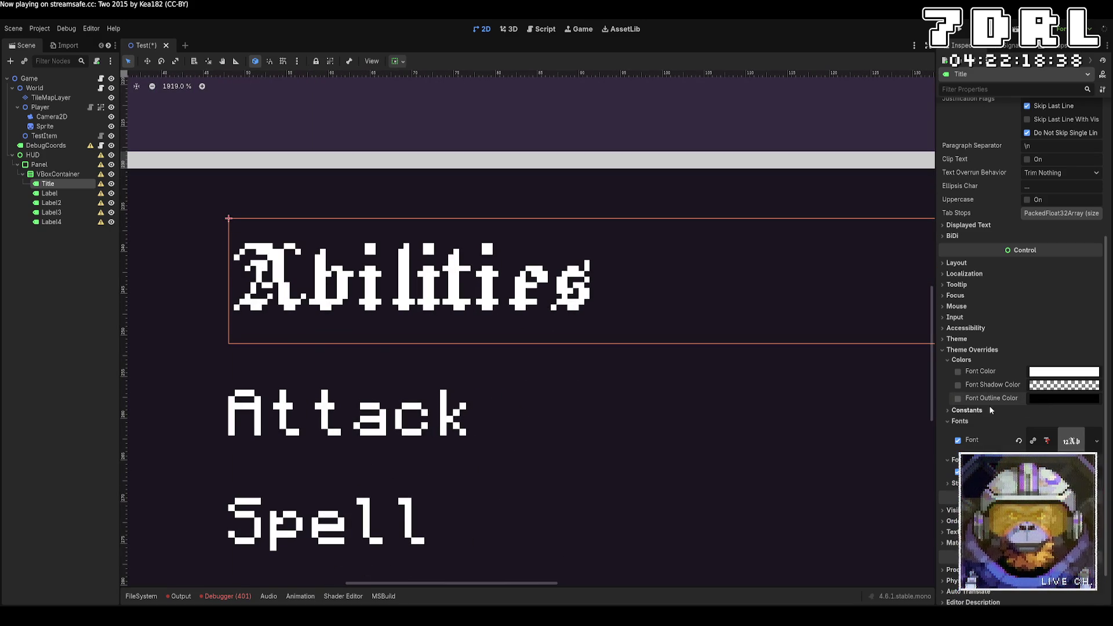
{"action": "key", "text": "ctrl+z"}
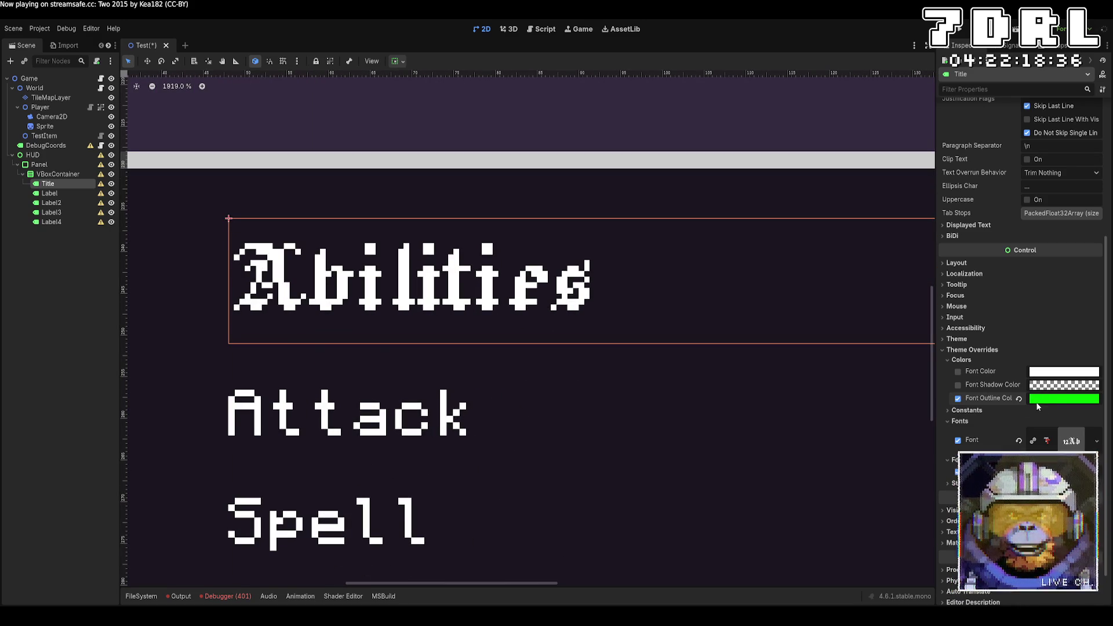
{"action": "key", "text": "ctrl+z"}
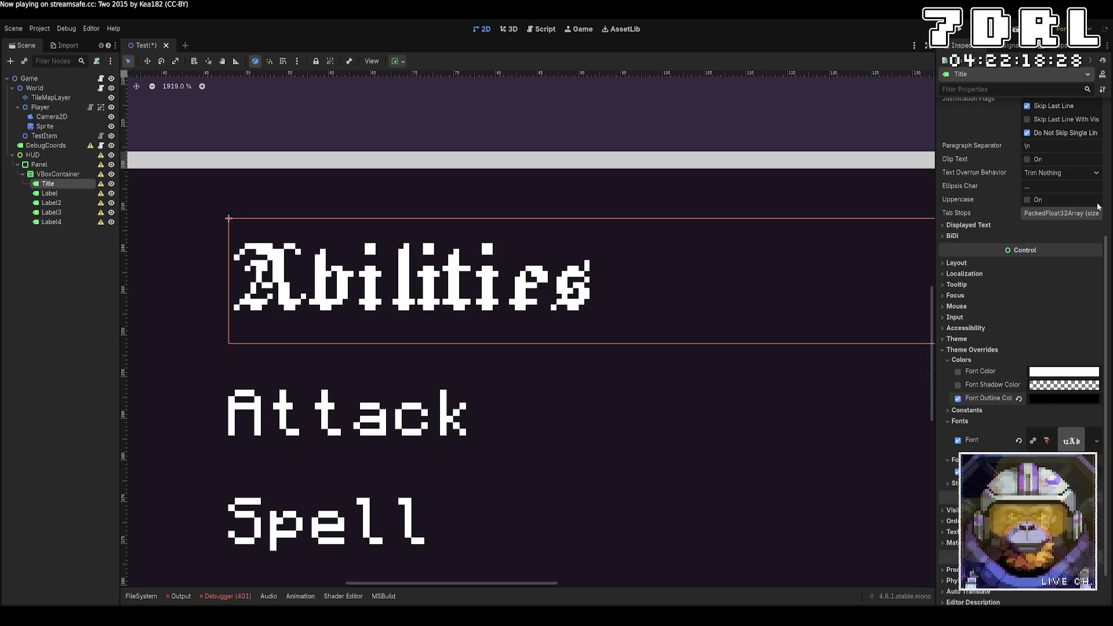
{"action": "left_click_drag", "start_coordinate": [1064, 371], "coordinate": [1055, 401]}
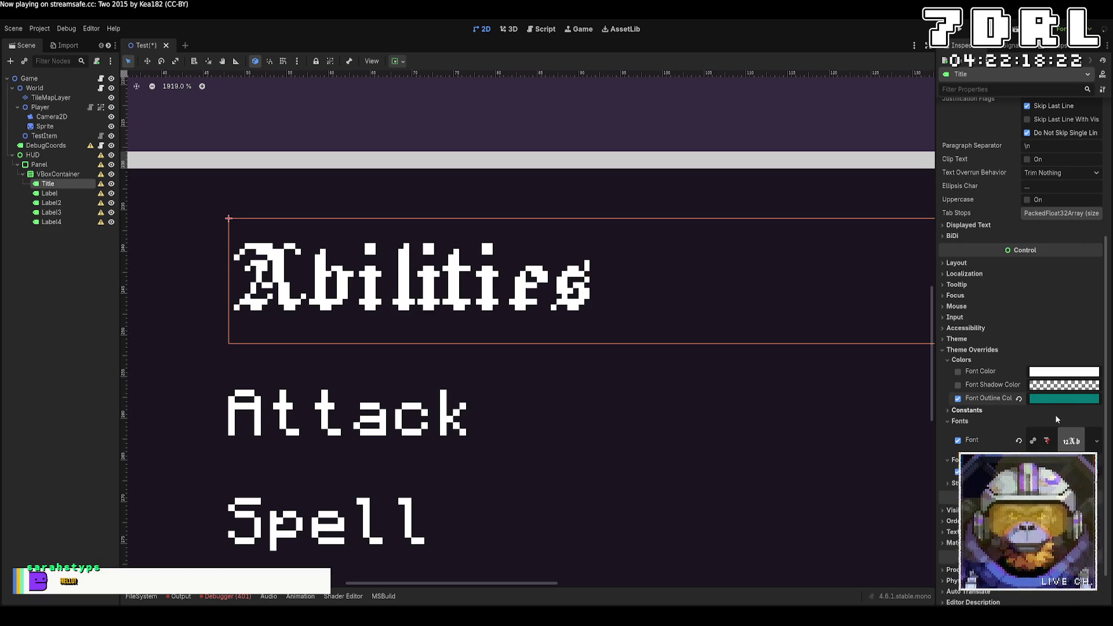
{"action": "left_click", "coordinate": [962, 412]}
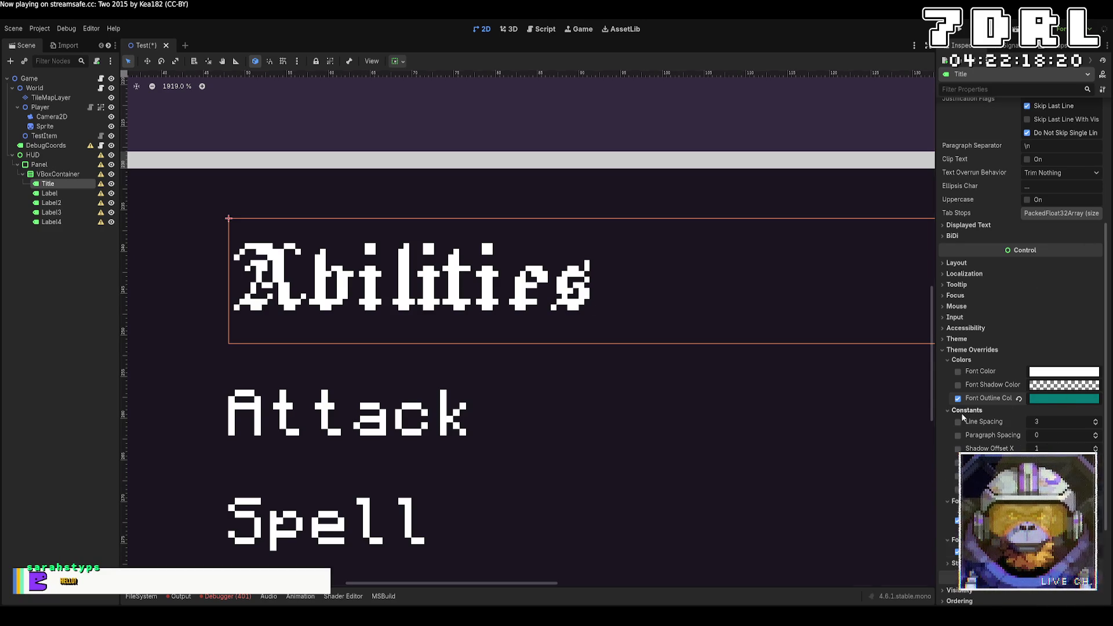
{"action": "left_click", "coordinate": [1096, 474]}
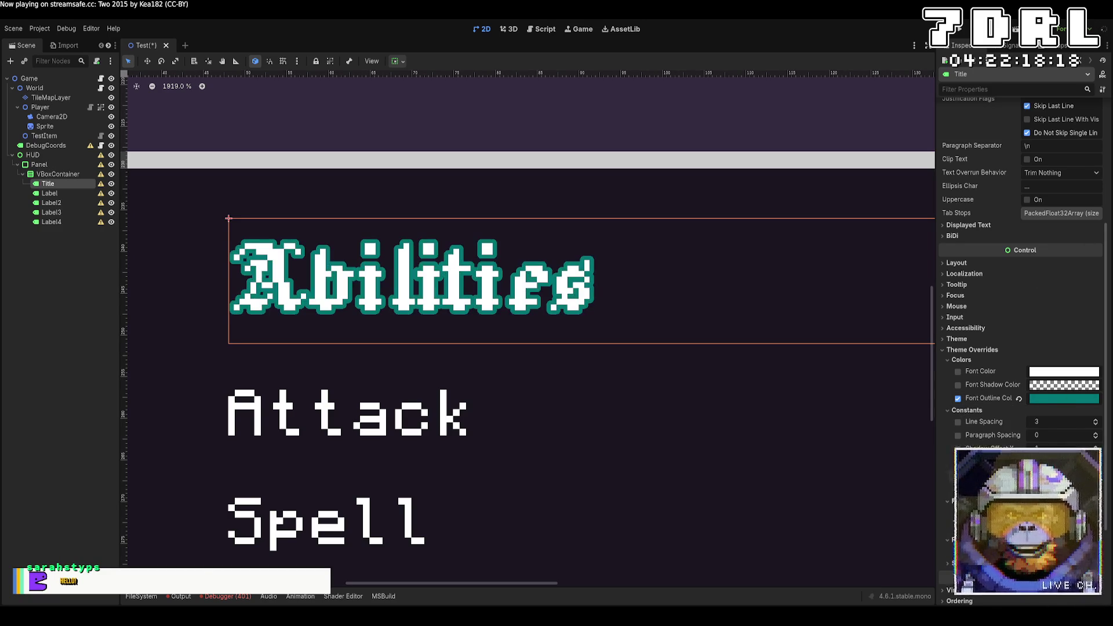
{"action": "scroll", "coordinate": [709, 385], "scroll_direction": "down", "scroll_amount": 6}
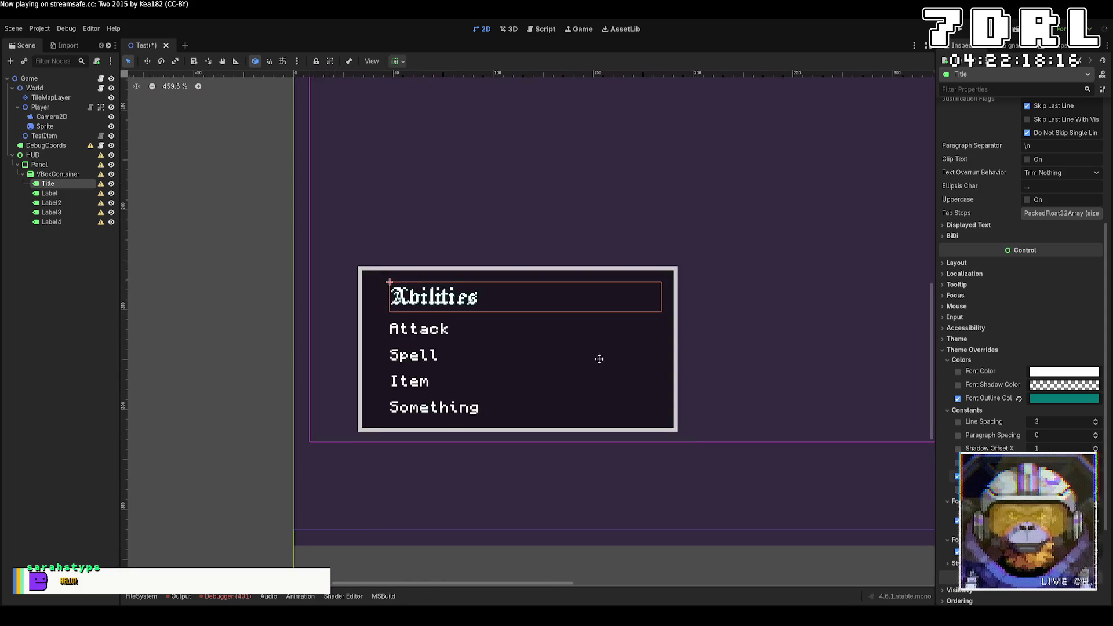
{"action": "scroll", "coordinate": [599, 359], "scroll_direction": "down", "scroll_amount": 3}
{"action": "scroll", "coordinate": [525, 326], "scroll_direction": "down", "scroll_amount": 5}
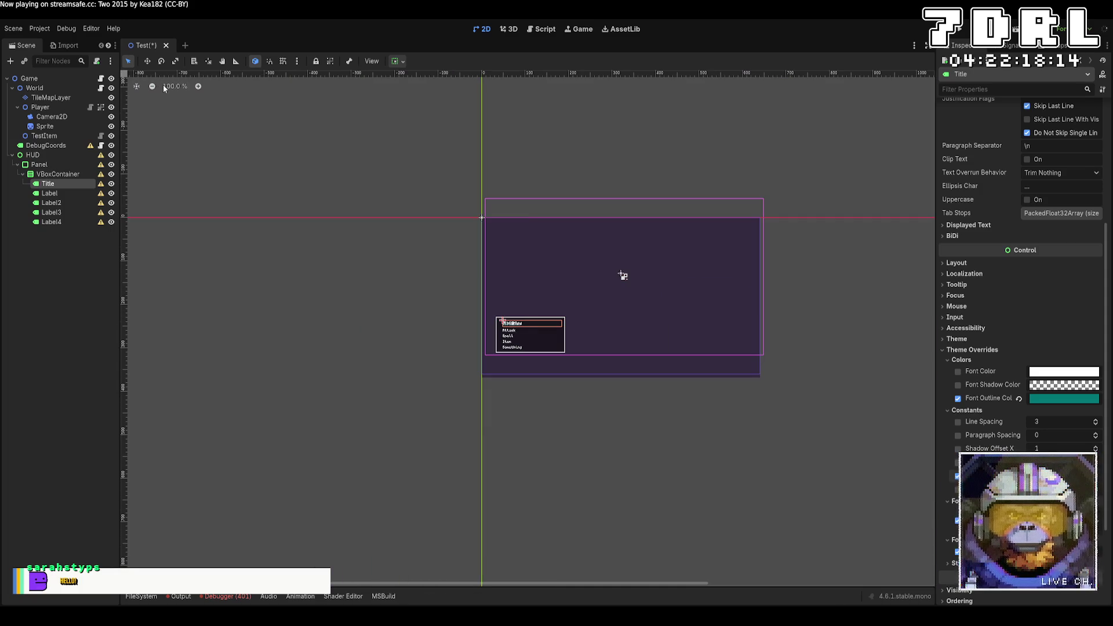
{"action": "scroll", "coordinate": [567, 371], "scroll_direction": "up", "scroll_amount": 4}
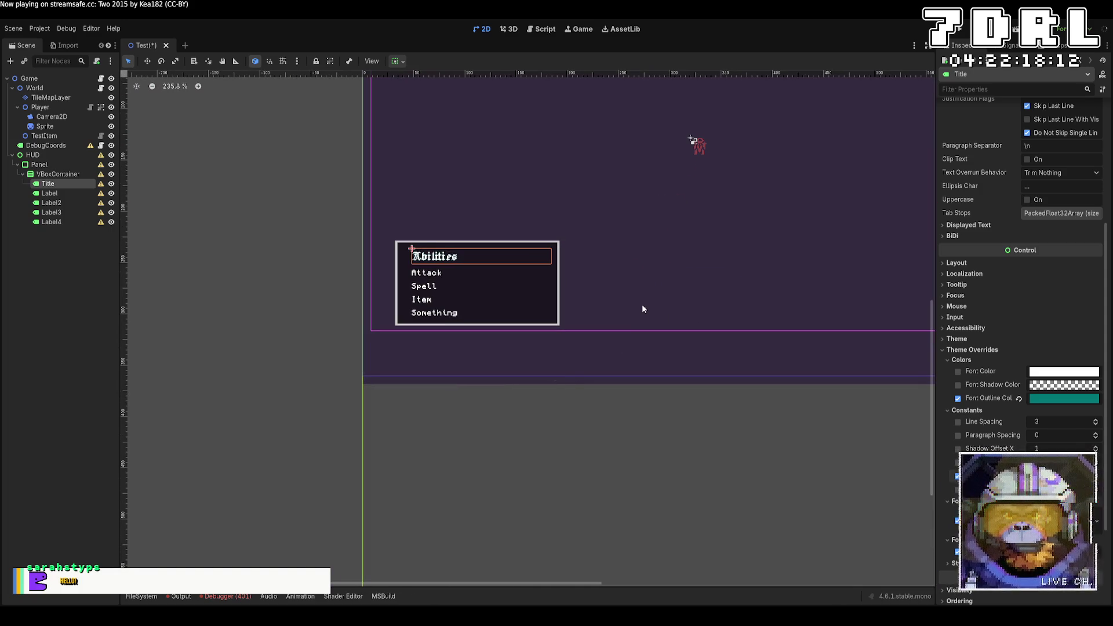
{"action": "left_click_drag", "start_coordinate": [648, 233], "coordinate": [651, 381]}
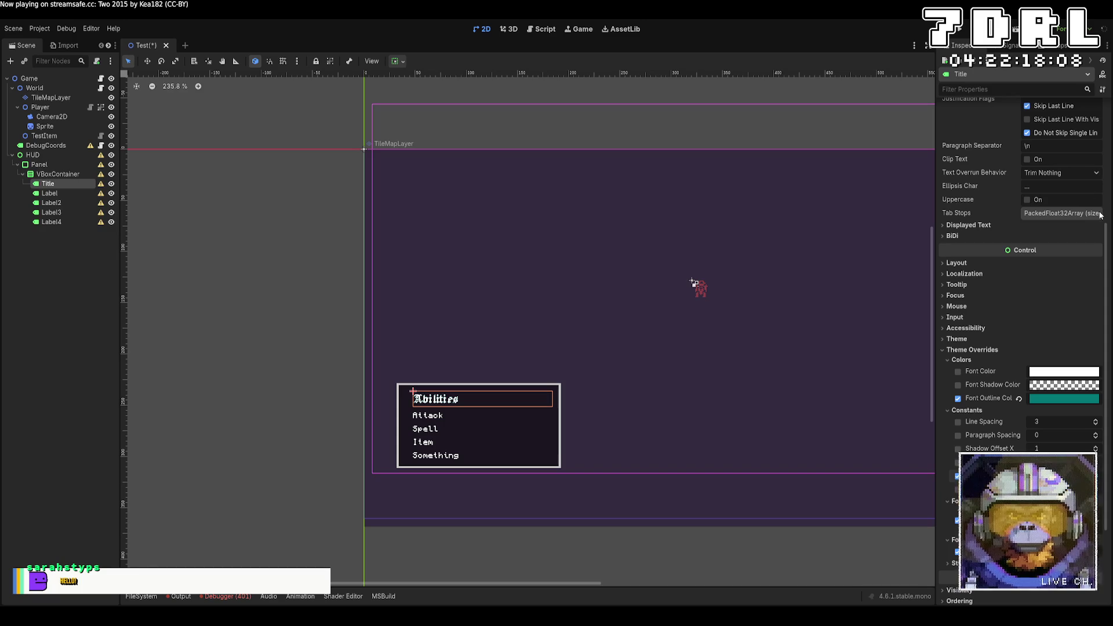
Undo the teal outline, remove the outline colour override, and run the game
{"action": "key", "text": "ctrl+z"}
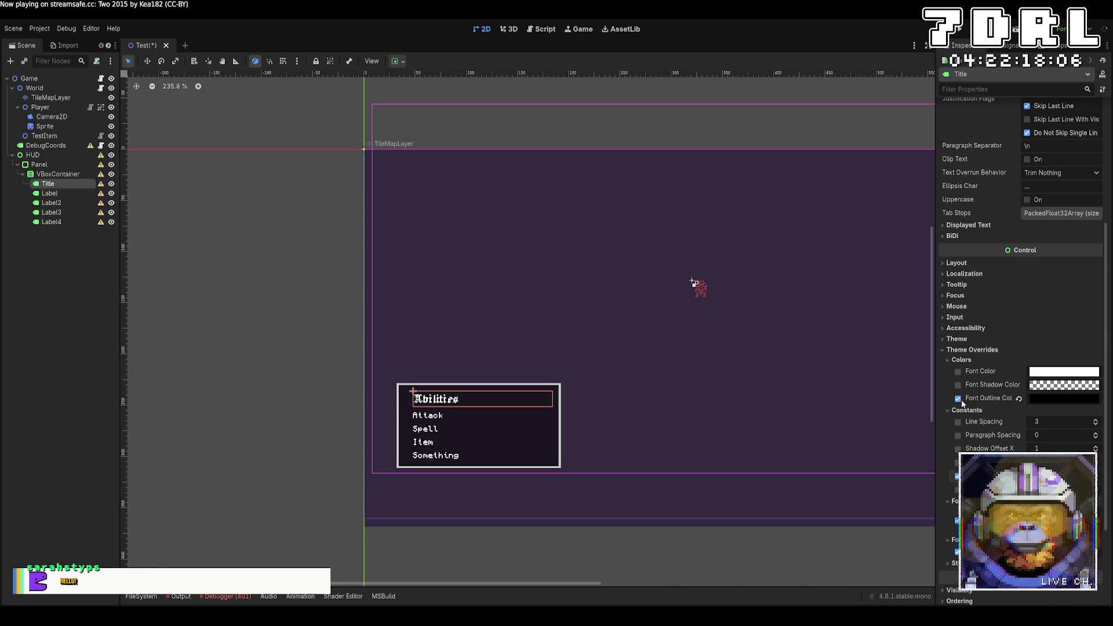
{"action": "left_click", "coordinate": [958, 398]}
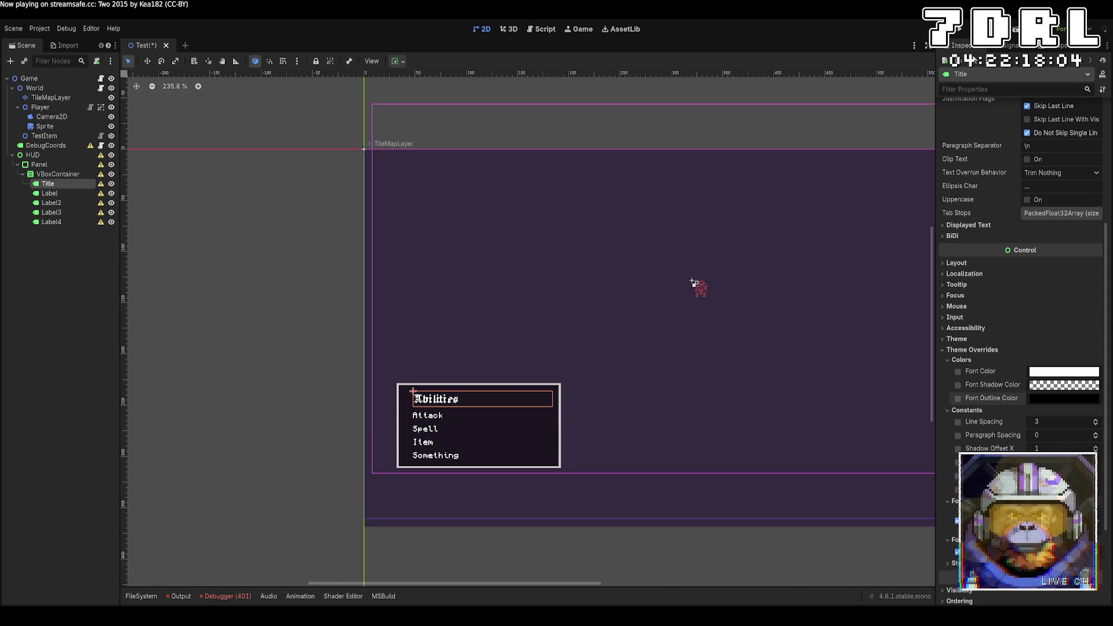
{"action": "left_click", "coordinate": [961, 36]}
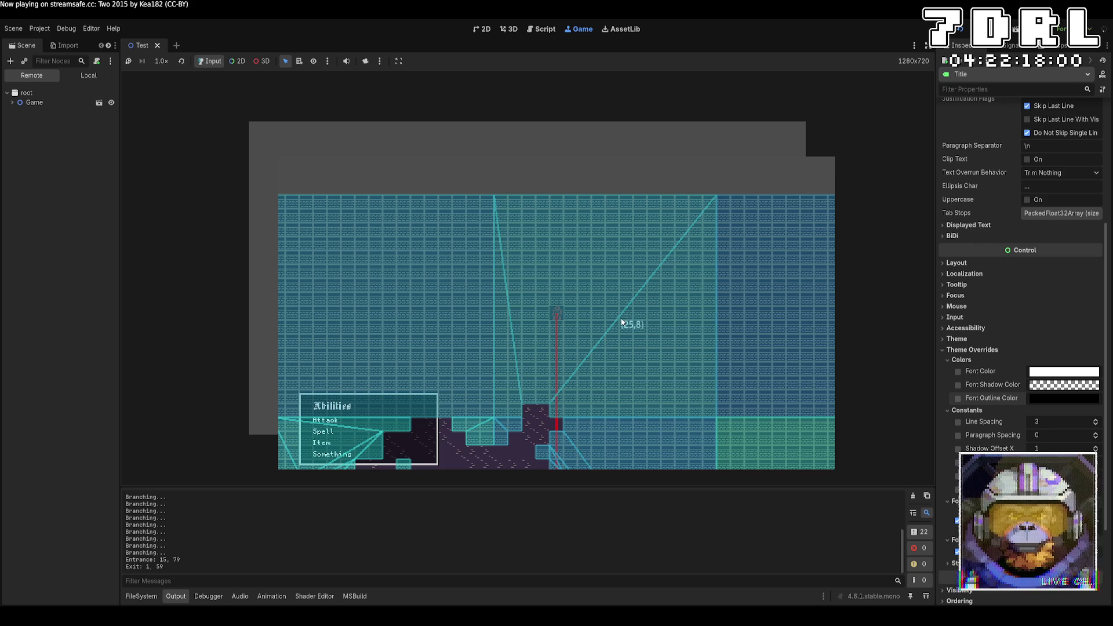
Regenerate the world with R and walk the player around the cave map using the arrow keys
{"action": "key", "text": "r"}
{"action": "key", "text": "r"}
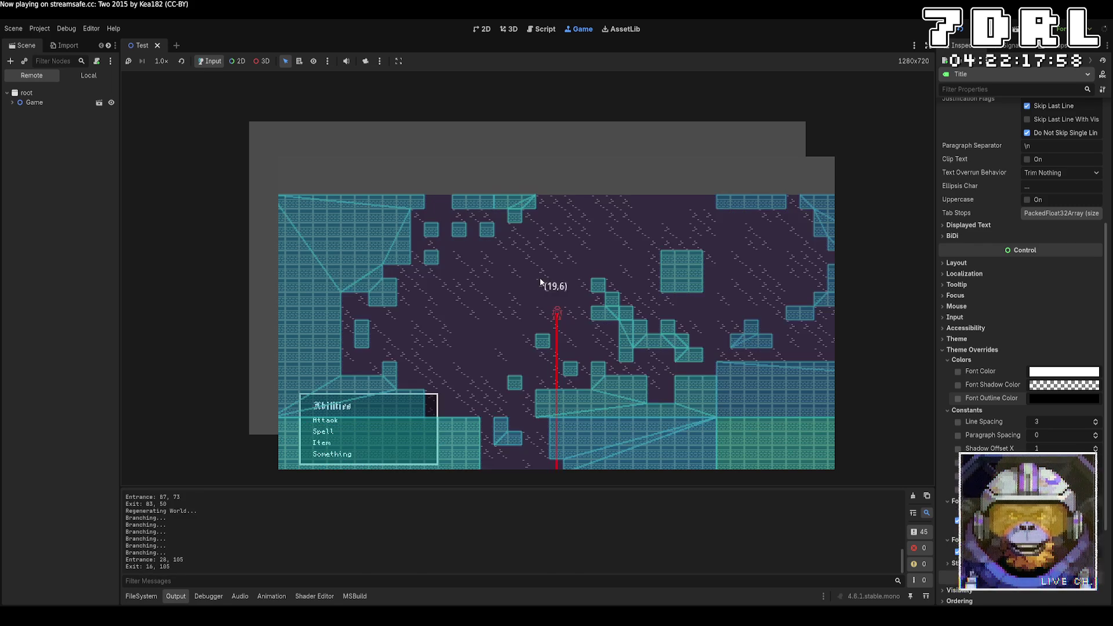
{"action": "key", "text": "Up"}
{"action": "key", "text": "Up"}
{"action": "key", "text": "Down"}
{"action": "key", "text": "Left"}
{"action": "key", "text": "Left"}
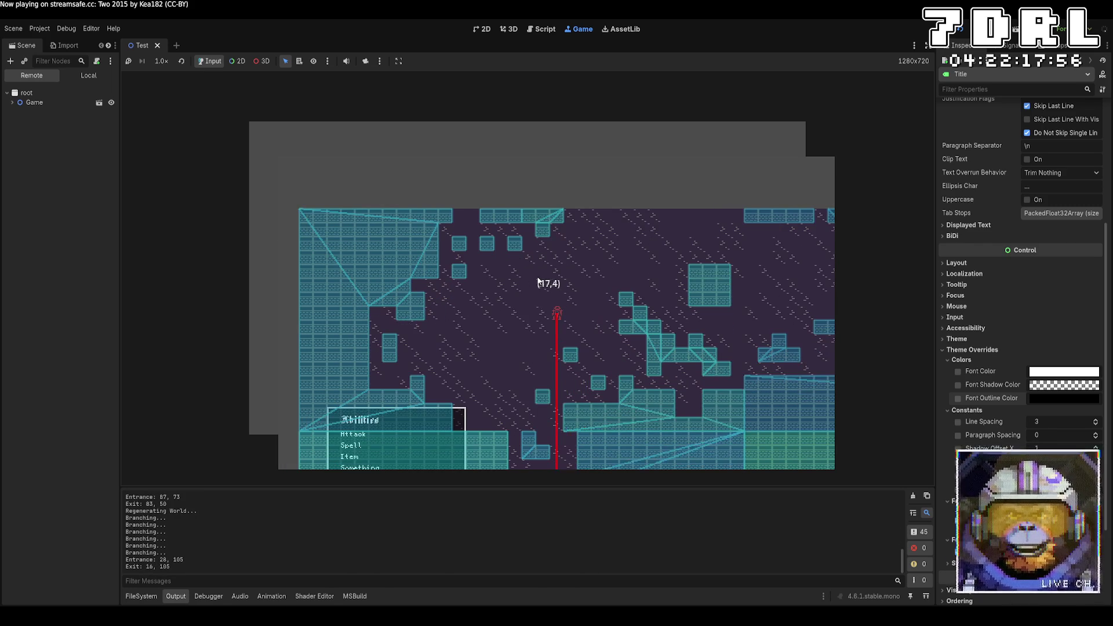
{"action": "key", "text": "Down"}
{"action": "key", "text": "Down"}
{"action": "key", "text": "Down"}
{"action": "key", "text": "Down"}
{"action": "key", "text": "Down"}
{"action": "key", "text": "Down"}
{"action": "key", "text": "Right"}
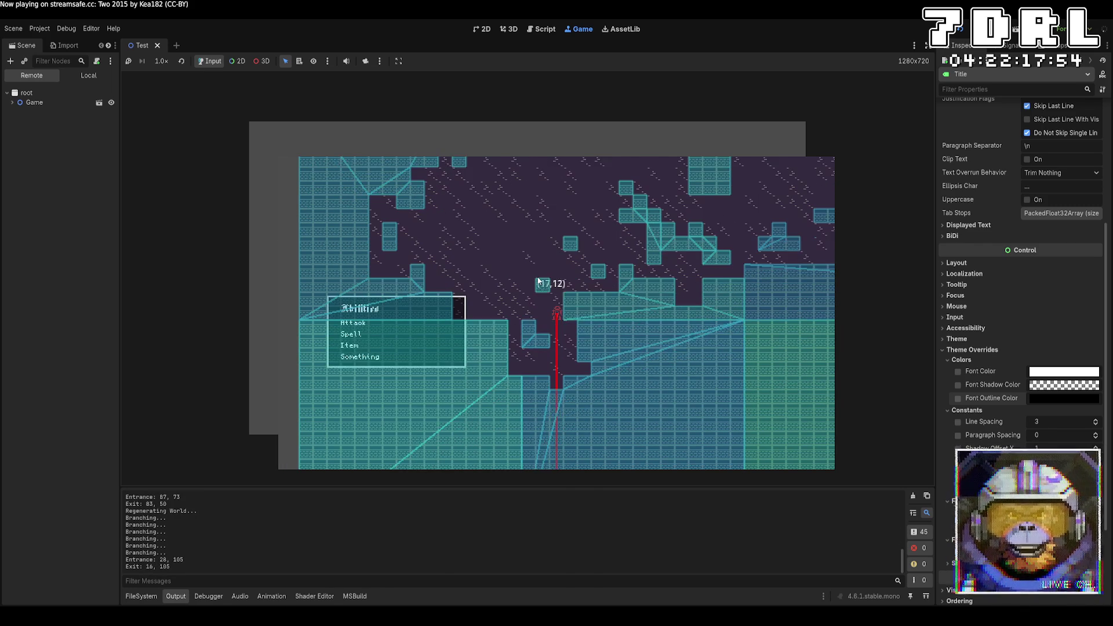
{"action": "key", "text": "Down"}
{"action": "key", "text": "Down"}
{"action": "key", "text": "Up"}
{"action": "key", "text": "Left"}
{"action": "key", "text": "Left"}
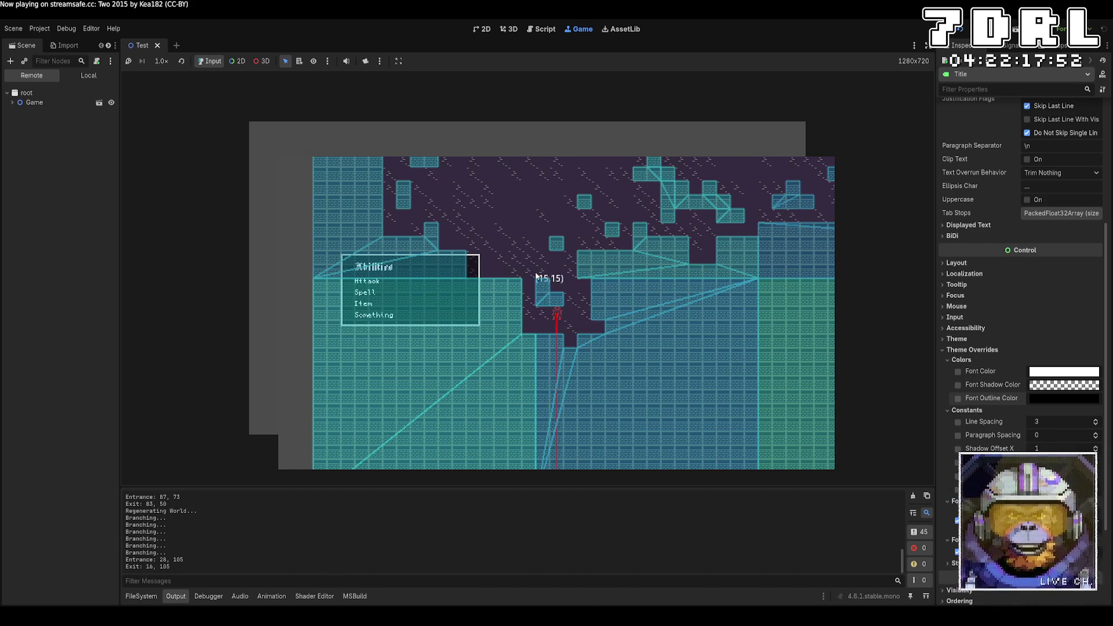
{"action": "key", "text": "Left"}
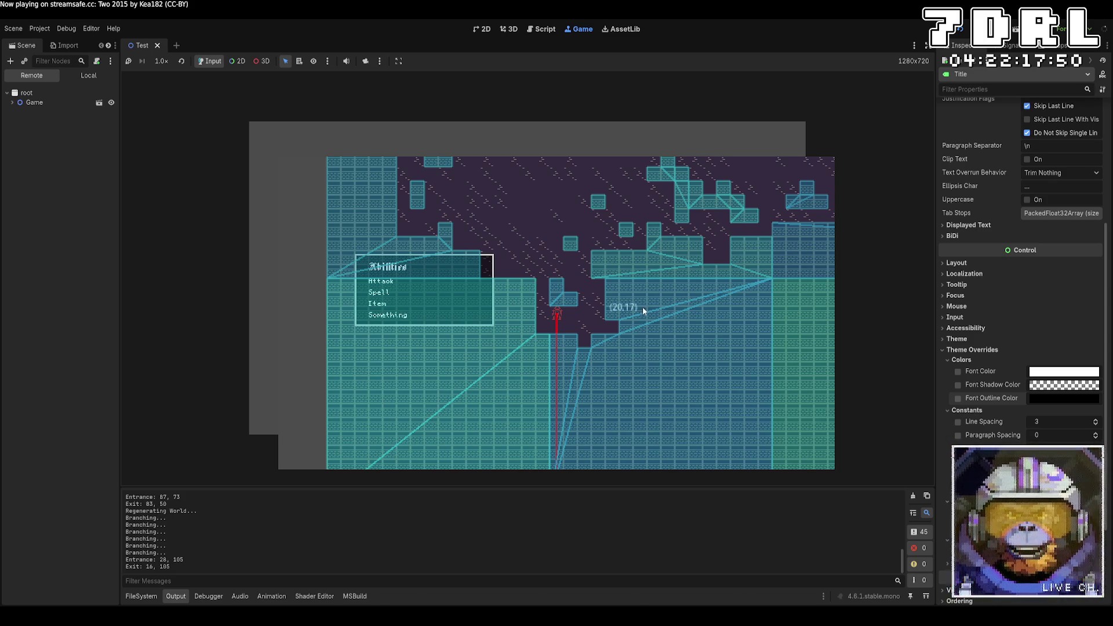
{"action": "key", "text": "Up"}
{"action": "key", "text": "Up"}
{"action": "key", "text": "Up"}
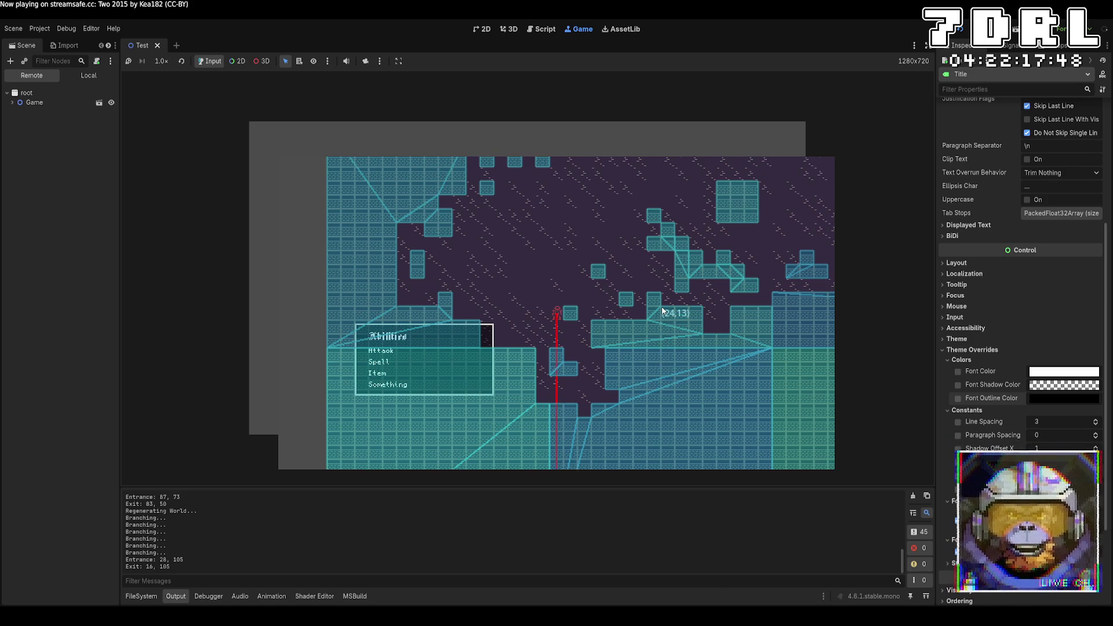
{"action": "key", "text": "Up"}
{"action": "key", "text": "Up"}
{"action": "key", "text": "Up"}
{"action": "key", "text": "Right"}
{"action": "key", "text": "Right"}
{"action": "key", "text": "Right"}
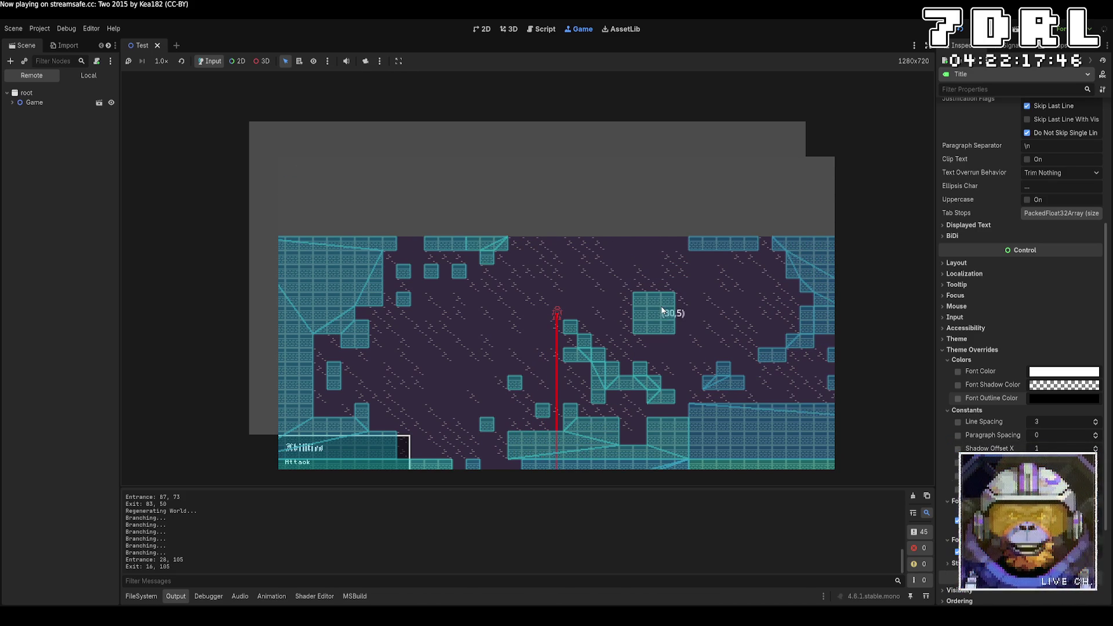
{"action": "key", "text": "Right"}
{"action": "key", "text": "Right"}
{"action": "key", "text": "Right"}
{"action": "key", "text": "Down"}
{"action": "key", "text": "Down"}
{"action": "key", "text": "Down"}
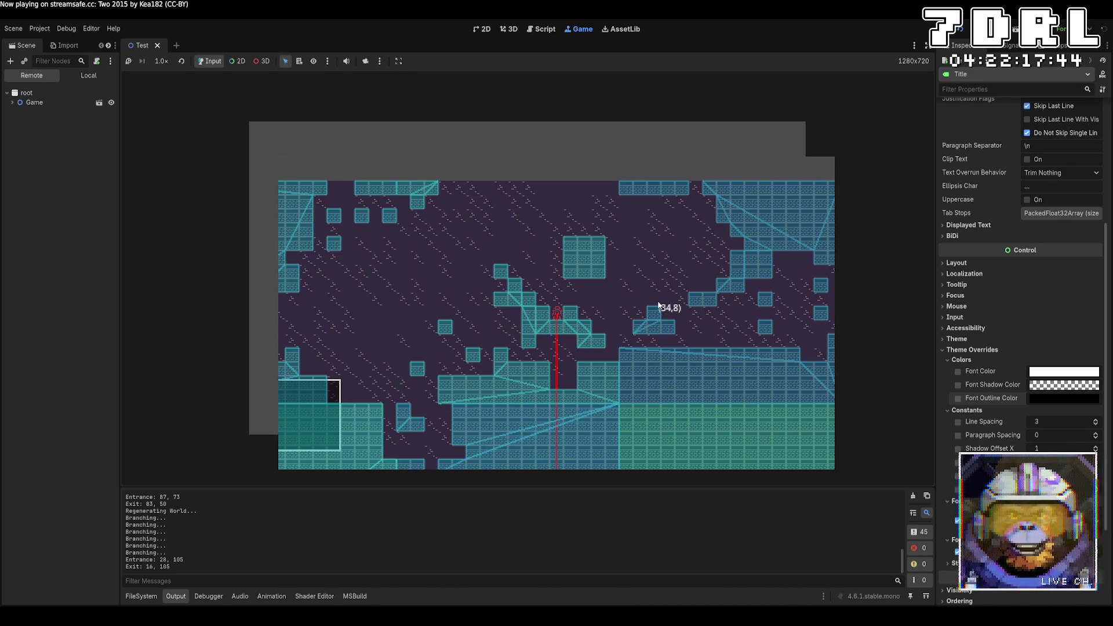
{"action": "key", "text": "Right"}
{"action": "key", "text": "Right"}
{"action": "key", "text": "Right"}
{"action": "key", "text": "Down"}
{"action": "key", "text": "Down"}
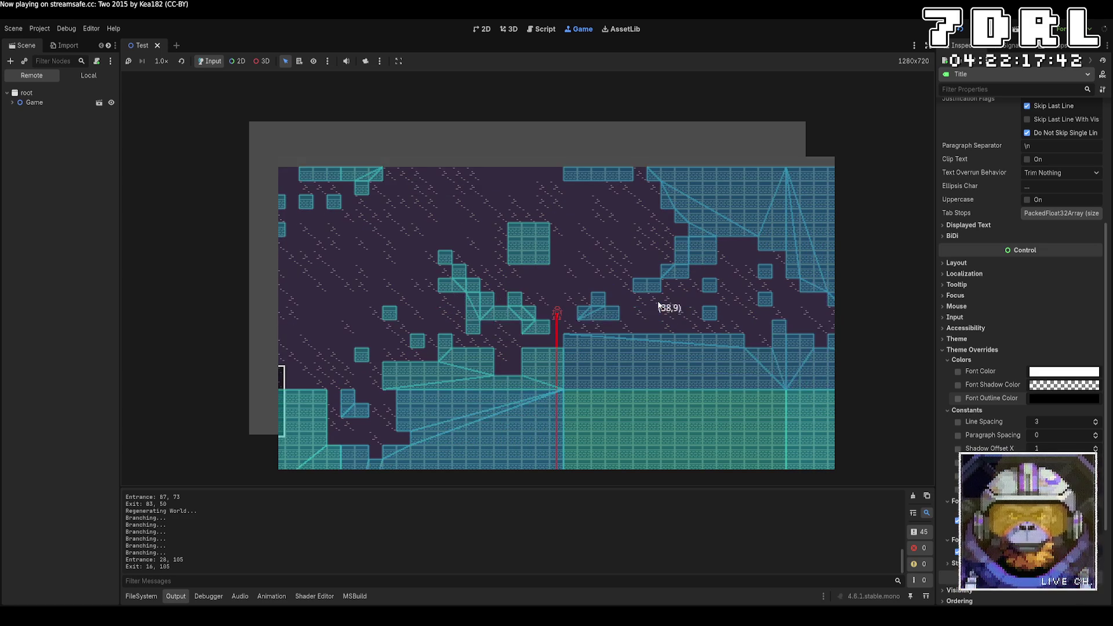
{"action": "key", "text": "Left"}
{"action": "key", "text": "Left"}
{"action": "key", "text": "Left"}
{"action": "key", "text": "Down"}
{"action": "key", "text": "Down"}
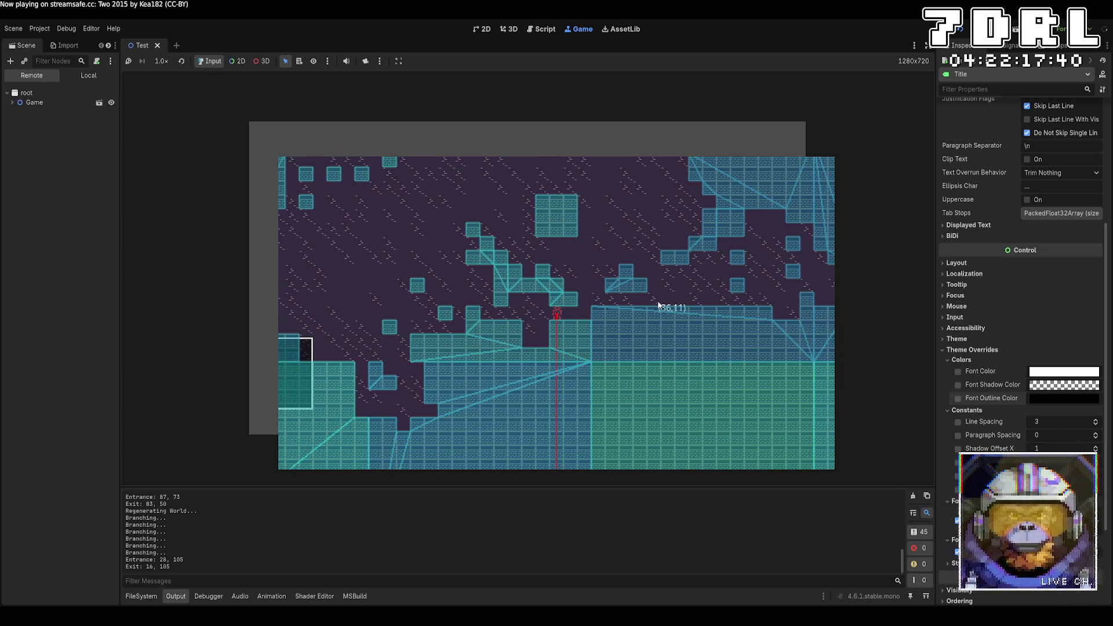
{"action": "key", "text": "Up"}
{"action": "key", "text": "Up"}
{"action": "key", "text": "Left"}
{"action": "key", "text": "Left"}
{"action": "key", "text": "Left"}
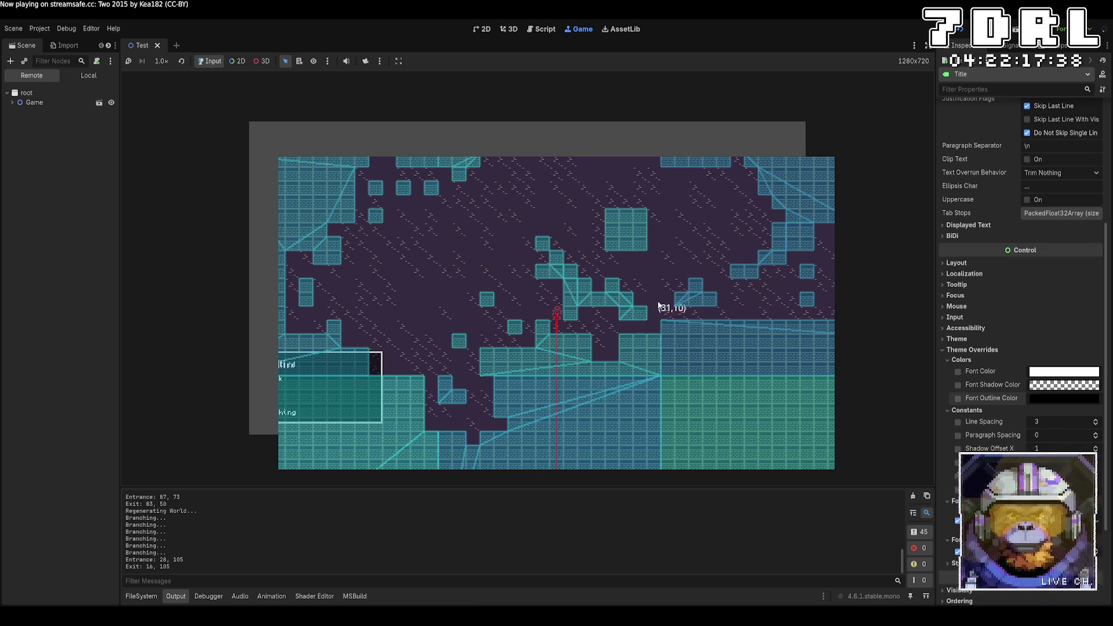
{"action": "key", "text": "Left"}
{"action": "key", "text": "Up"}
{"action": "key", "text": "Up"}
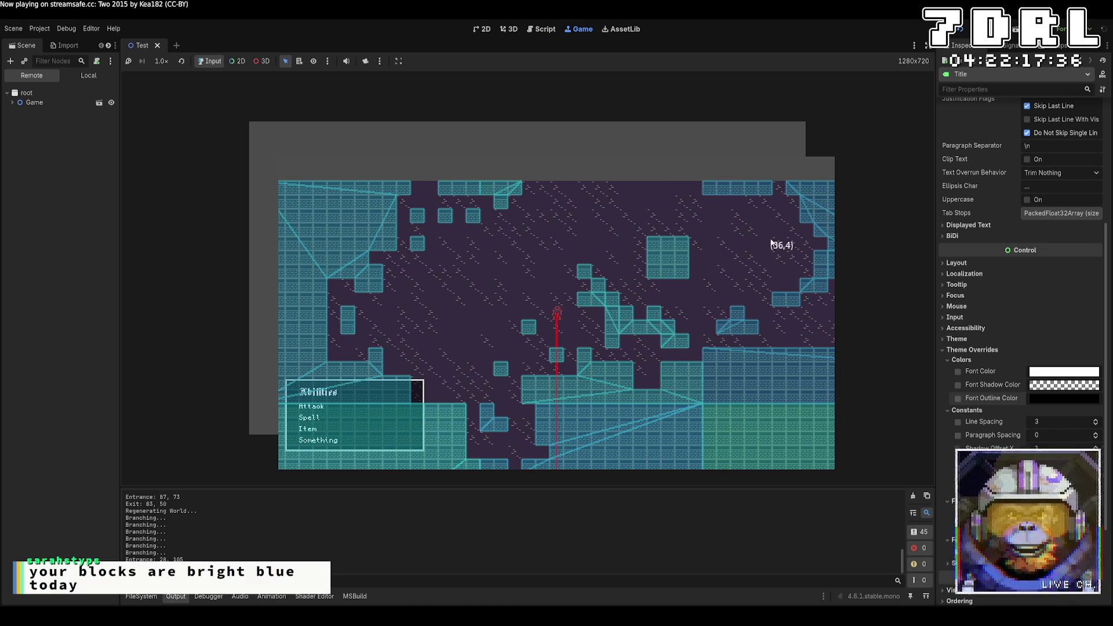
{"action": "key", "text": "Up"}
{"action": "key", "text": "Left"}
{"action": "key", "text": "Up"}
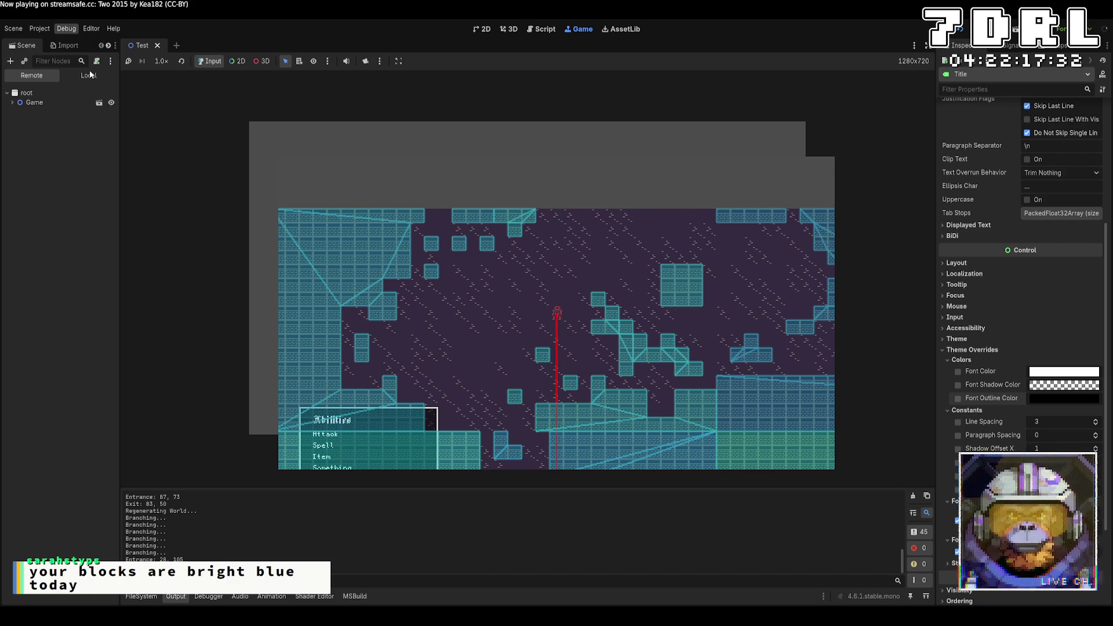
{"action": "key", "text": "Up"}
{"action": "key", "text": "Up"}
{"action": "key", "text": "Left"}
{"action": "key", "text": "Down"}
{"action": "key", "text": "Down"}
{"action": "key", "text": "Down"}
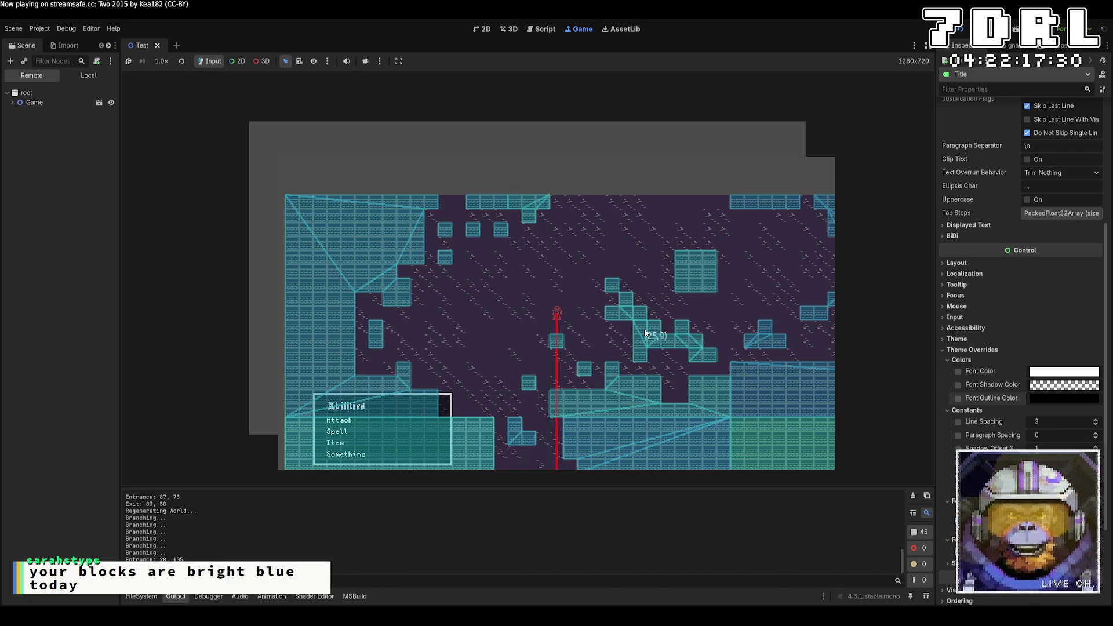
{"action": "key", "text": "Left"}
{"action": "key", "text": "Down"}
{"action": "key", "text": "Down"}
{"action": "key", "text": "Down"}
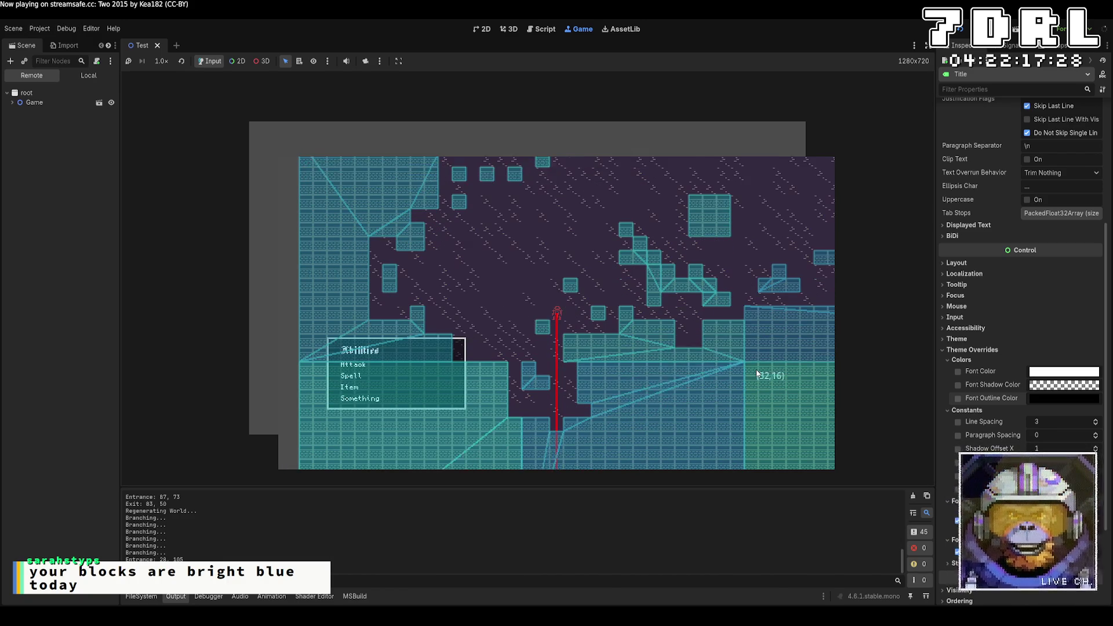
Restart the run with F5, then stop the game with F8
{"action": "key", "text": "Down"}
{"action": "key", "text": "Down"}
{"action": "key", "text": "F5"}
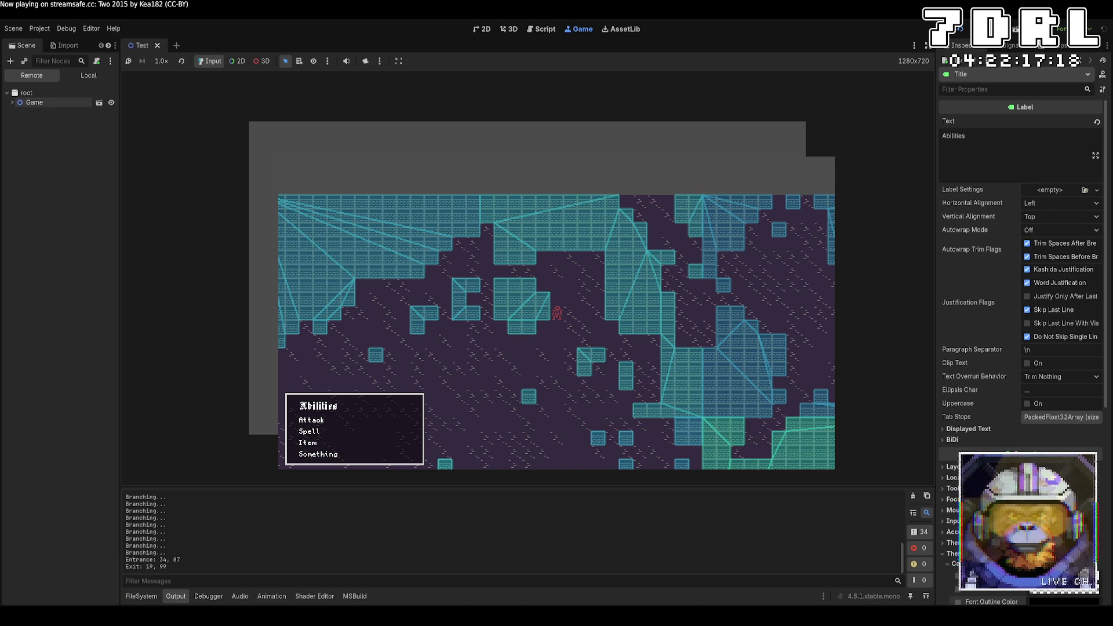
{"action": "key", "text": "F8"}
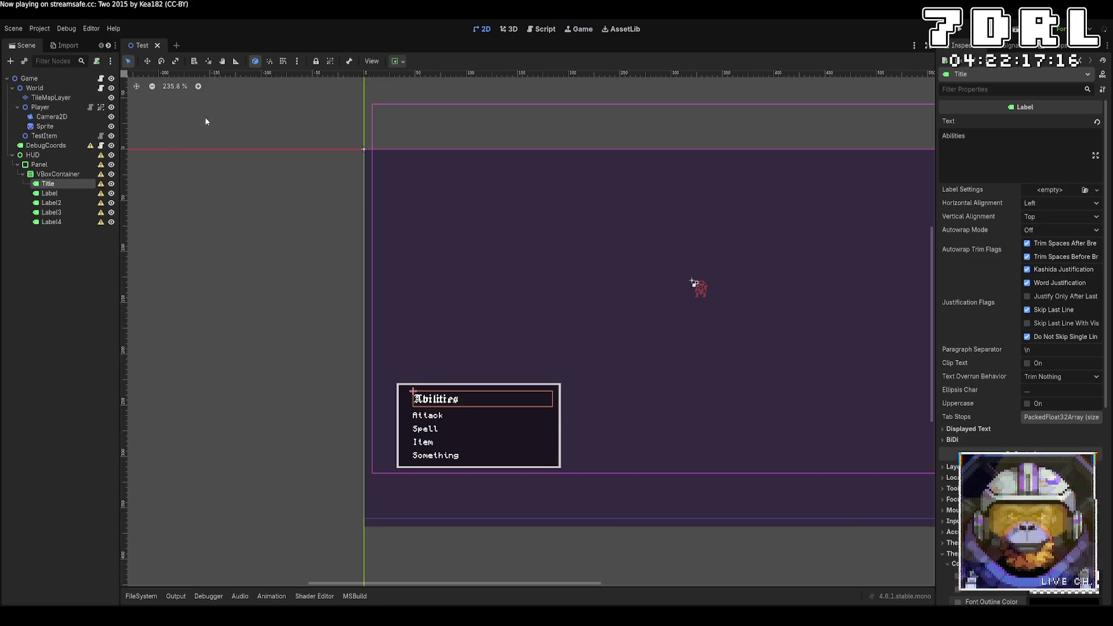
Reset the TileMapLayer's Collision Visibility Mode to Default, then test-run and stop the game
{"action": "left_click", "coordinate": [51, 98]}
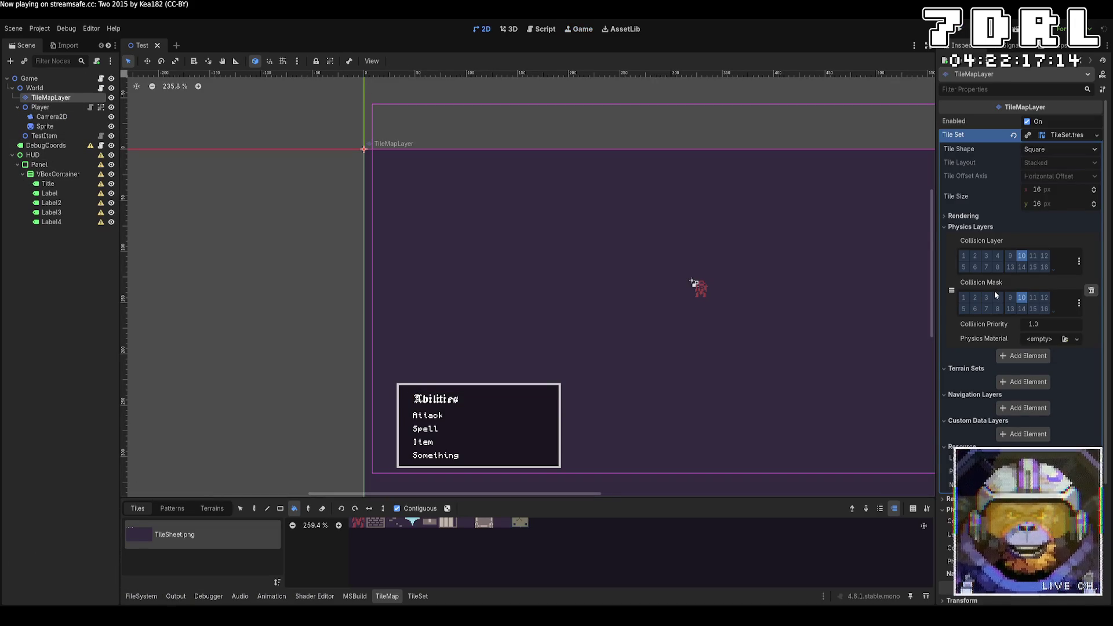
{"action": "scroll", "coordinate": [966, 390], "scroll_direction": "down", "scroll_amount": 4}
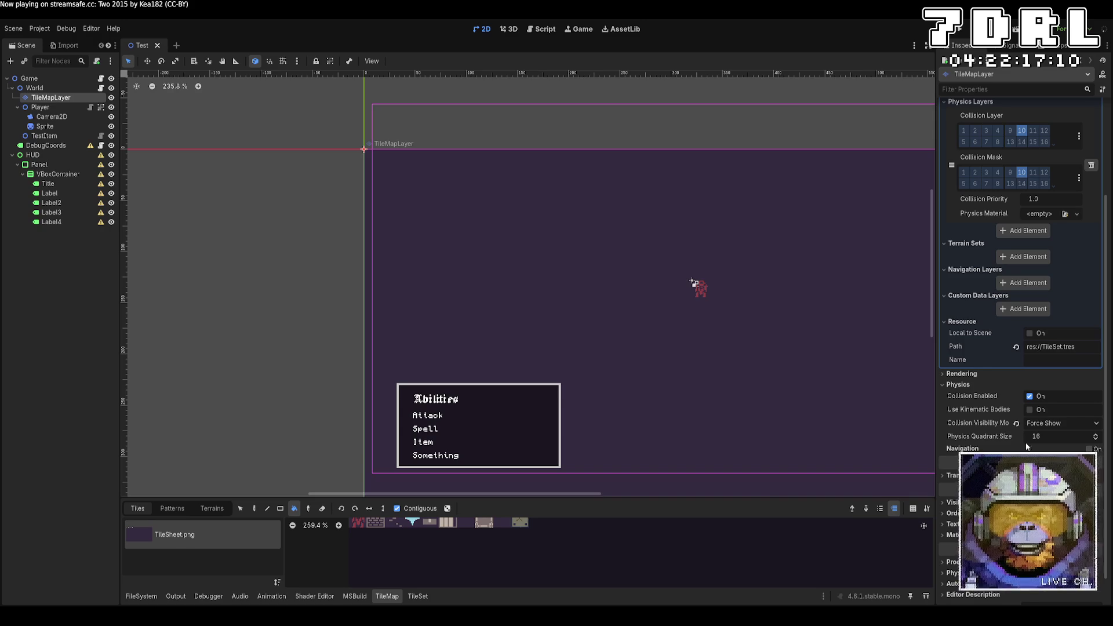
{"action": "left_click", "coordinate": [1016, 423]}
{"action": "left_click", "coordinate": [960, 29]}
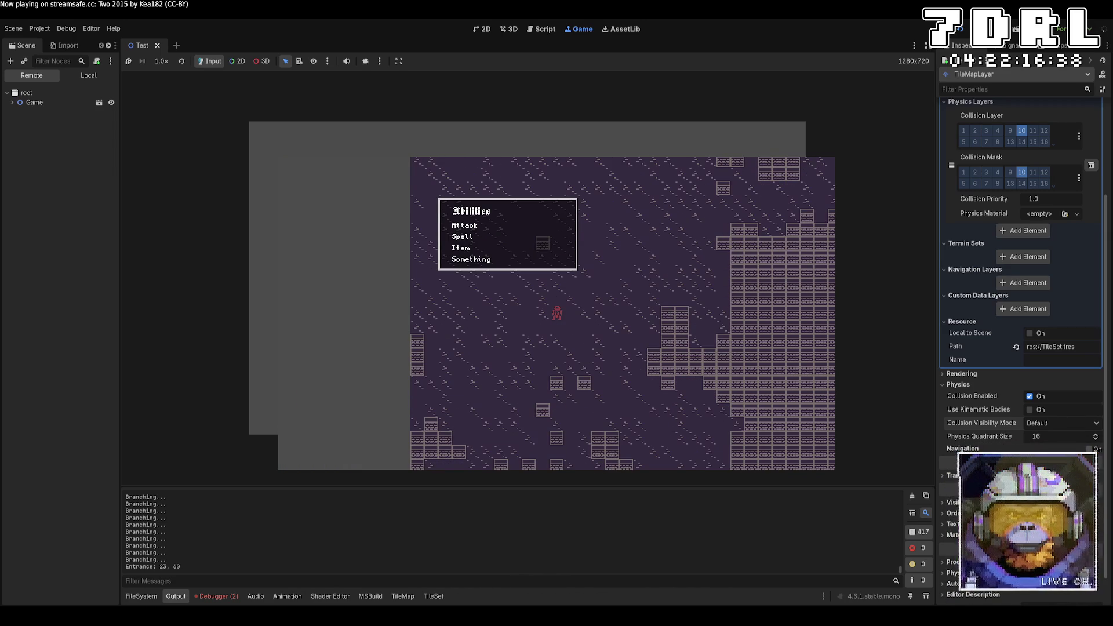
{"action": "key", "text": "F8"}
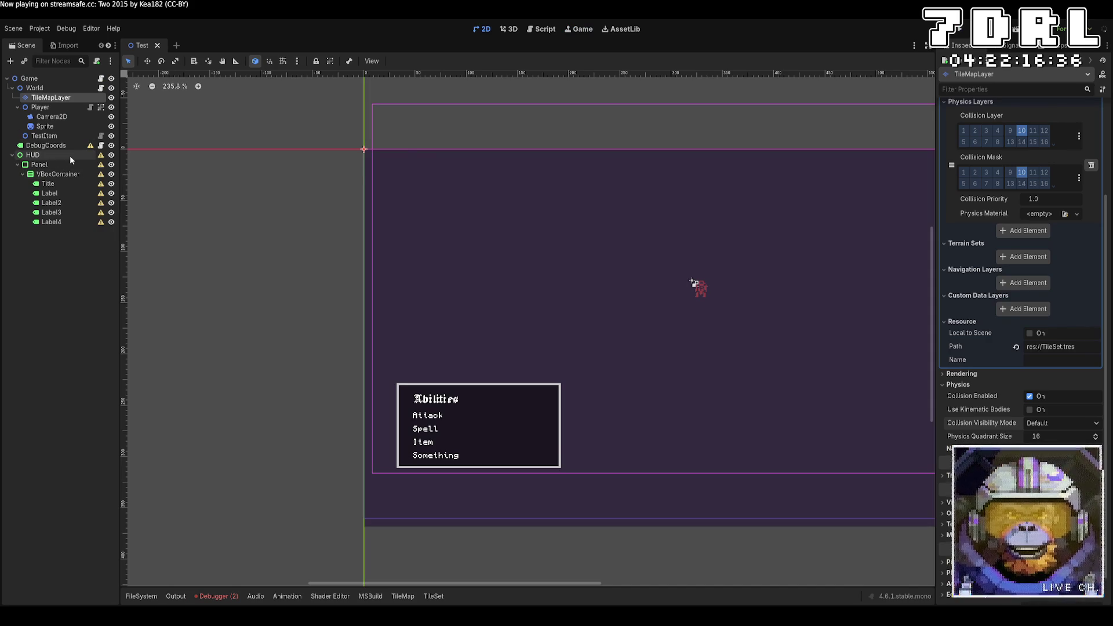
Inspect the DebugCoords and HUD nodes, toggling HUD's Layout section
{"action": "left_click", "coordinate": [46, 146]}
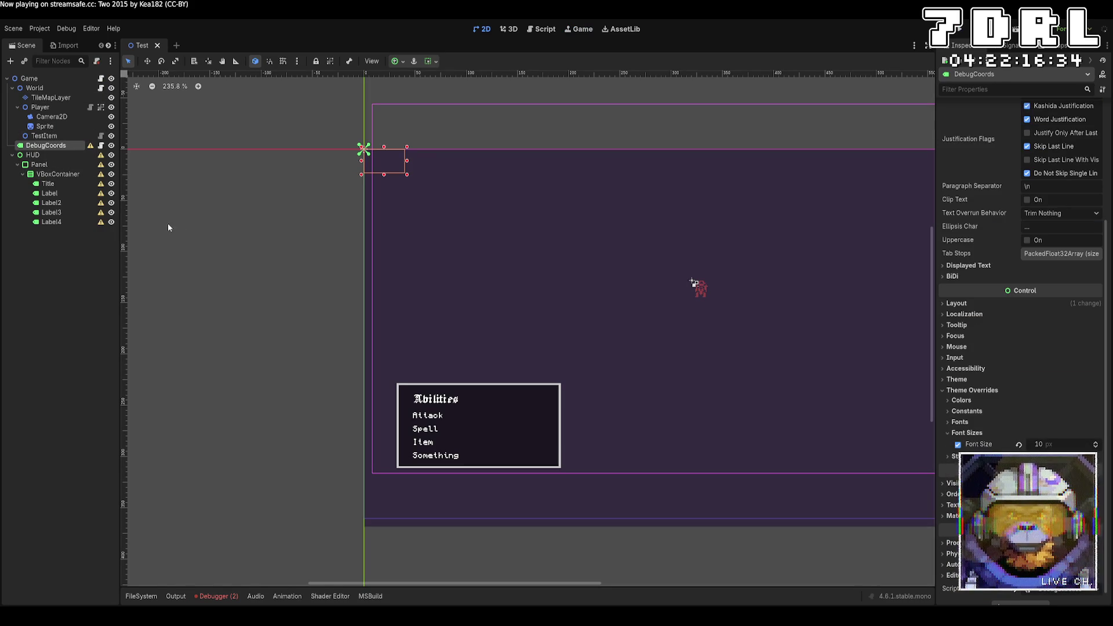
{"action": "left_click", "coordinate": [41, 155]}
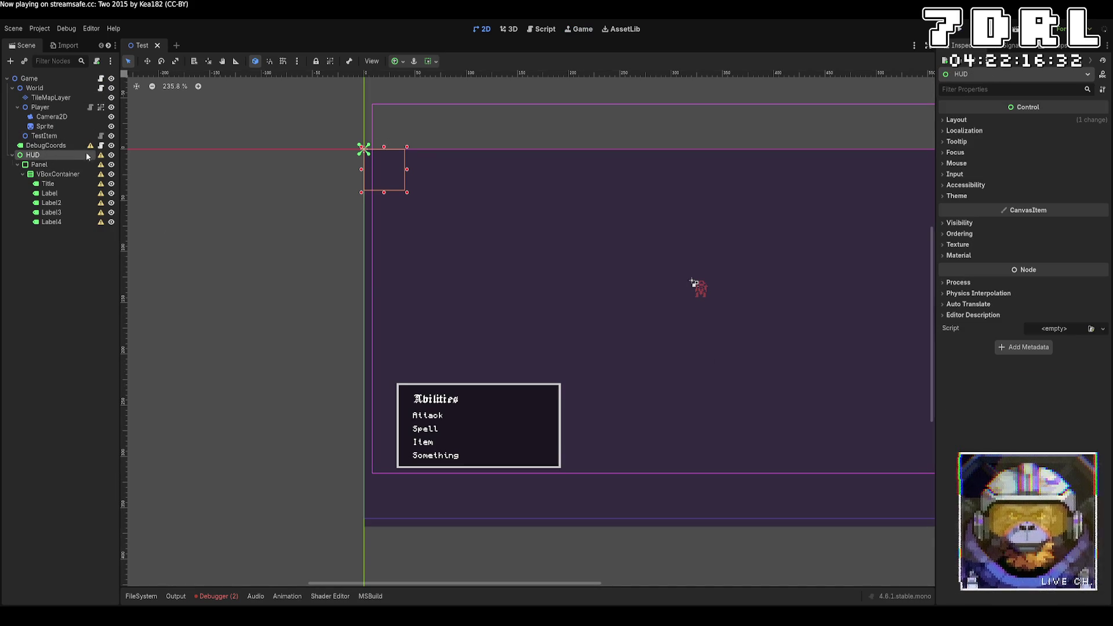
{"action": "left_click", "coordinate": [989, 121]}
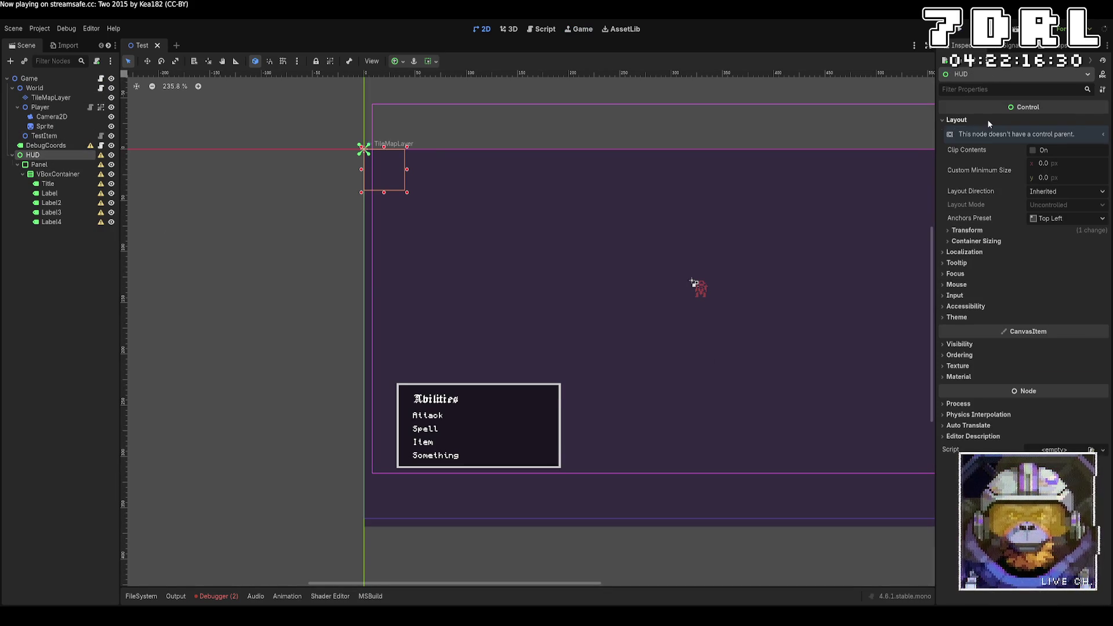
{"action": "left_click", "coordinate": [989, 120]}
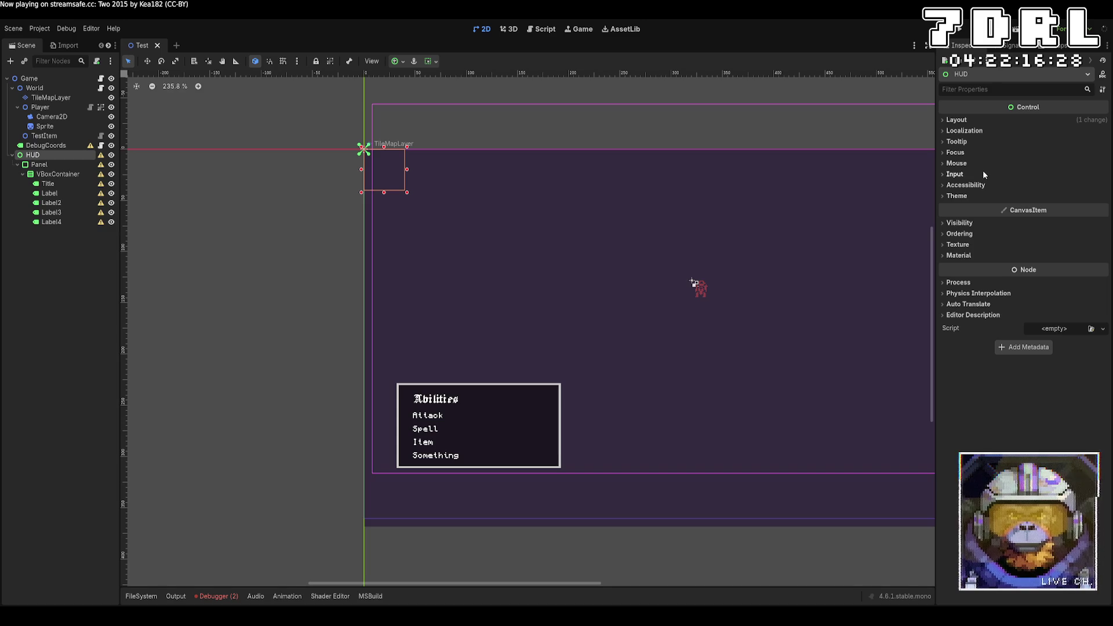
Select Camera2D to review its 8 px offset and 1.0 zoom
{"action": "left_click", "coordinate": [51, 117]}
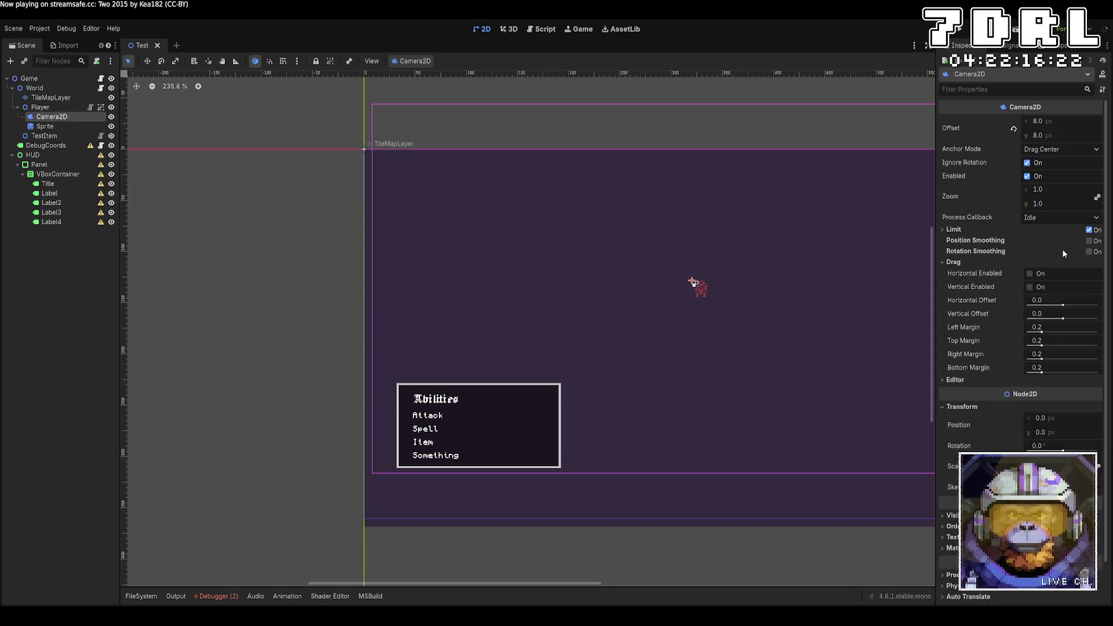
{"action": "scroll", "coordinate": [1063, 253], "scroll_direction": "down", "scroll_amount": 1}
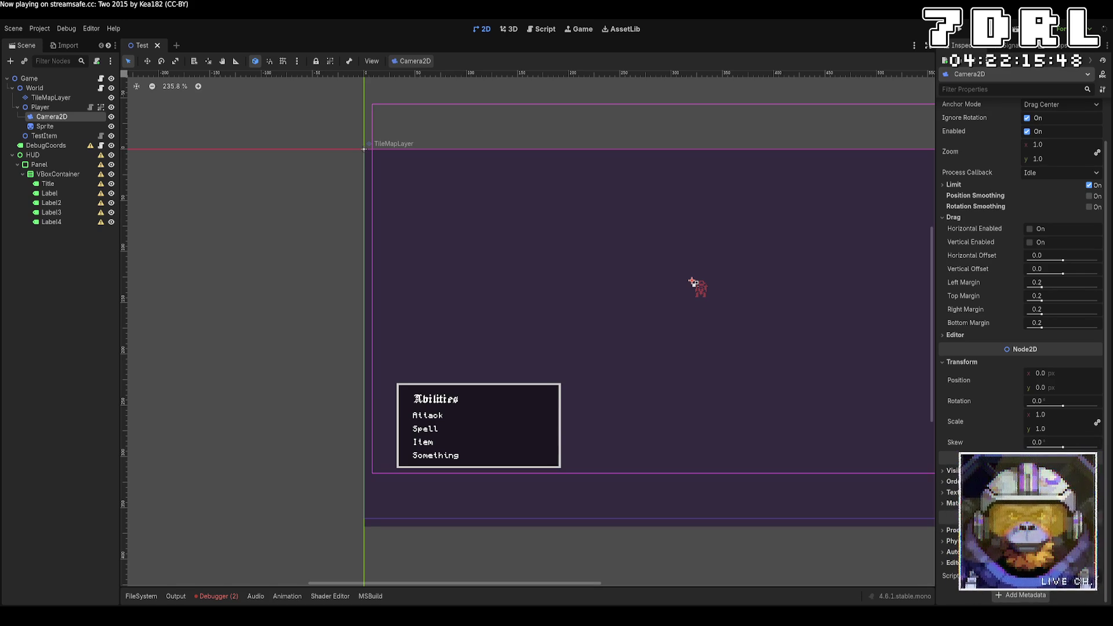
{"action": "scroll", "coordinate": [1023, 258], "scroll_direction": "up", "scroll_amount": 2}
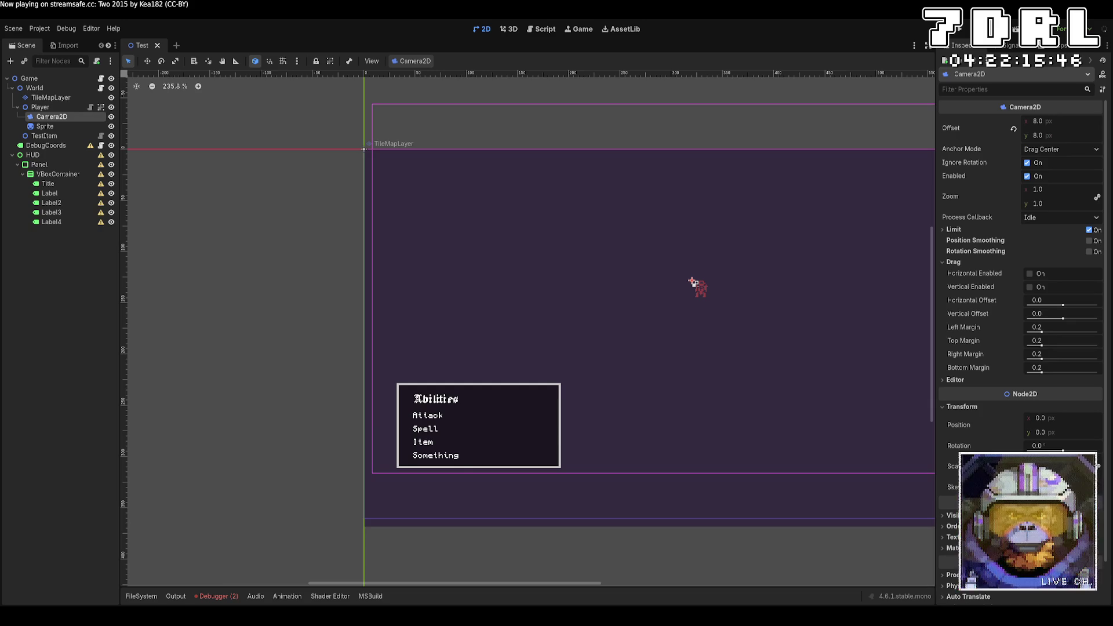
{"action": "scroll", "coordinate": [1023, 258], "scroll_direction": "down", "scroll_amount": 2}
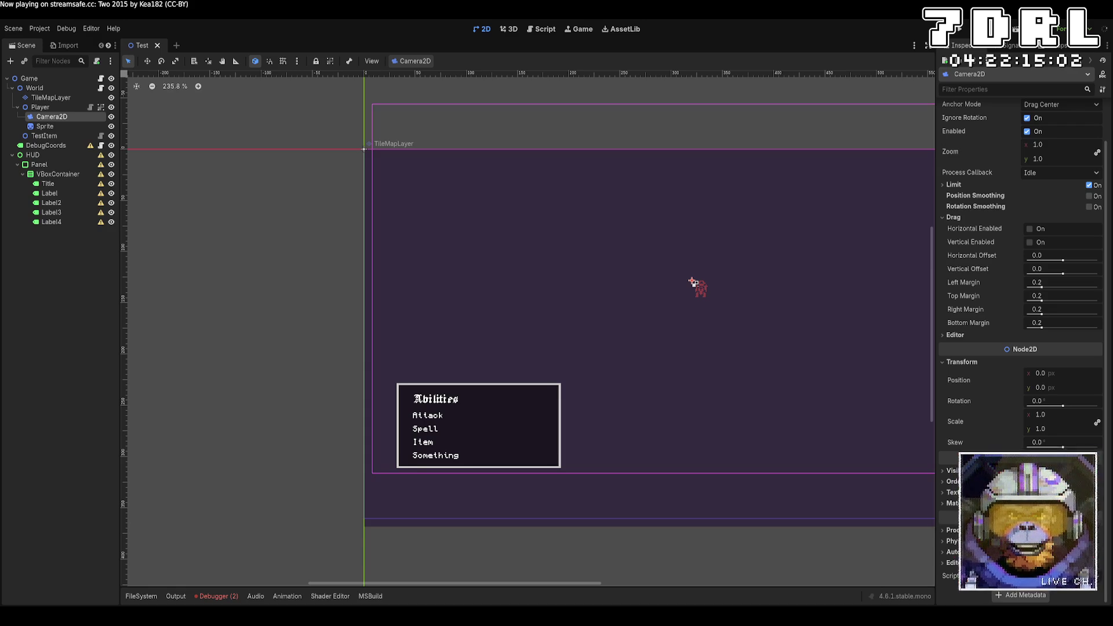
{"action": "key", "text": "Escape"}
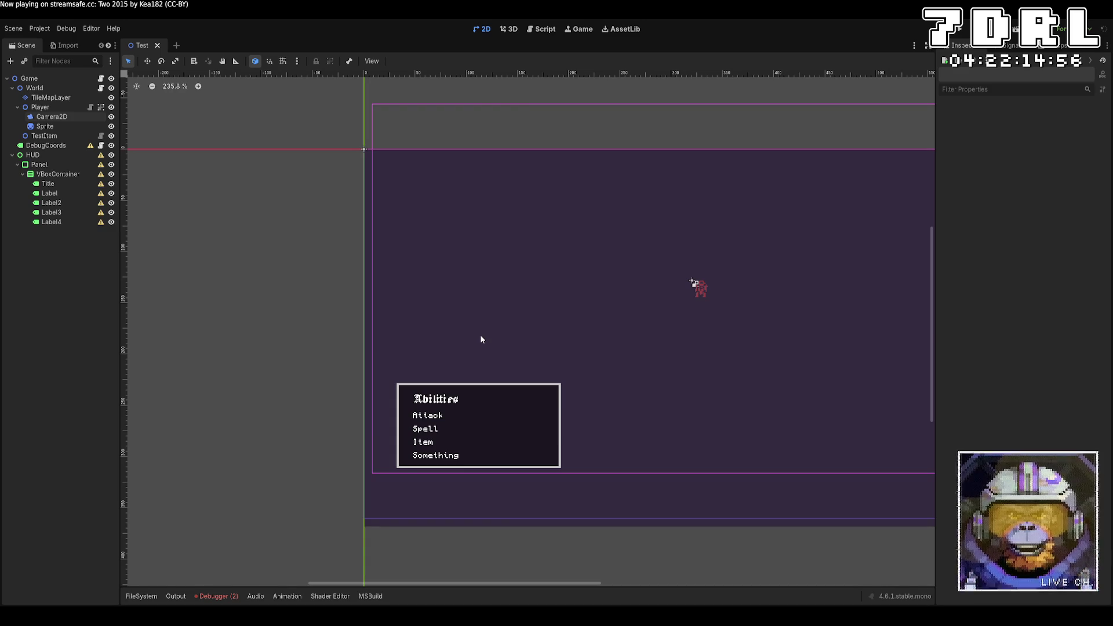
Add a CanvasLayer node, nest HUD inside it, then test-run and stop the game
{"action": "key", "text": "Return"}
{"action": "left_click_drag", "start_coordinate": [33, 155], "coordinate": [49, 235]}
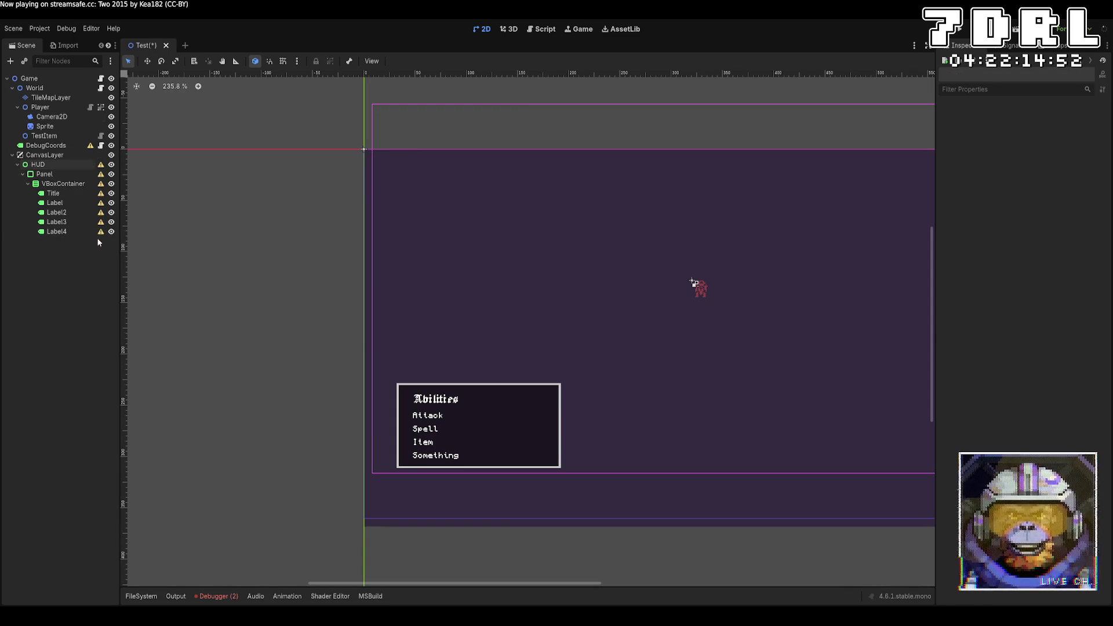
{"action": "left_click", "coordinate": [965, 31]}
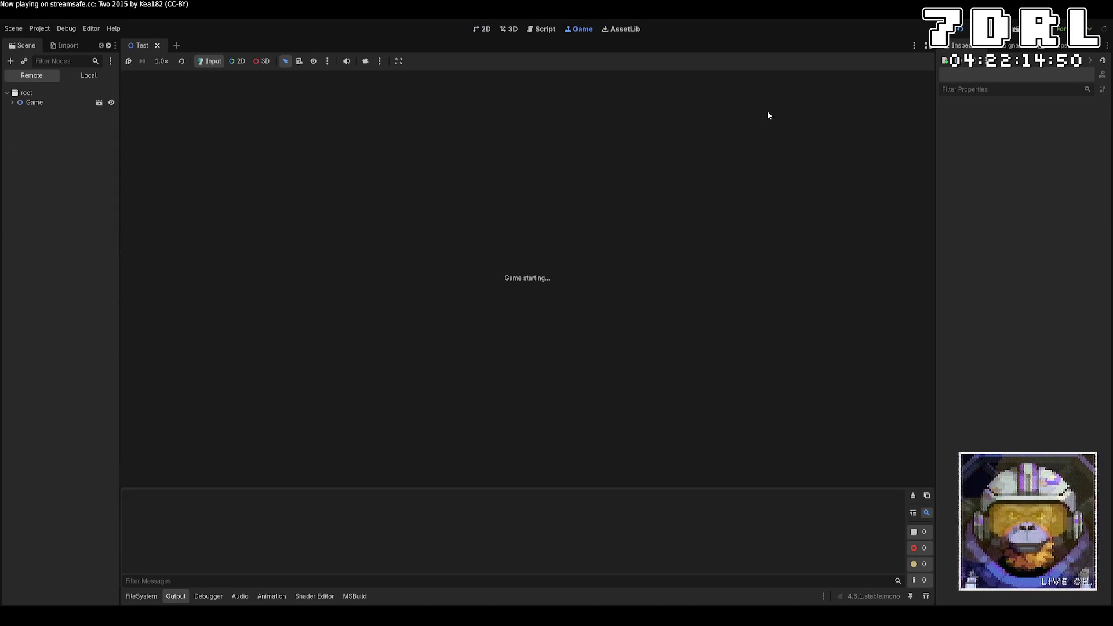
{"action": "key", "text": "F8"}
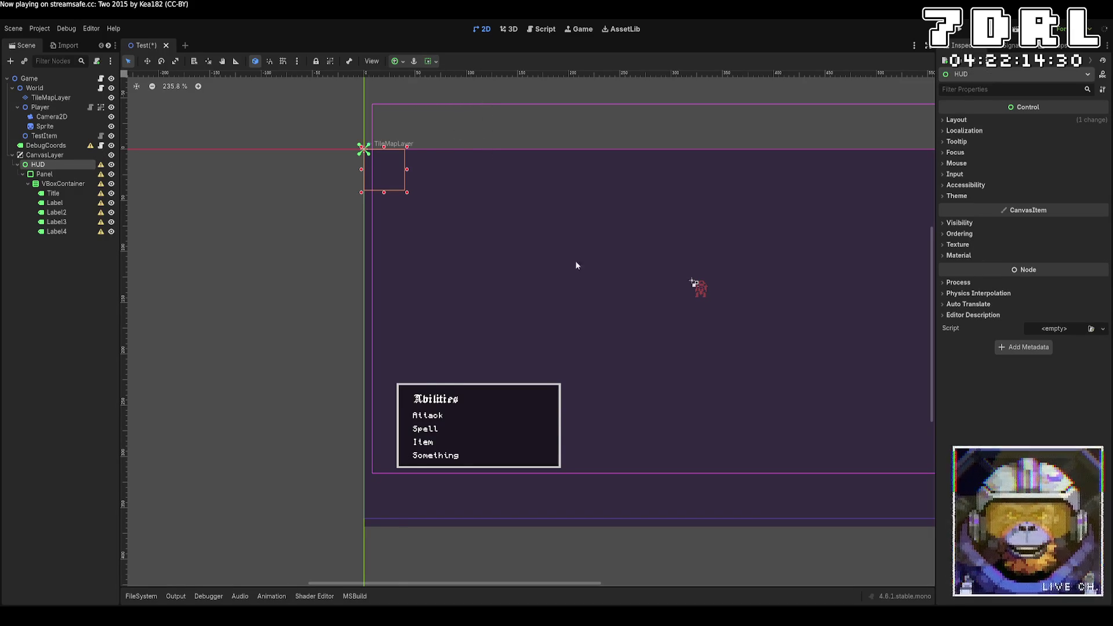
Stretch HUD over the full viewport and anchor the Abilities panel bottom-left
{"action": "scroll", "coordinate": [632, 284], "scroll_direction": "down", "scroll_amount": 1}
{"action": "left_click_drag", "start_coordinate": [771, 296], "coordinate": [573, 235]}
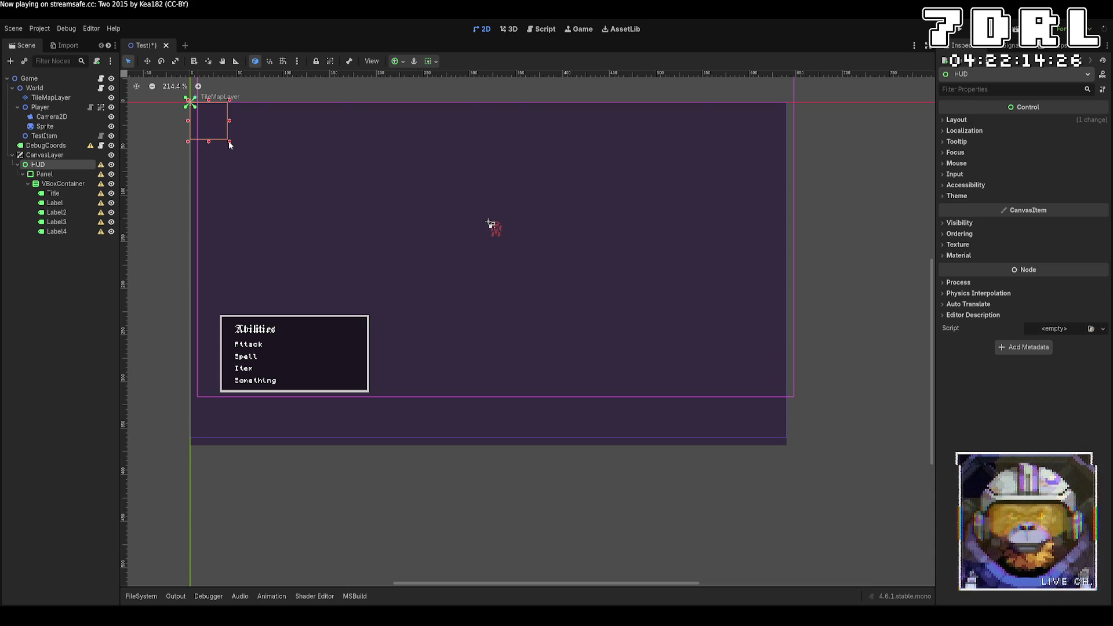
{"action": "mouse_move", "coordinate": [230, 142]}
{"action": "left_mouse_down"}
{"action": "mouse_move", "coordinate": [785, 413]}
{"action": "mouse_move", "coordinate": [804, 455]}
{"action": "mouse_move", "coordinate": [789, 439]}
{"action": "left_mouse_up"}
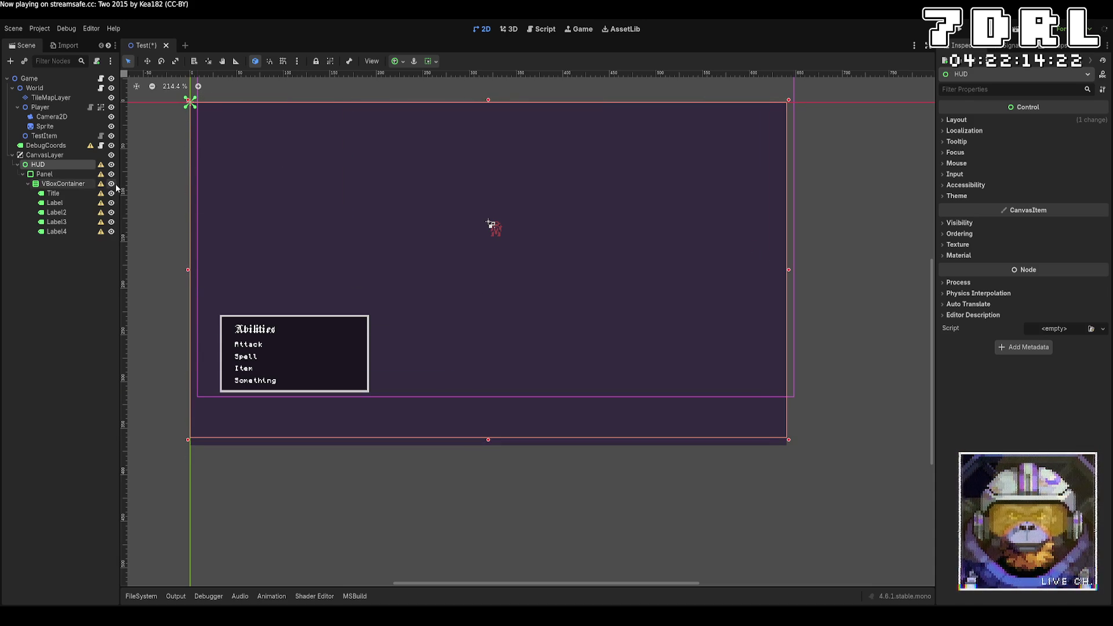
{"action": "left_click", "coordinate": [73, 174]}
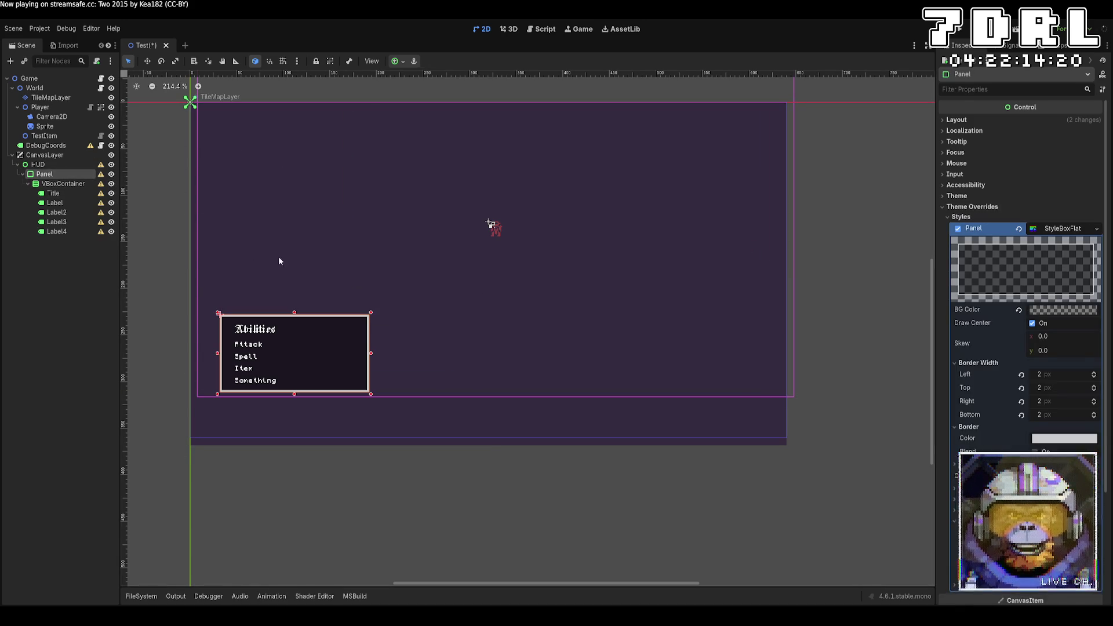
{"action": "key", "text": "ctrl+z"}
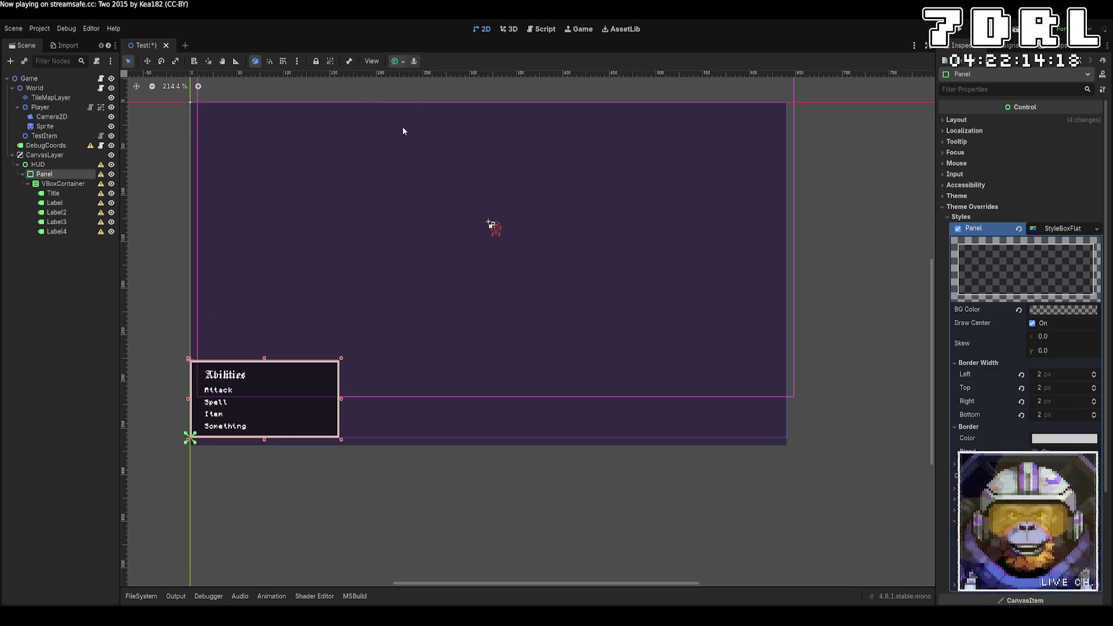
Set the Abilities panel's Transform width to 160 px
{"action": "left_click", "coordinate": [990, 119]}
{"action": "left_click", "coordinate": [1005, 229]}
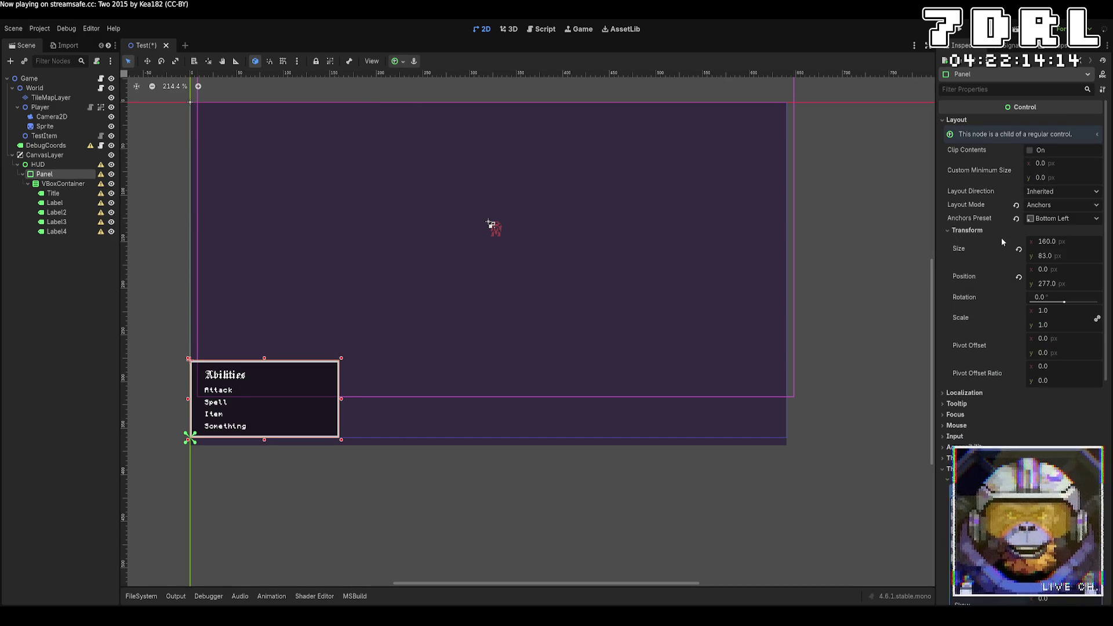
{"action": "left_click", "coordinate": [1091, 243]}
{"action": "key", "text": "End"}
{"action": "type", "text": "+1"}
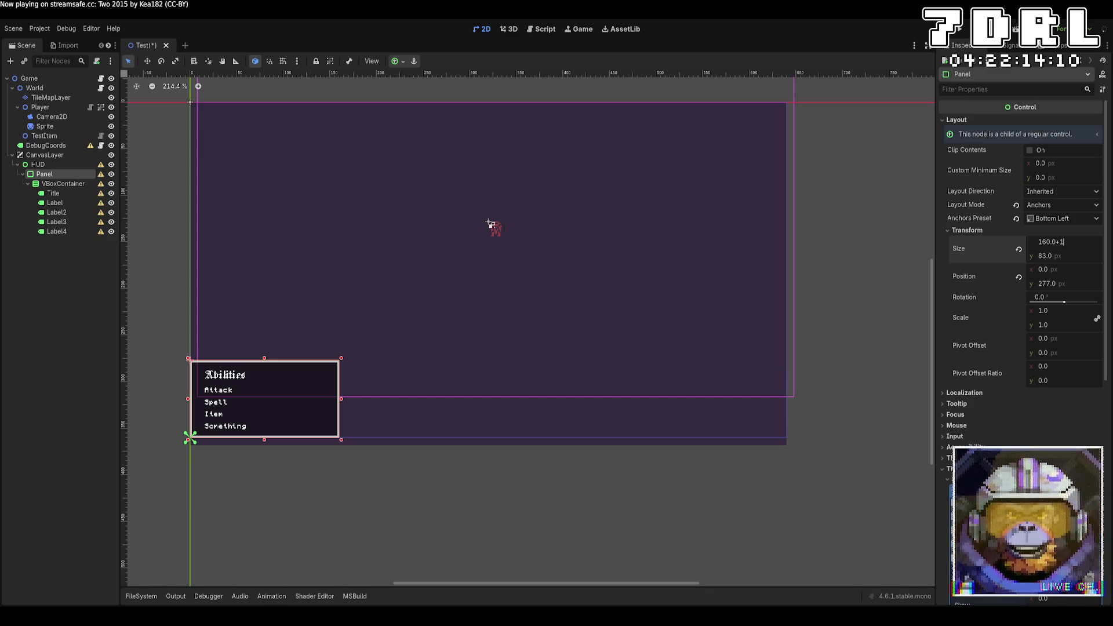
{"action": "key", "text": "Tab"}
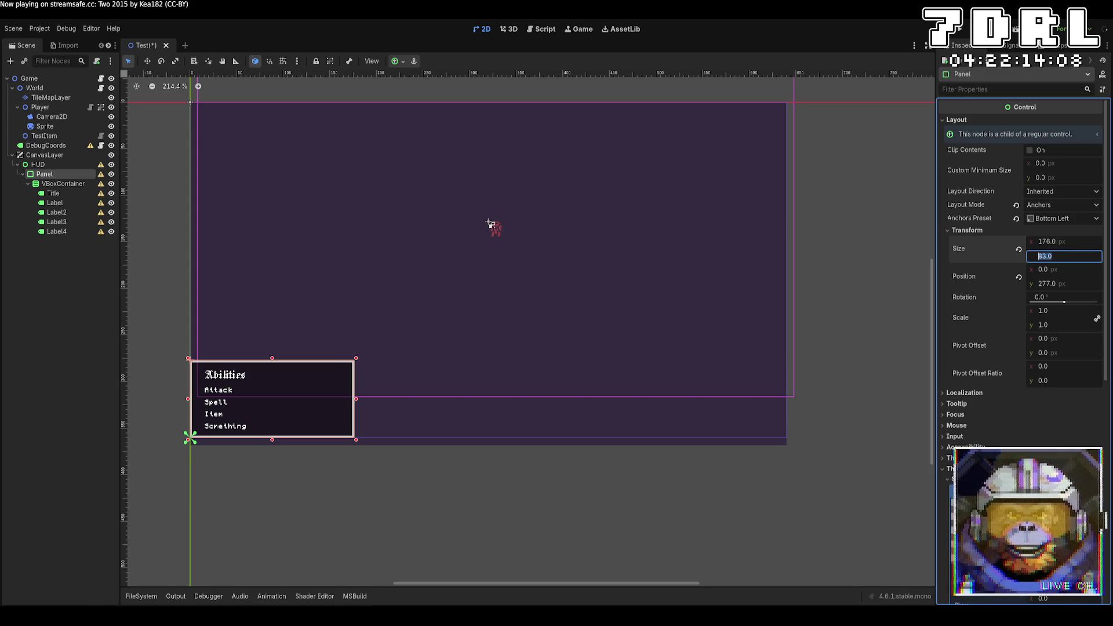
{"action": "left_click", "coordinate": [1074, 244]}
{"action": "type", "text": "160.0+16"}
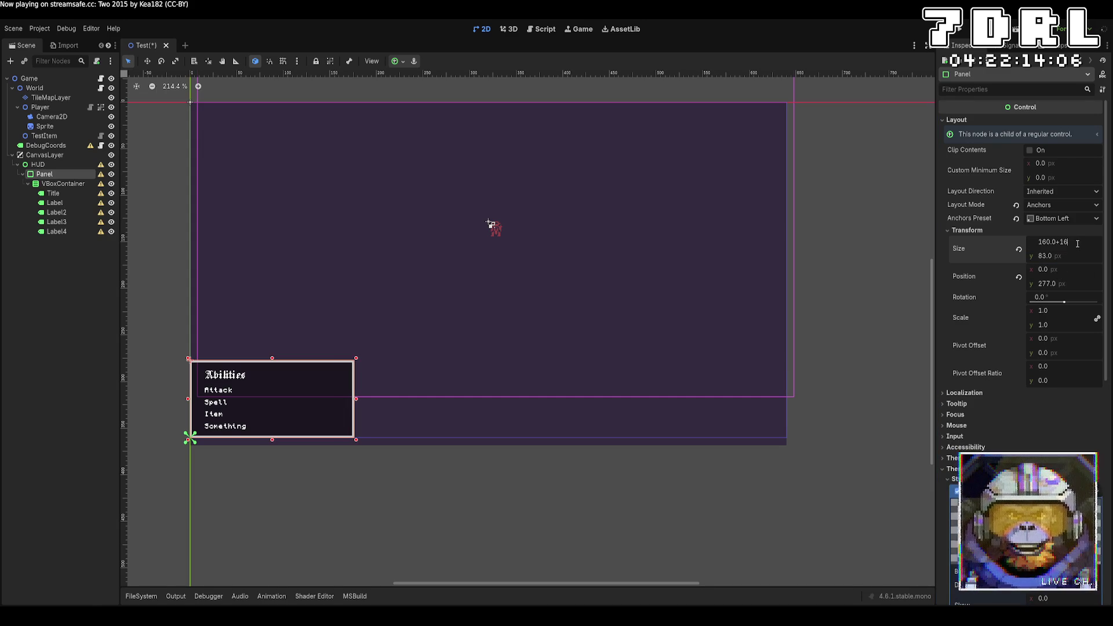
{"action": "key", "text": "BackSpace"}
{"action": "key", "text": "BackSpace"}
{"action": "key", "text": "BackSpace"}
{"action": "key", "text": "Return"}
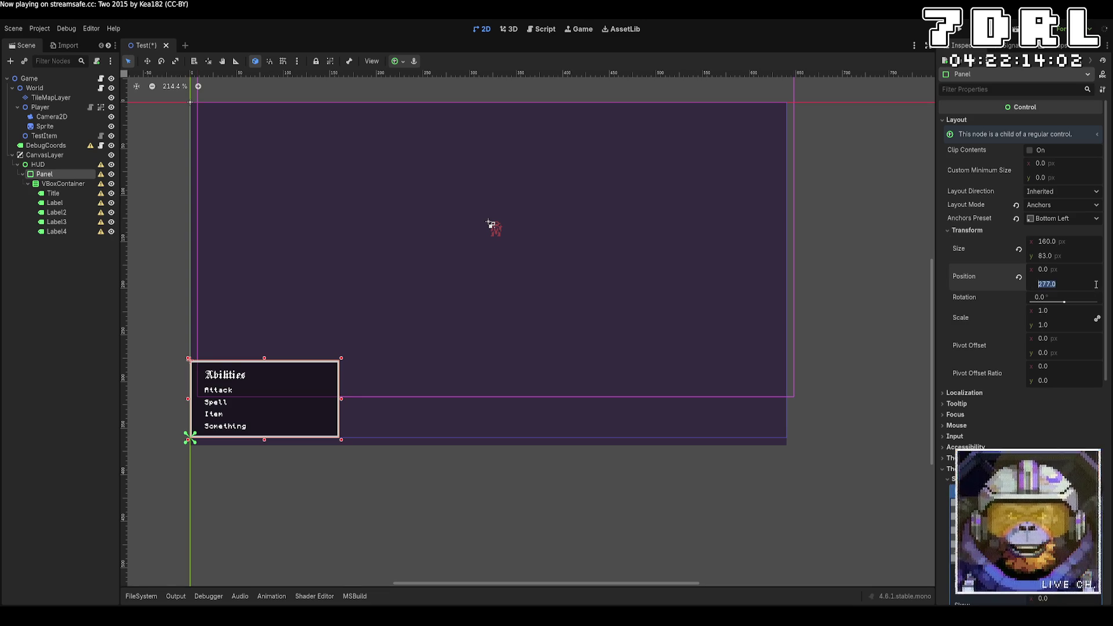
Place the panel at position x 16, y 261 and deselect it
{"action": "left_click", "coordinate": [1077, 271]}
{"action": "type", "text": "16"}
{"action": "key", "text": "Return"}
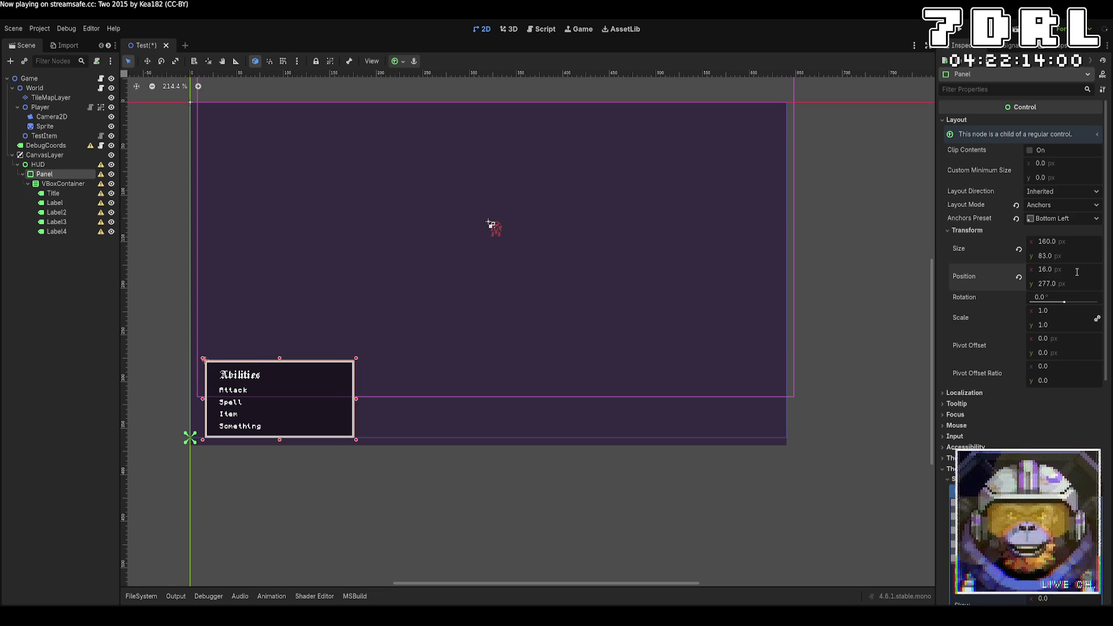
{"action": "left_click", "coordinate": [1078, 283]}
{"action": "key", "text": "End"}
{"action": "type", "text": "-16"}
{"action": "key", "text": "Return"}
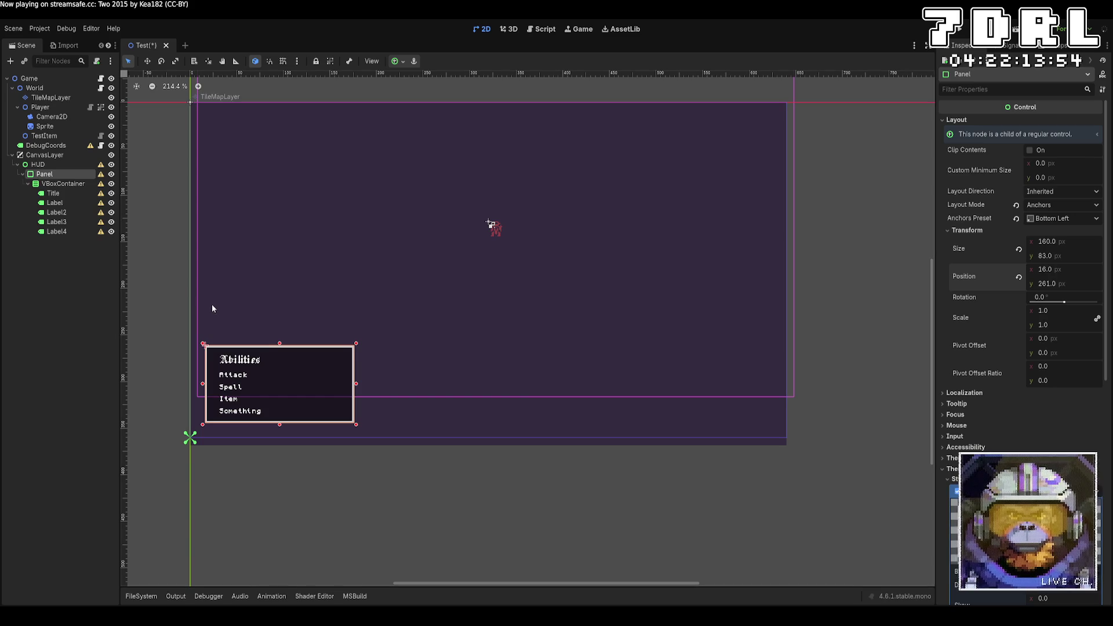
{"action": "left_click", "coordinate": [59, 294]}
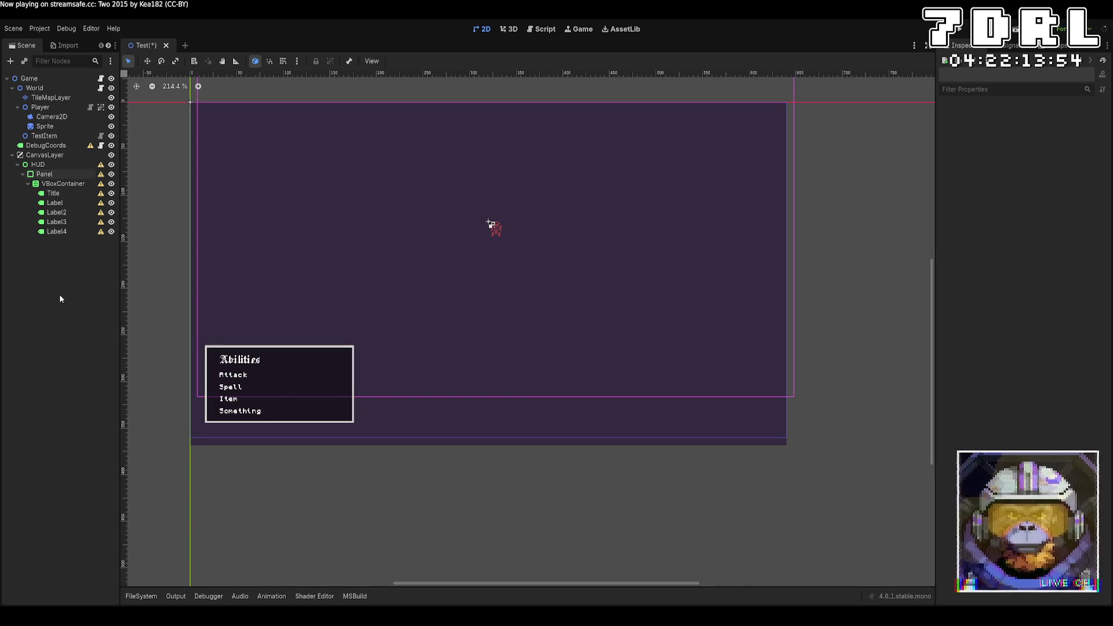
Add a Label under HUD, briefly type [A] into it, then delete it
{"action": "left_click", "coordinate": [59, 167]}
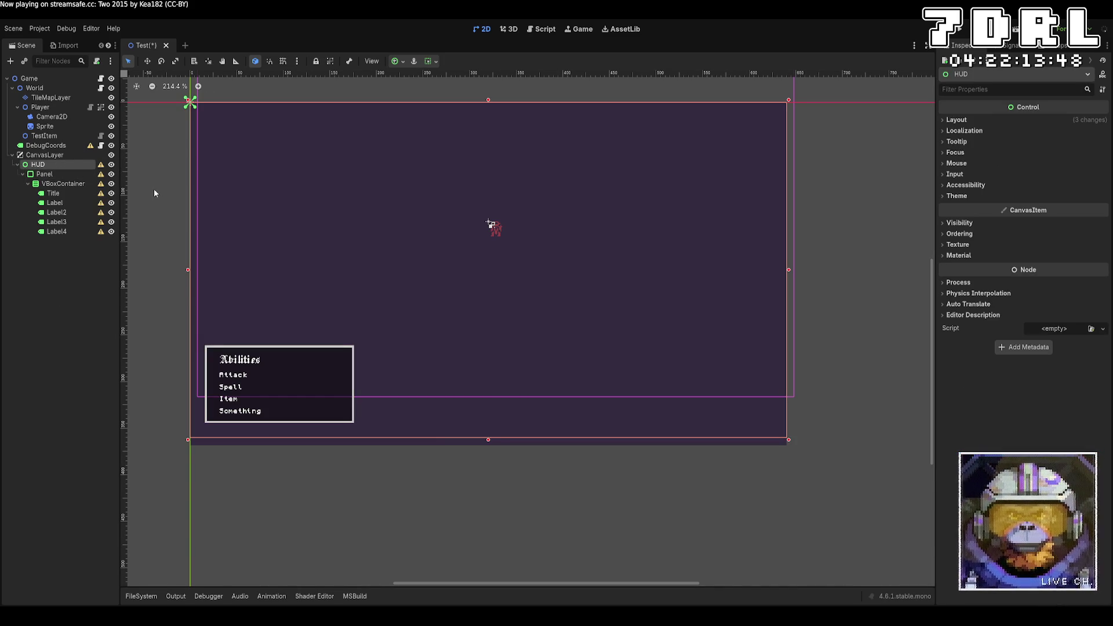
{"action": "key", "text": "ctrl+v"}
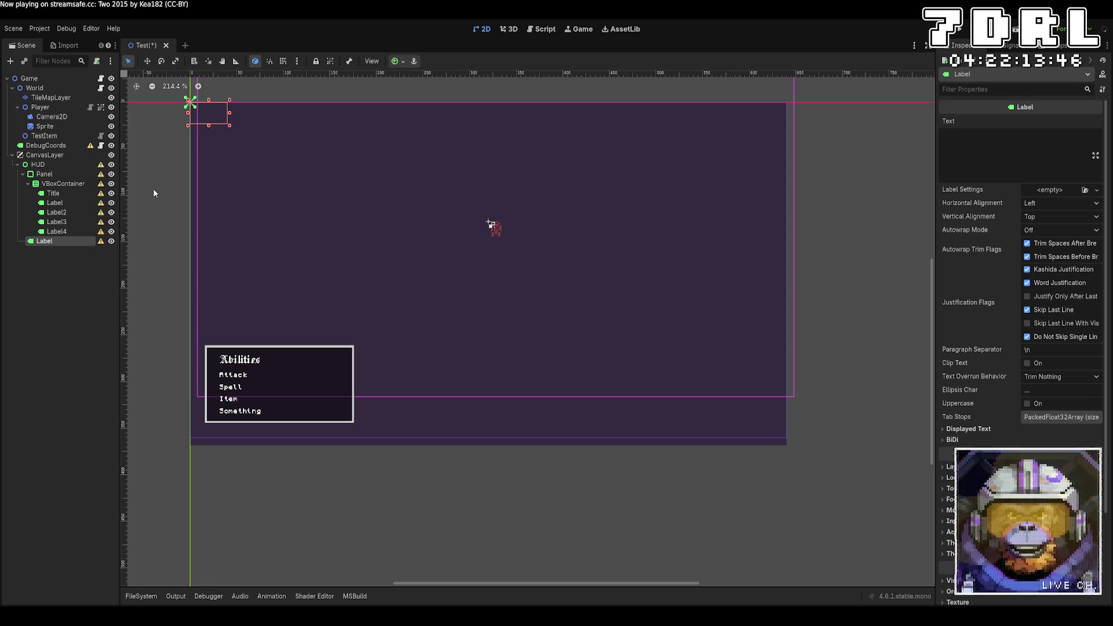
{"action": "left_click", "coordinate": [993, 151]}
{"action": "type", "text": "[A]"}
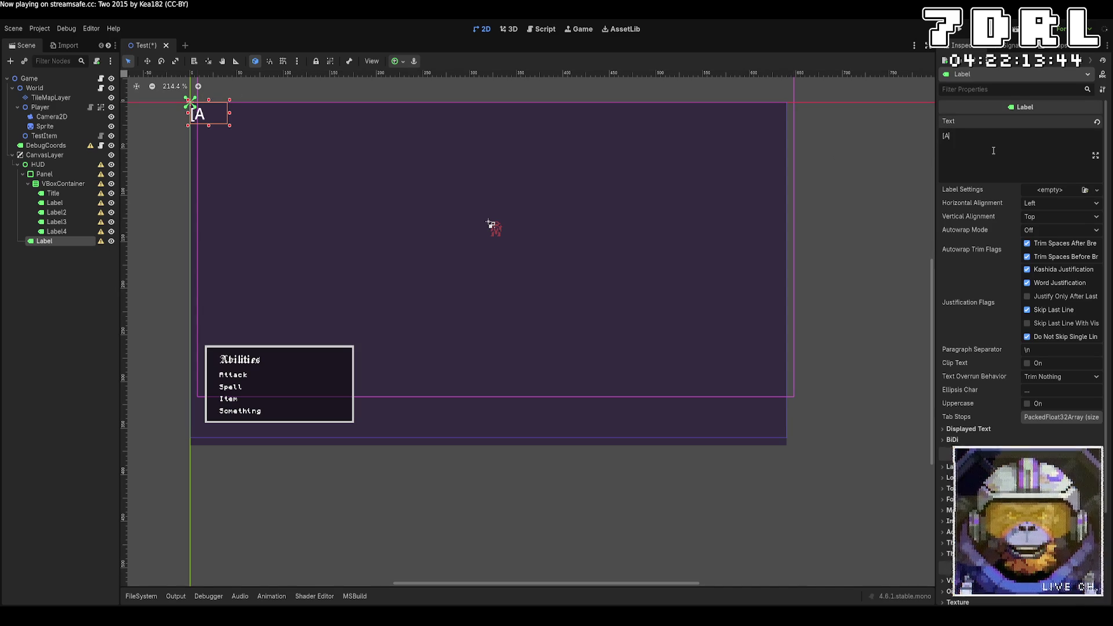
{"action": "key", "text": "BackSpace"}
{"action": "key", "text": "BackSpace"}
{"action": "key", "text": "BackSpace"}
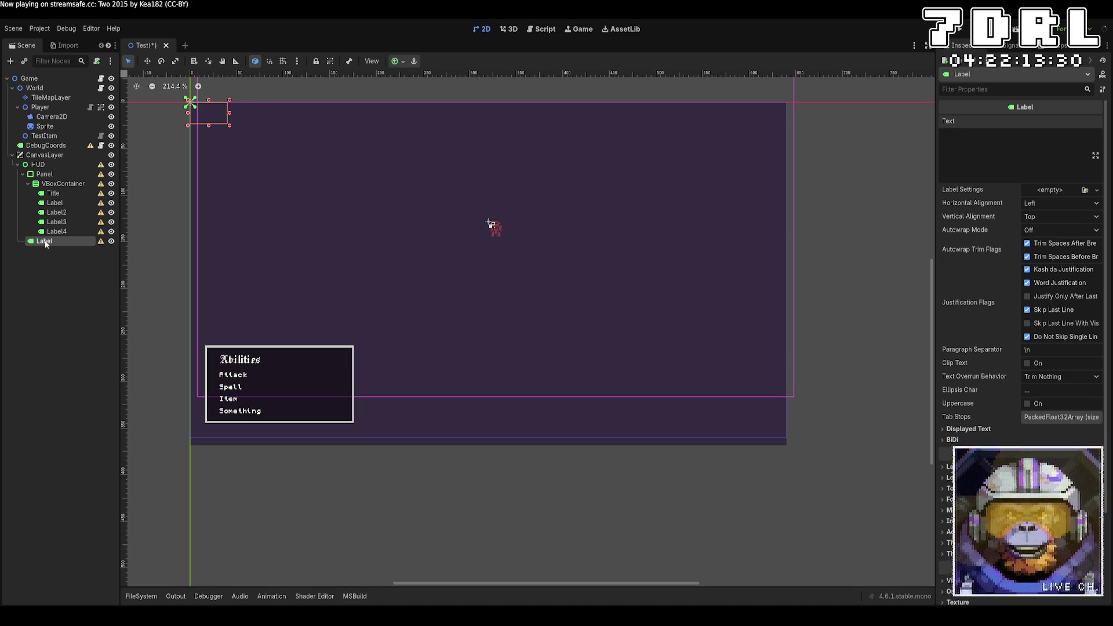
{"action": "key", "text": "Delete"}
Add a RichTextLabel under HUD with BBCode Enabled ticked
{"action": "left_click", "coordinate": [40, 164]}
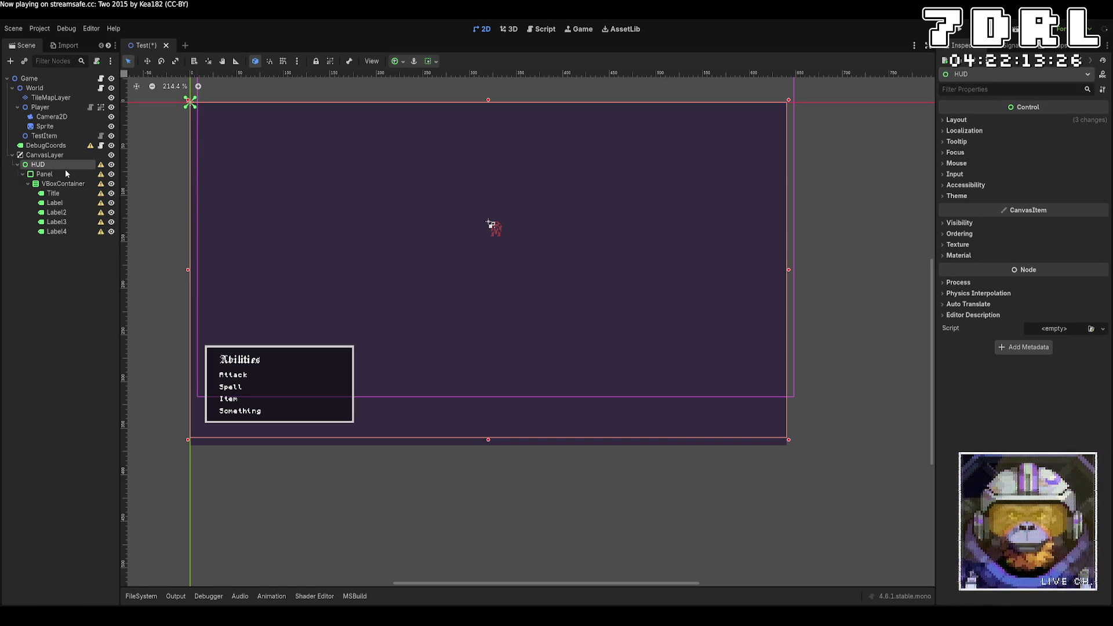
{"action": "key", "text": "ctrl+v"}
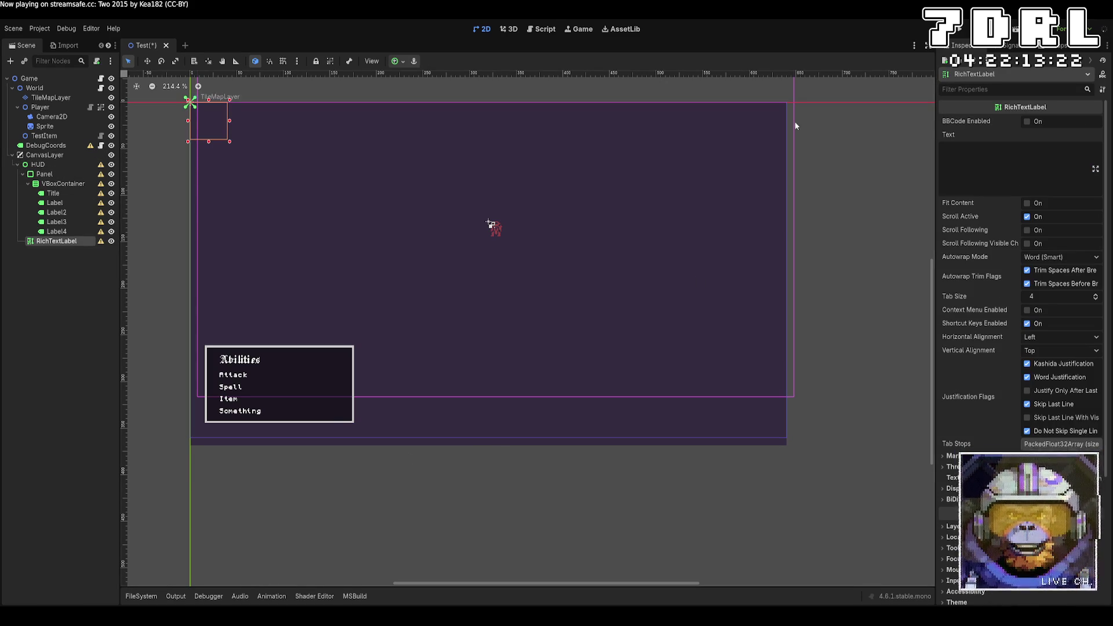
{"action": "left_click", "coordinate": [957, 121]}
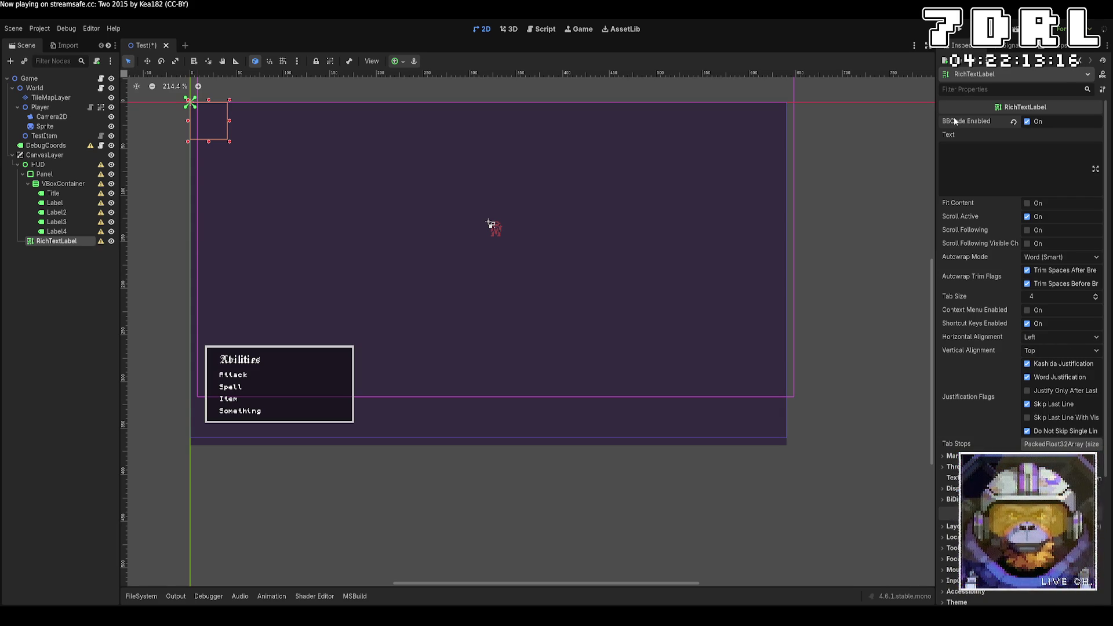
Enter '[[b]A[/b]] to attack' as the RichTextLabel text and make its box taller
{"action": "left_click", "coordinate": [1020, 163]}
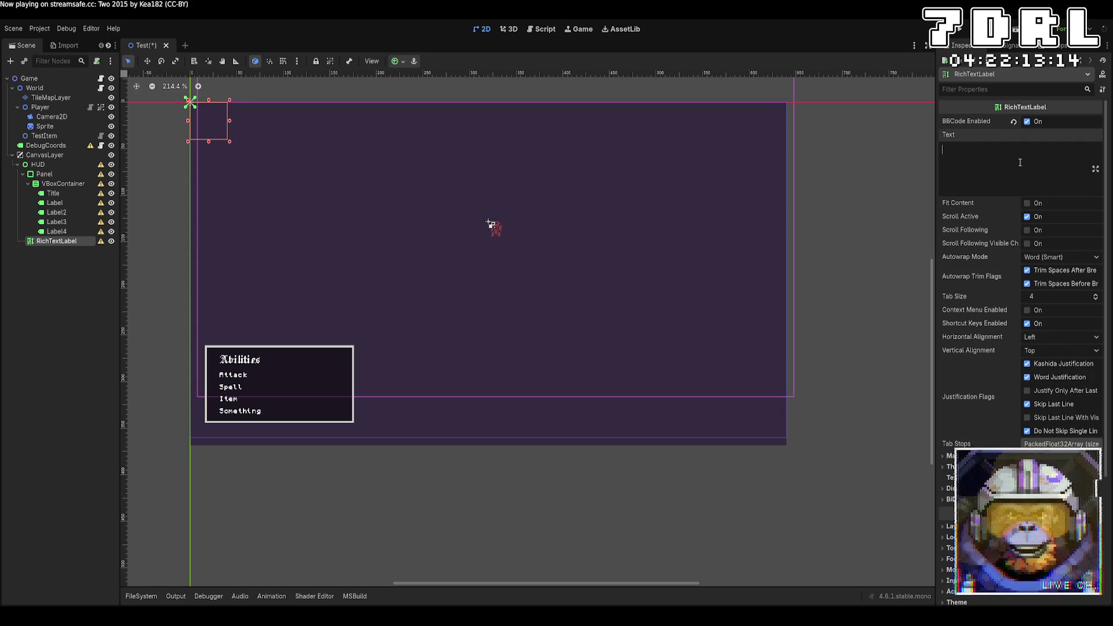
{"action": "type", "text": "[b]"}
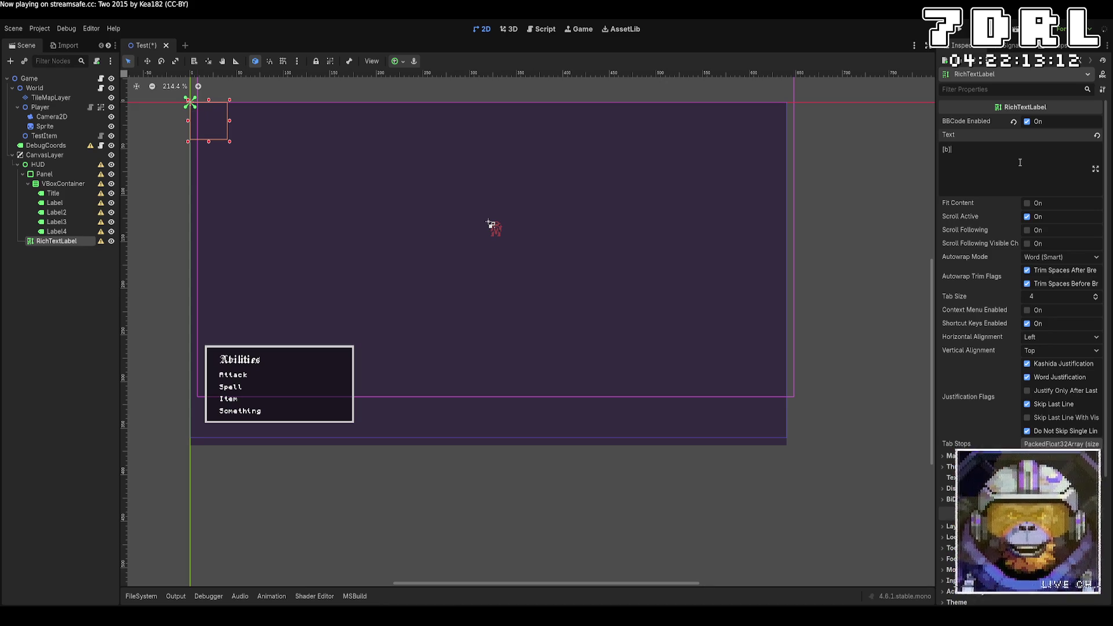
{"action": "type", "text": "A[/b]"}
{"action": "key", "text": "Left"}
{"action": "key", "text": "Left"}
{"action": "key", "text": "Left"}
{"action": "type", "text": "A"}
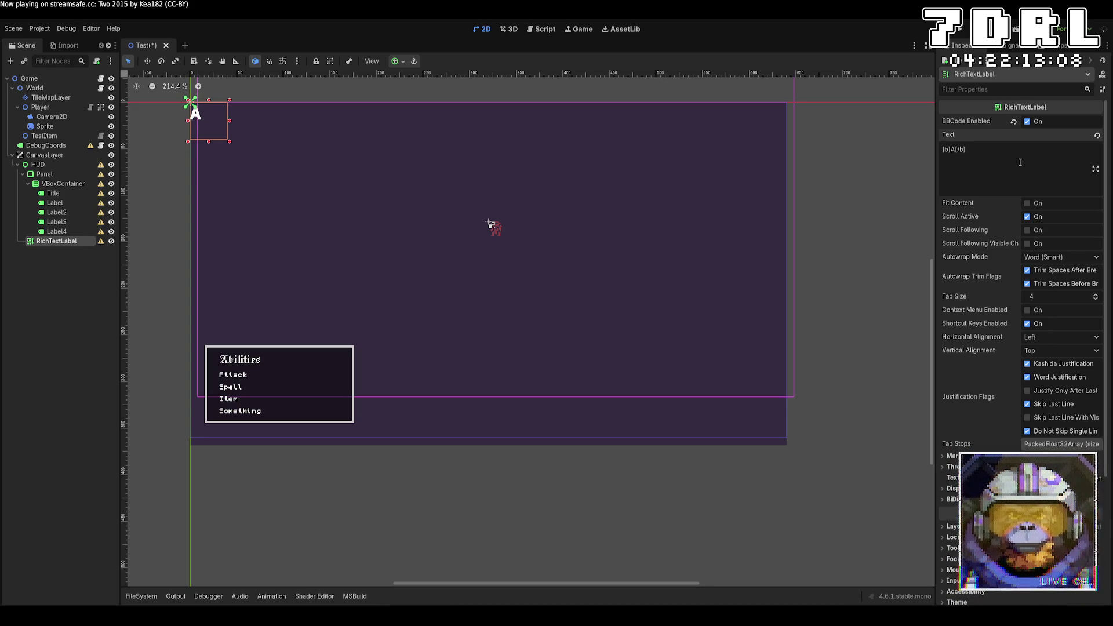
{"action": "type", "text": "[/b"}
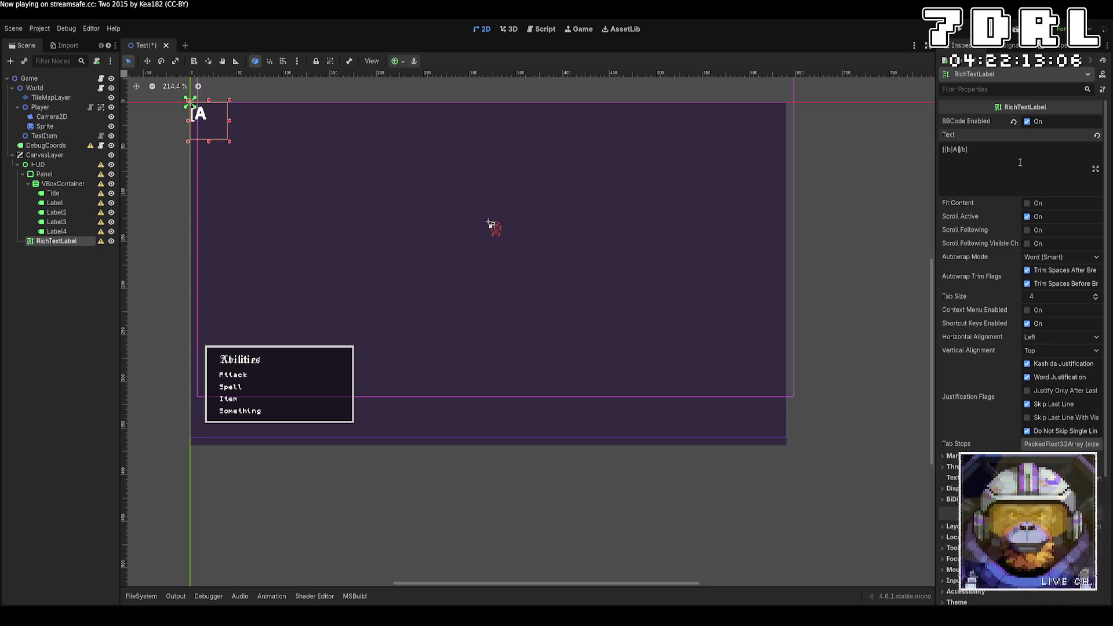
{"action": "type", "text": "]] t"}
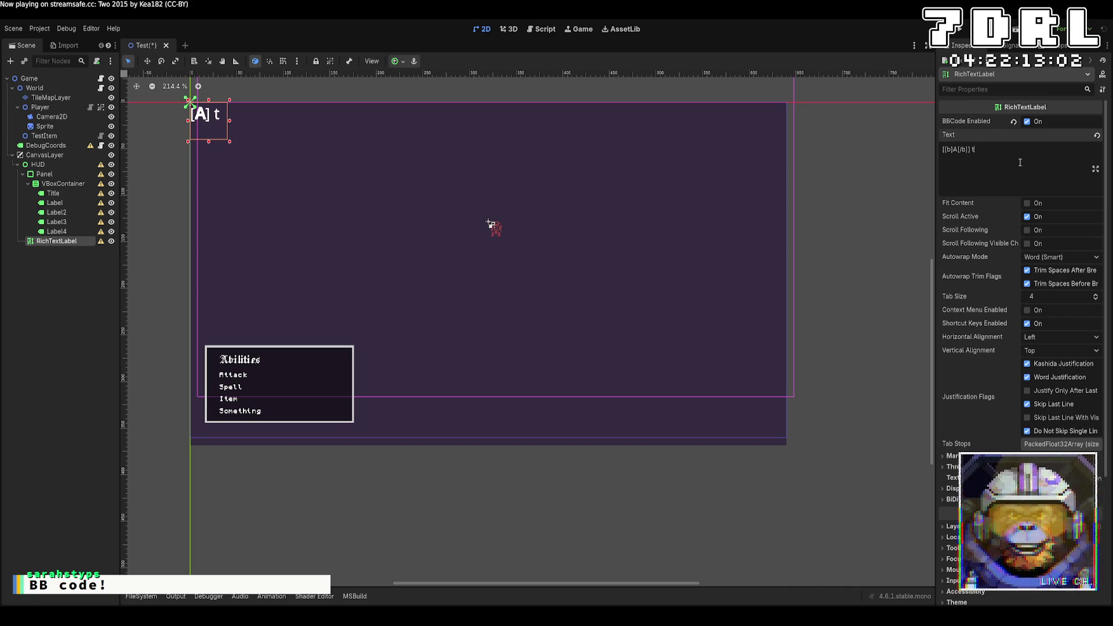
{"action": "type", "text": "o attack"}
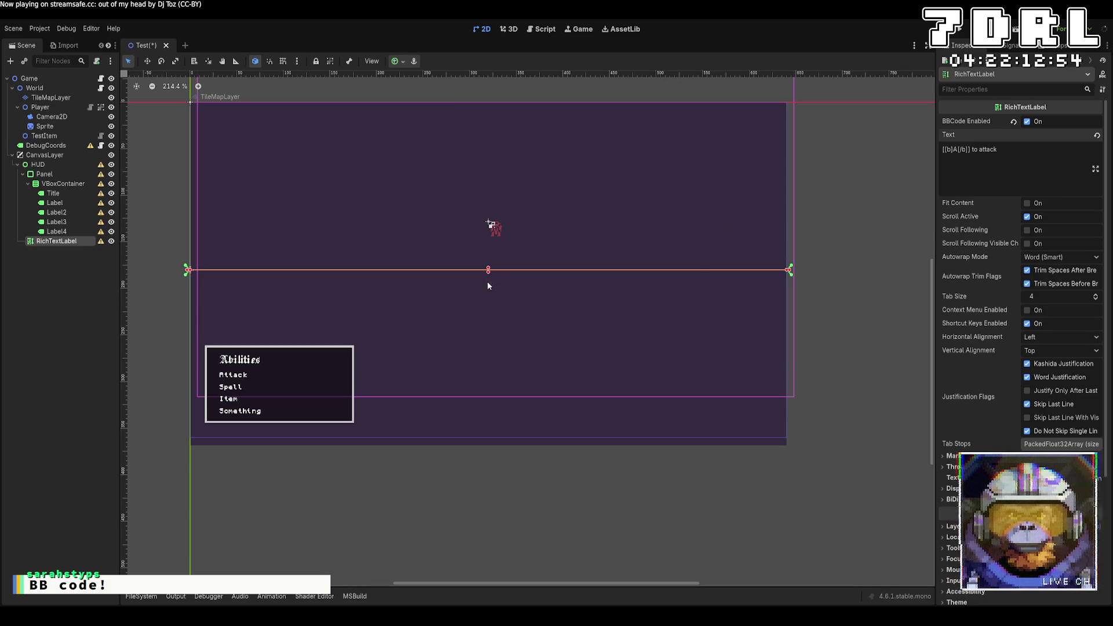
{"action": "left_click_drag", "start_coordinate": [488, 271], "coordinate": [488, 293]}
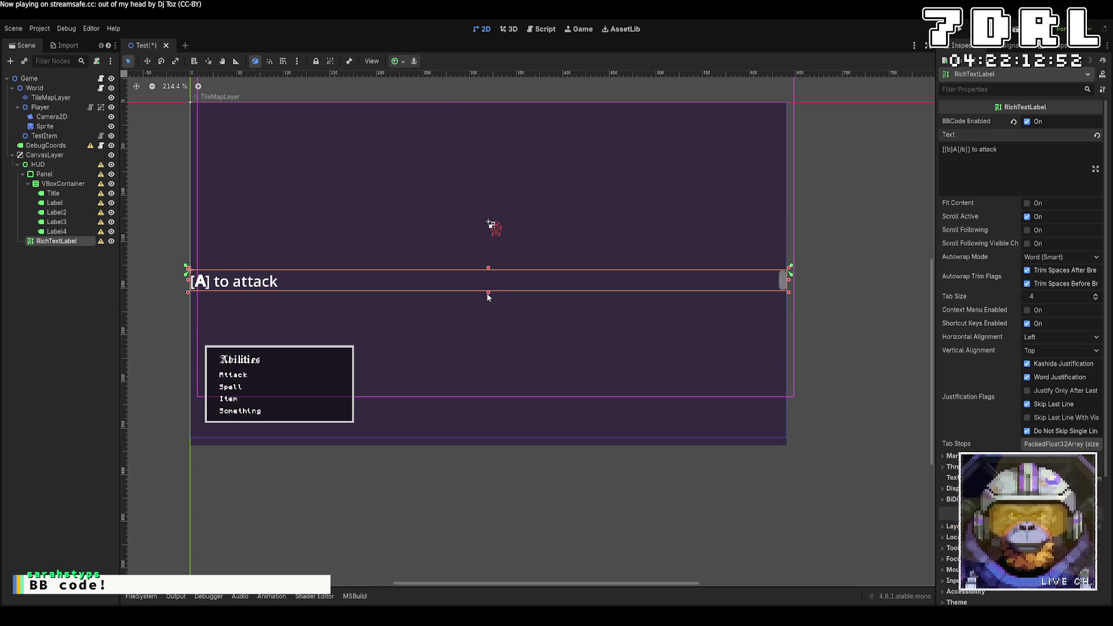
Give the label the pixel font and an 8 px normal font size in Theme Overrides
{"action": "scroll", "coordinate": [1021, 348], "scroll_direction": "down", "scroll_amount": 5}
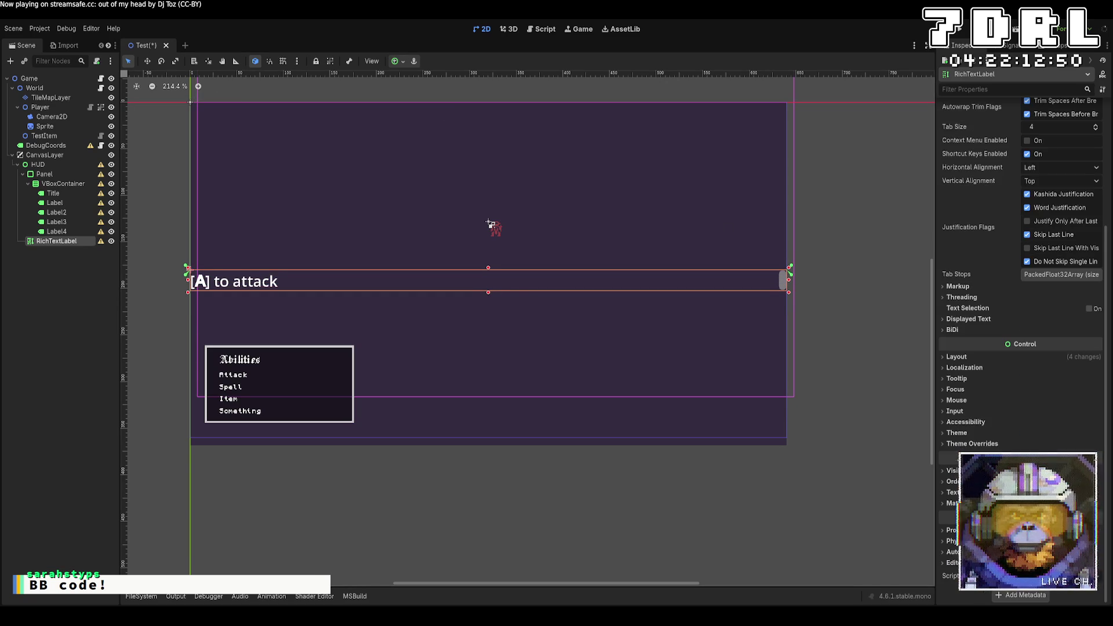
{"action": "left_click", "coordinate": [972, 444]}
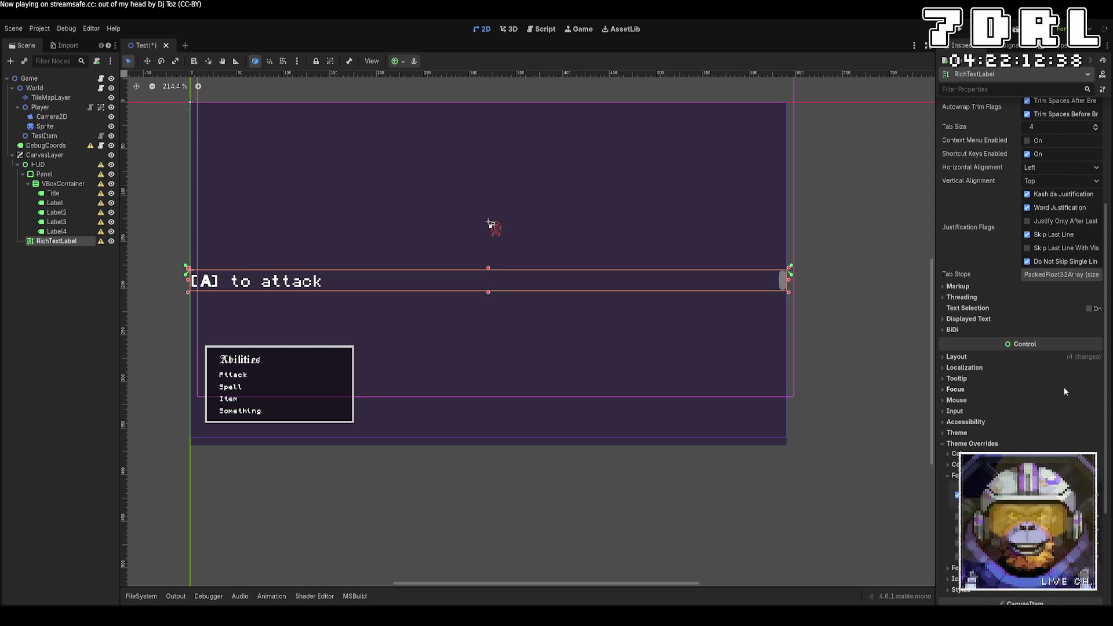
{"action": "scroll", "coordinate": [1065, 392], "scroll_direction": "up", "scroll_amount": 3}
{"action": "scroll", "coordinate": [1064, 389], "scroll_direction": "down", "scroll_amount": 5}
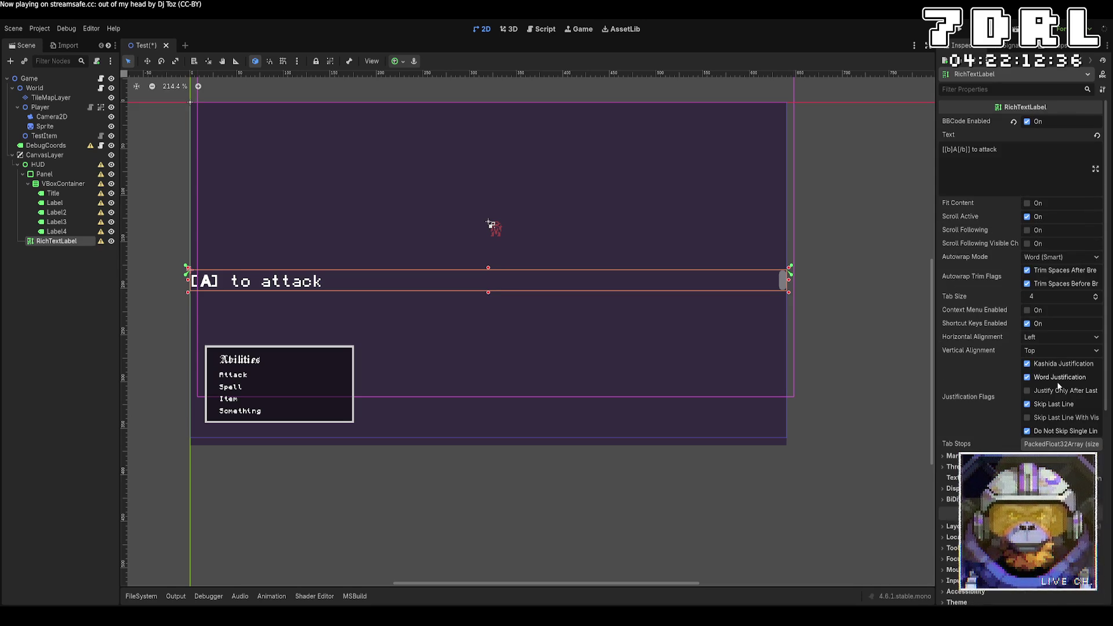
{"action": "scroll", "coordinate": [1059, 385], "scroll_direction": "down", "scroll_amount": 5}
{"action": "left_click", "coordinate": [971, 425]}
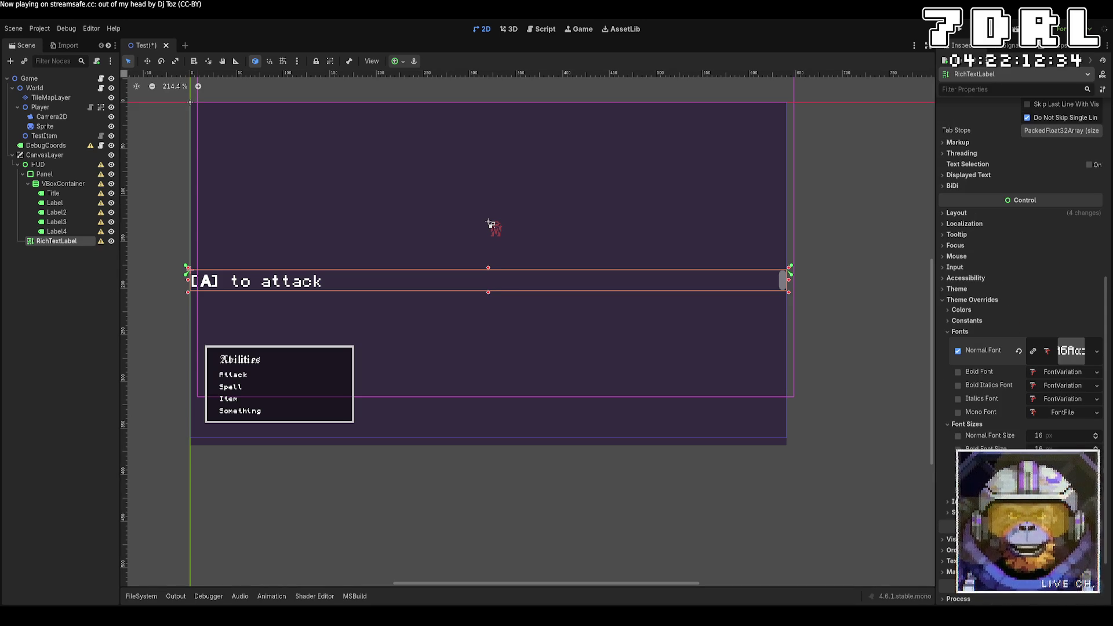
{"action": "left_click", "coordinate": [1096, 439]}
{"action": "left_click", "coordinate": [1096, 439]}
{"action": "left_click", "coordinate": [1096, 439]}
{"action": "left_click", "coordinate": [1096, 439]}
{"action": "left_click", "coordinate": [1095, 439]}
{"action": "left_click", "coordinate": [1096, 439]}
{"action": "left_click", "coordinate": [1096, 439]}
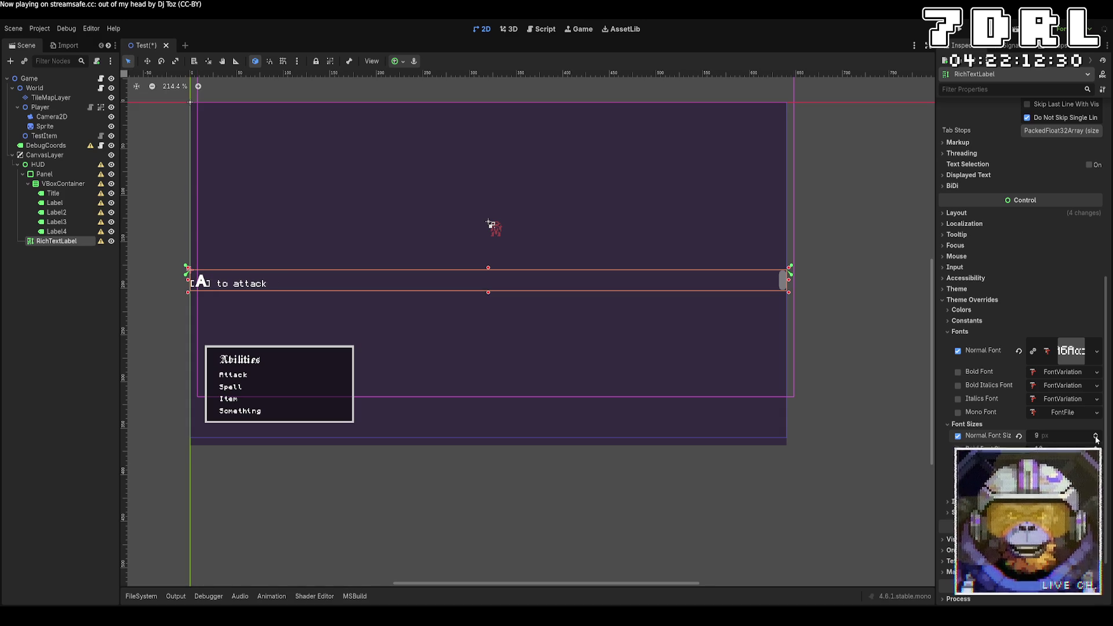
{"action": "left_click", "coordinate": [1095, 439]}
{"action": "left_click", "coordinate": [958, 448]}
Set the bold font size to 8 and anchor the label along HUD's bottom edge
{"action": "double_click", "coordinate": [1038, 449]}
{"action": "type", "text": "8"}
{"action": "key", "text": "Return"}
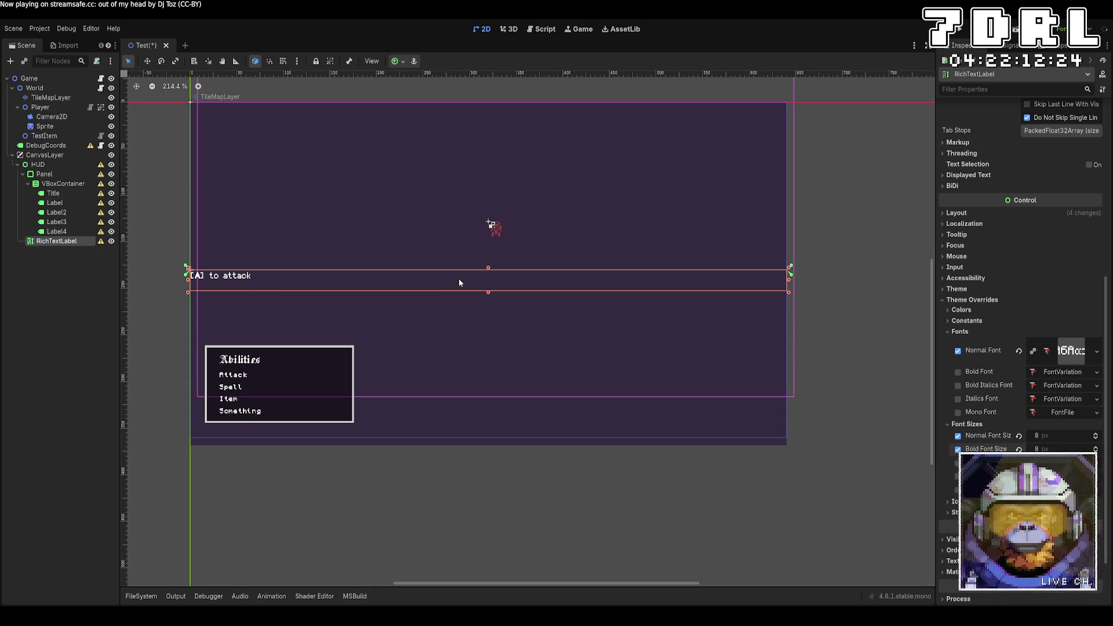
{"action": "key", "text": "ctrl+z"}
{"action": "key", "text": "ctrl+z"}
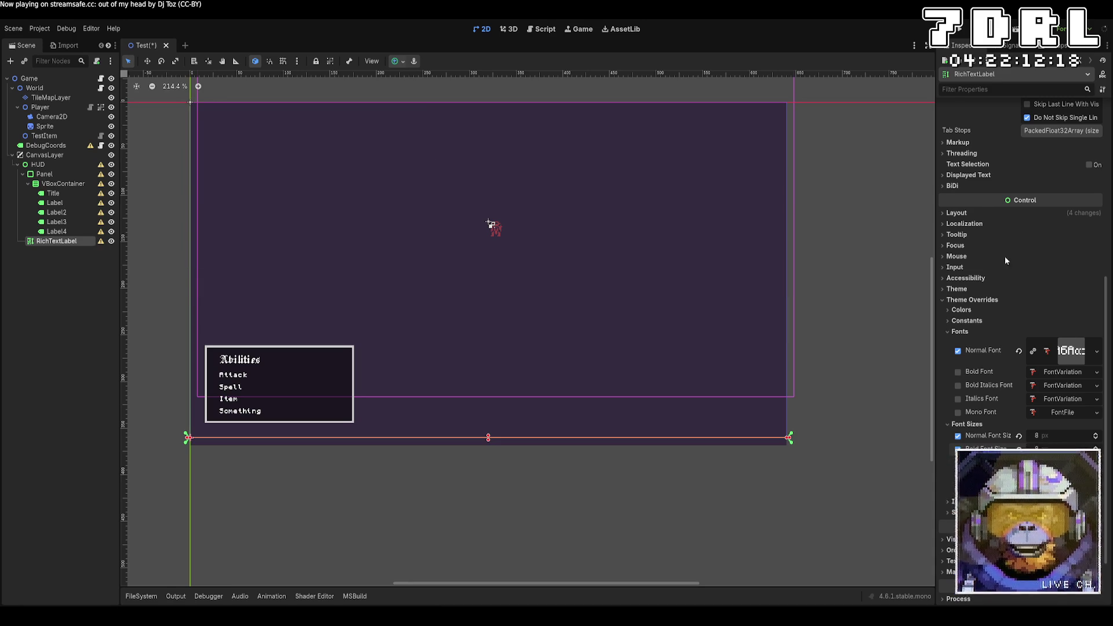
Set the hint label's minimum height to 16 px
{"action": "scroll", "coordinate": [1022, 263], "scroll_direction": "up", "scroll_amount": 3}
{"action": "scroll", "coordinate": [1022, 263], "scroll_direction": "down", "scroll_amount": 2}
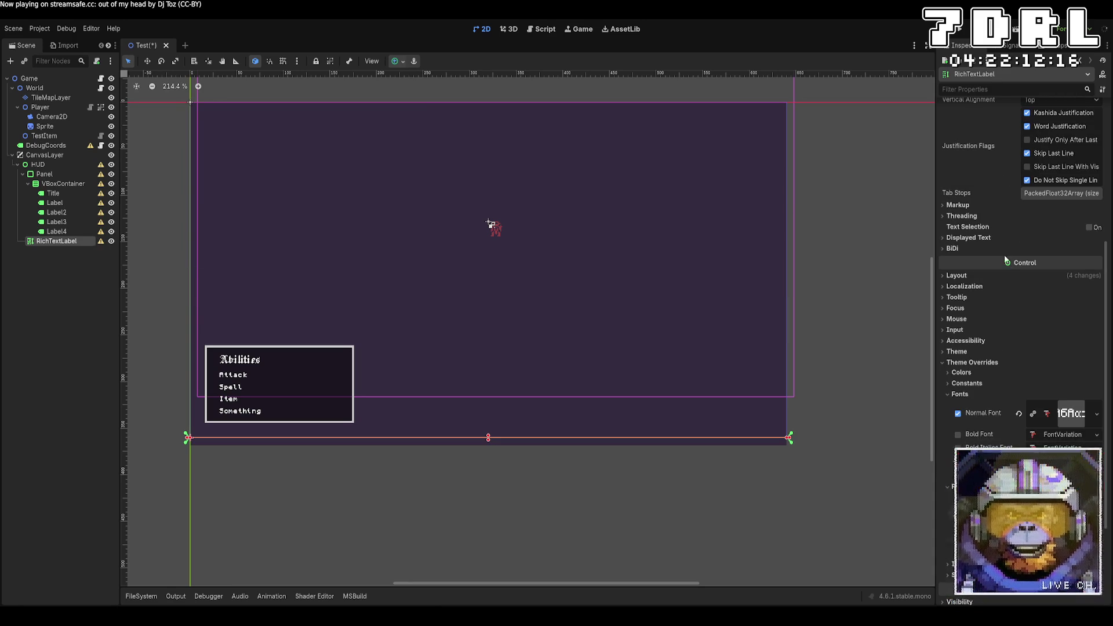
{"action": "left_click", "coordinate": [980, 274]}
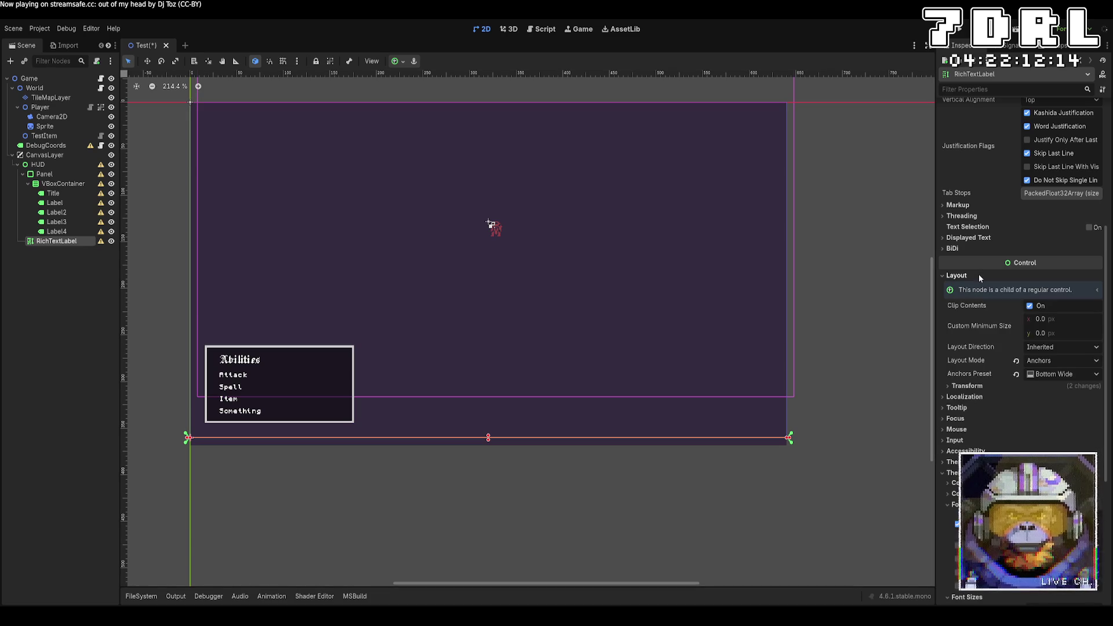
{"action": "left_click", "coordinate": [1079, 329]}
{"action": "type", "text": "2"}
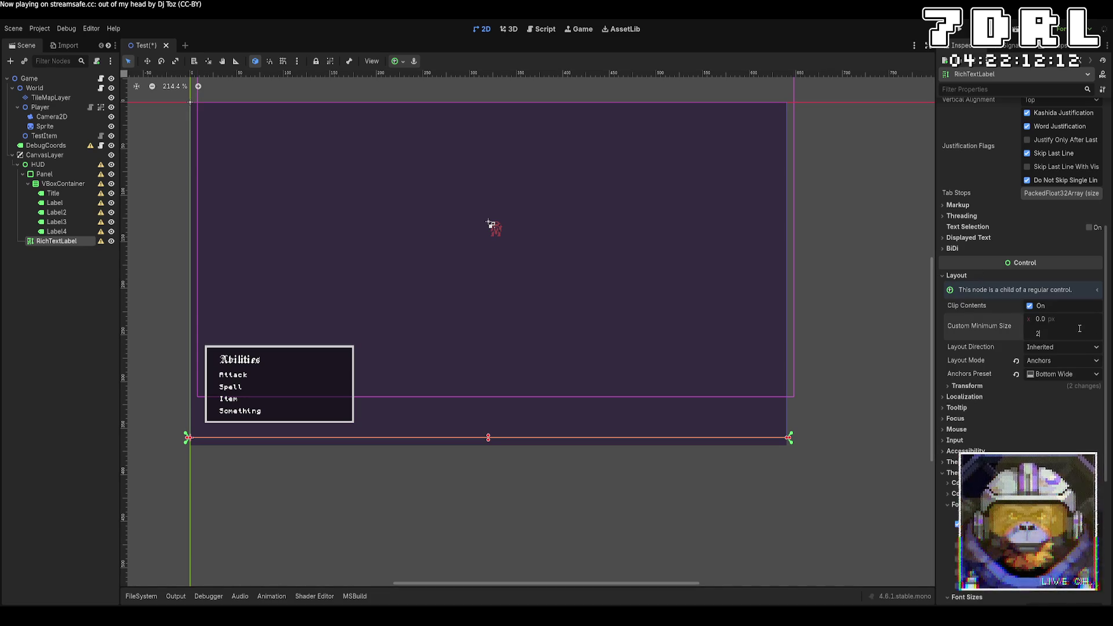
{"action": "key", "text": "Return"}
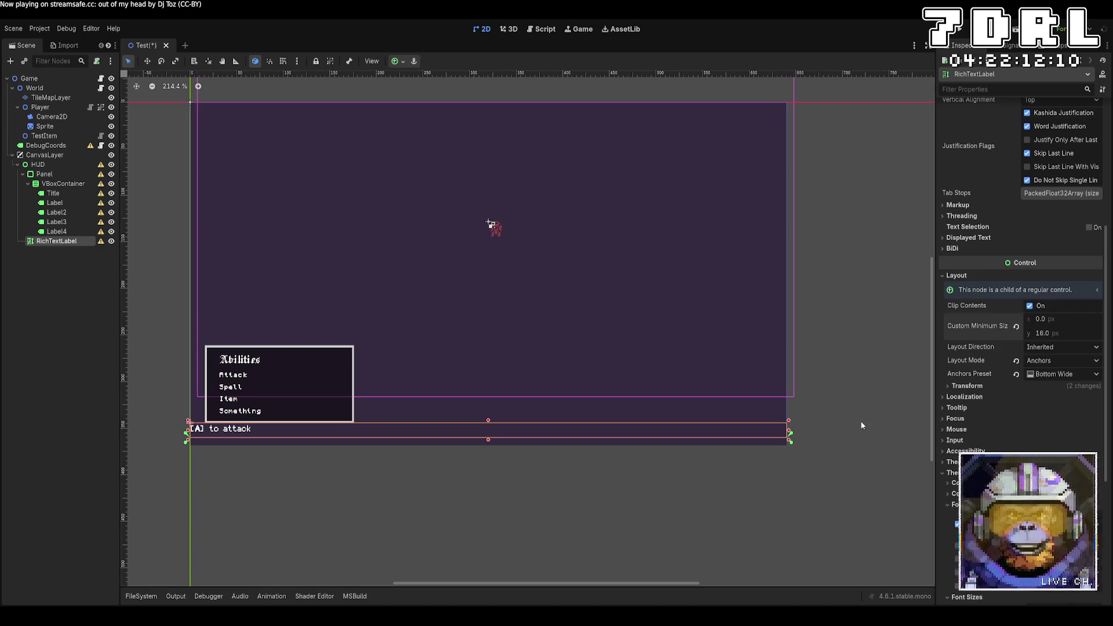
Centre the hint text vertically and horizontally, then save and run the game
{"action": "scroll", "coordinate": [1049, 280], "scroll_direction": "up", "scroll_amount": 5}
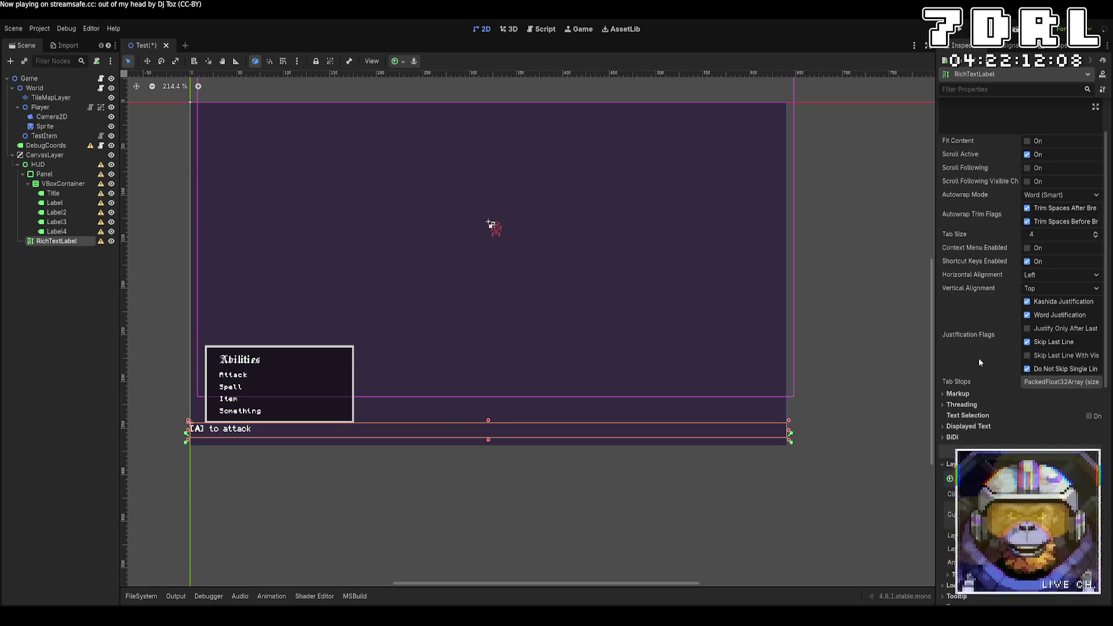
{"action": "scroll", "coordinate": [979, 363], "scroll_direction": "up", "scroll_amount": 2}
{"action": "left_click", "coordinate": [1061, 350]}
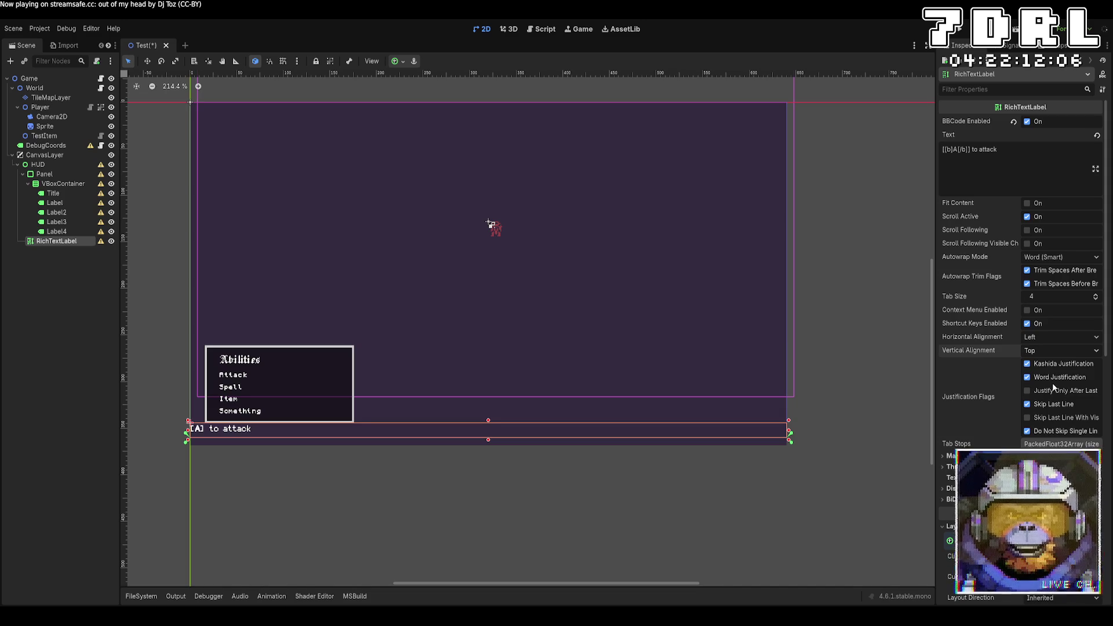
{"action": "left_click", "coordinate": [1069, 377]}
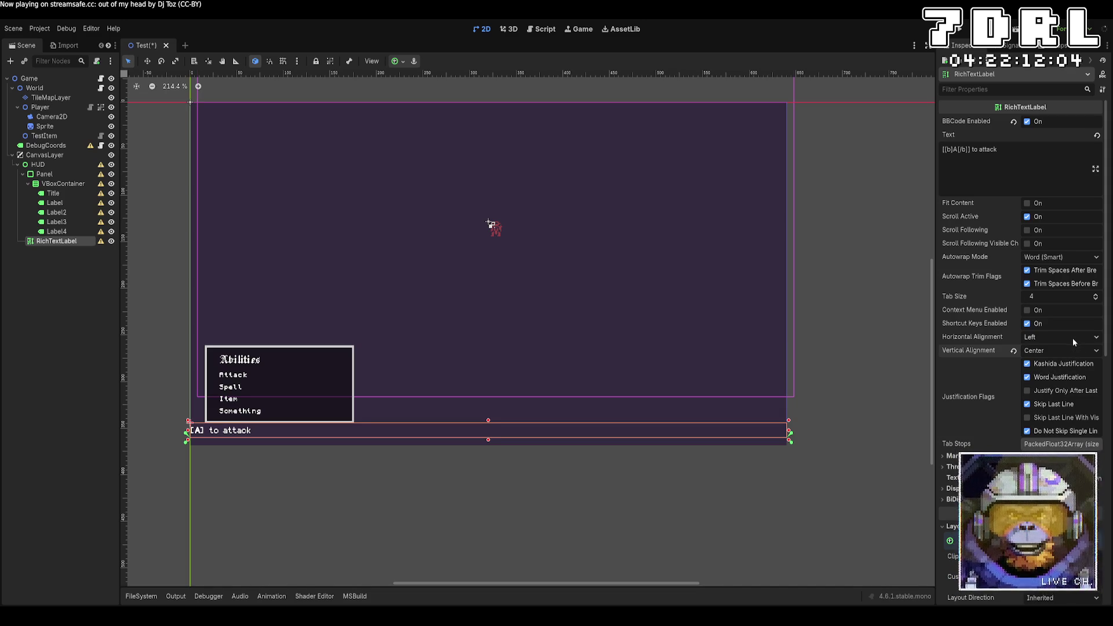
{"action": "left_click", "coordinate": [867, 480]}
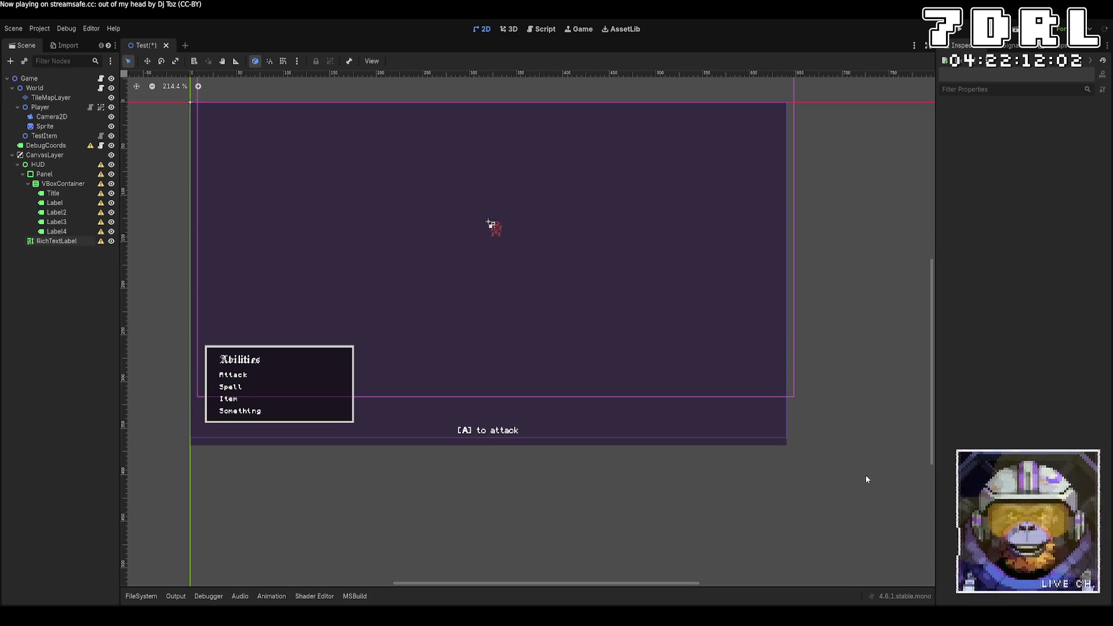
{"action": "key", "text": "F5"}
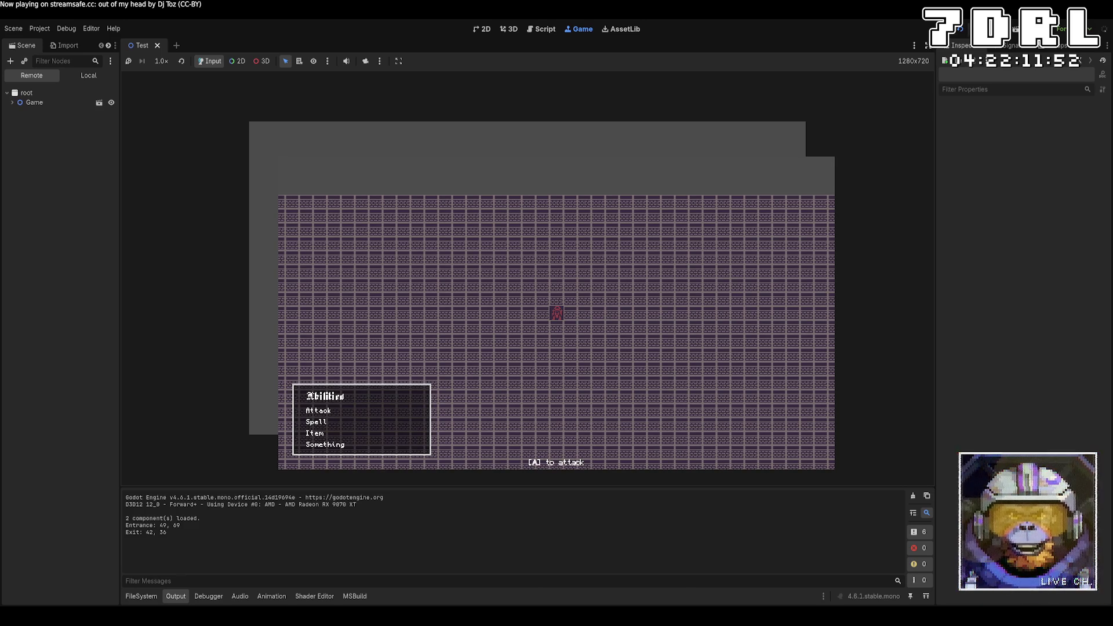
Stop the test run and bring up the FileSystem dock
{"action": "key", "text": "F8"}
{"action": "left_click", "coordinate": [142, 597]}
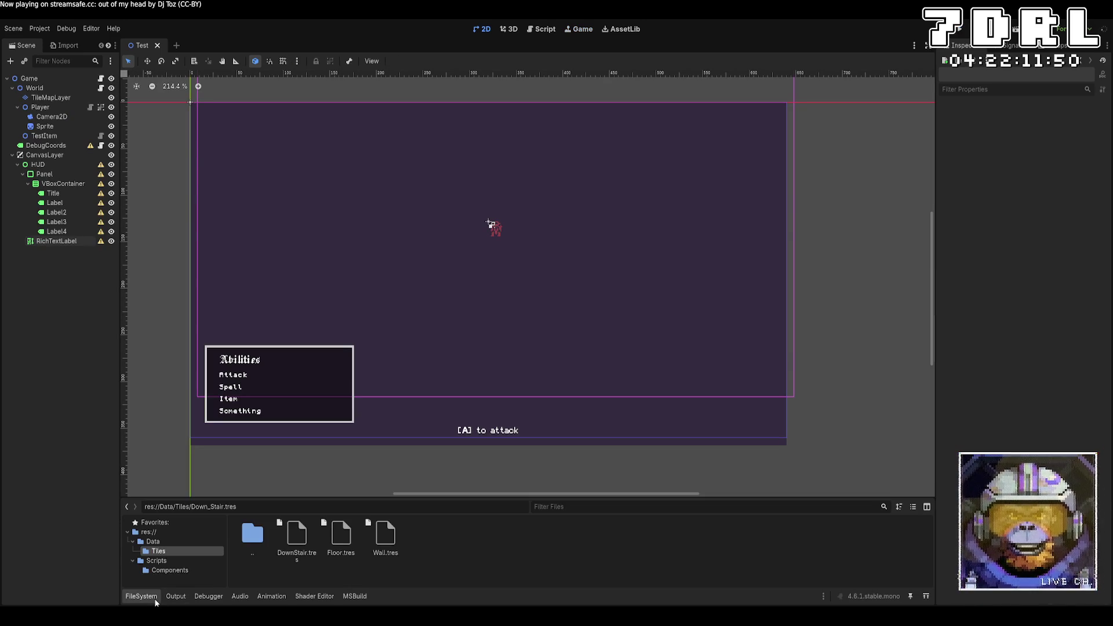
Browse res://, Data and Tiles into Scripts and select the Monocraft font file
{"action": "left_click", "coordinate": [155, 601]}
{"action": "left_click", "coordinate": [155, 601]}
{"action": "left_click", "coordinate": [155, 601]}
{"action": "left_click", "coordinate": [155, 601]}
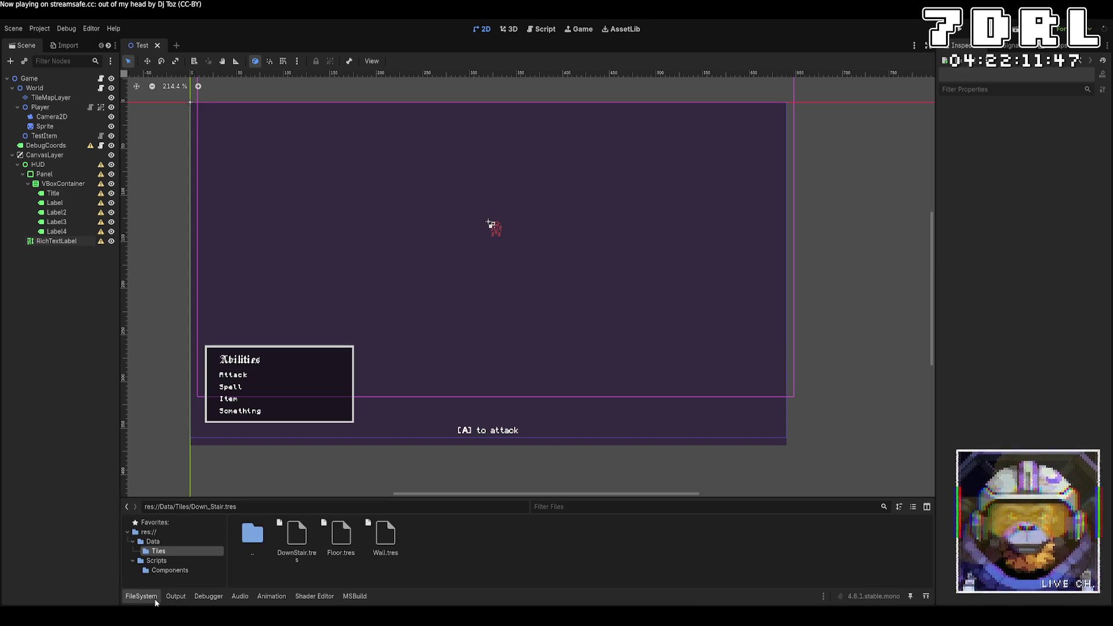
{"action": "left_click", "coordinate": [174, 542]}
{"action": "left_click", "coordinate": [184, 533]}
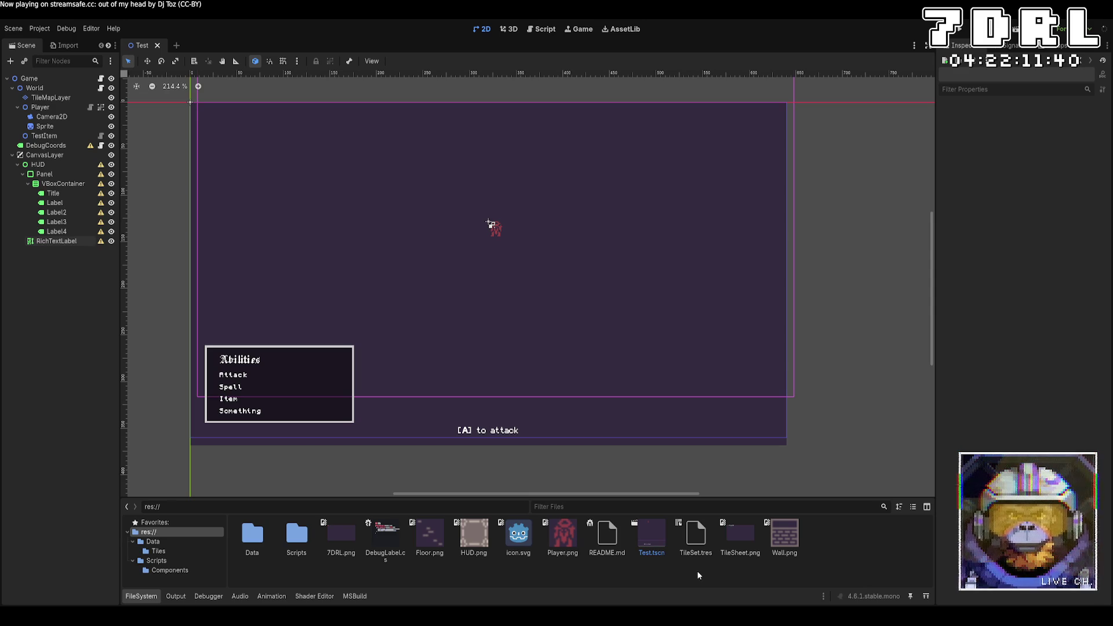
{"action": "left_click", "coordinate": [187, 543]}
{"action": "left_click", "coordinate": [186, 550]}
{"action": "left_click", "coordinate": [186, 561]}
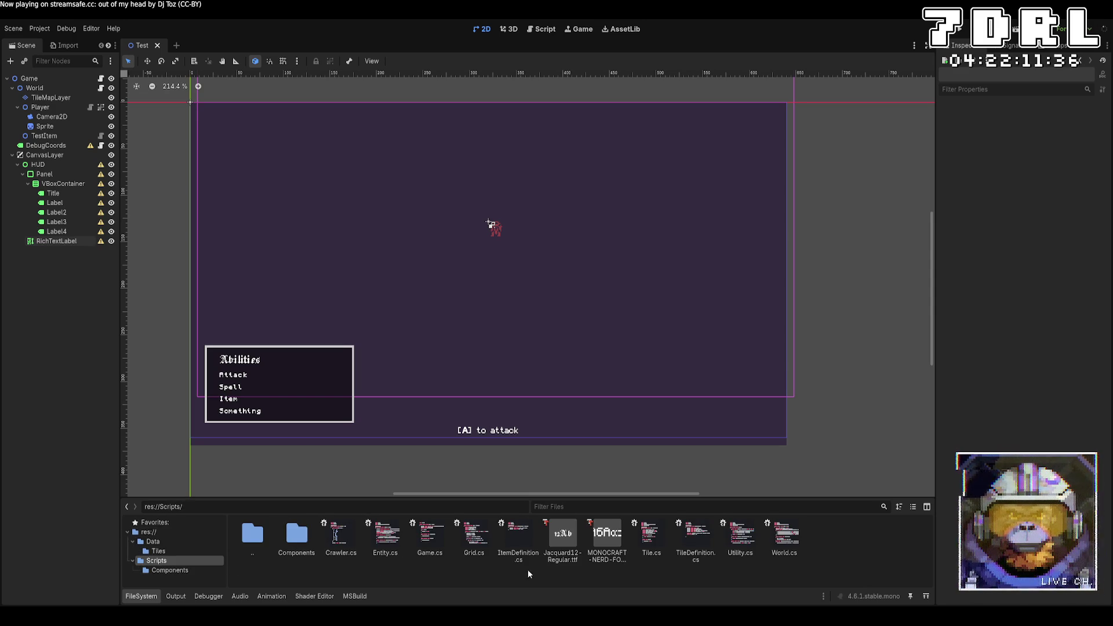
{"action": "left_click", "coordinate": [599, 544]}
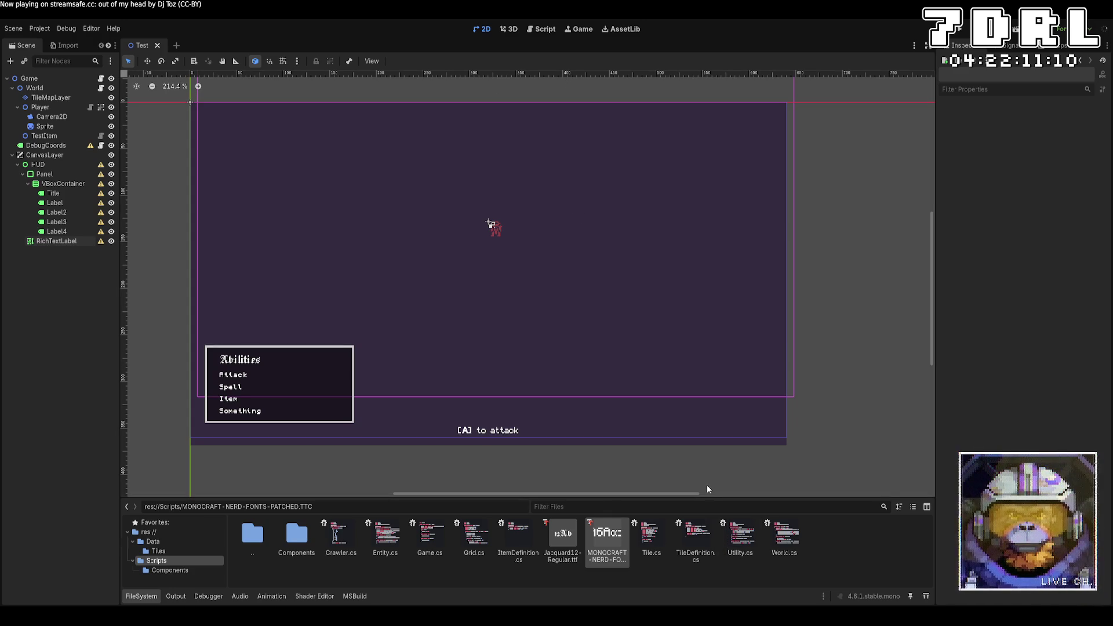
Inspect TestBoldFont.tres, try a SystemFont as its Base Font, then clear it
{"action": "left_click", "coordinate": [617, 559]}
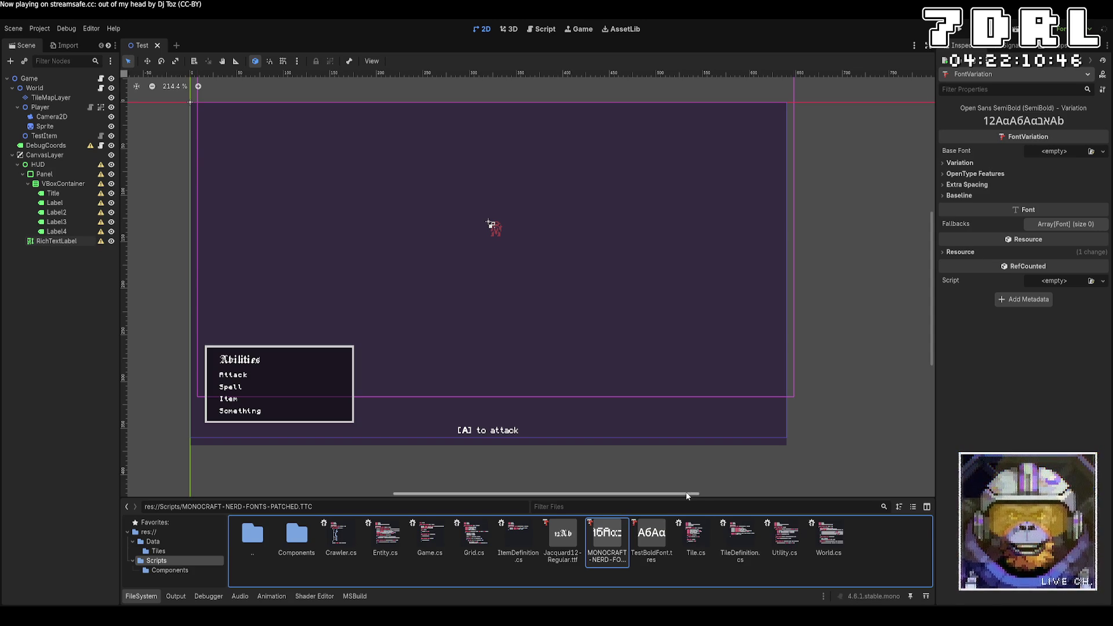
{"action": "left_click", "coordinate": [651, 536]}
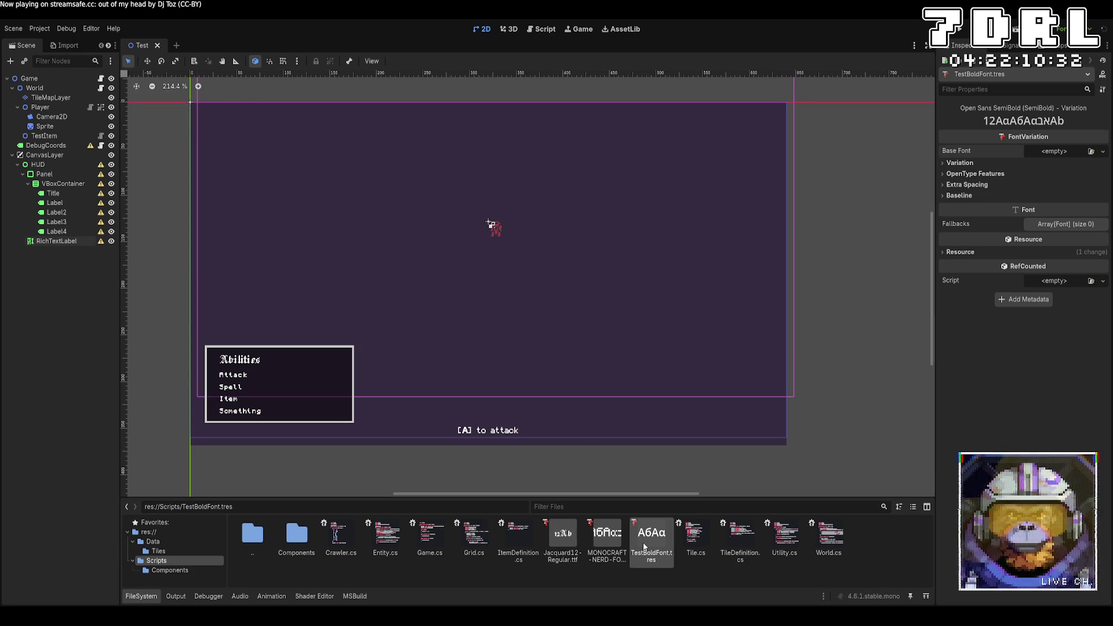
{"action": "left_click", "coordinate": [1102, 151]}
{"action": "left_click", "coordinate": [1070, 193]}
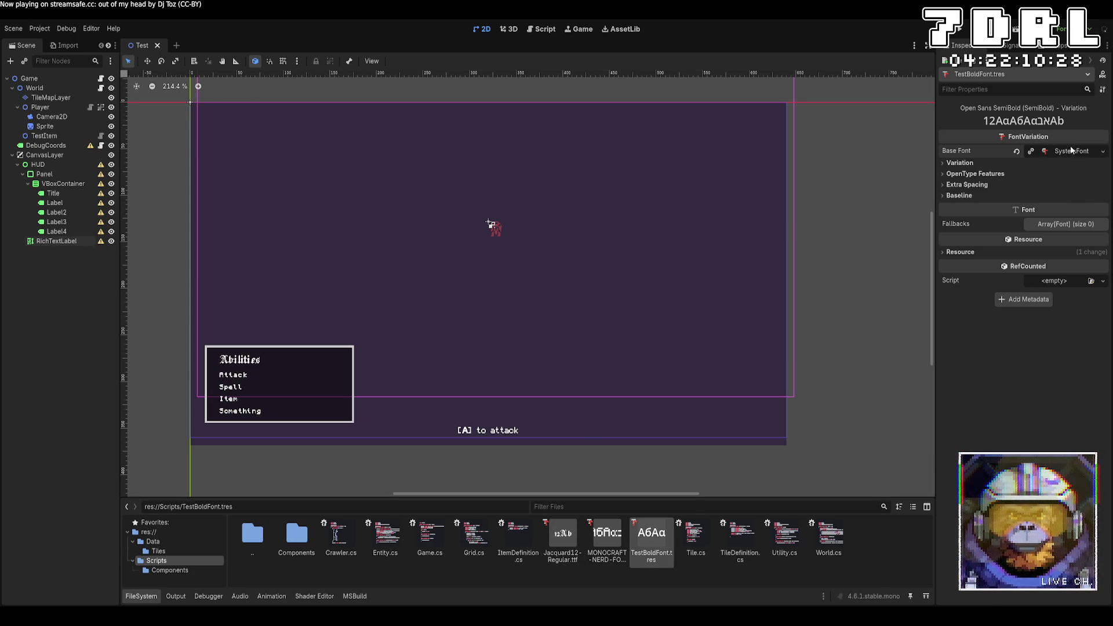
{"action": "left_click", "coordinate": [1068, 152]}
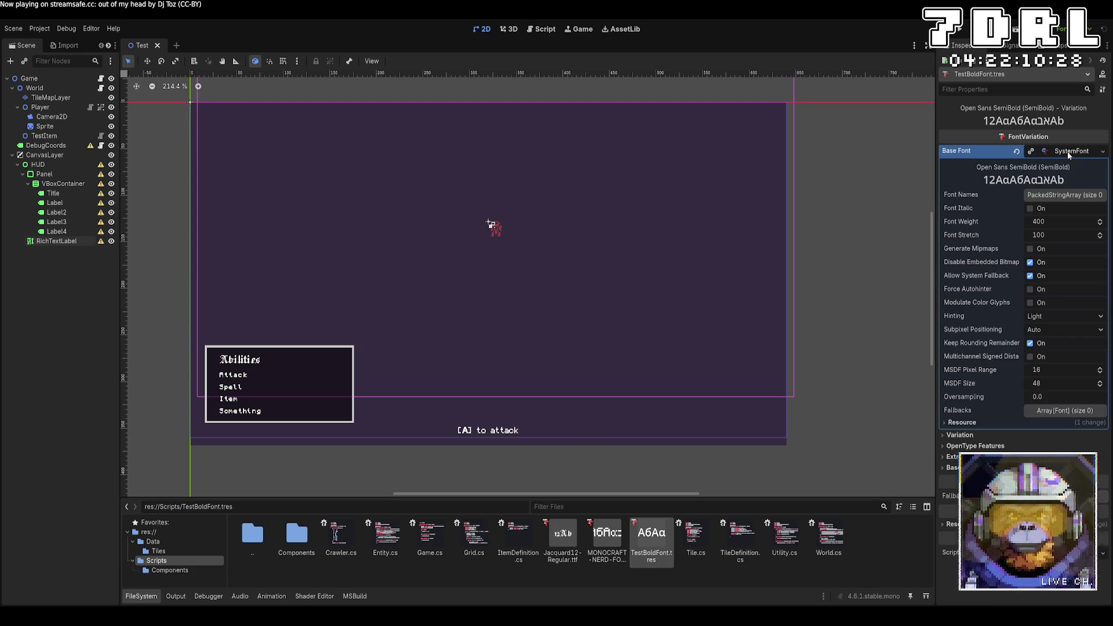
{"action": "left_click", "coordinate": [1058, 196]}
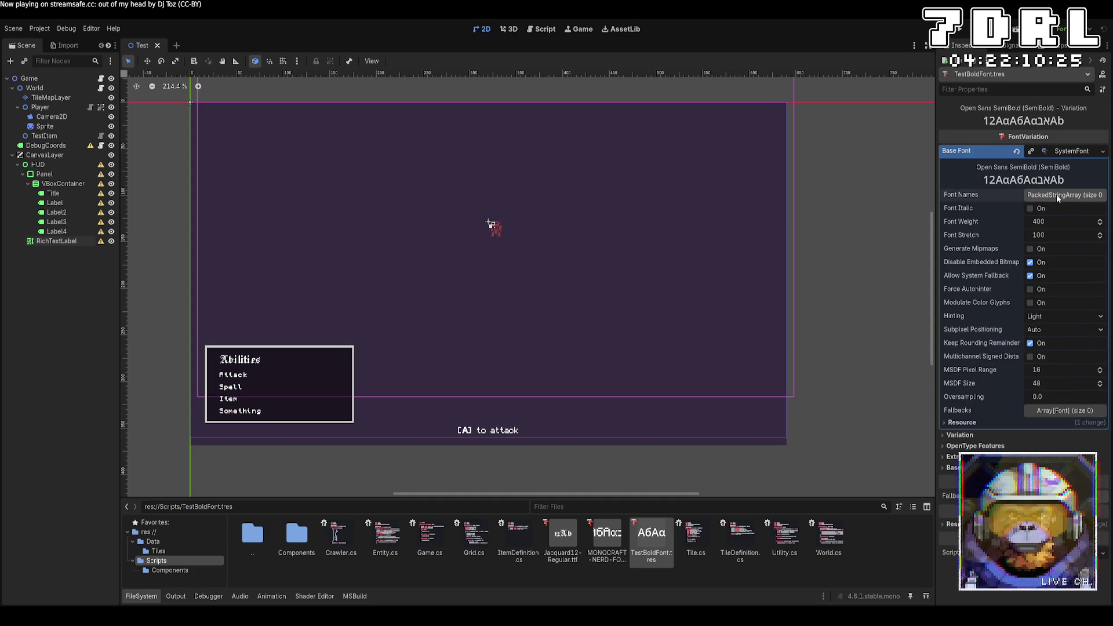
{"action": "left_click", "coordinate": [1017, 150]}
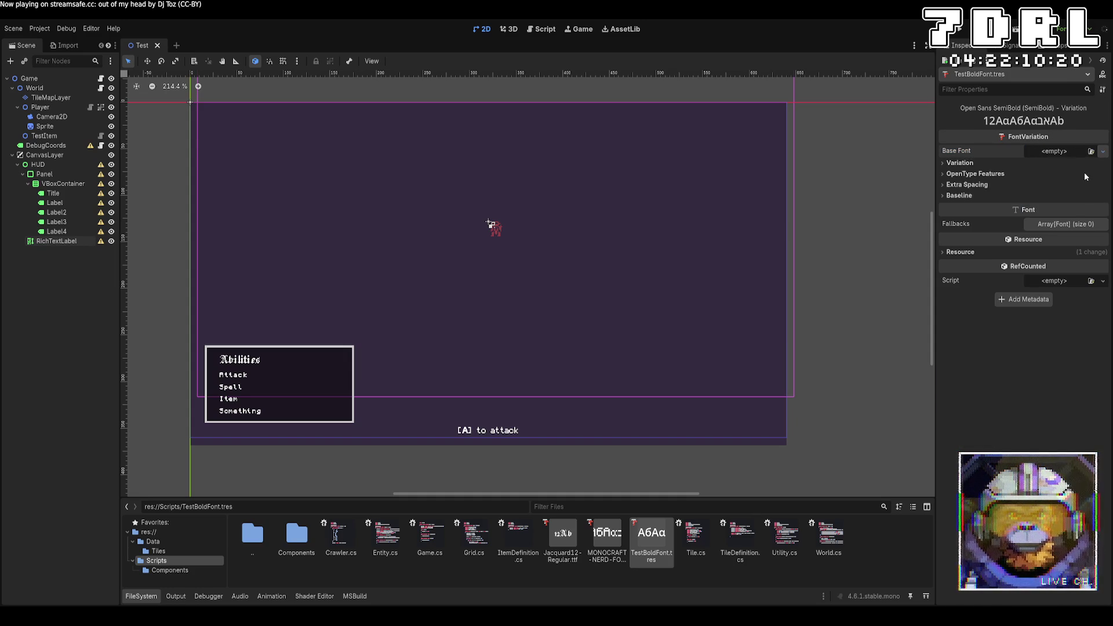
Try and clear a FontVariation base font, then move TestBoldFont.tres to res://
{"action": "left_click", "coordinate": [1103, 151]}
{"action": "left_click", "coordinate": [1061, 196]}
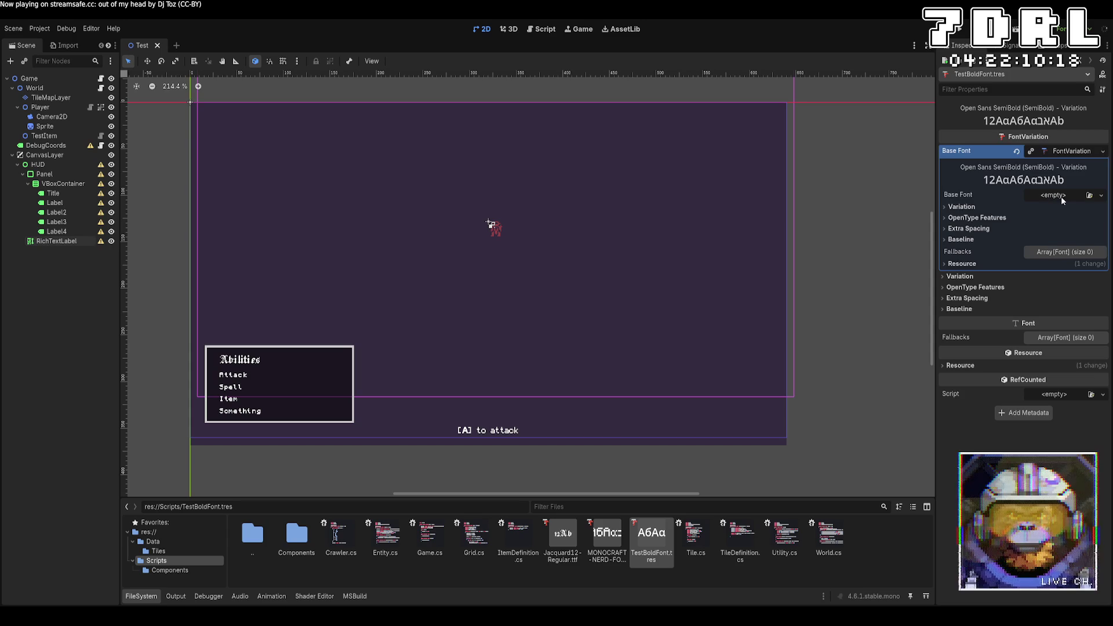
{"action": "left_click", "coordinate": [1016, 151]}
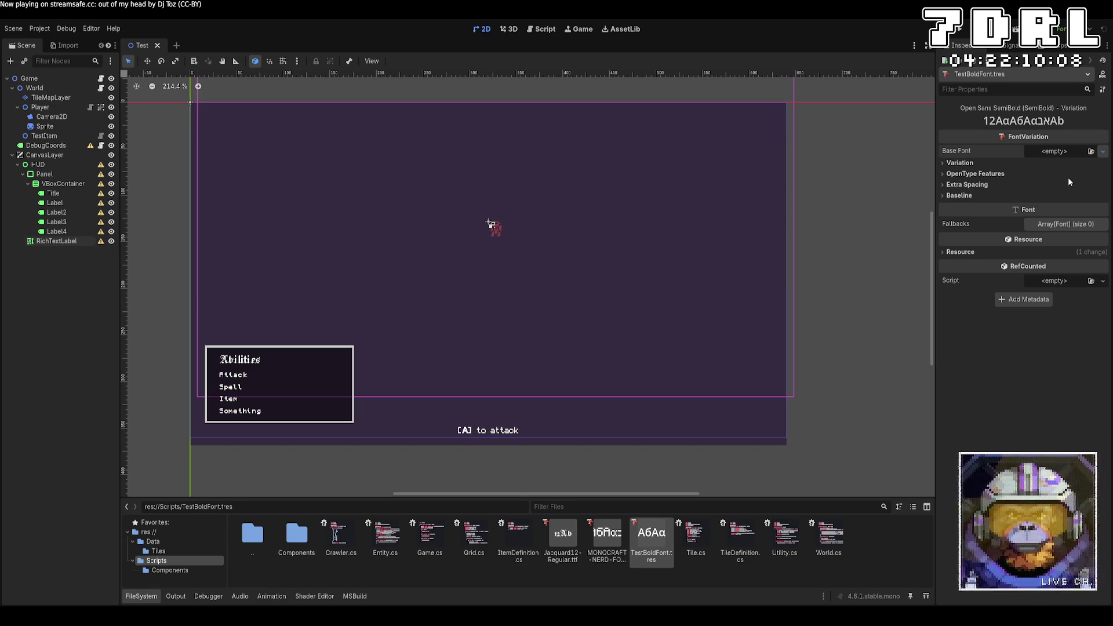
{"action": "left_click_drag", "start_coordinate": [667, 531], "coordinate": [149, 532]}
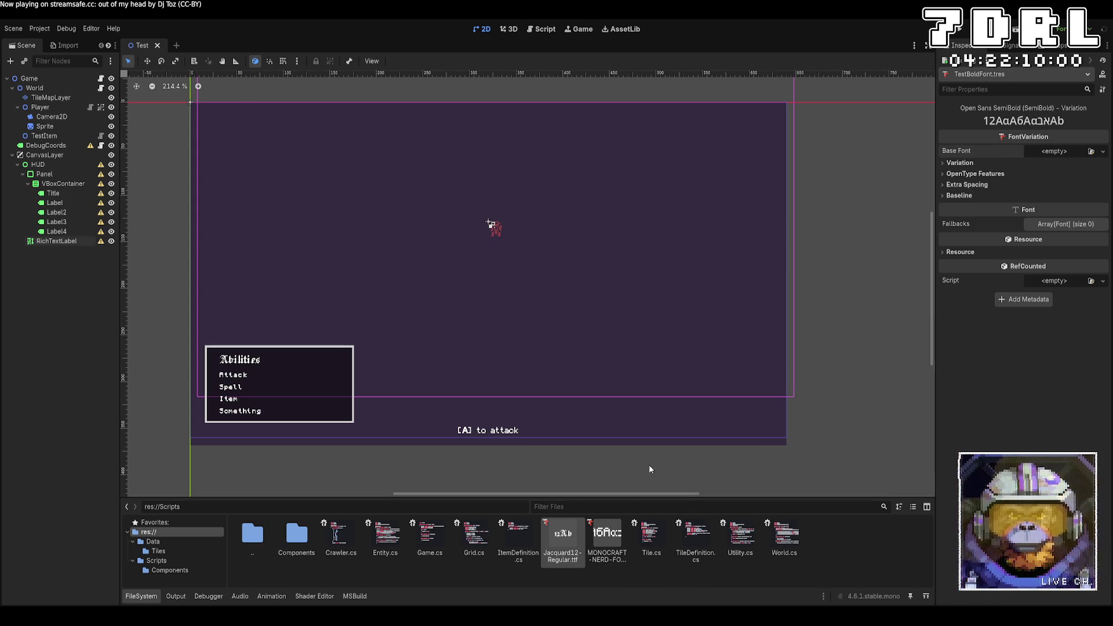
{"action": "left_click", "coordinate": [56, 241]}
Rewrite the hint text as '[WASD] to move | [A] for abilities'
{"action": "left_click", "coordinate": [1069, 163]}
{"action": "type", "text": "|"}
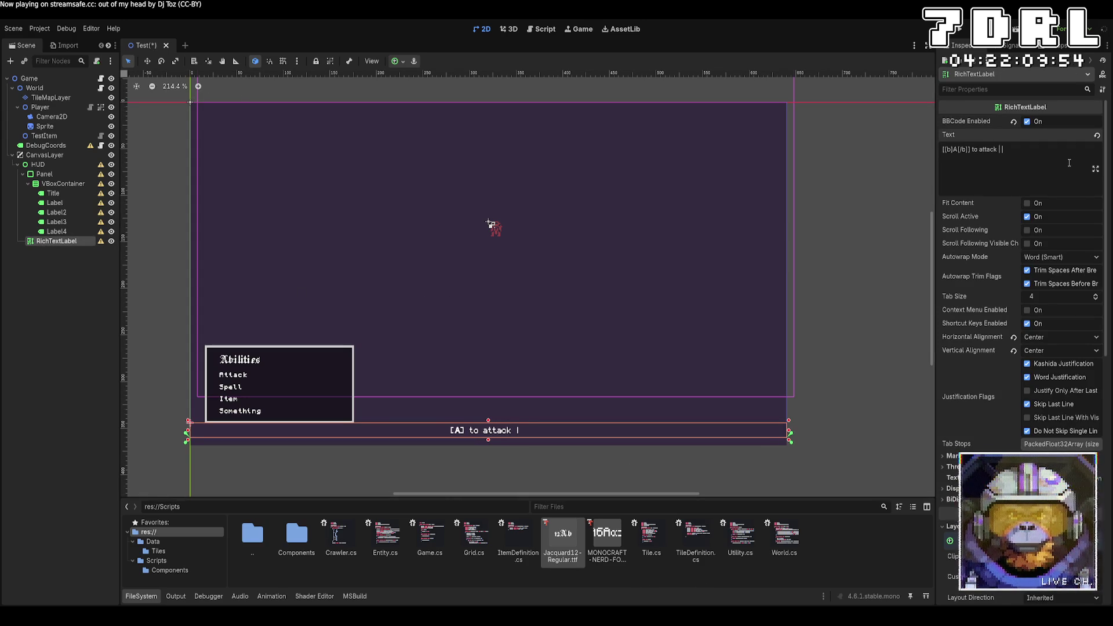
{"action": "key", "text": "BackSpace"}
{"action": "key", "text": "BackSpace"}
{"action": "key", "text": "BackSpace"}
{"action": "key", "text": "BackSpace"}
{"action": "key", "text": "BackSpace"}
{"action": "key", "text": "BackSpace"}
{"action": "key", "text": "BackSpace"}
{"action": "type", "text": "for abilities"}
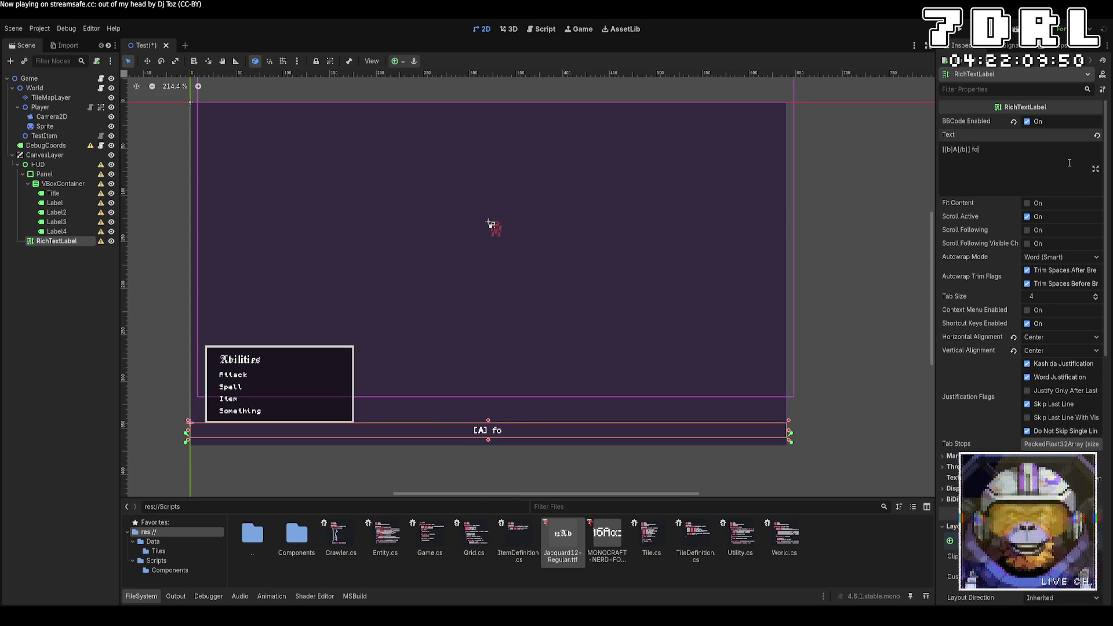
{"action": "key", "text": "Left"}
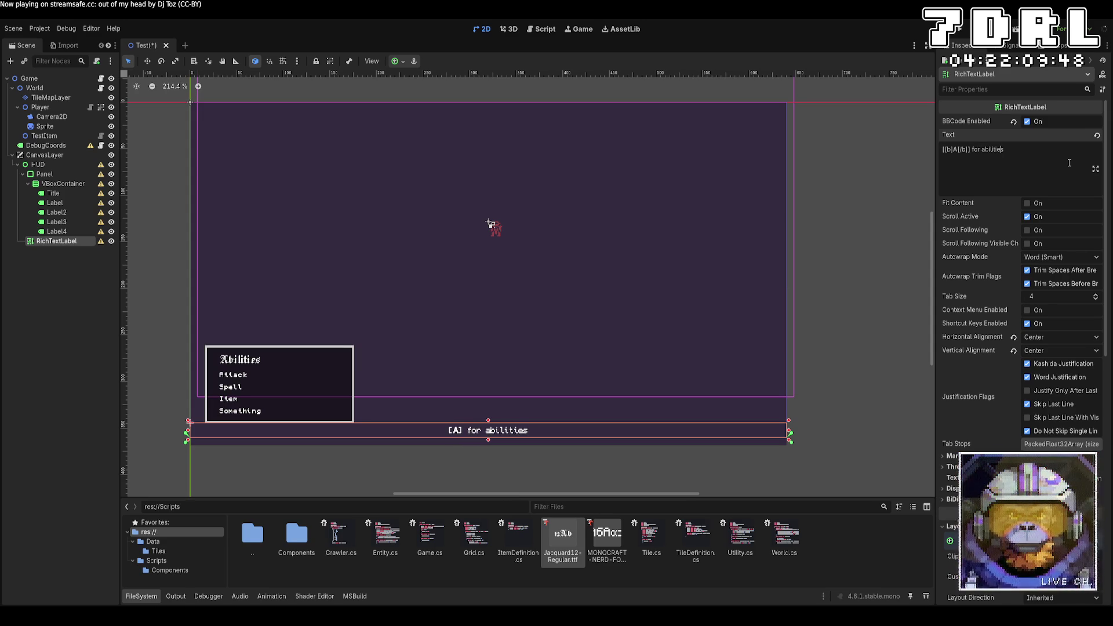
{"action": "key", "text": "Home"}
{"action": "key", "text": "Right"}
{"action": "type", "text": "W/"}
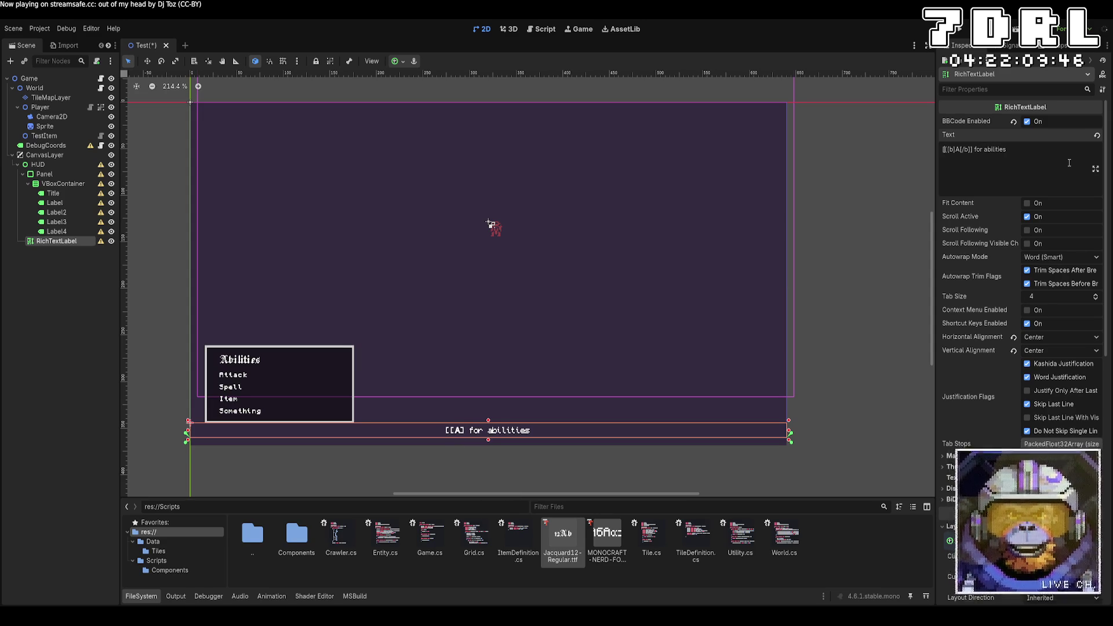
{"action": "type", "text": "ASD] t["}
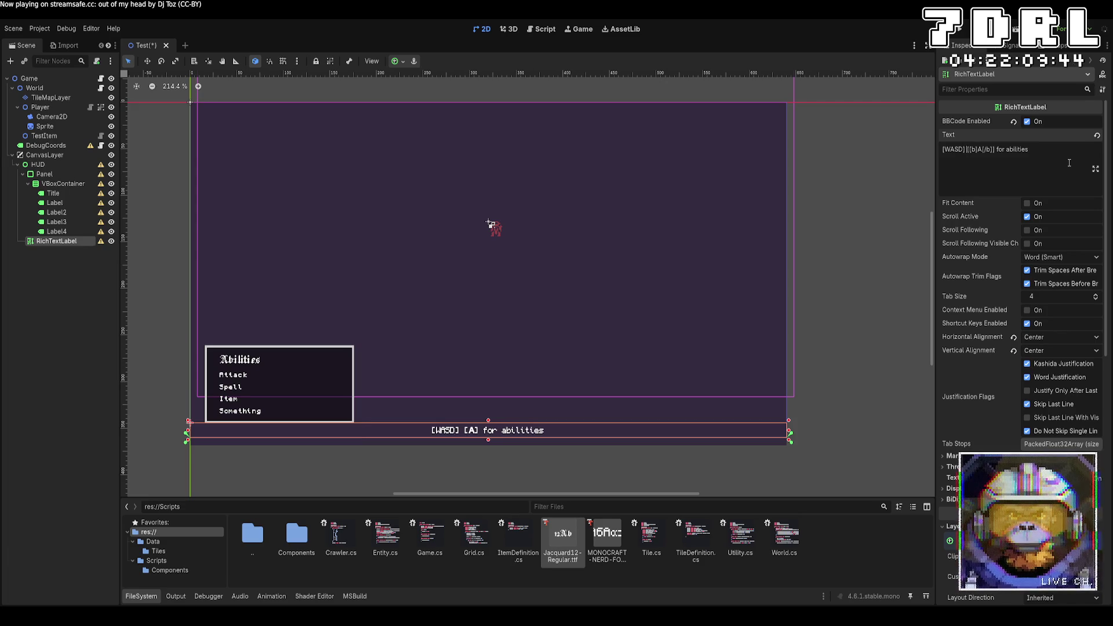
{"action": "type", "text": "o move "}
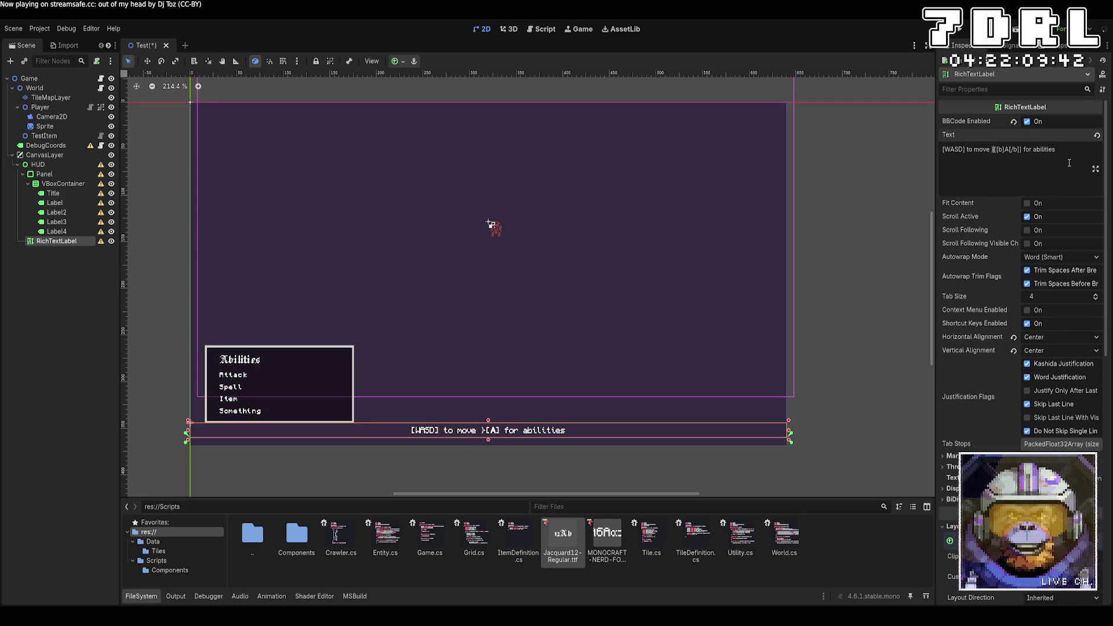
{"action": "type", "text": "|"}
Remove the bold tags around A and begin [color="00cc00" markup
{"action": "key", "text": "Delete"}
{"action": "key", "text": "Delete"}
{"action": "key", "text": "Delete"}
{"action": "type", "text": "["}
{"action": "key", "text": "Delete"}
{"action": "key", "text": "Delete"}
{"action": "key", "text": "Delete"}
{"action": "type", "text": "[color="}
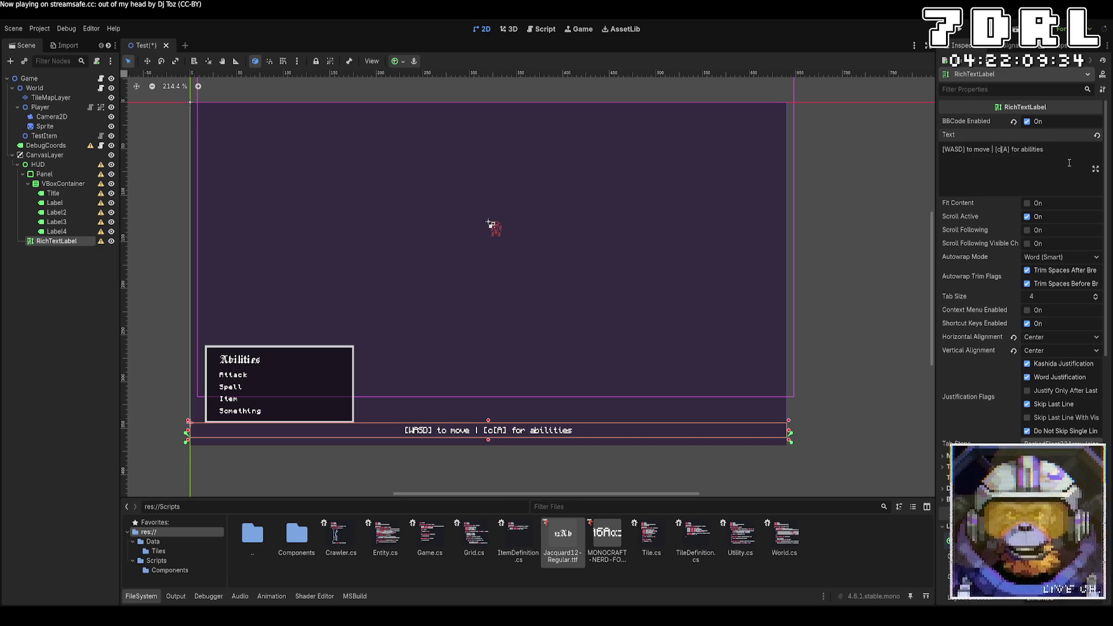
{"action": "type", "text": "\""}
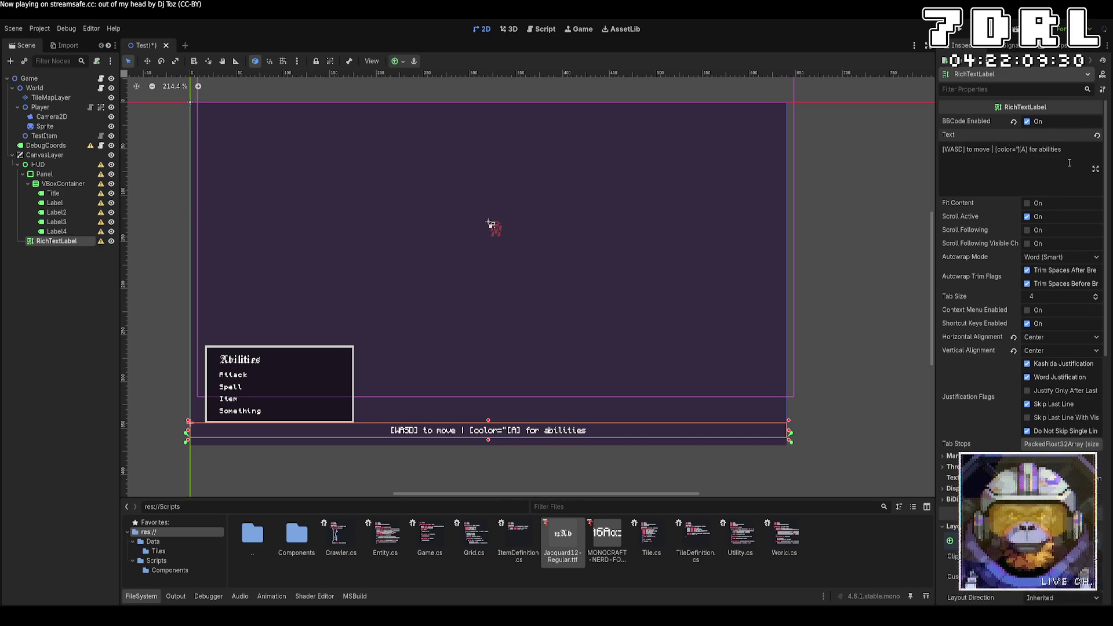
{"action": "type", "text": "00cc00\""}
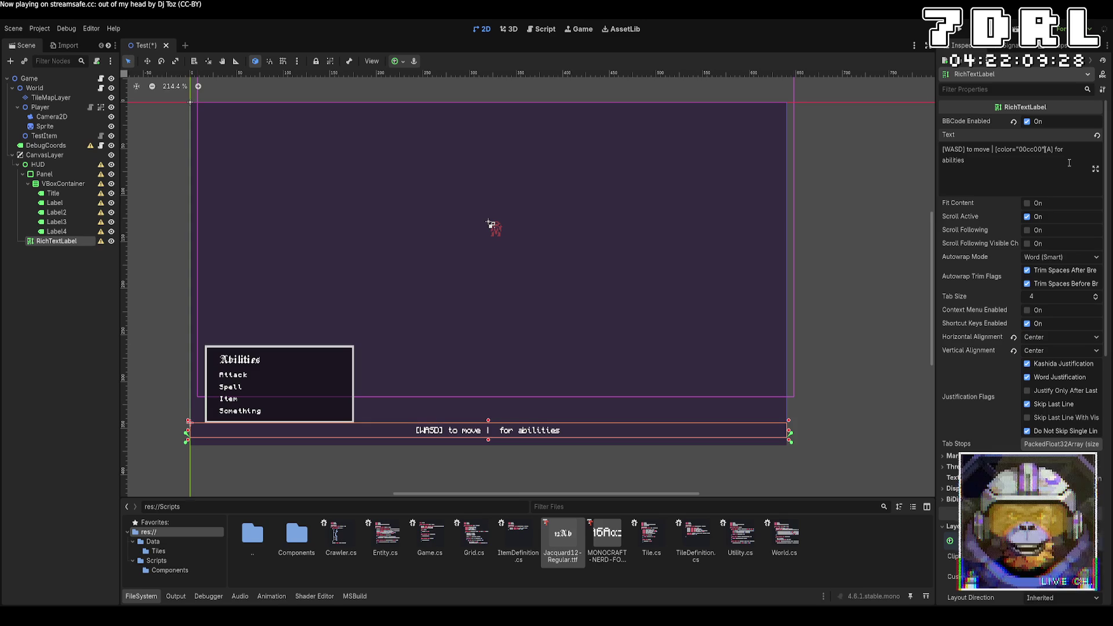
Move the [color="00cc00"] tag inside the bracket so only A is green, adding a closing [/color]
{"action": "key", "text": "Left"}
{"action": "key", "text": "Right"}
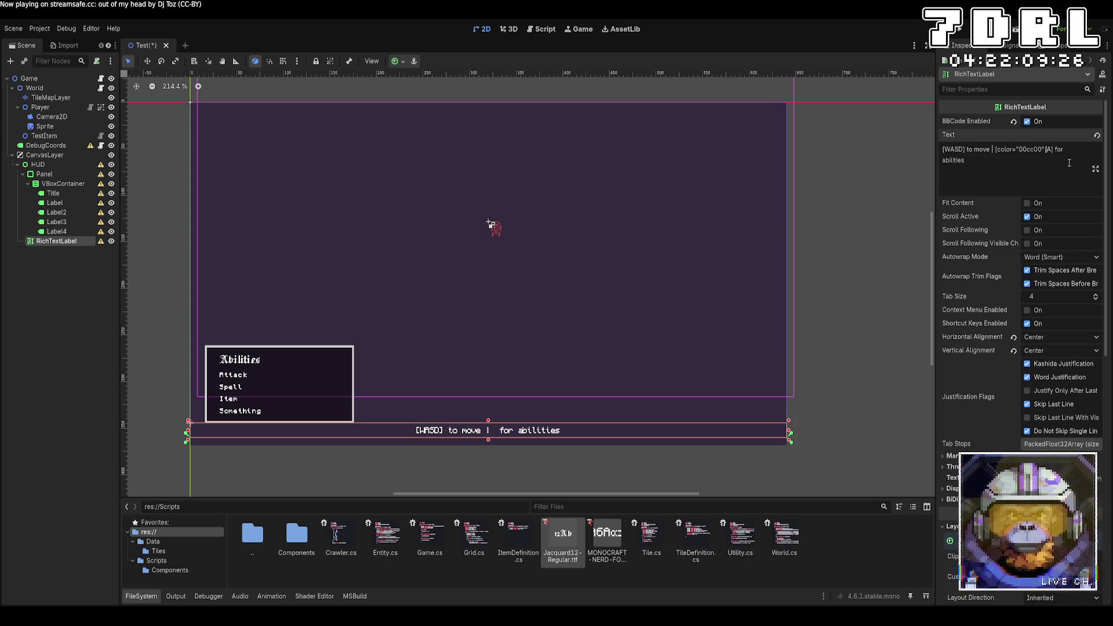
{"action": "type", "text": "]"}
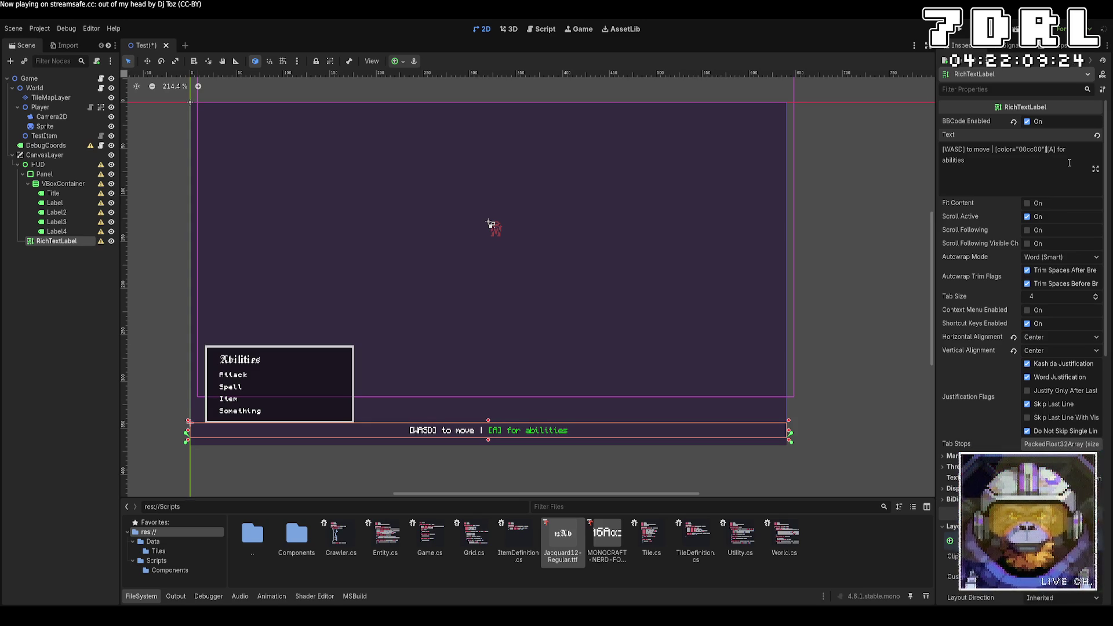
{"action": "type", "text": "[[/color]"}
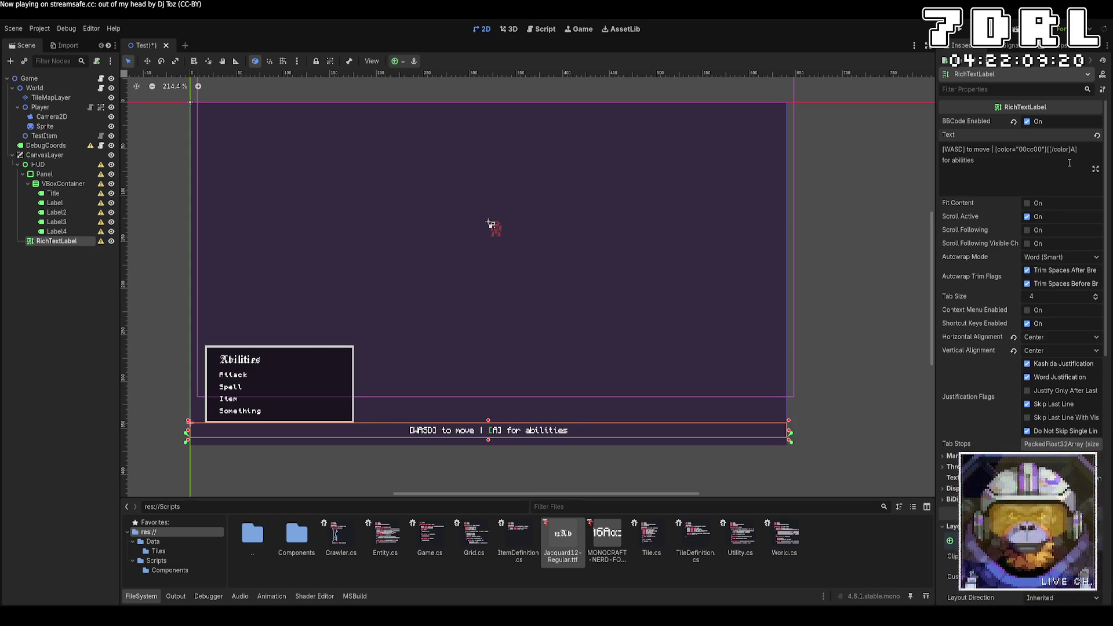
{"action": "key", "text": "BackSpace"}
{"action": "key", "text": "BackSpace"}
{"action": "key", "text": "BackSpace"}
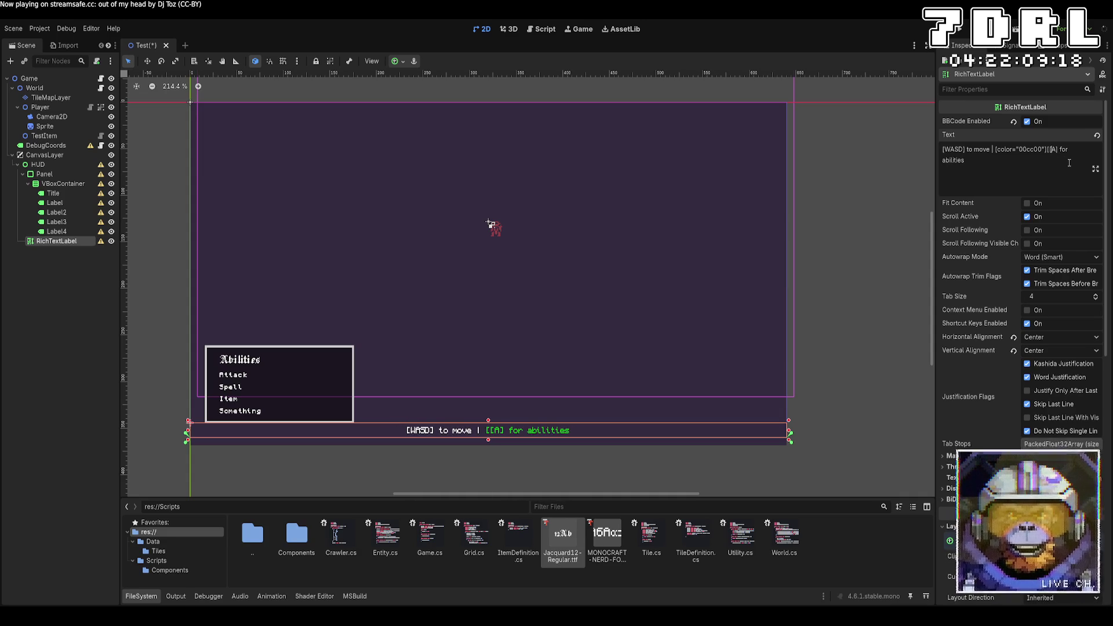
{"action": "key", "text": "shift+Left"}
{"action": "key", "text": "shift+Left"}
{"action": "key", "text": "shift+Left"}
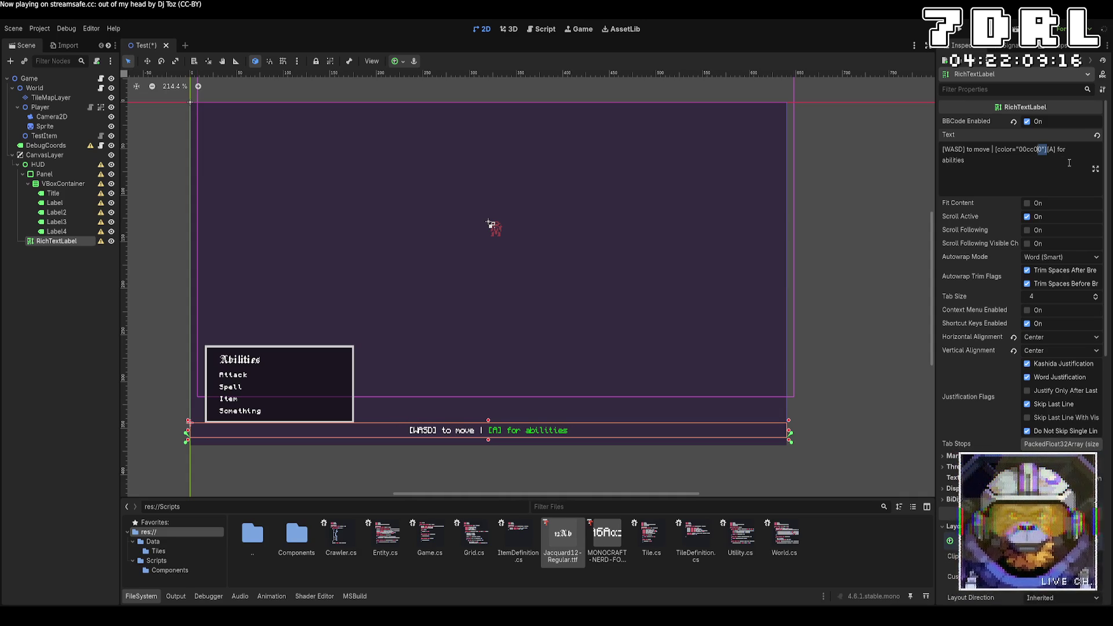
{"action": "key", "text": "ctrl+x"}
{"action": "key", "text": "Right"}
{"action": "key", "text": "ctrl+v"}
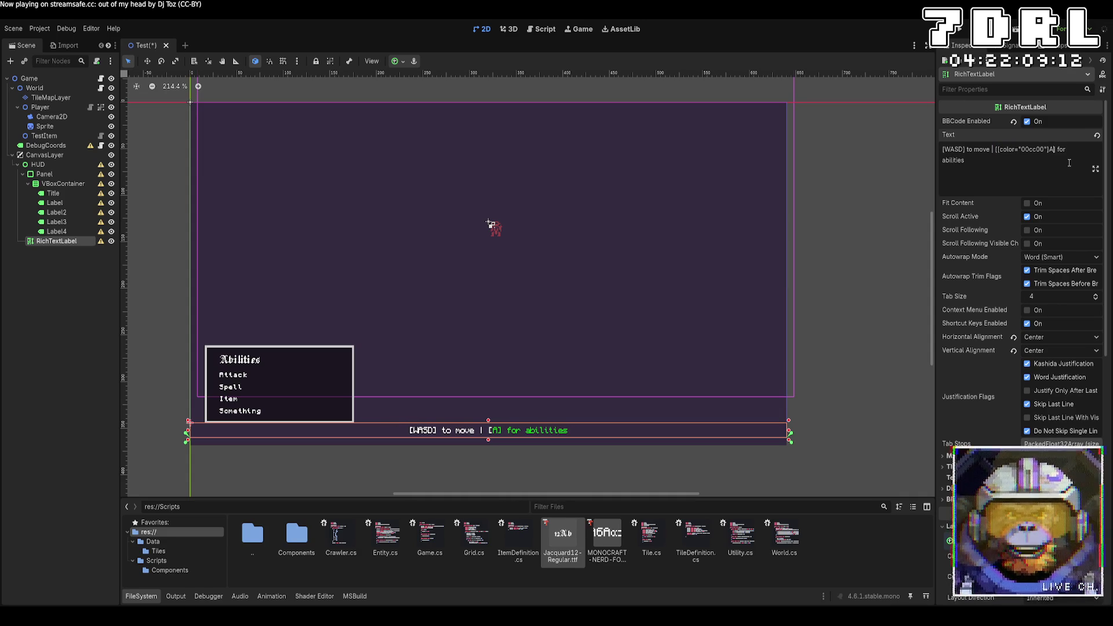
{"action": "type", "text": "/c"}
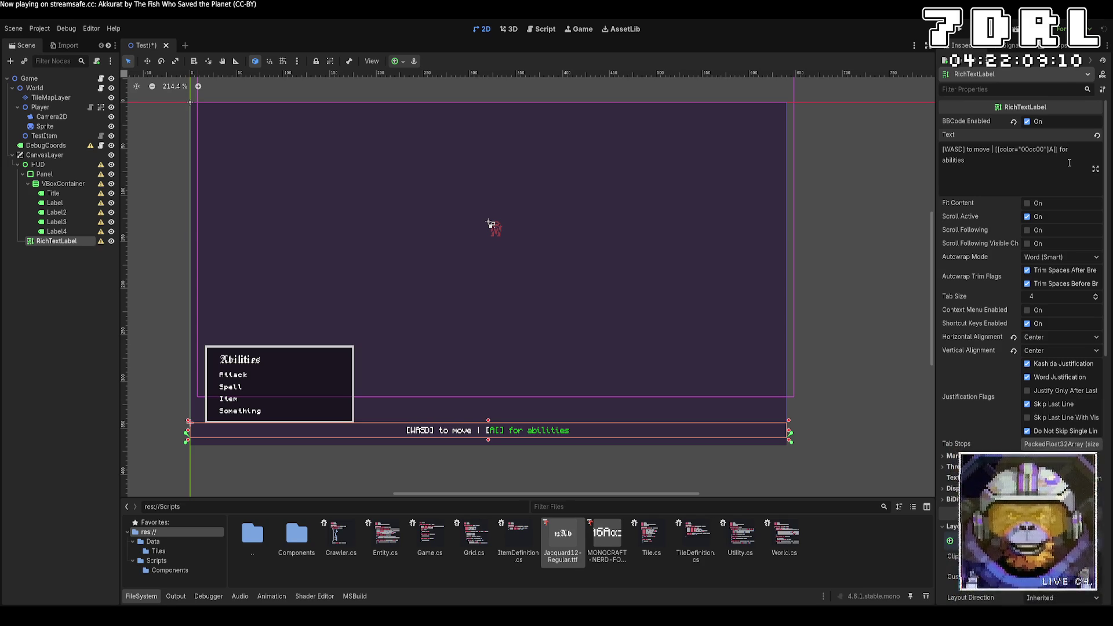
{"action": "type", "text": "]"}
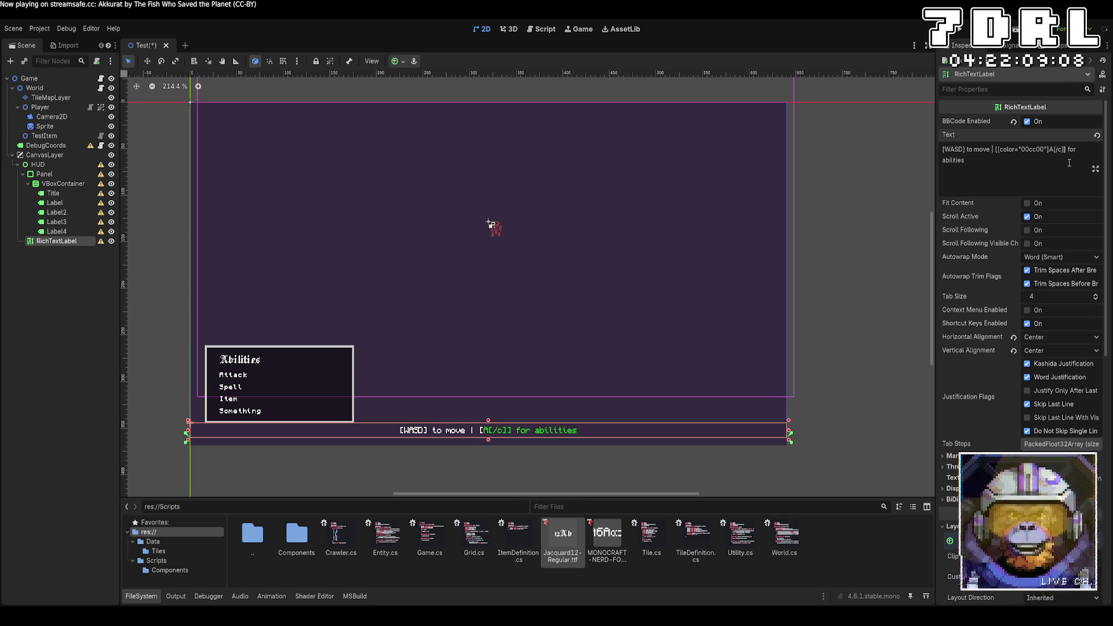
{"action": "type", "text": "olor"}
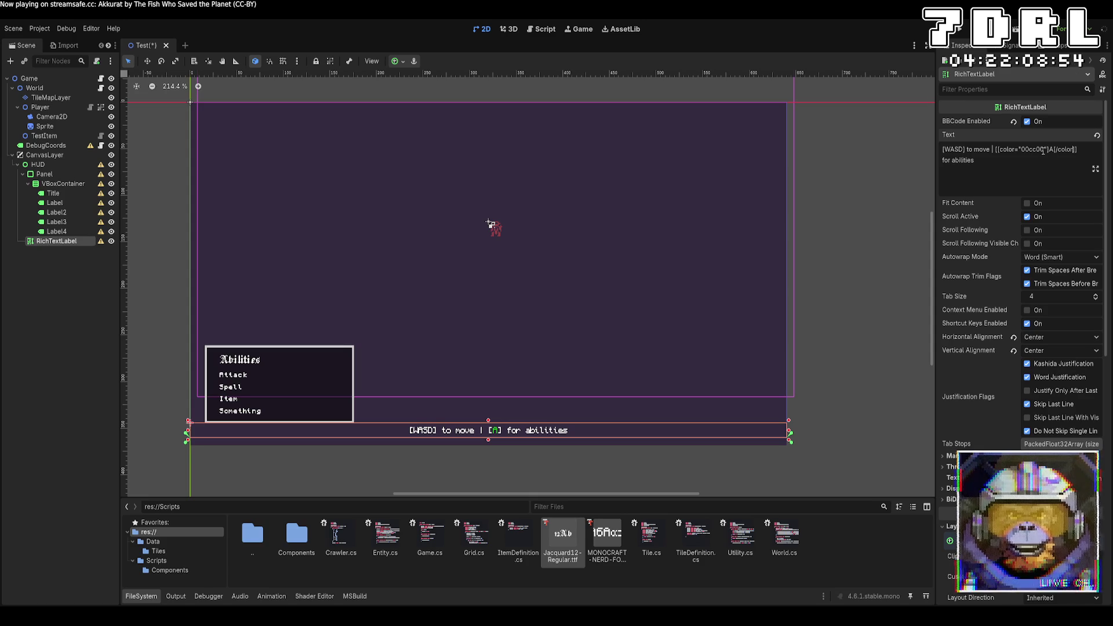
Change the A tag's colour to cc0000 and fix the stray opening bracket
{"action": "key", "text": "BackSpace"}
{"action": "key", "text": "BackSpace"}
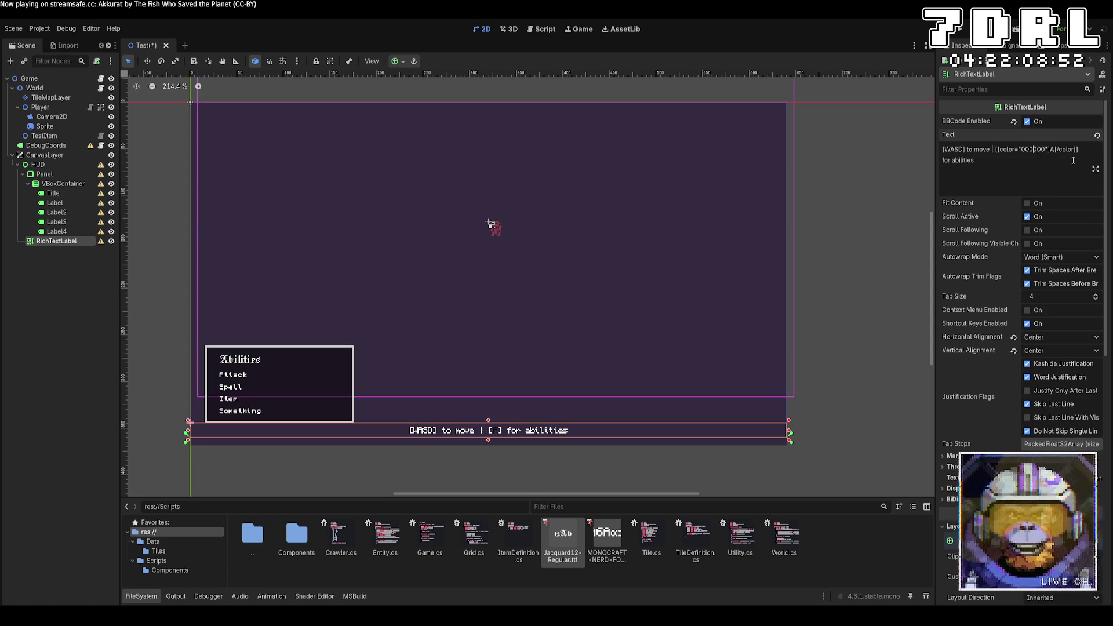
{"action": "type", "text": "cc"}
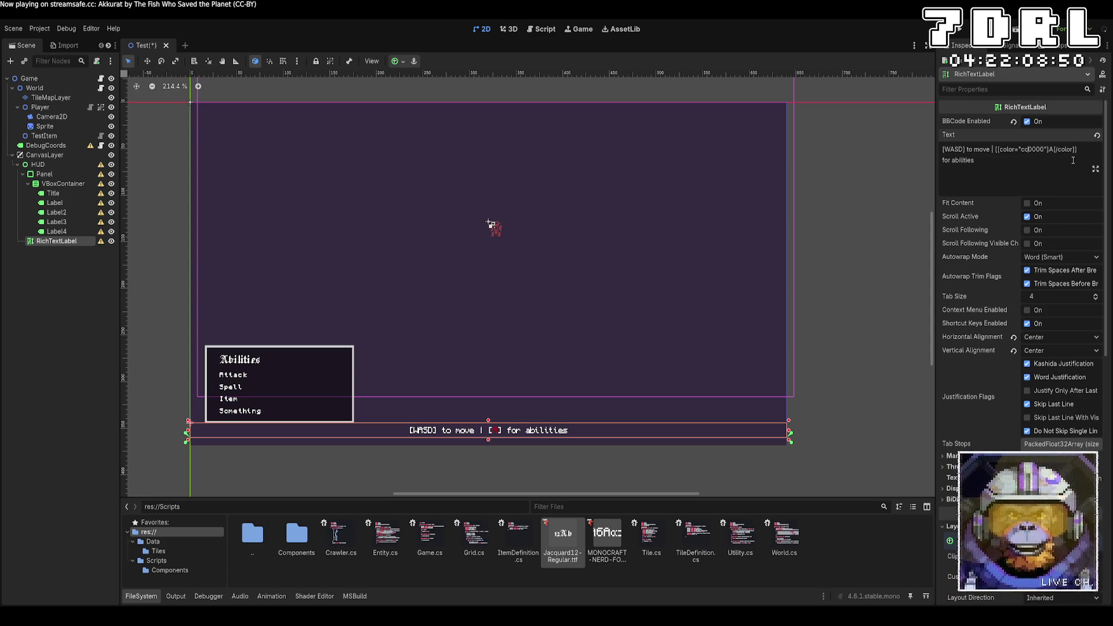
{"action": "left_click_drag", "start_coordinate": [1050, 150], "coordinate": [997, 150]}
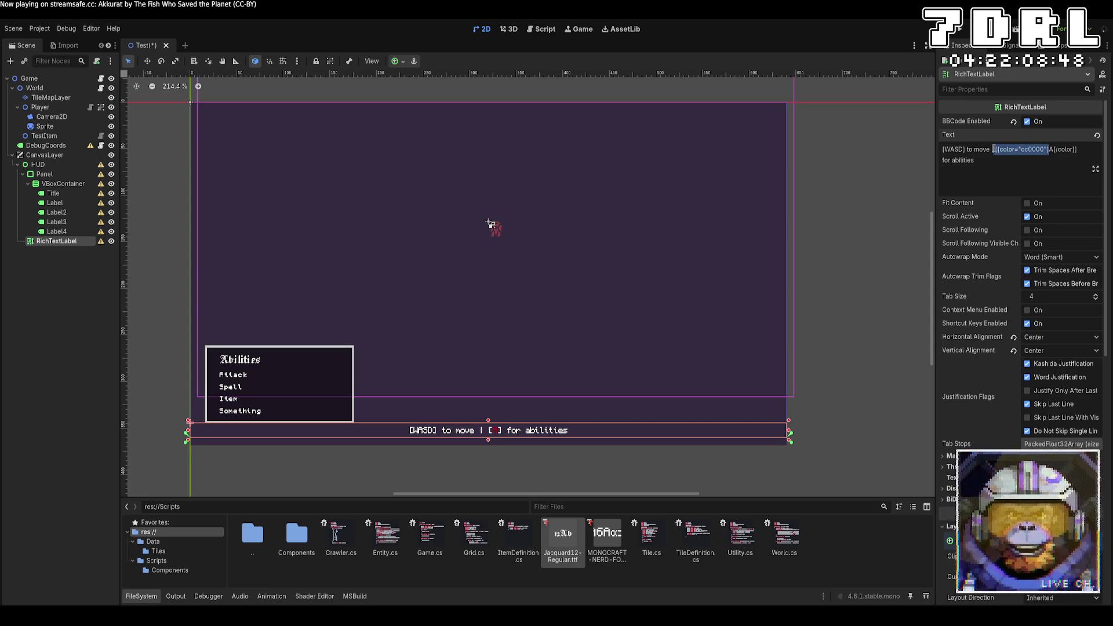
{"action": "left_click", "coordinate": [1003, 155]}
{"action": "left_click", "coordinate": [998, 149]}
{"action": "key", "text": "BackSpace"}
{"action": "type", "text": "["}
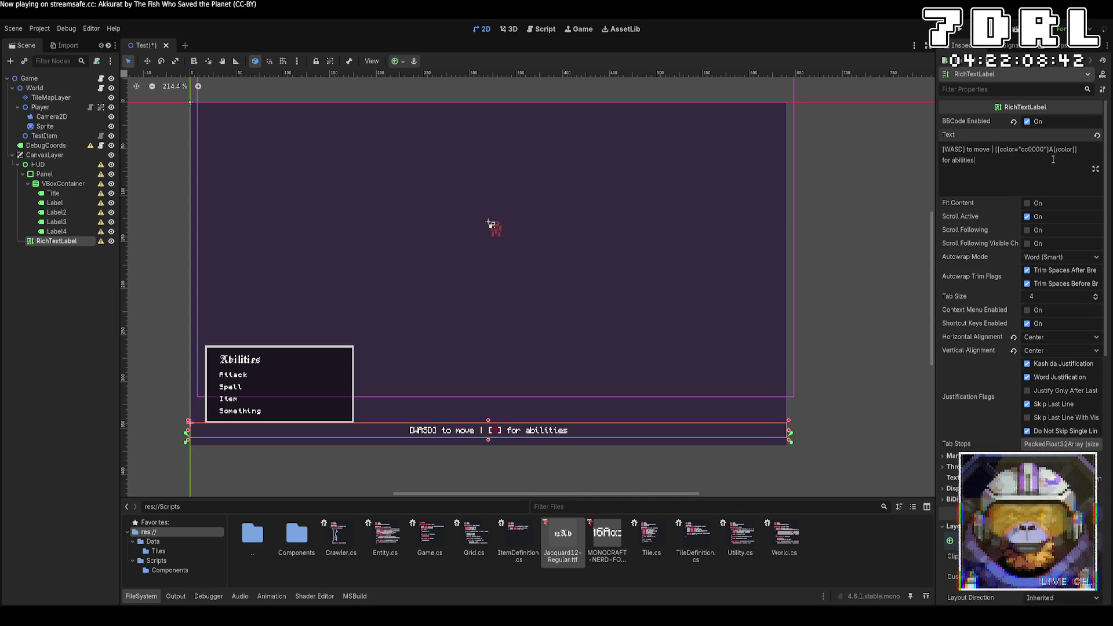
Wrap WASD in the same red [color="cc0000"] markup
{"action": "left_click_drag", "start_coordinate": [1074, 150], "coordinate": [998, 152]}
{"action": "key", "text": "ctrl+c"}
{"action": "double_click", "coordinate": [955, 149]}
{"action": "key", "text": "ctrl+v"}
{"action": "key", "text": "Left"}
{"action": "key", "text": "Left"}
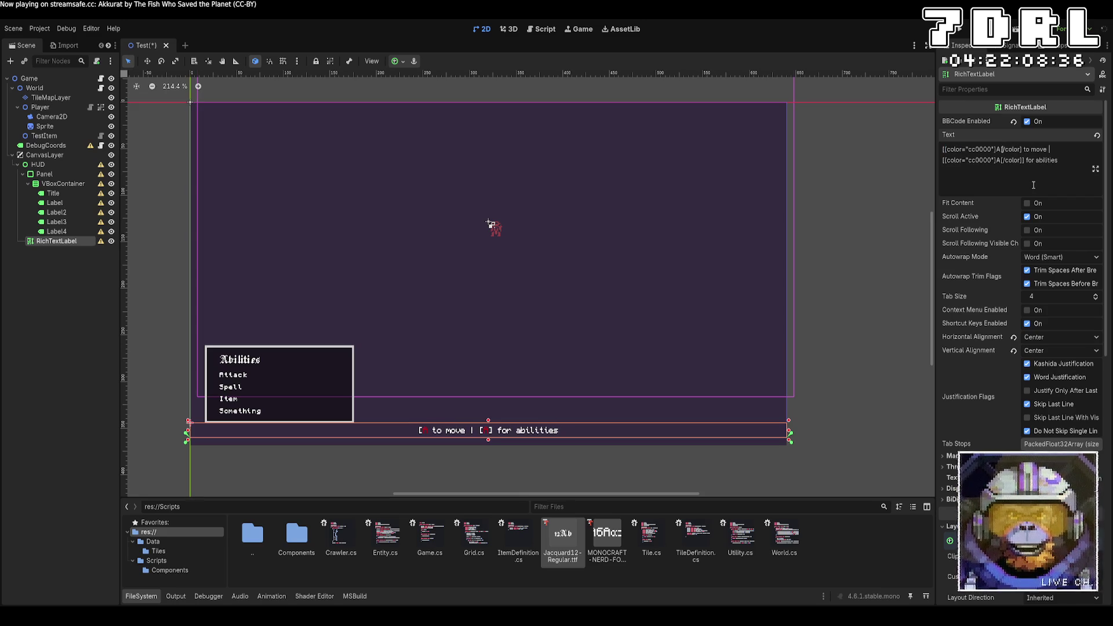
{"action": "type", "text": "W"}
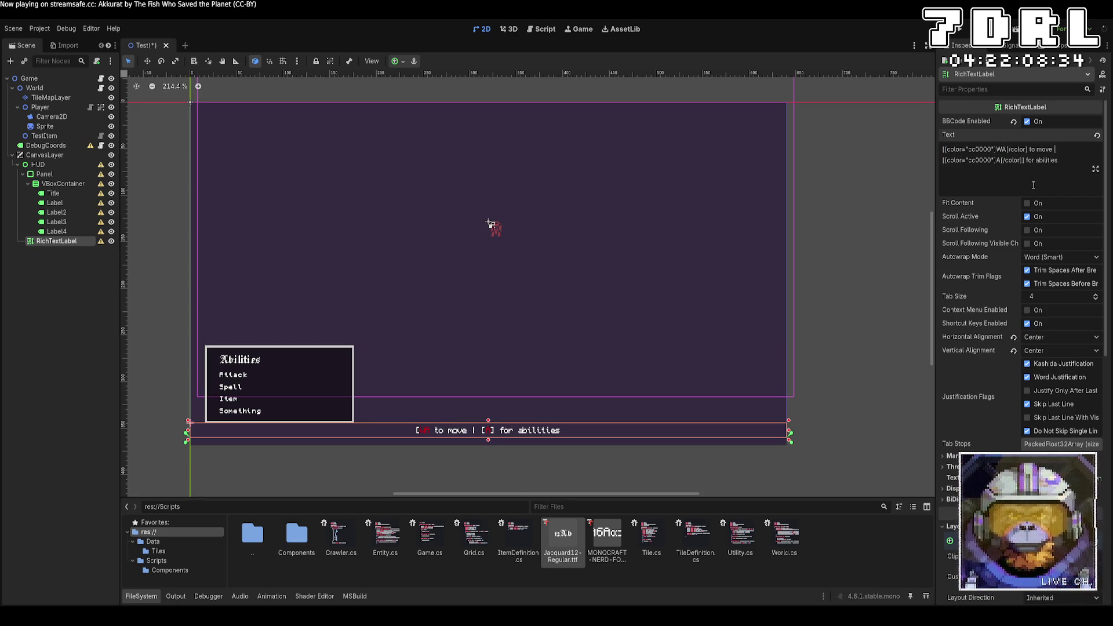
{"action": "type", "text": "SD"}
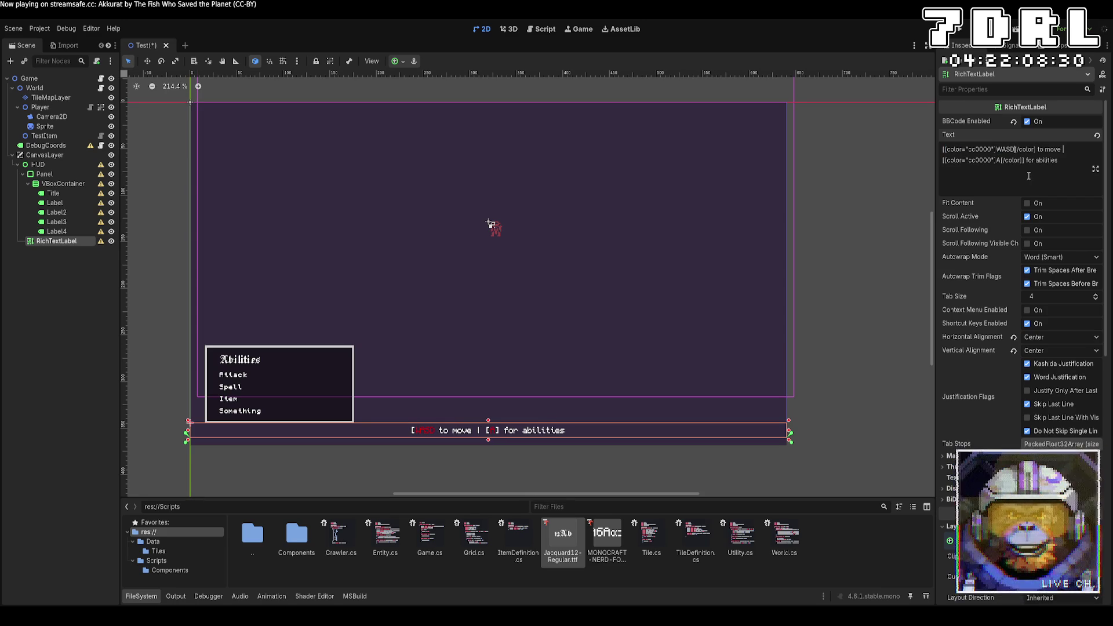
{"action": "type", "text": "]"}
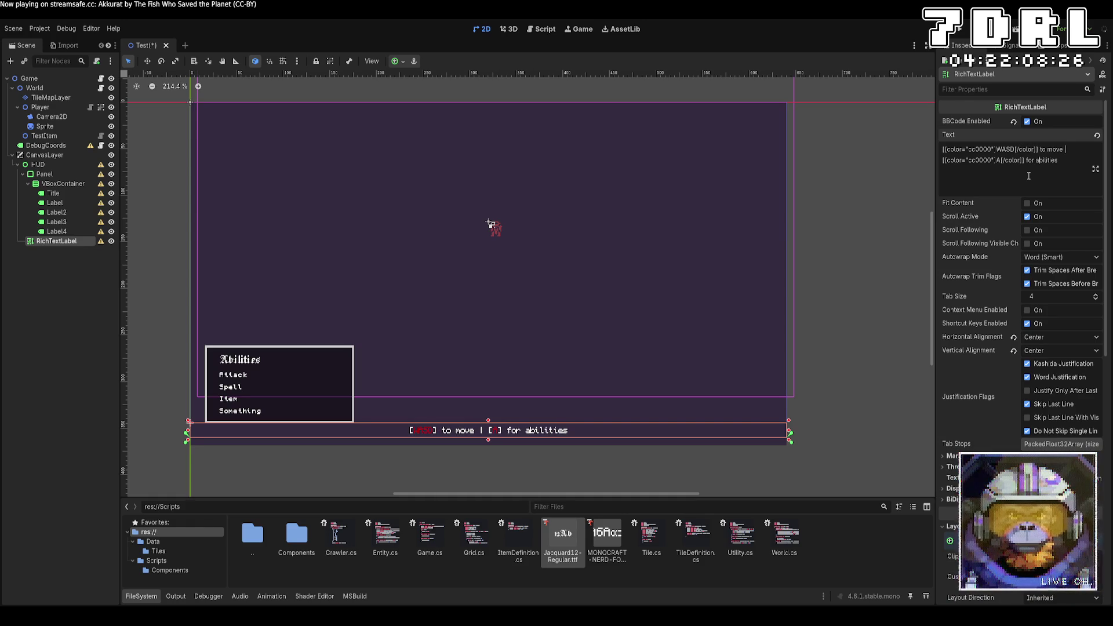
Replace the ability key A with Q
{"action": "key", "text": "Left"}
{"action": "key", "text": "Left"}
{"action": "key", "text": "Left"}
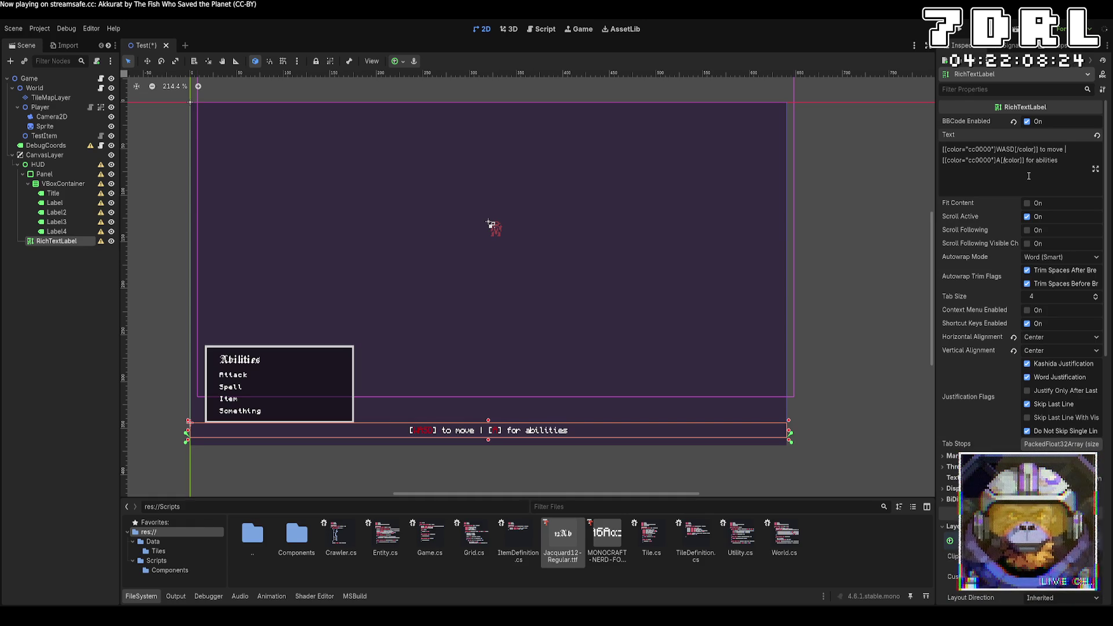
{"action": "key", "text": "BackSpace"}
{"action": "type", "text": "Q"}
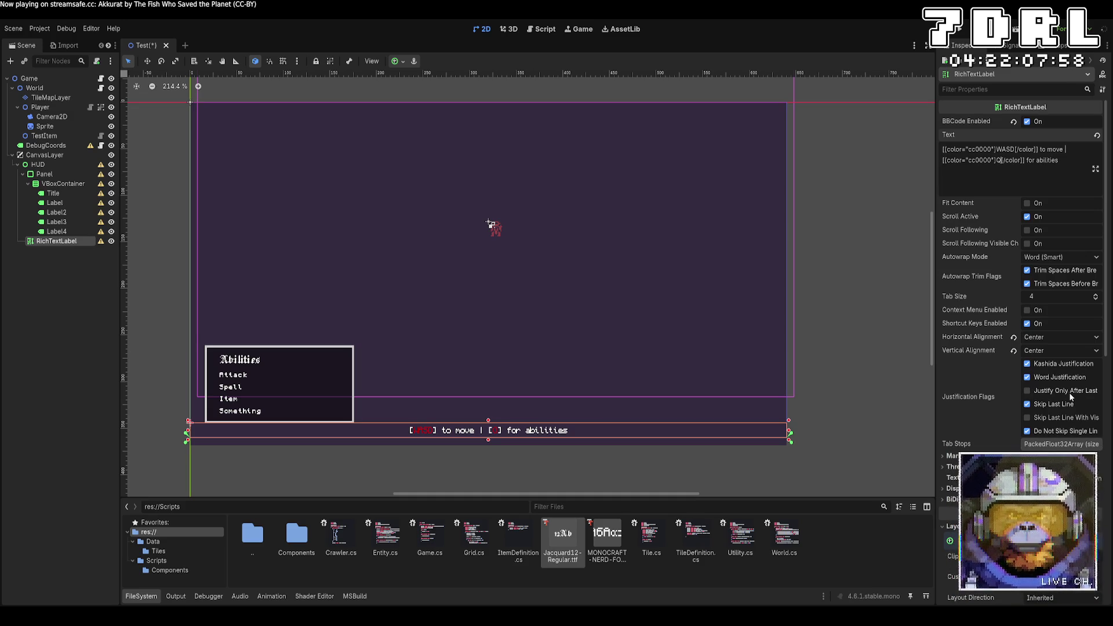
{"action": "left_click", "coordinate": [1047, 391]}
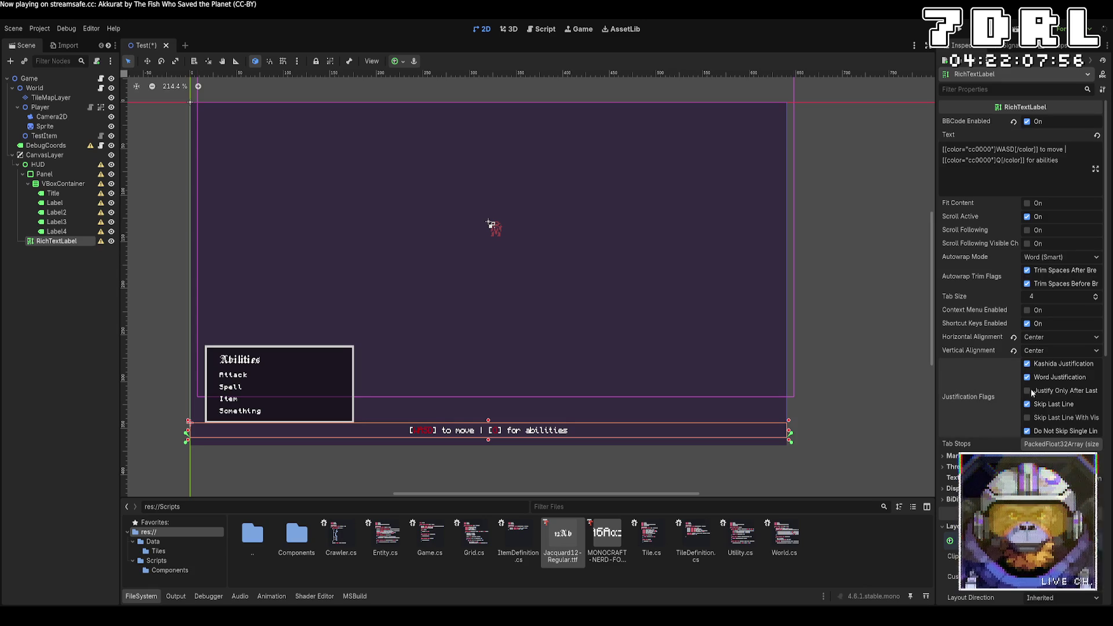
{"action": "left_click", "coordinate": [1048, 395]}
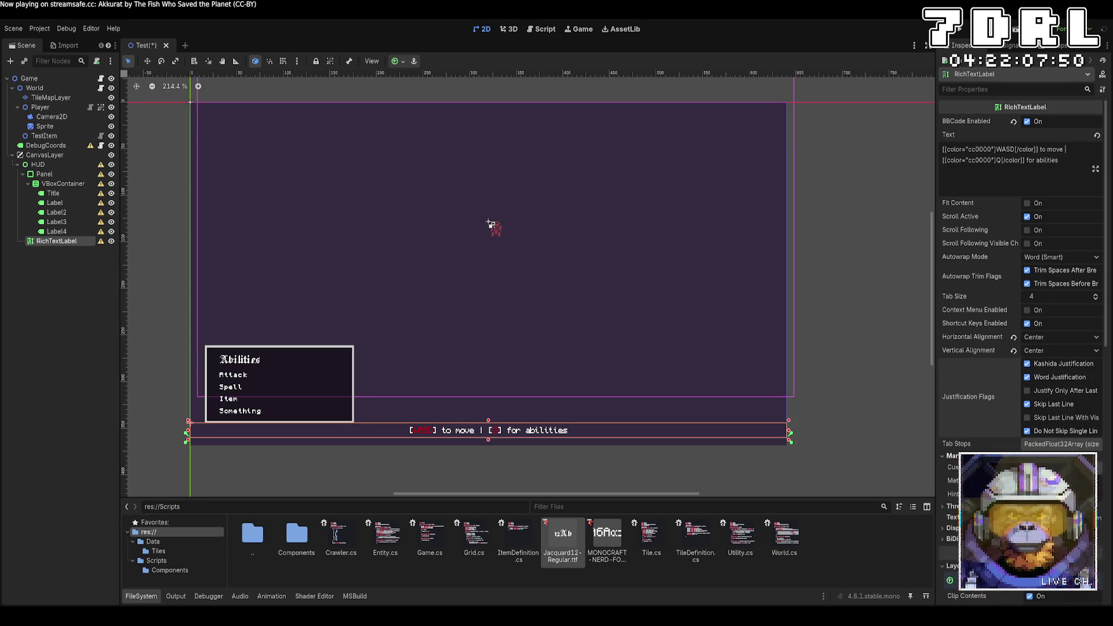
{"action": "scroll", "coordinate": [1020, 290], "scroll_direction": "down", "scroll_amount": 5}
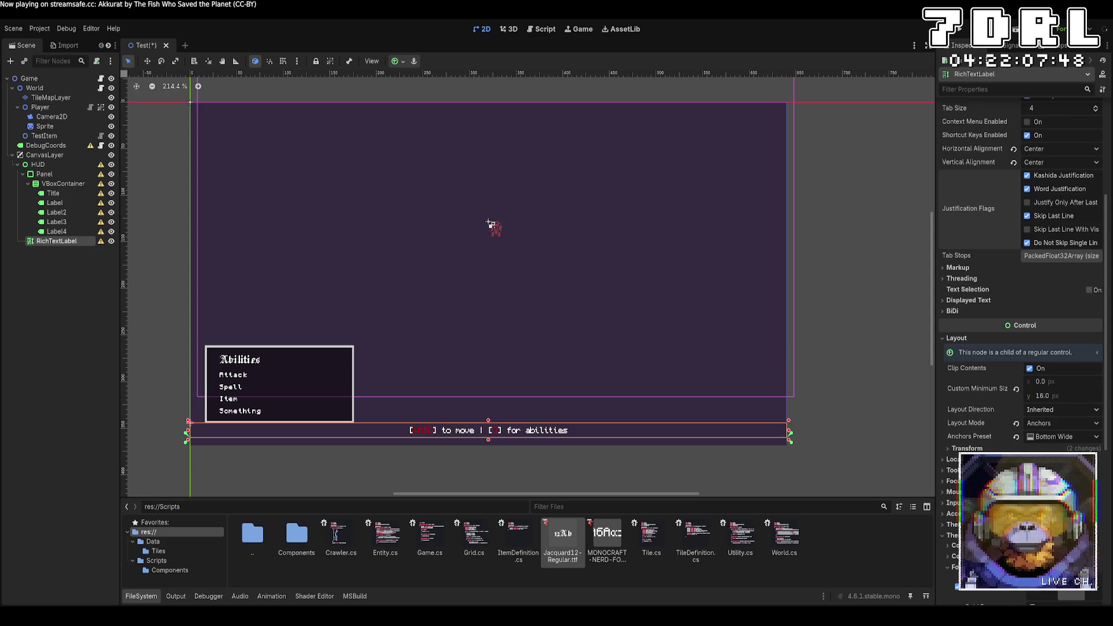
{"action": "left_click", "coordinate": [944, 299]}
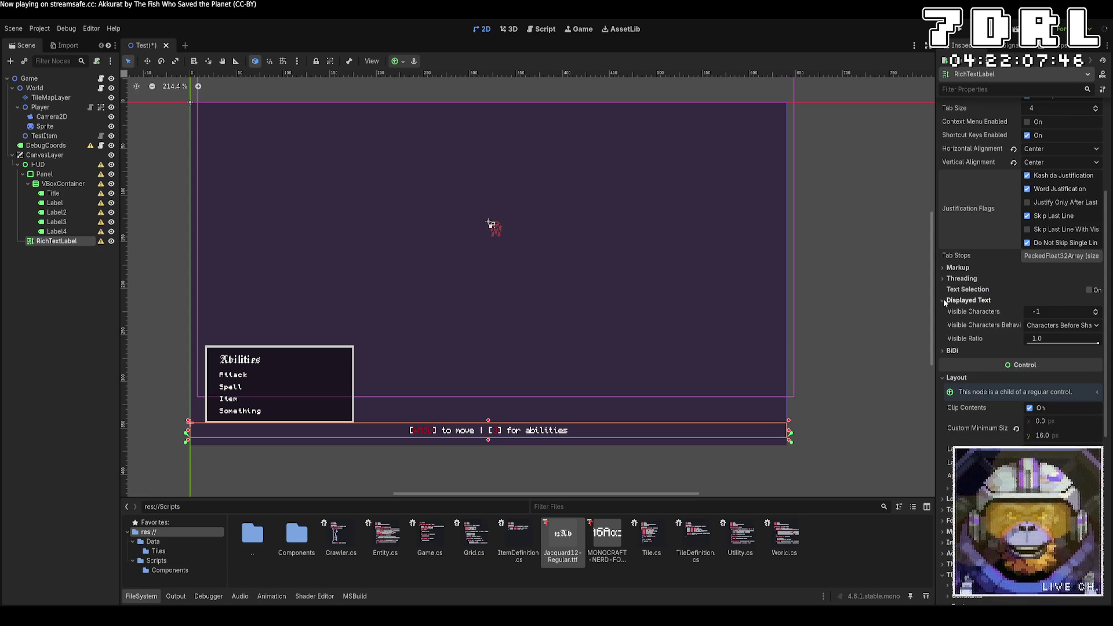
{"action": "left_click", "coordinate": [963, 300]}
{"action": "left_click", "coordinate": [960, 278]}
{"action": "left_click", "coordinate": [961, 279]}
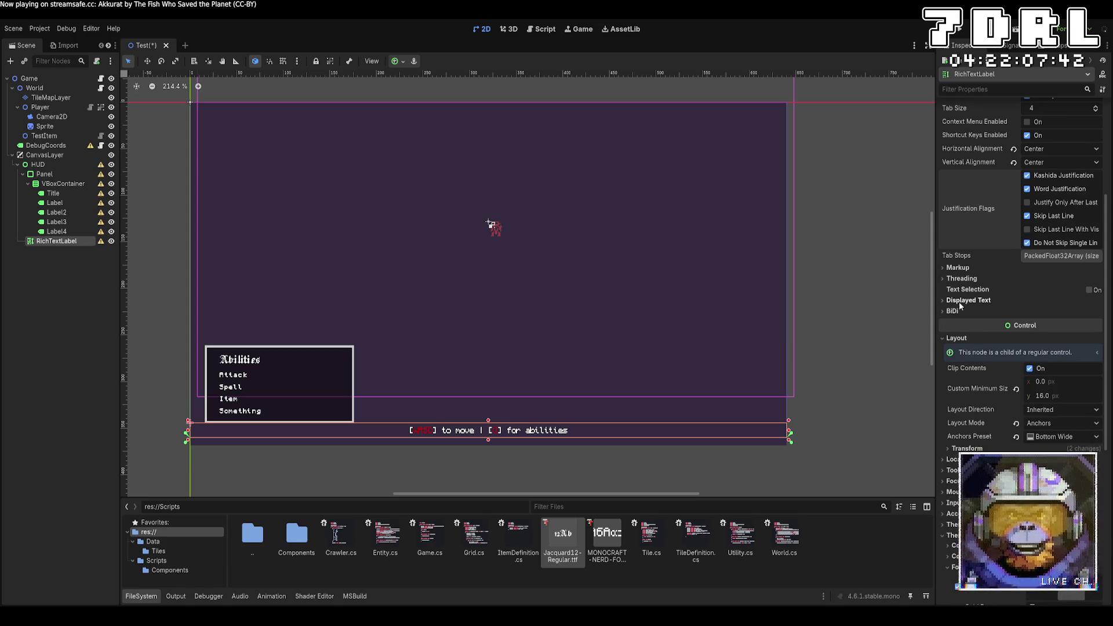
{"action": "left_click", "coordinate": [959, 313]}
{"action": "left_click", "coordinate": [958, 312]}
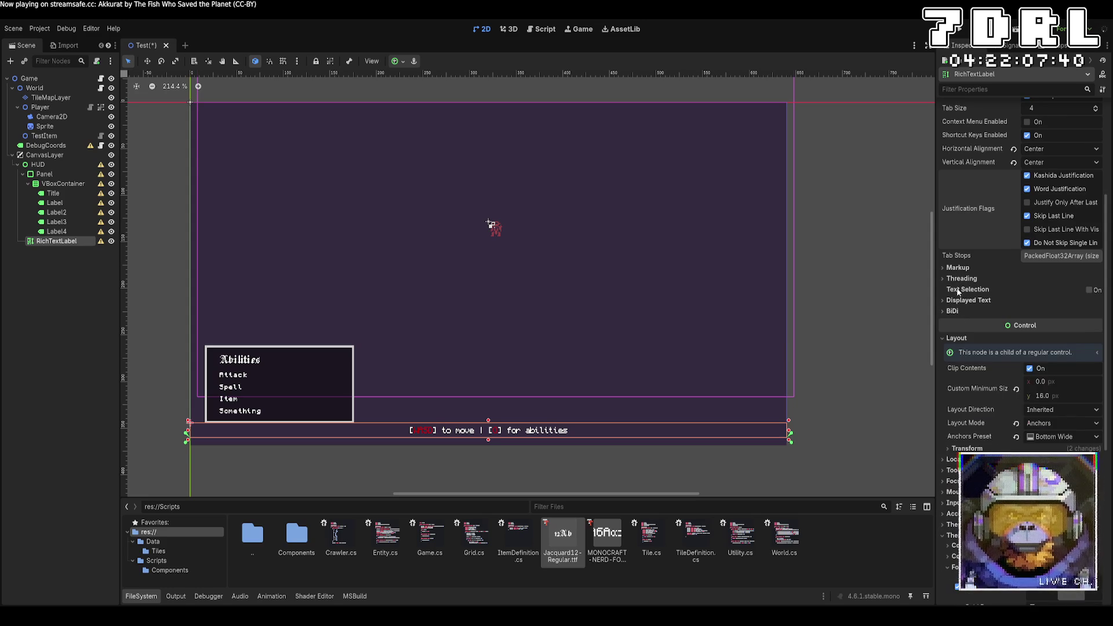
{"action": "left_click", "coordinate": [958, 267]}
{"action": "left_click", "coordinate": [958, 267]}
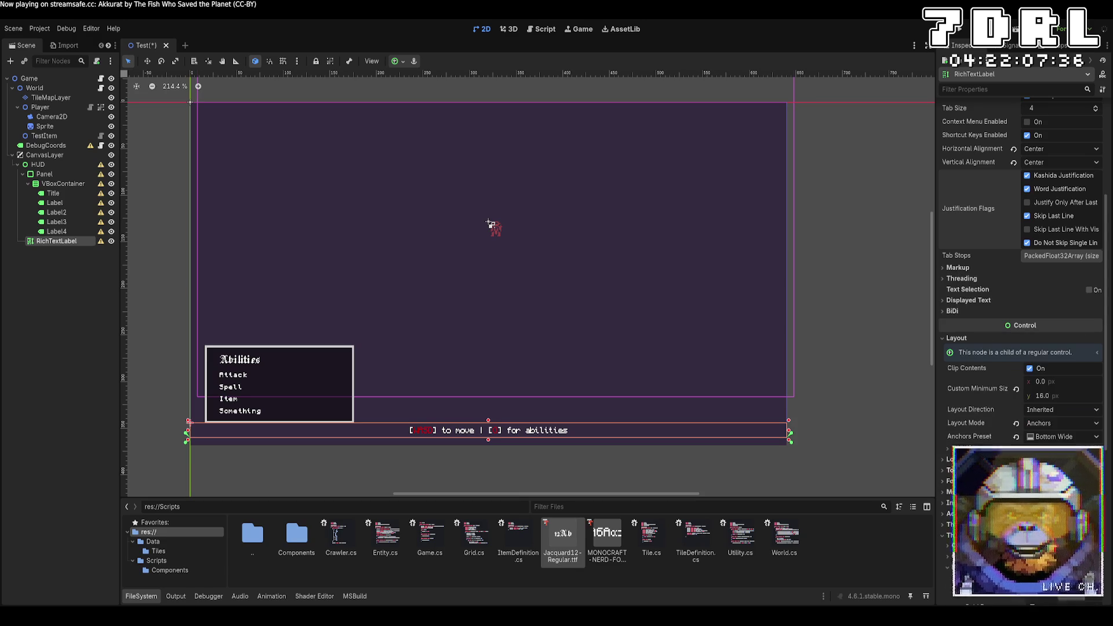
{"action": "scroll", "coordinate": [1021, 232], "scroll_direction": "down", "scroll_amount": 2}
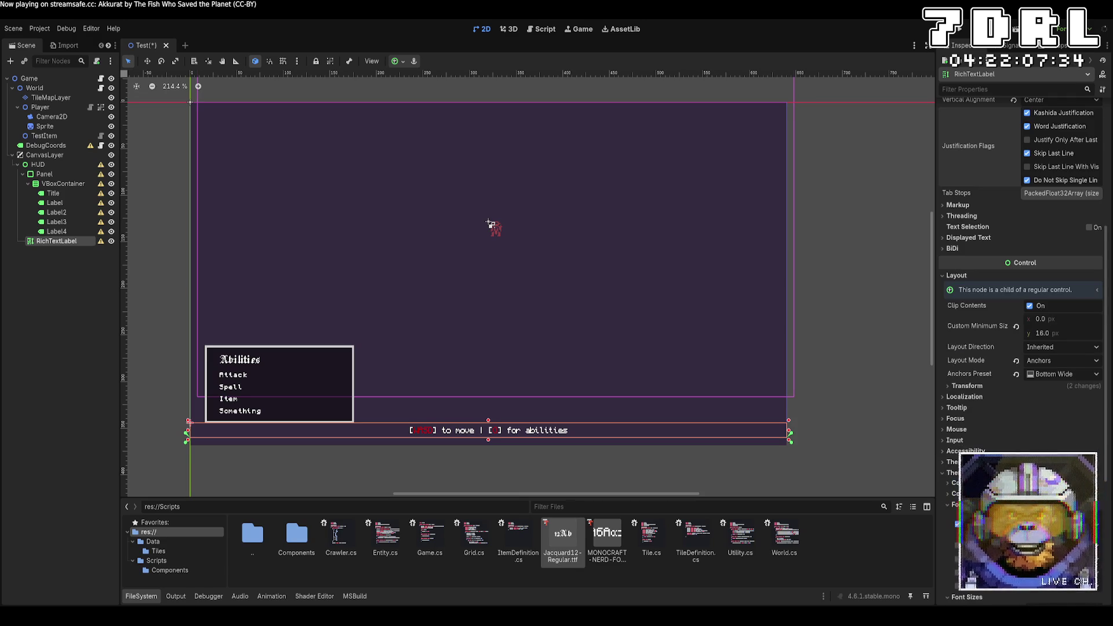
{"action": "scroll", "coordinate": [1106, 445], "scroll_direction": "down", "scroll_amount": 2}
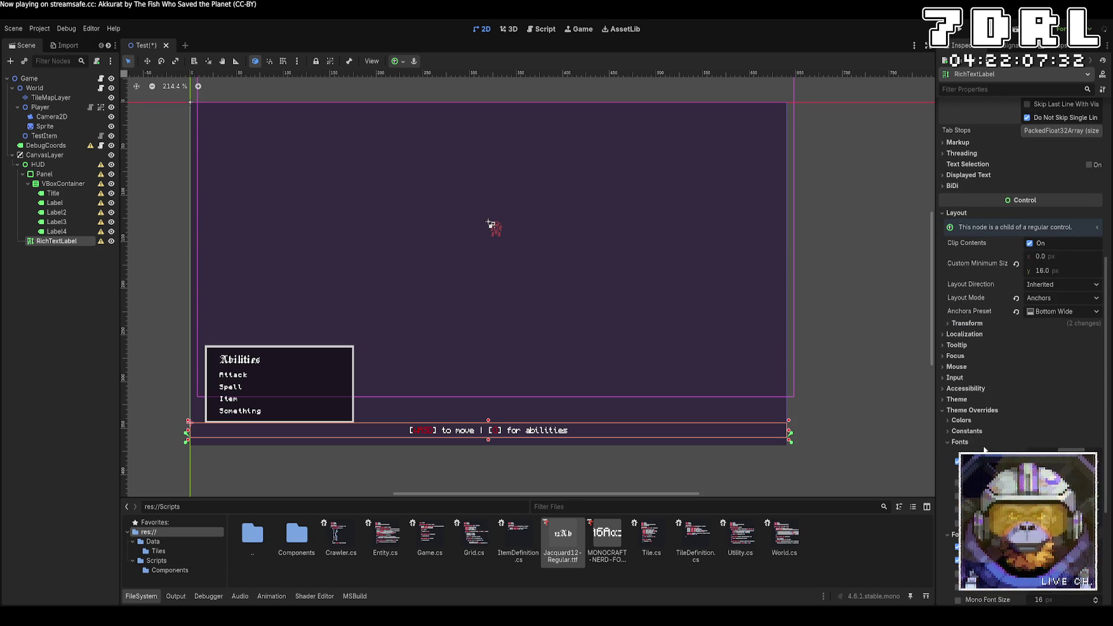
{"action": "left_click", "coordinate": [1095, 446]}
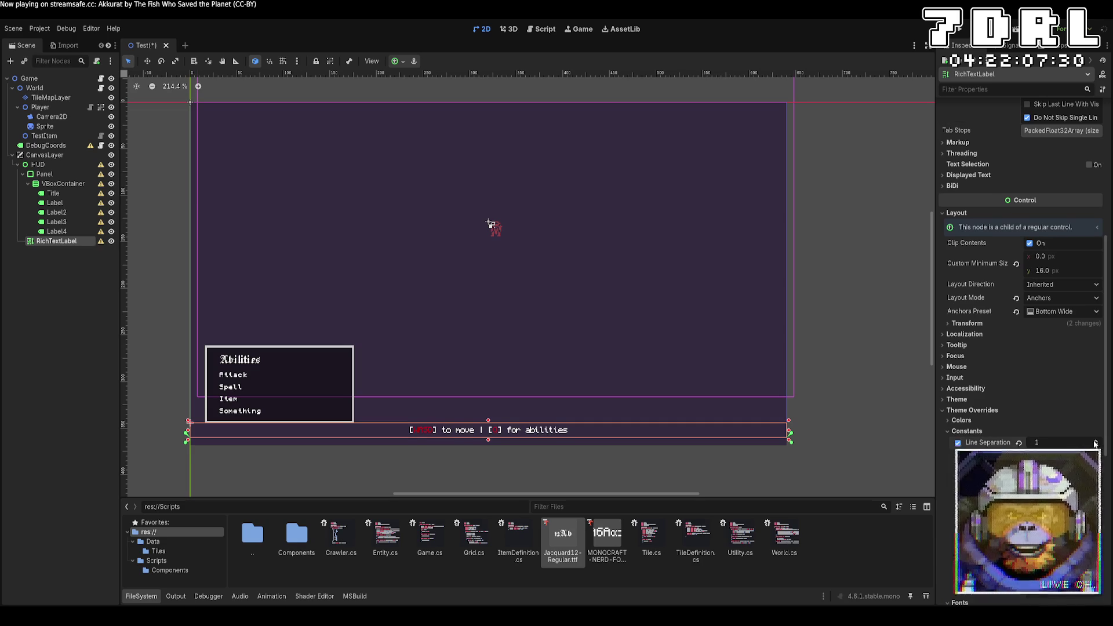
{"action": "left_click", "coordinate": [958, 442]}
{"action": "scroll", "coordinate": [1073, 347], "scroll_direction": "down", "scroll_amount": 4}
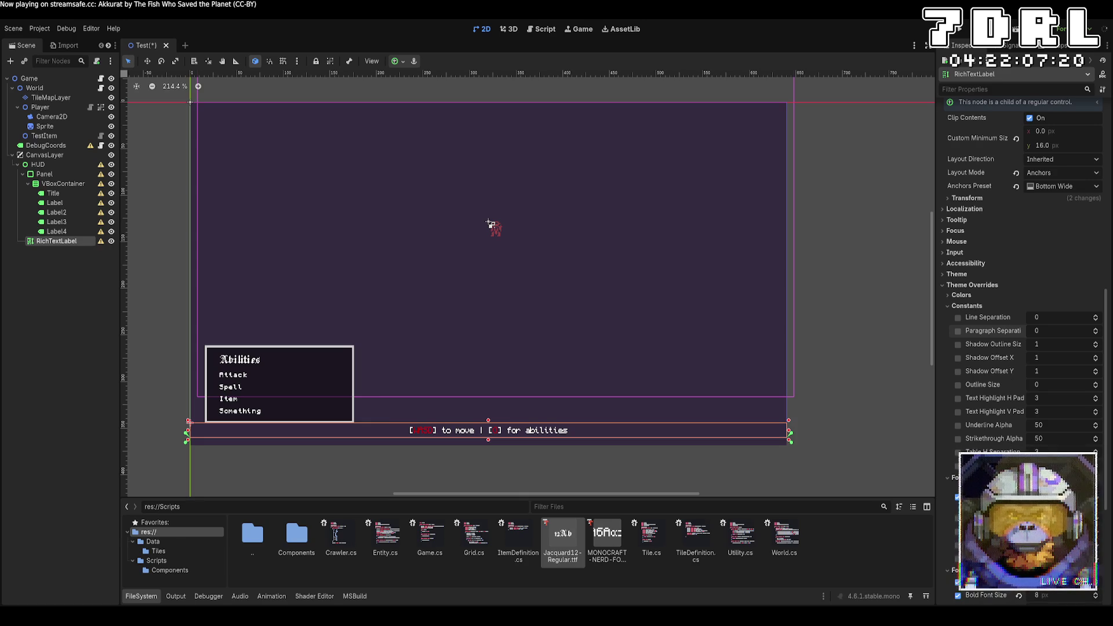
{"action": "left_click", "coordinate": [1095, 453]}
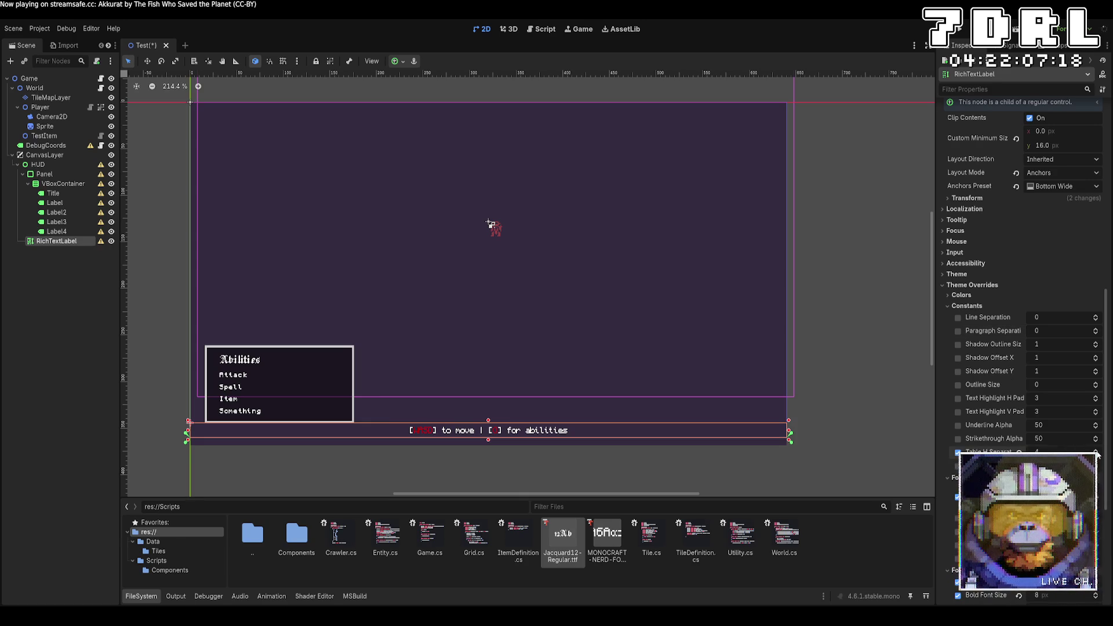
{"action": "left_click", "coordinate": [1019, 453]}
{"action": "scroll", "coordinate": [1018, 452], "scroll_direction": "down", "scroll_amount": 4}
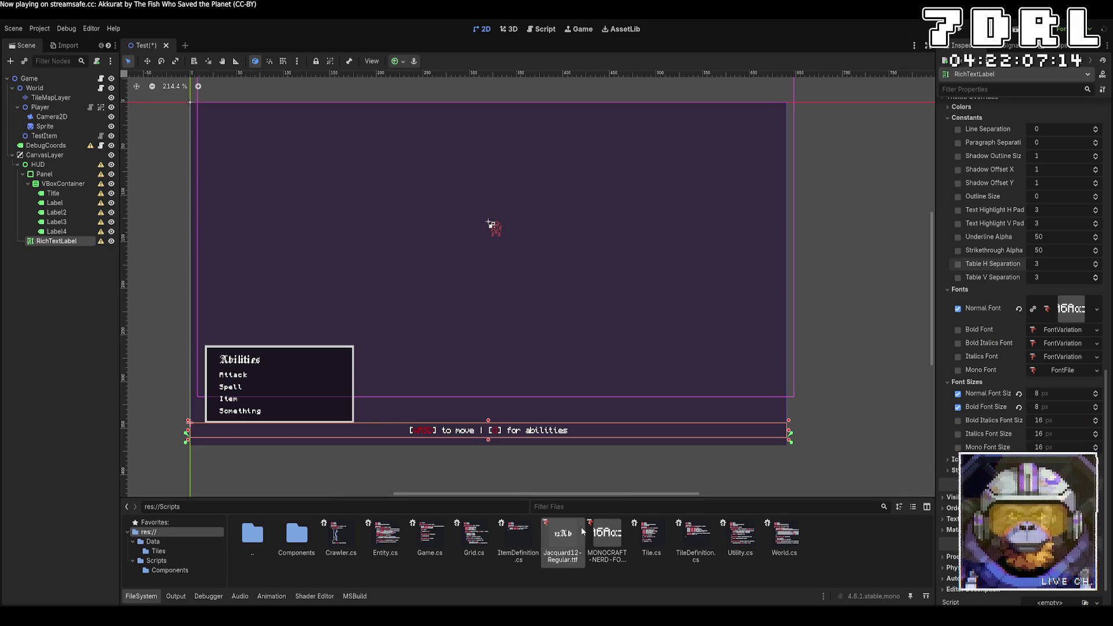
{"action": "left_click", "coordinate": [556, 542]}
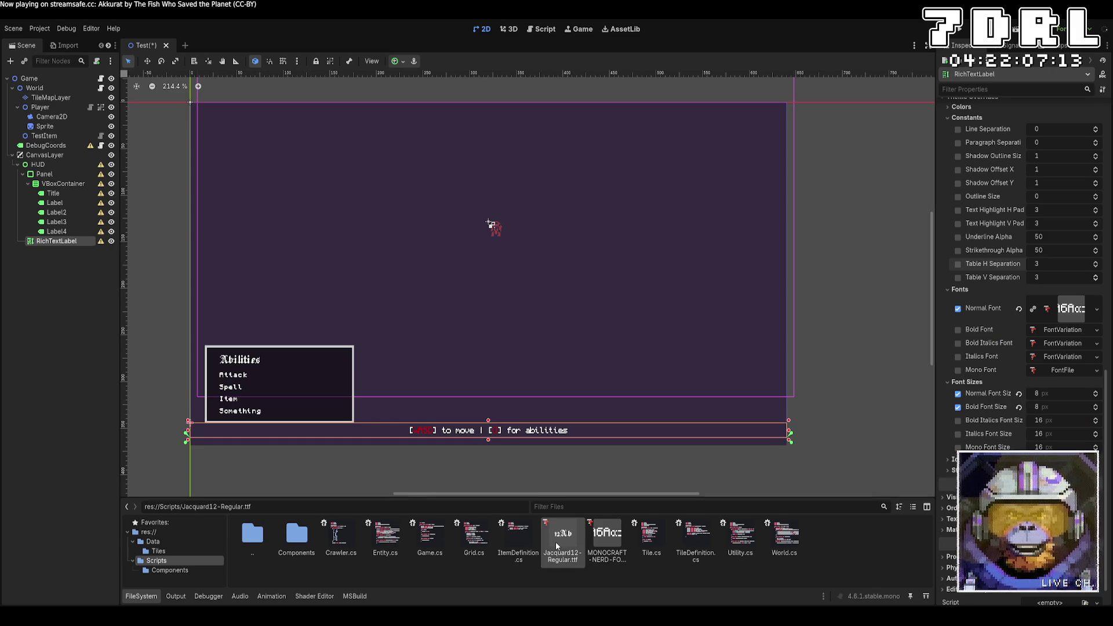
{"action": "left_click", "coordinate": [608, 540]}
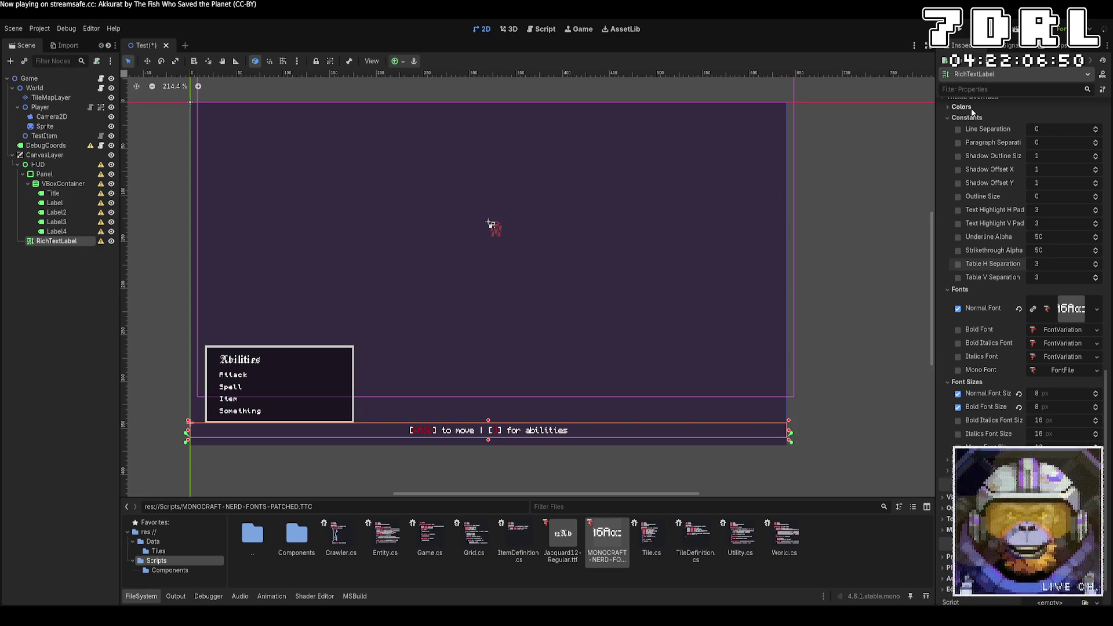
Turn off Shortcut Keys Enabled and Scroll Active, and turn on Fit Content for the RichTextLabel
{"action": "scroll", "coordinate": [1045, 276], "scroll_direction": "up", "scroll_amount": 10}
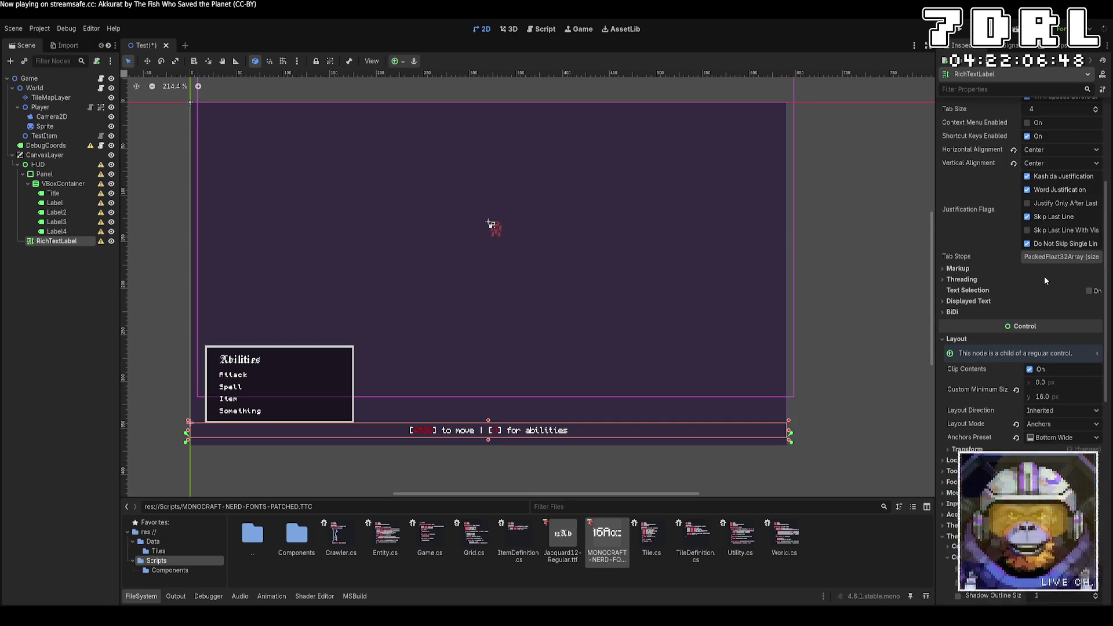
{"action": "scroll", "coordinate": [1045, 276], "scroll_direction": "up", "scroll_amount": 5}
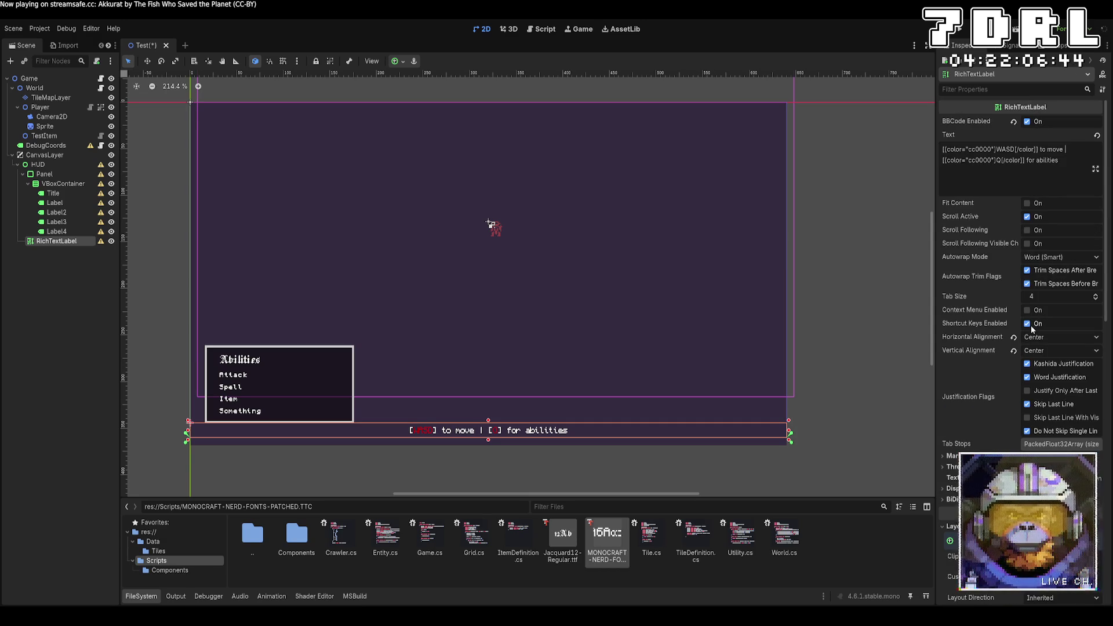
{"action": "left_click", "coordinate": [1029, 326]}
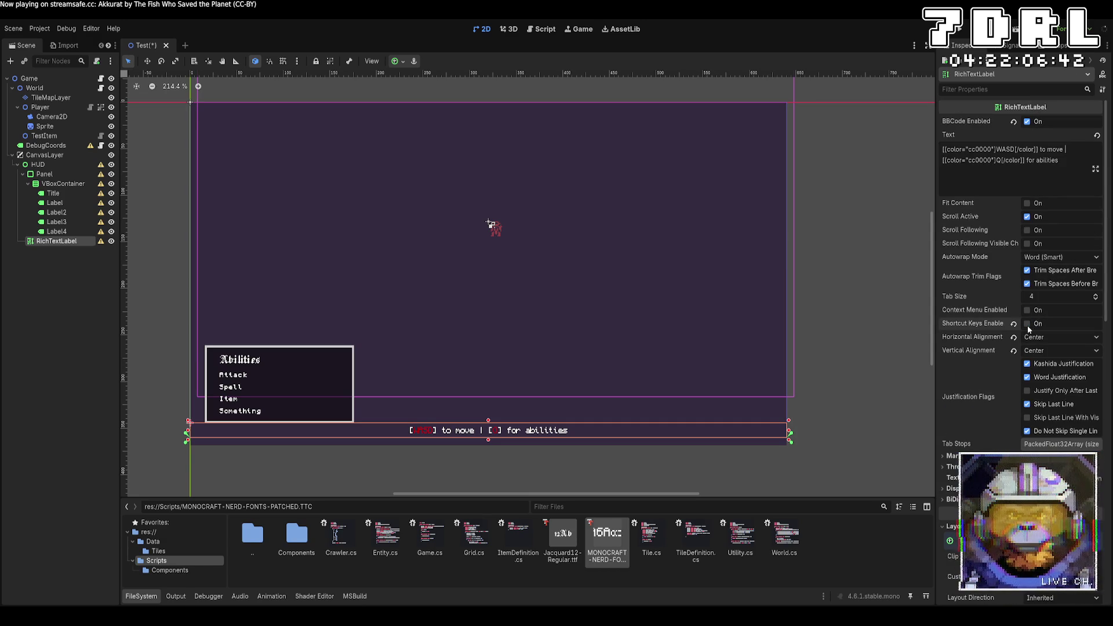
{"action": "left_click", "coordinate": [1027, 216]}
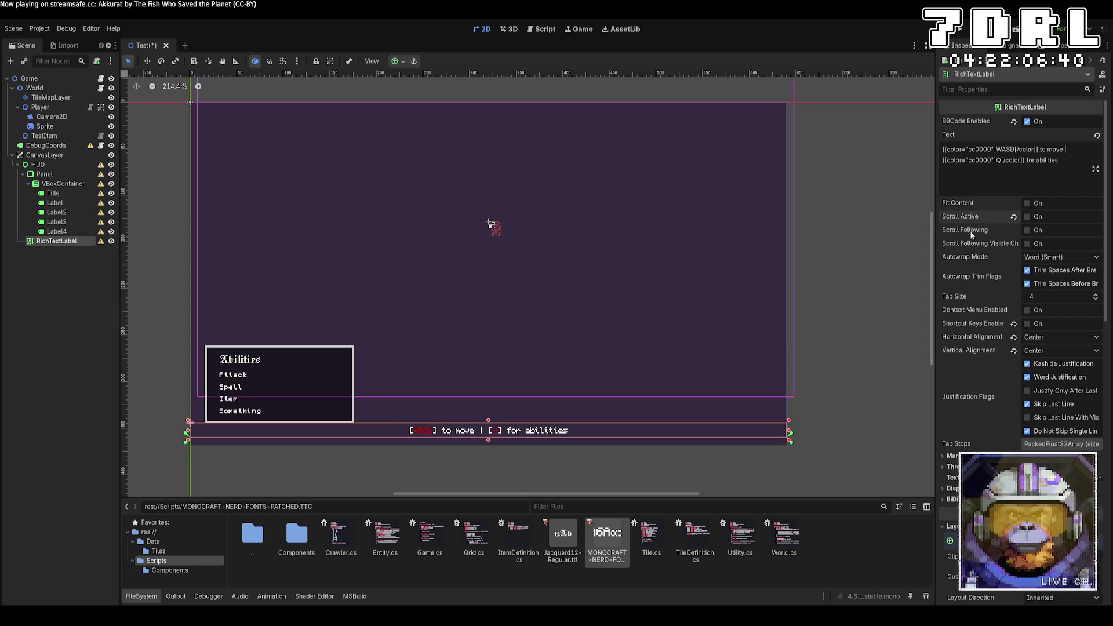
{"action": "left_click", "coordinate": [1027, 203]}
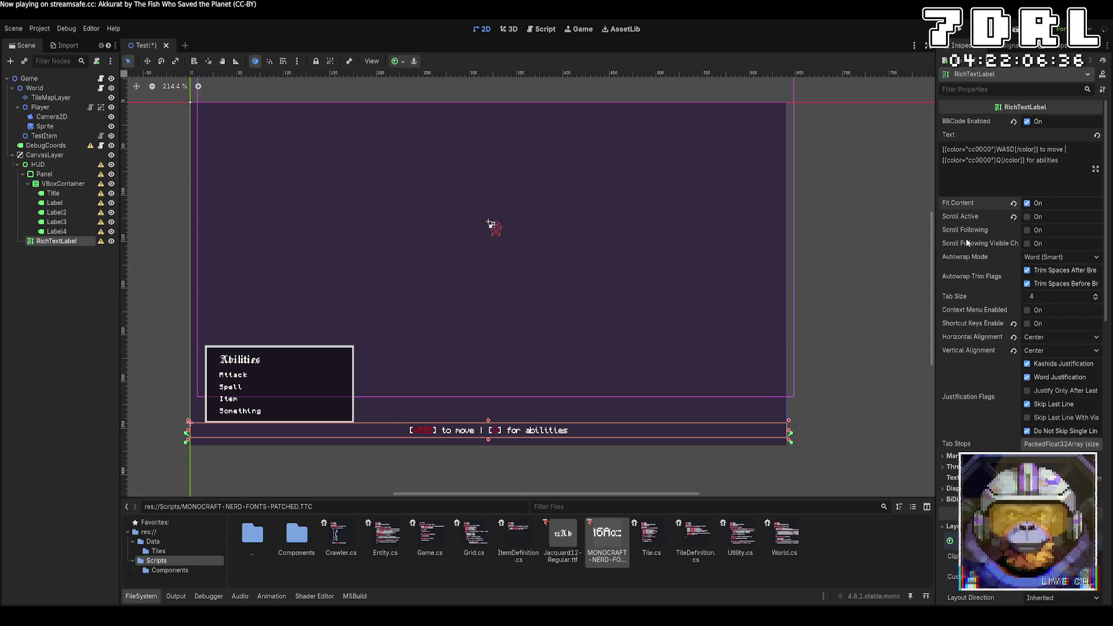
Briefly inspect the label's Focus, Accessibility and Theme property sections
{"action": "scroll", "coordinate": [966, 238], "scroll_direction": "down", "scroll_amount": 5}
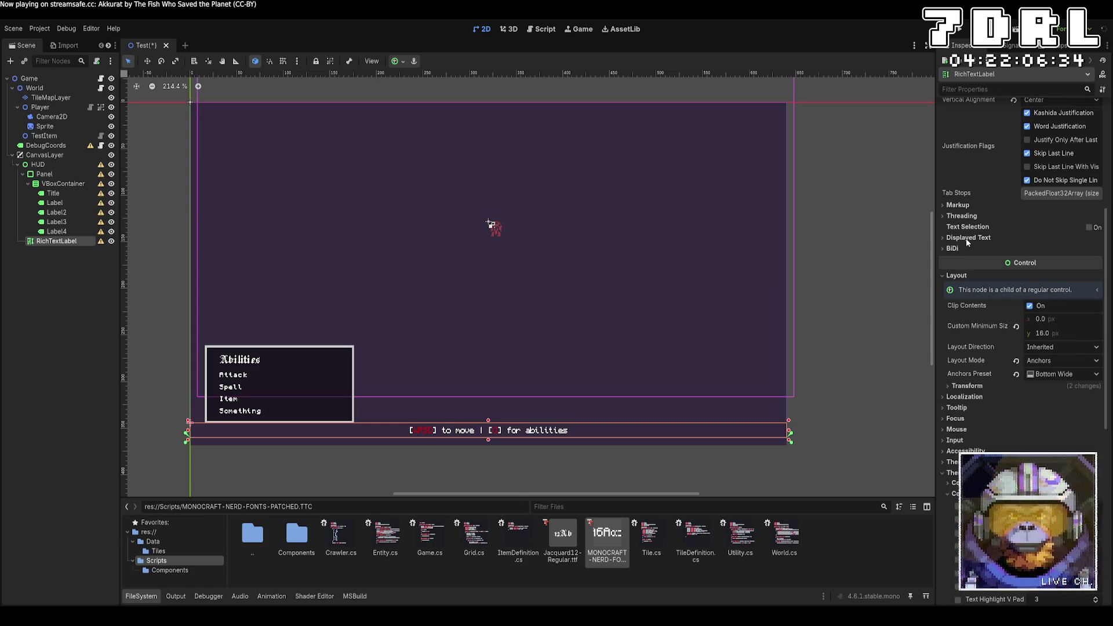
{"action": "scroll", "coordinate": [966, 239], "scroll_direction": "down", "scroll_amount": 3}
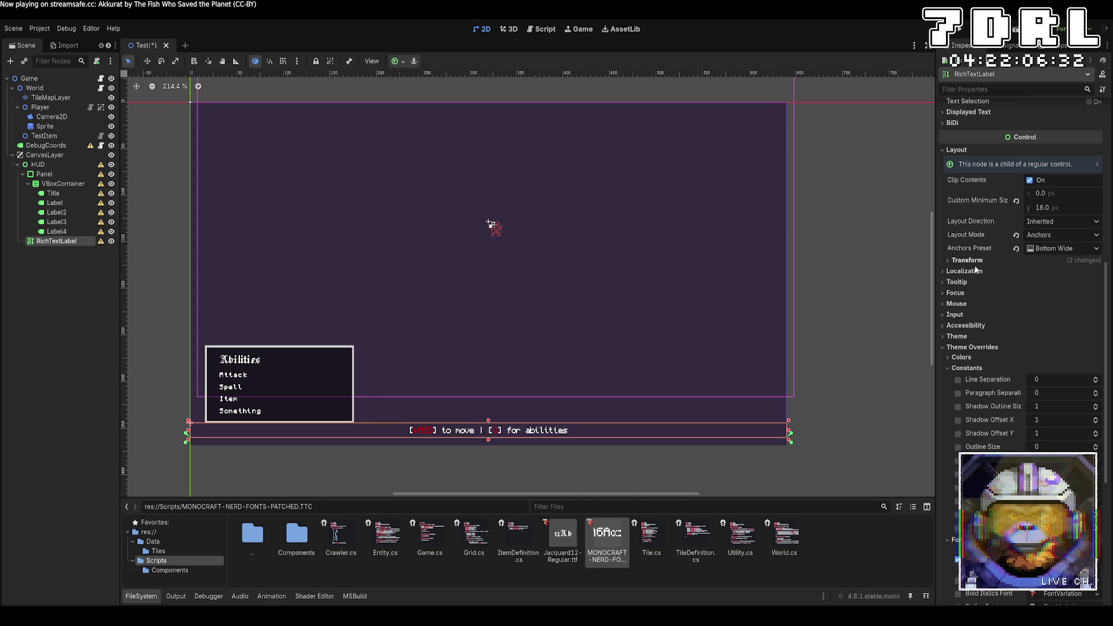
{"action": "left_click", "coordinate": [980, 287]}
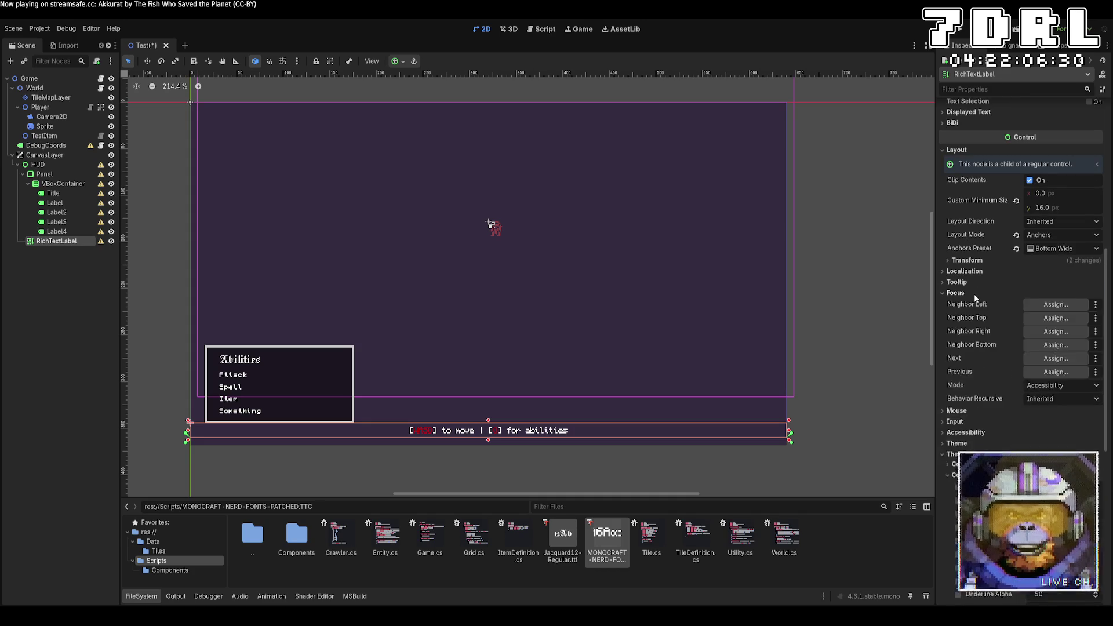
{"action": "left_click", "coordinate": [975, 294]}
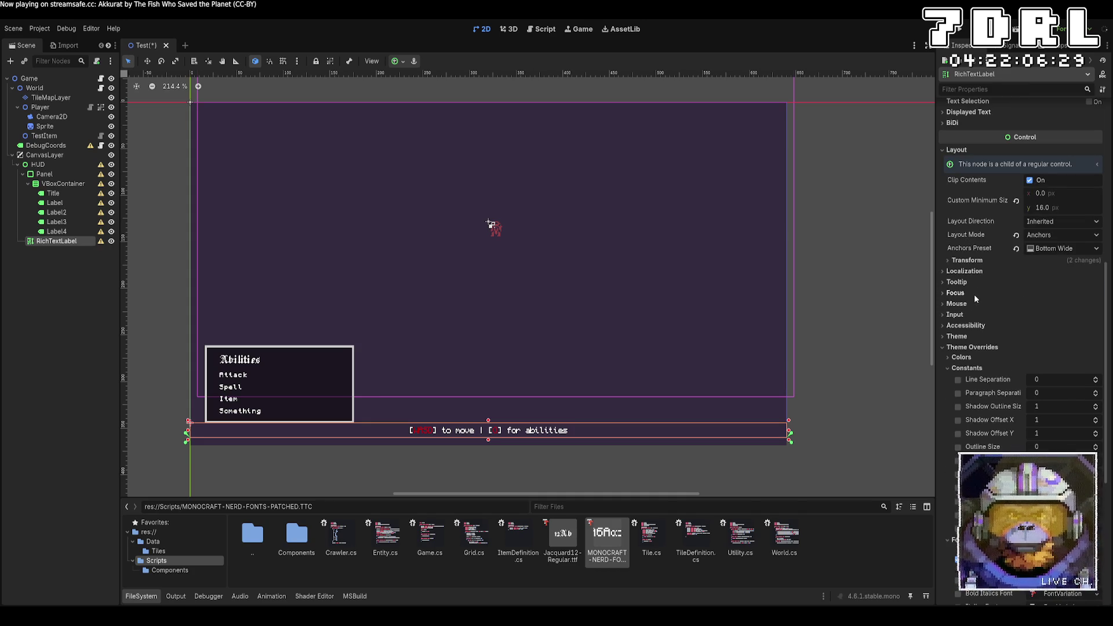
{"action": "left_click", "coordinate": [977, 325]}
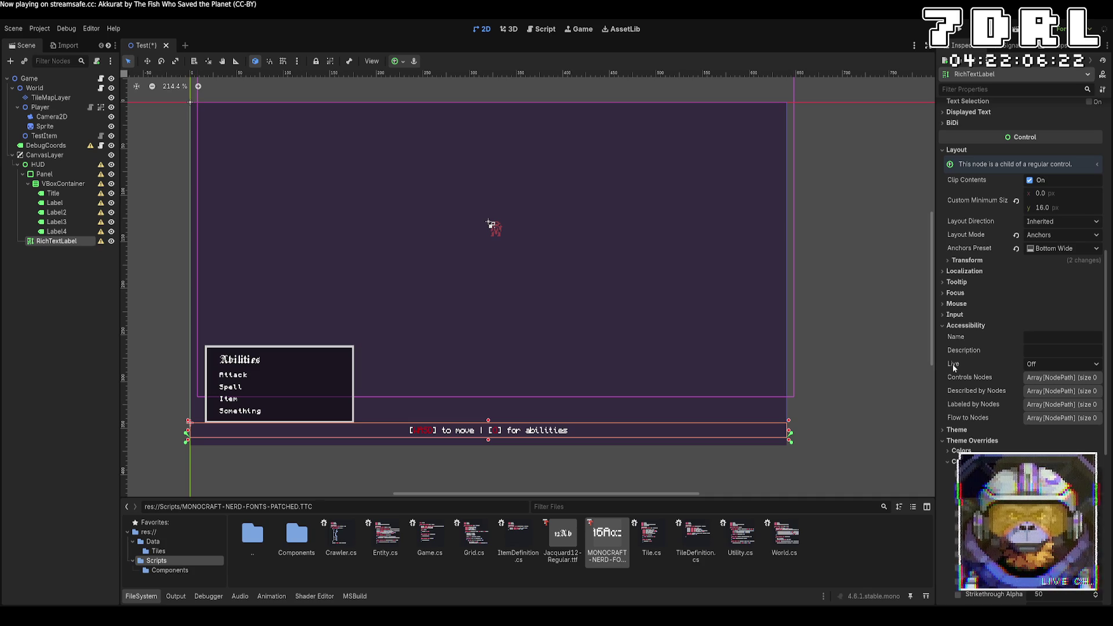
{"action": "left_click", "coordinate": [970, 327]}
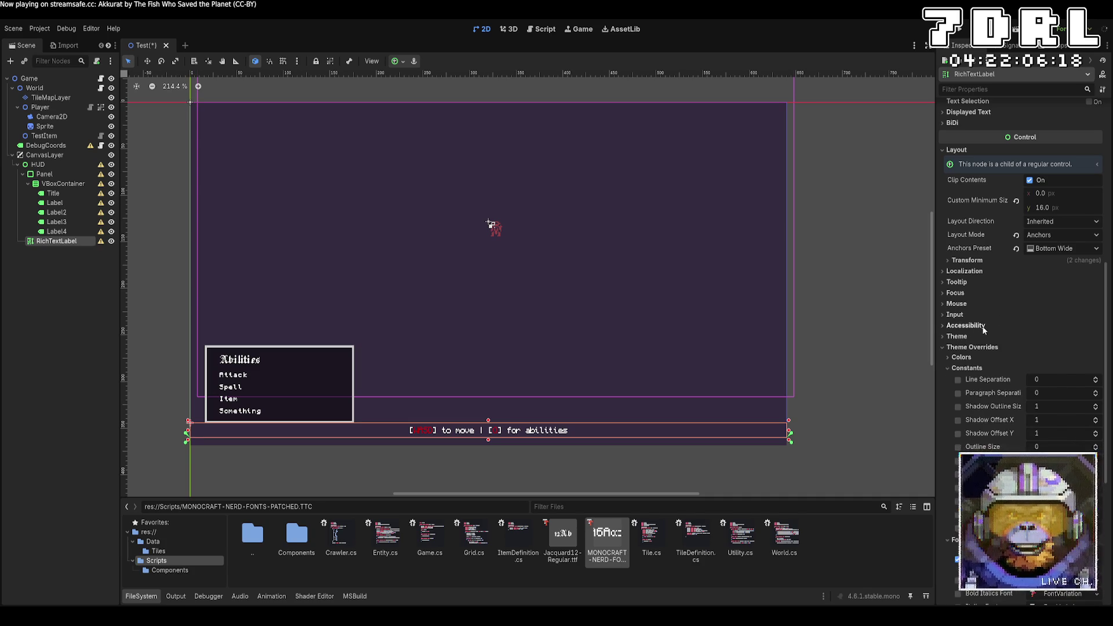
{"action": "left_click", "coordinate": [974, 337]}
{"action": "left_click", "coordinate": [973, 338]}
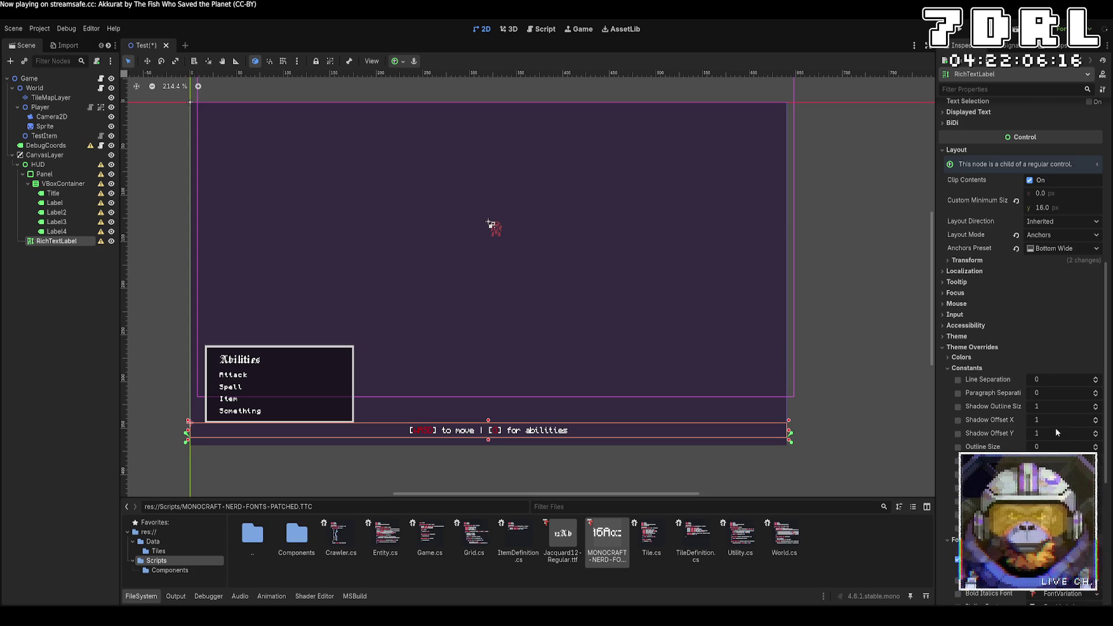
{"action": "scroll", "coordinate": [1055, 427], "scroll_direction": "down", "scroll_amount": 4}
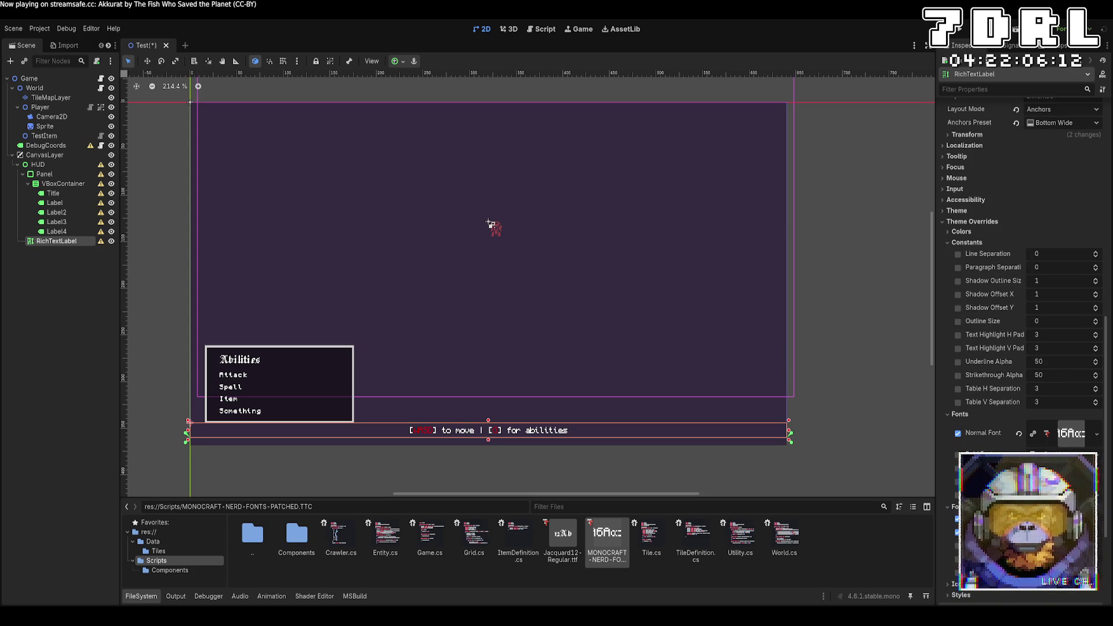
{"action": "scroll", "coordinate": [1055, 427], "scroll_direction": "down", "scroll_amount": 2}
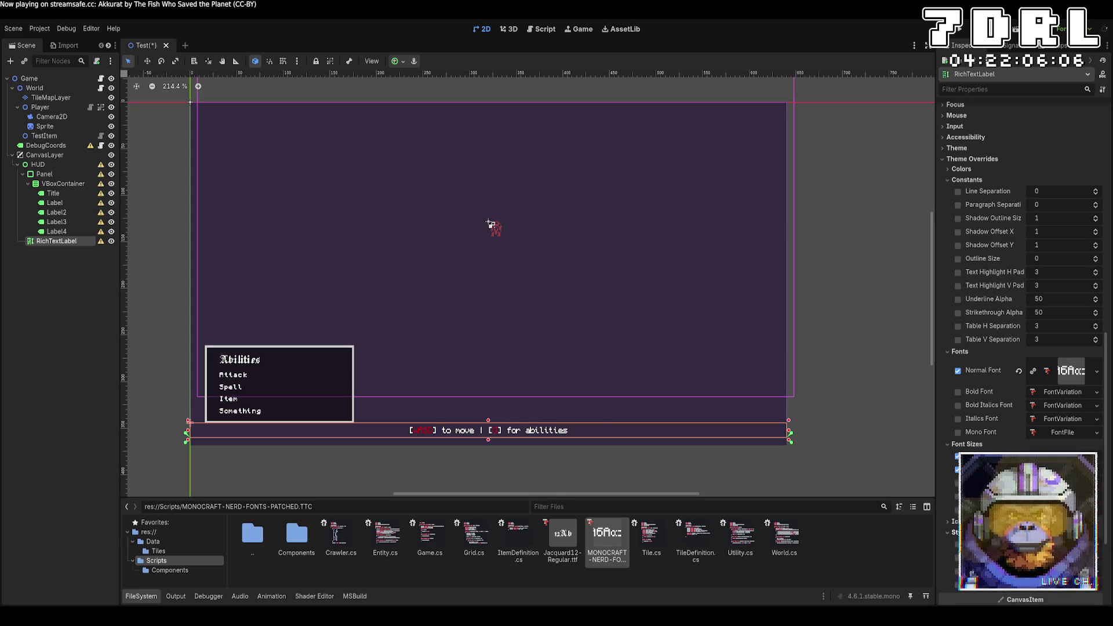
{"action": "scroll", "coordinate": [1020, 261], "scroll_direction": "down", "scroll_amount": 3}
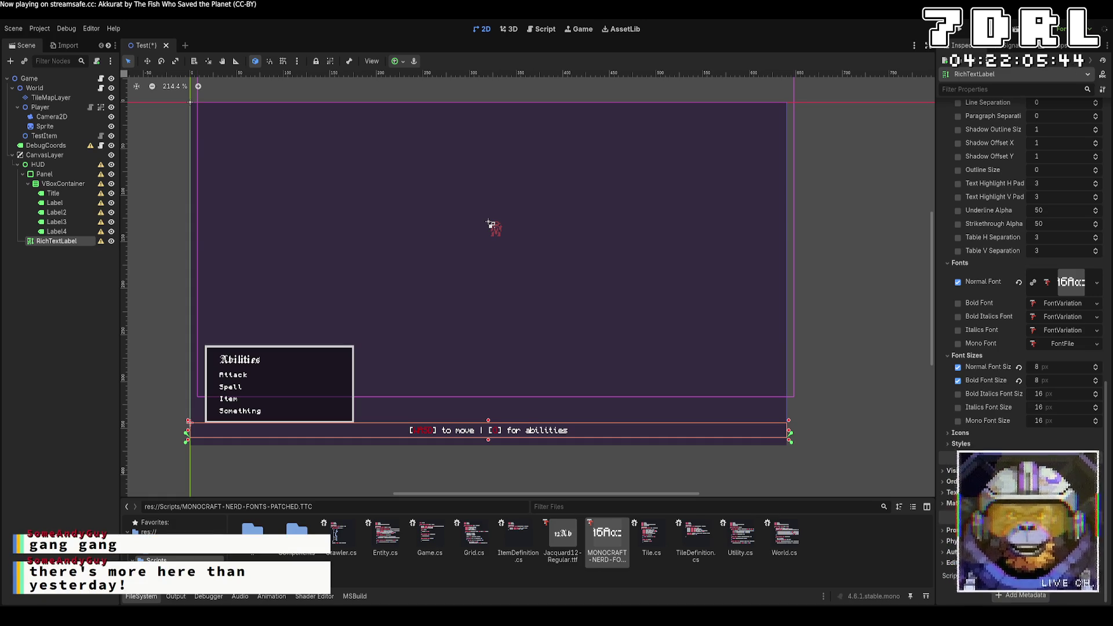
{"action": "left_click", "coordinate": [1075, 284]}
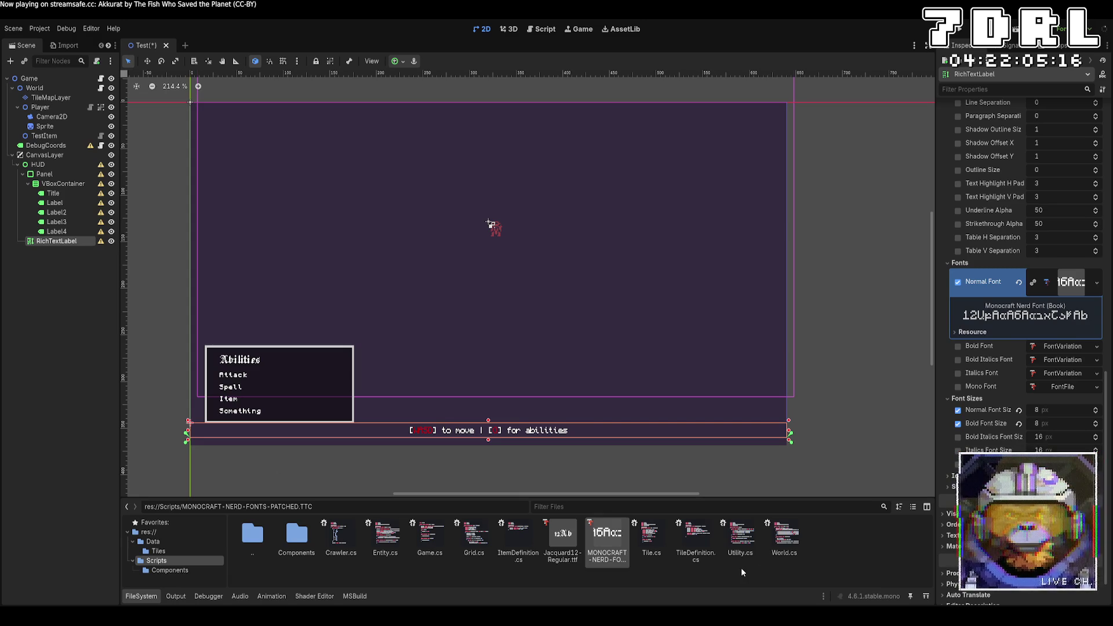
{"action": "left_click", "coordinate": [869, 251]}
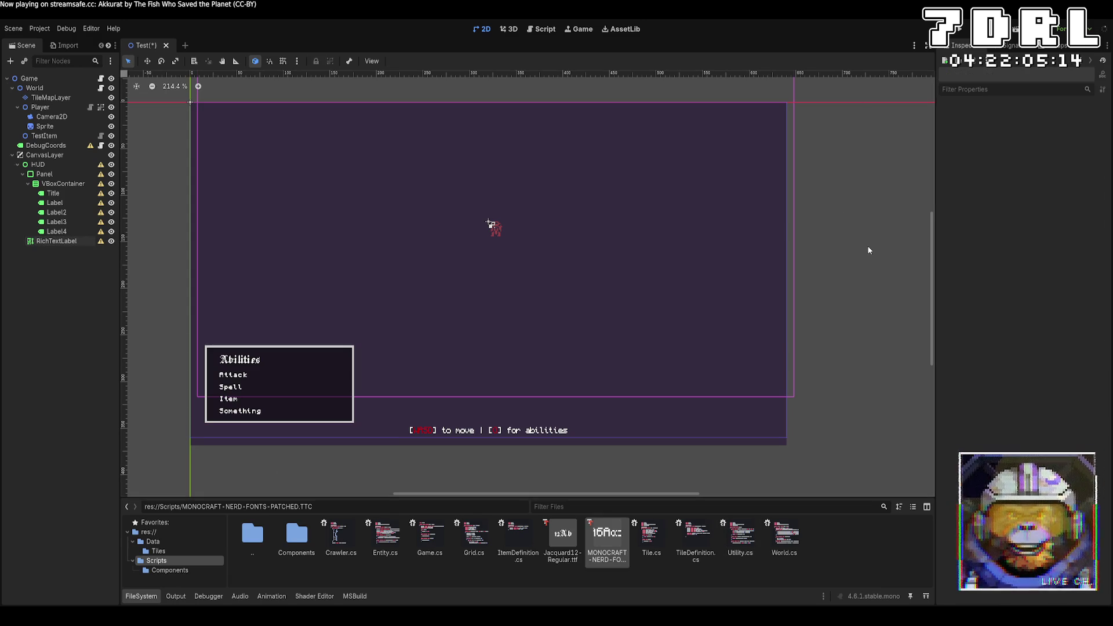
Run the current scene to check the dungeon and HUD, then stop it with F8
{"action": "left_click", "coordinate": [963, 33]}
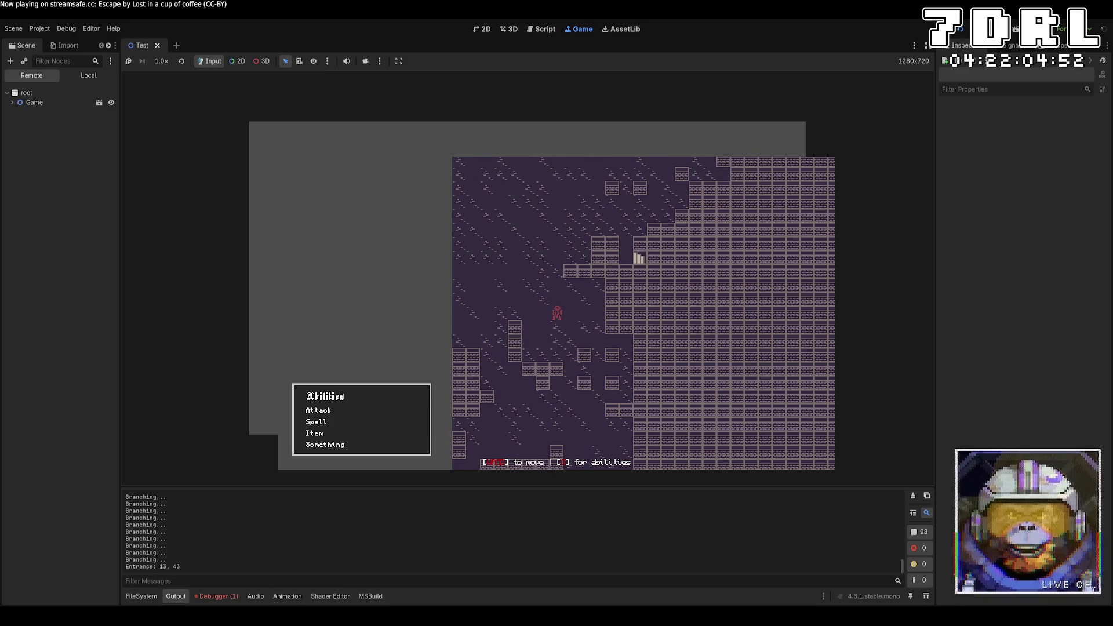
{"action": "key", "text": "F8"}
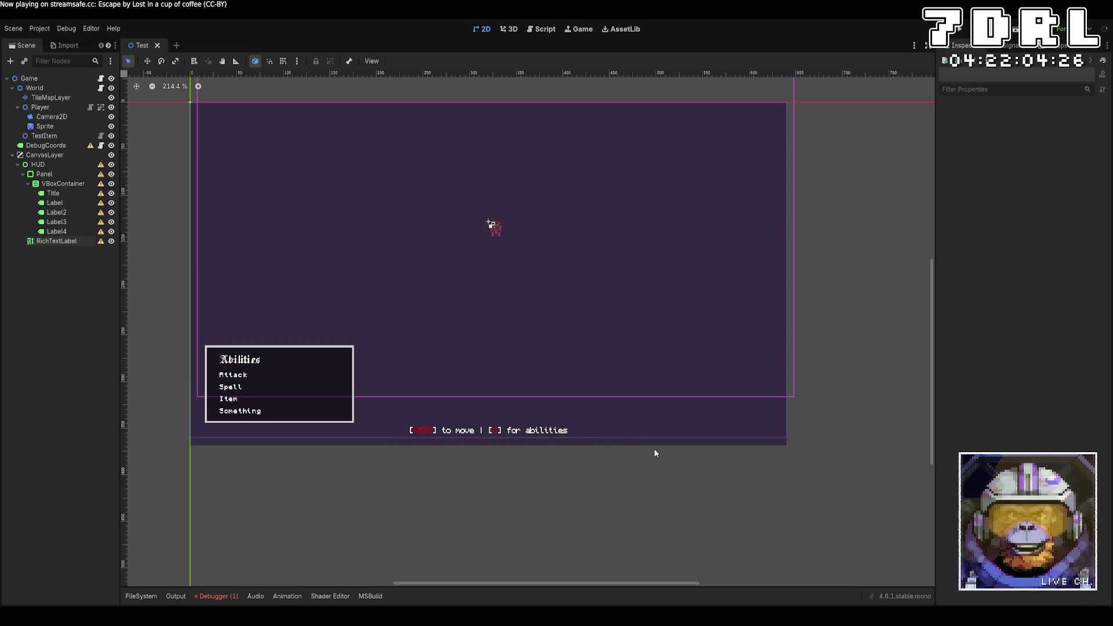
On Camera2D, toggle the Editor's Draw Limits on and back off
{"action": "left_click", "coordinate": [52, 117]}
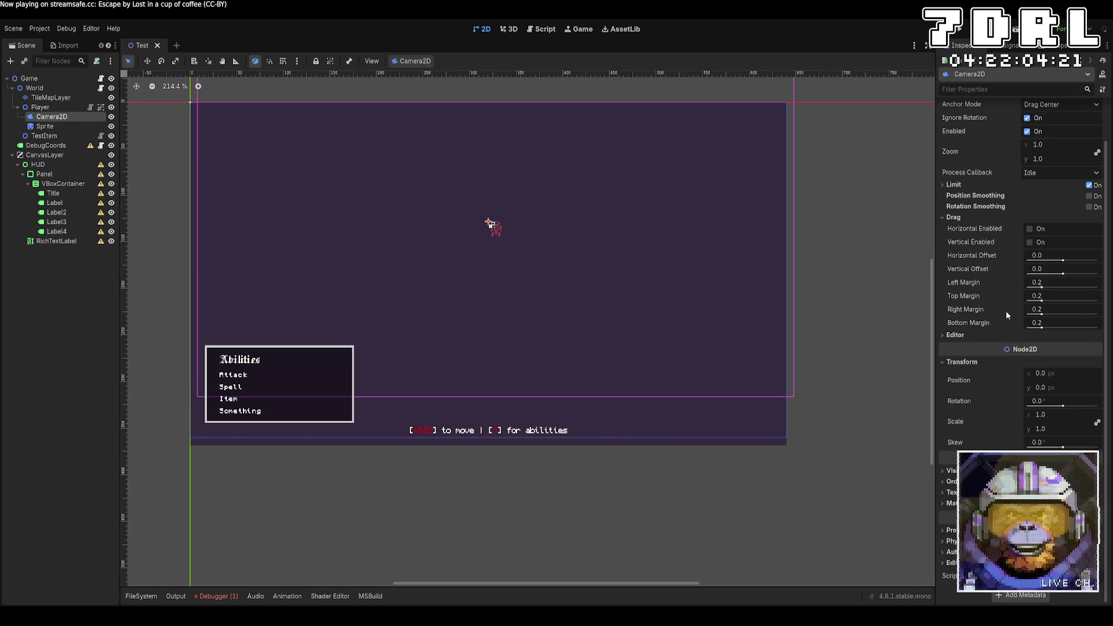
{"action": "scroll", "coordinate": [982, 406], "scroll_direction": "up", "scroll_amount": 2}
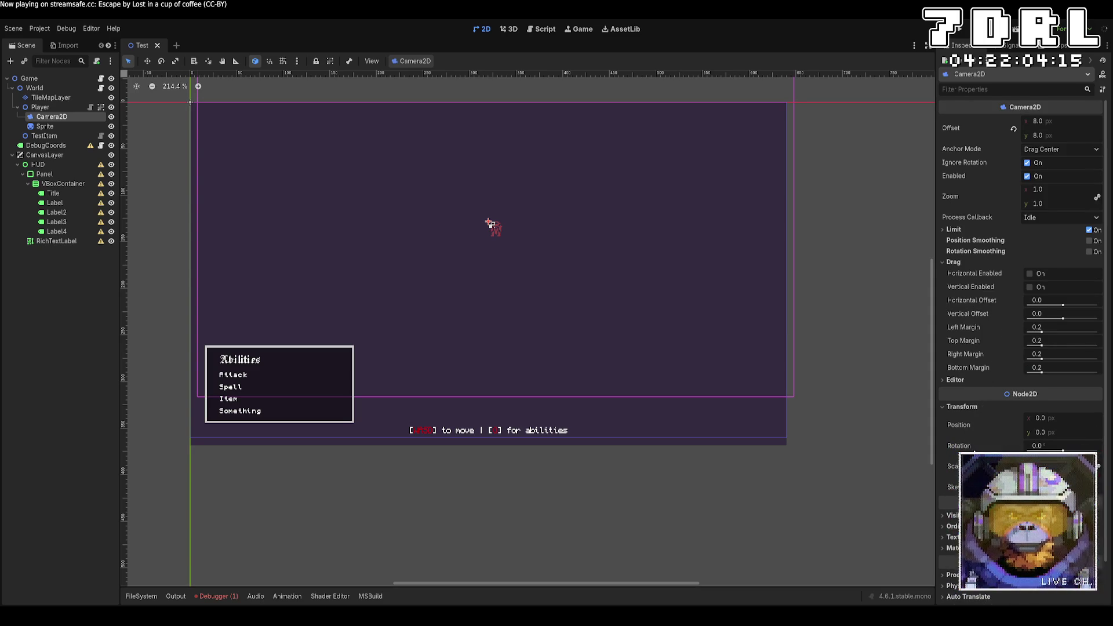
{"action": "scroll", "coordinate": [980, 356], "scroll_direction": "down", "scroll_amount": 2}
{"action": "left_click", "coordinate": [960, 336]}
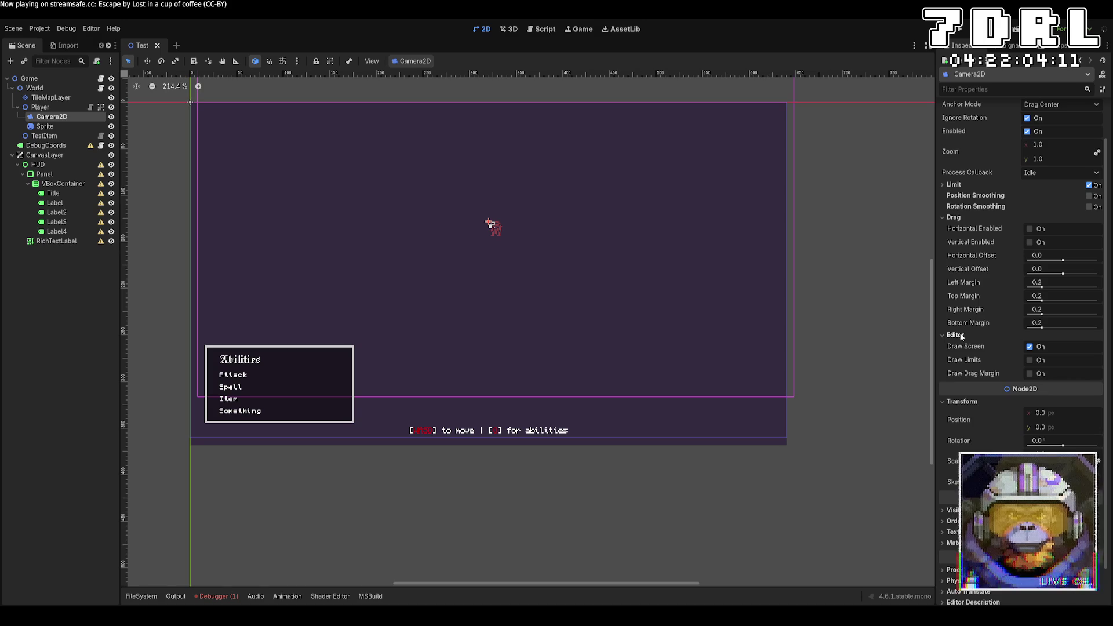
{"action": "left_click", "coordinate": [1031, 361]}
{"action": "left_click", "coordinate": [1031, 360]}
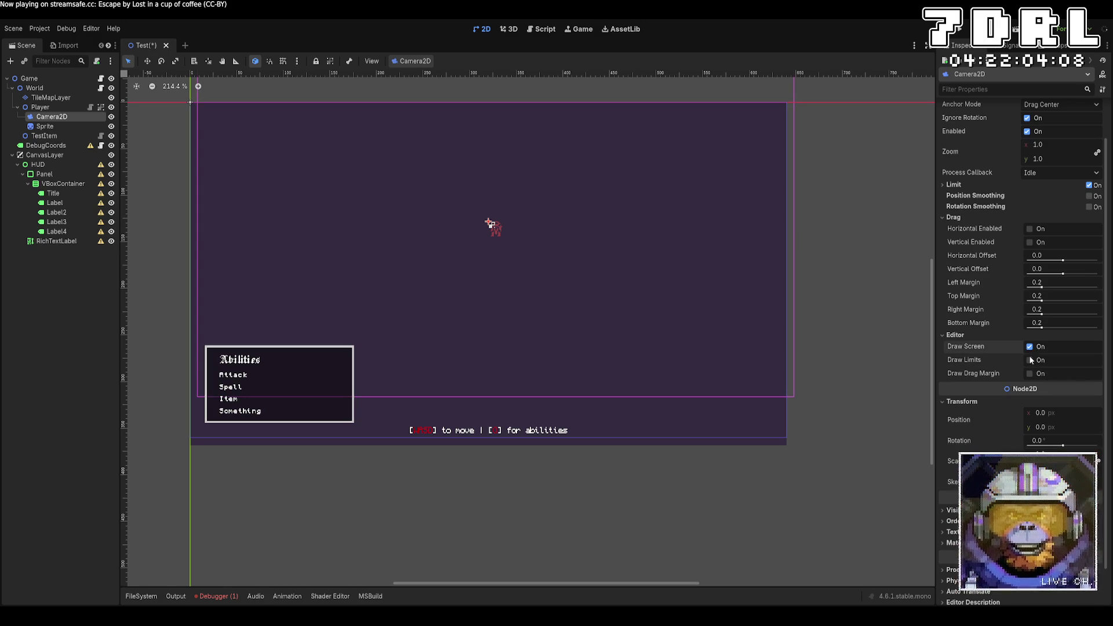
Expand the camera's Visibility and Texture sections, then switch to Game.cs in VS Code
{"action": "scroll", "coordinate": [993, 429], "scroll_direction": "down", "scroll_amount": 1}
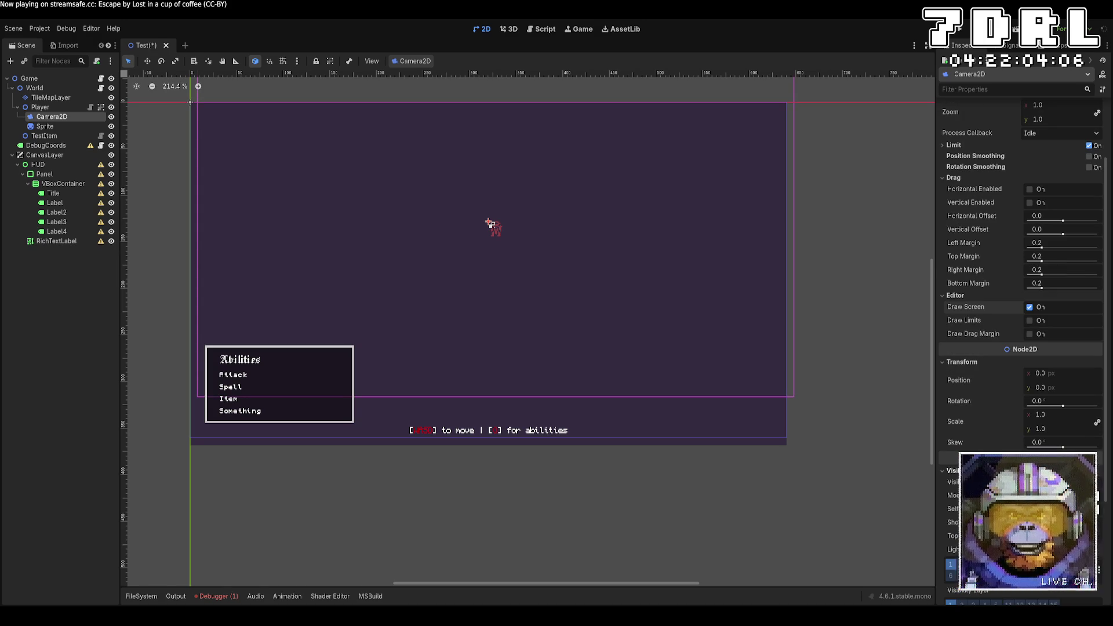
{"action": "left_click", "coordinate": [953, 471]}
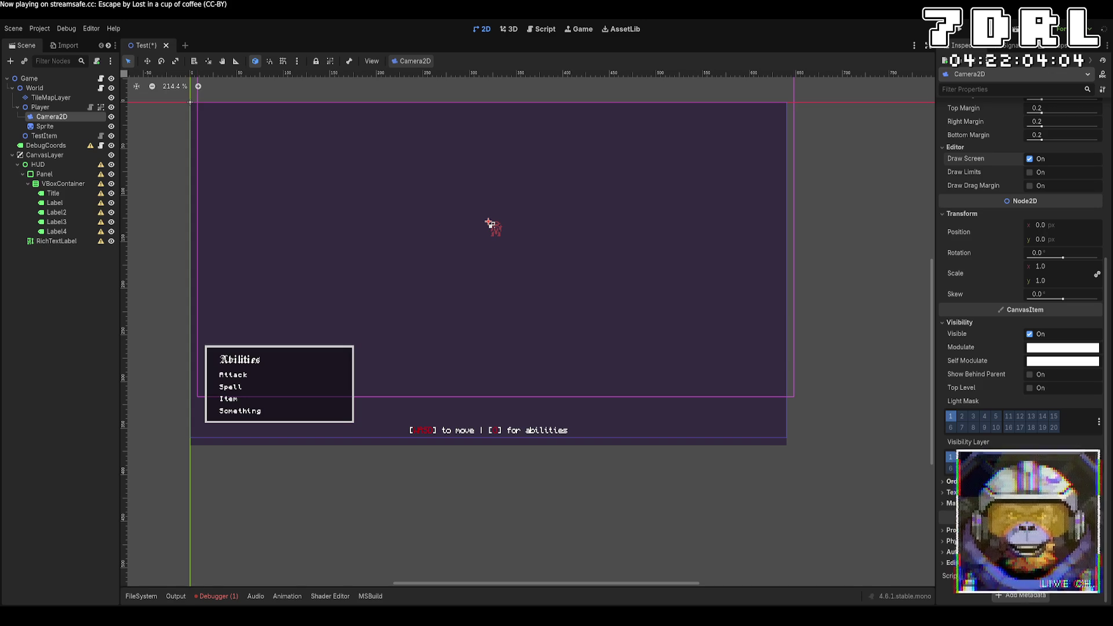
{"action": "left_click", "coordinate": [952, 492]}
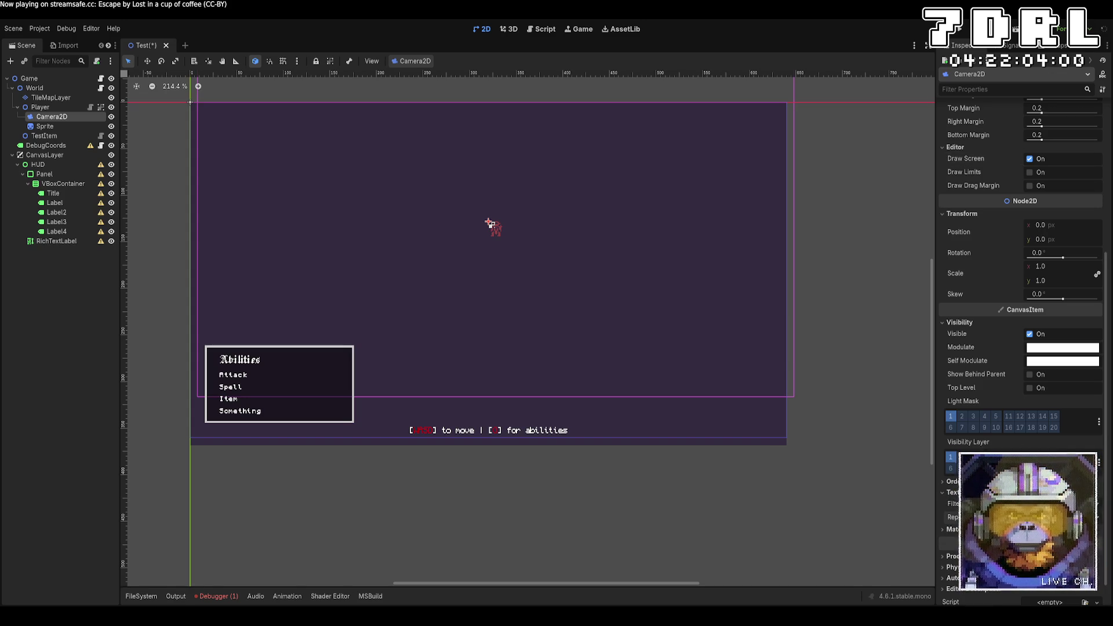
{"action": "scroll", "coordinate": [1020, 348], "scroll_direction": "down", "scroll_amount": 2}
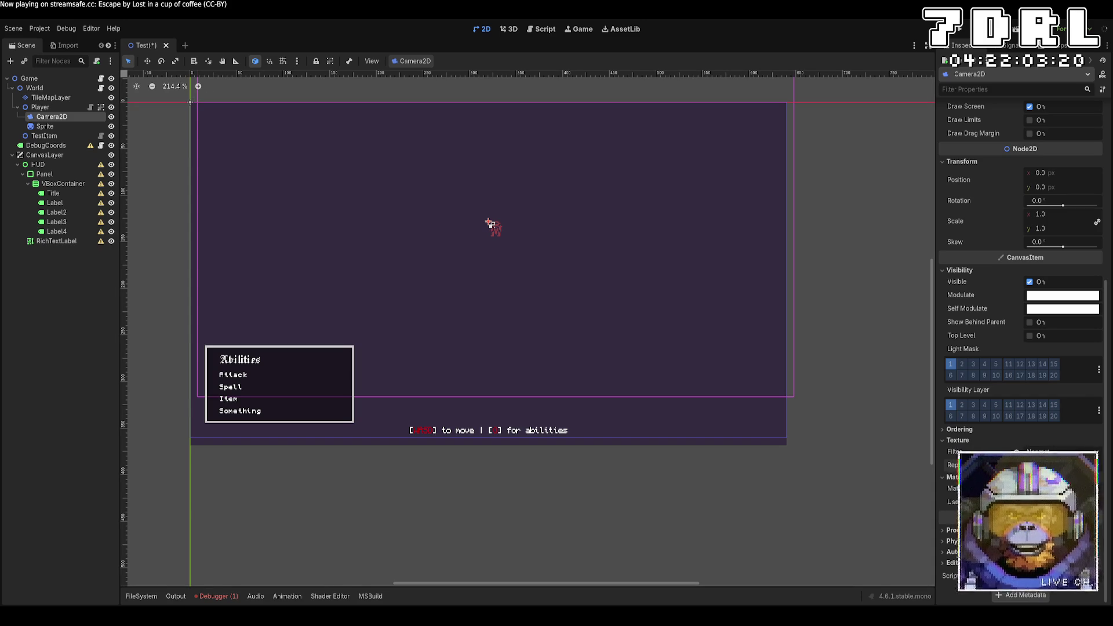
{"action": "key", "text": "alt+Tab"}
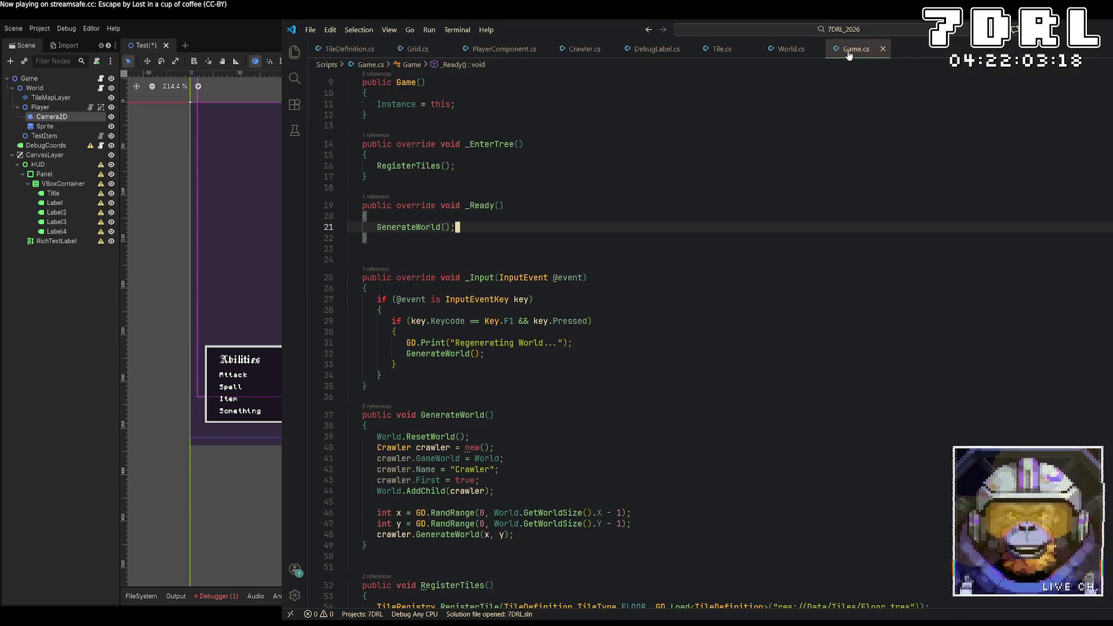
Add a RenderingServer.SetDefaultClearColor line at the top of _EnterTree
{"action": "scroll", "coordinate": [719, 337], "scroll_direction": "up", "scroll_amount": 3}
{"action": "scroll", "coordinate": [719, 337], "scroll_direction": "up", "scroll_amount": 1}
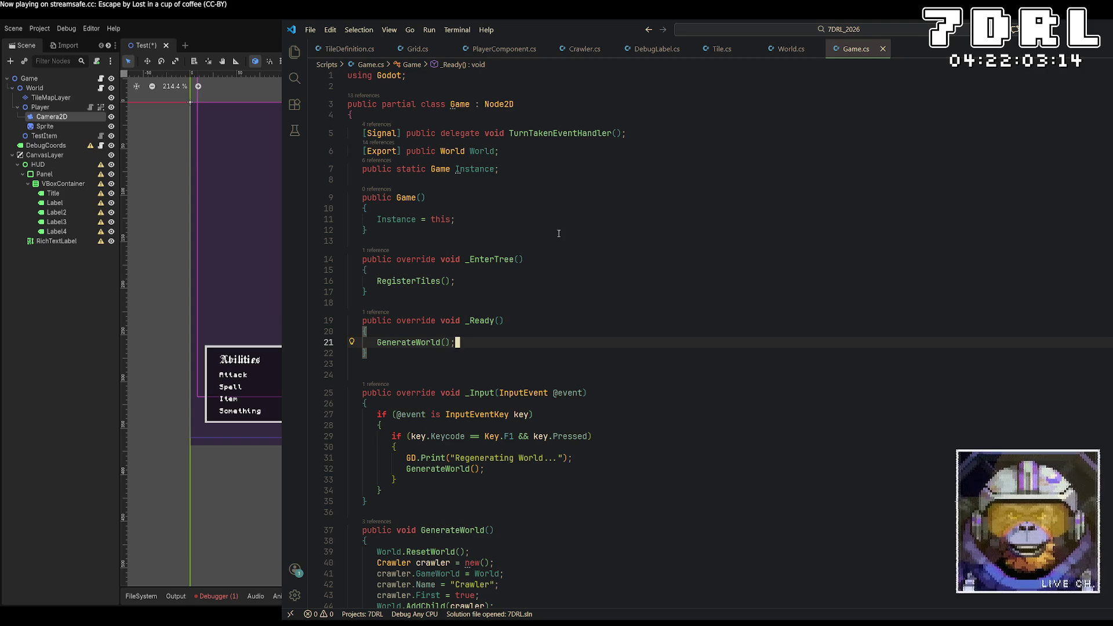
{"action": "left_click", "coordinate": [589, 278]}
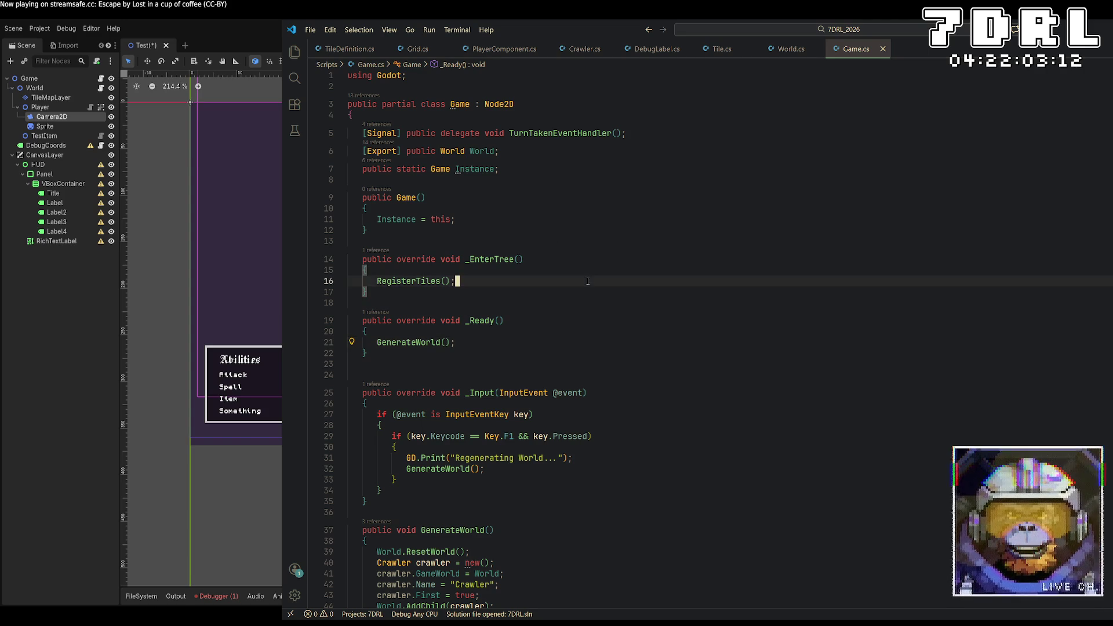
{"action": "left_click", "coordinate": [601, 268]}
{"action": "key", "text": "Return"}
{"action": "type", "text": "R"}
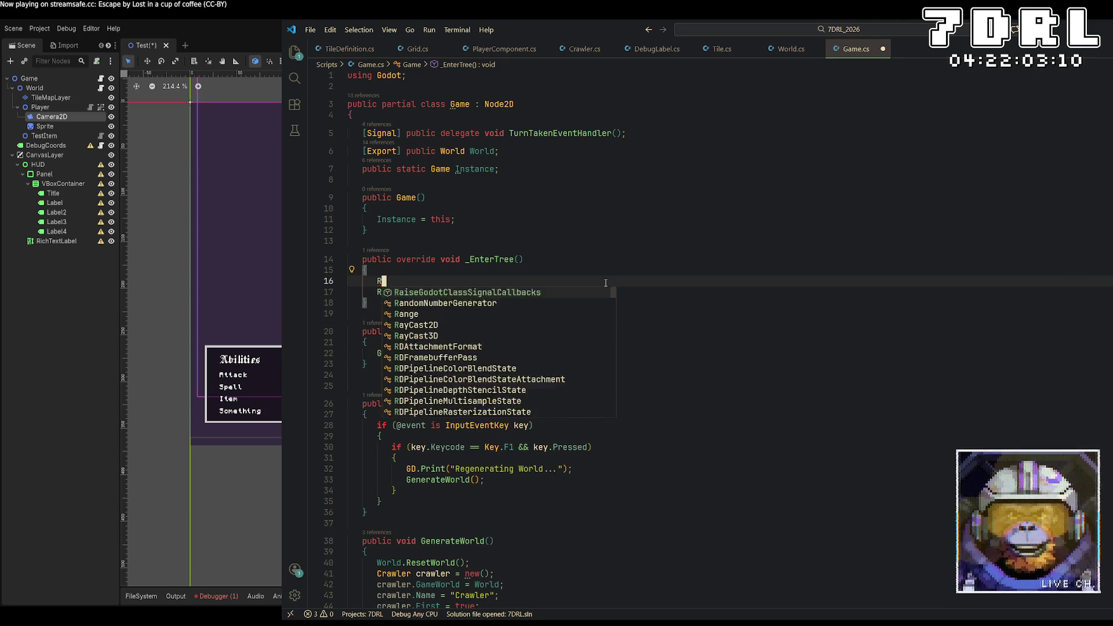
{"action": "type", "text": "enderingserver.setcle"}
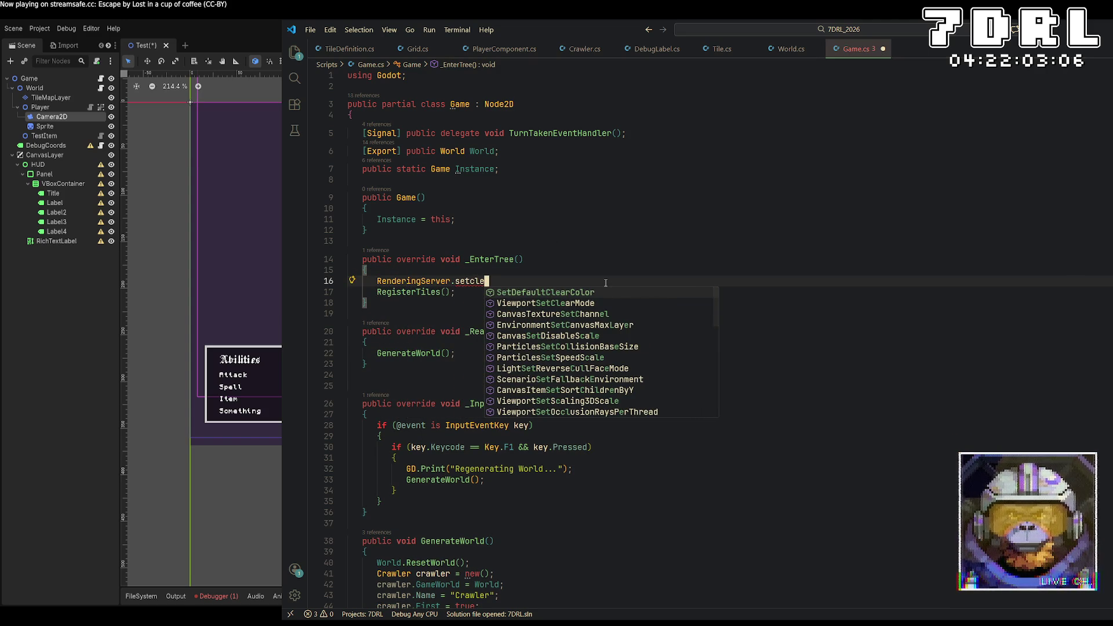
{"action": "key", "text": "Tab"}
Give the call an empty string argument, then bring Aseprite's tile sheet forward
{"action": "type", "text": "("}
{"action": "type", "text": "Color."}
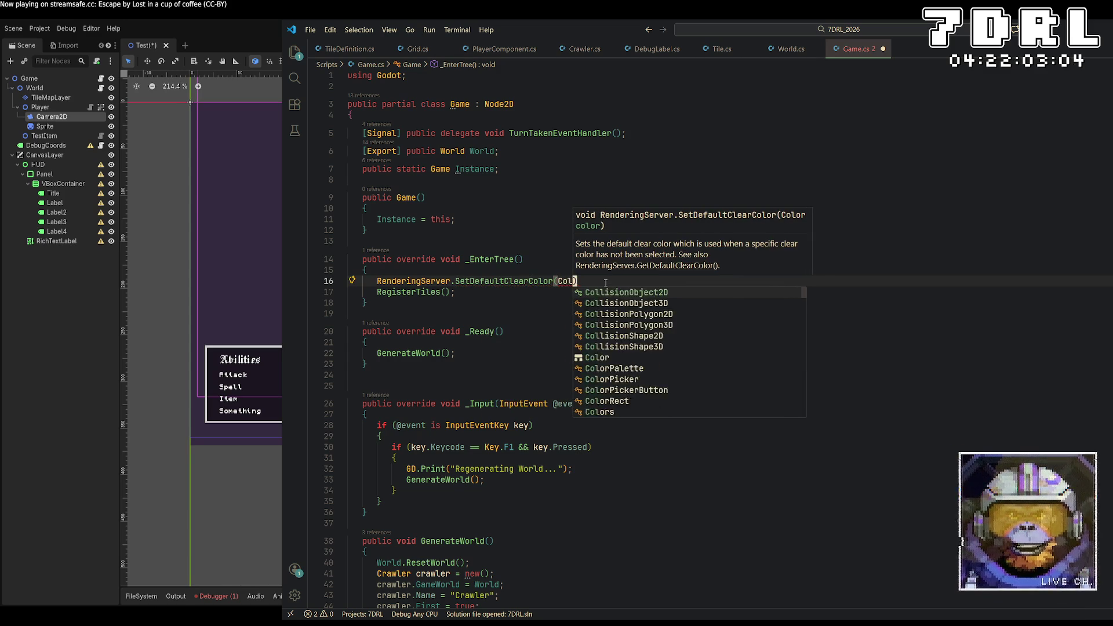
{"action": "key", "text": "BackSpace"}
{"action": "key", "text": "BackSpace"}
{"action": "key", "text": "BackSpace"}
{"action": "type", "text": "\""}
{"action": "key", "text": "alt+Tab"}
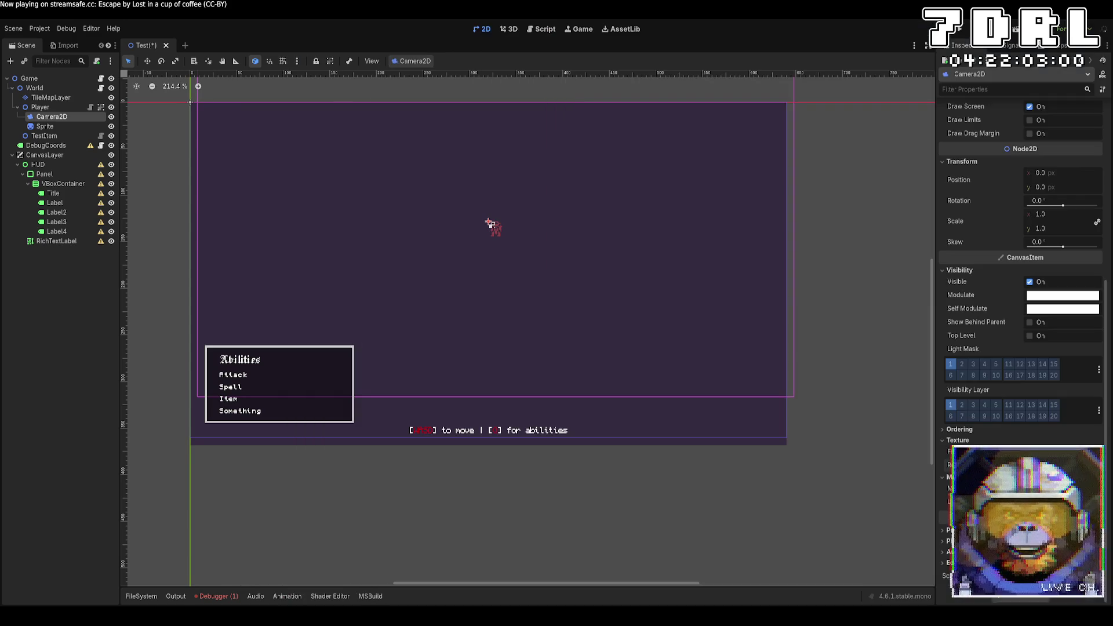
{"action": "key", "text": "alt+Tab"}
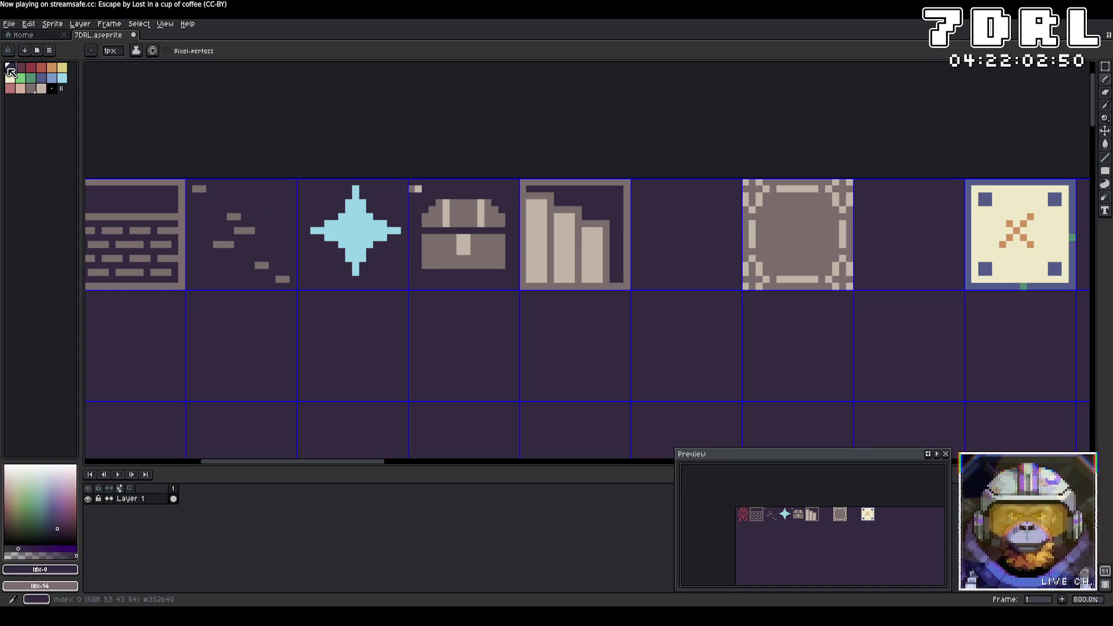
Read the hex value 352b40 of palette index 0 in Aseprite, then return to the code
{"action": "left_click", "coordinate": [10, 70]}
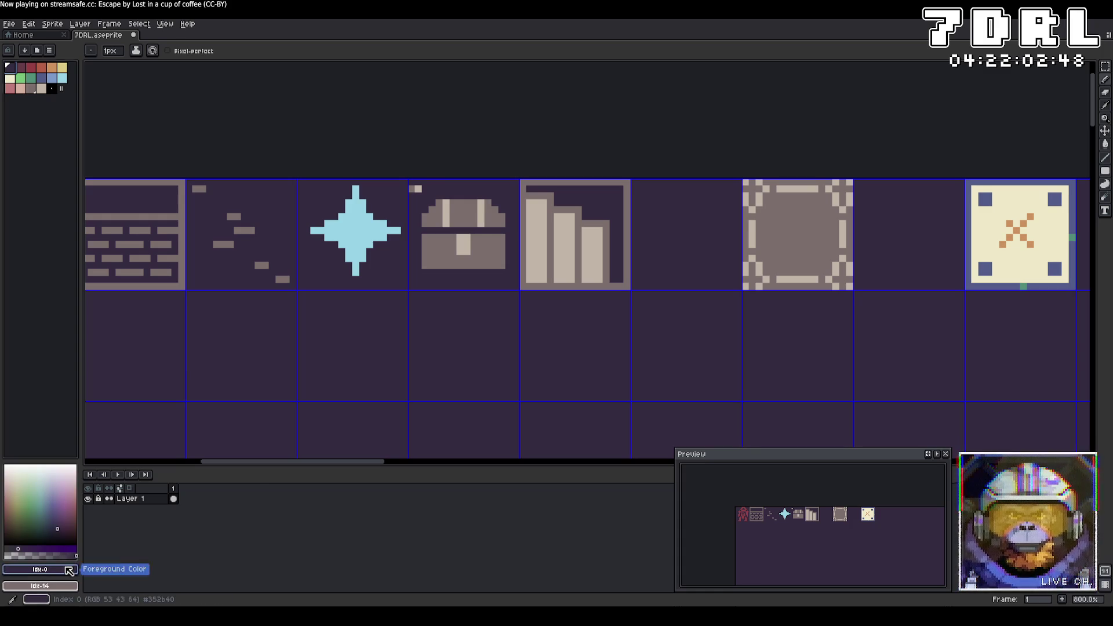
{"action": "left_click", "coordinate": [70, 571]}
{"action": "key", "text": "Escape"}
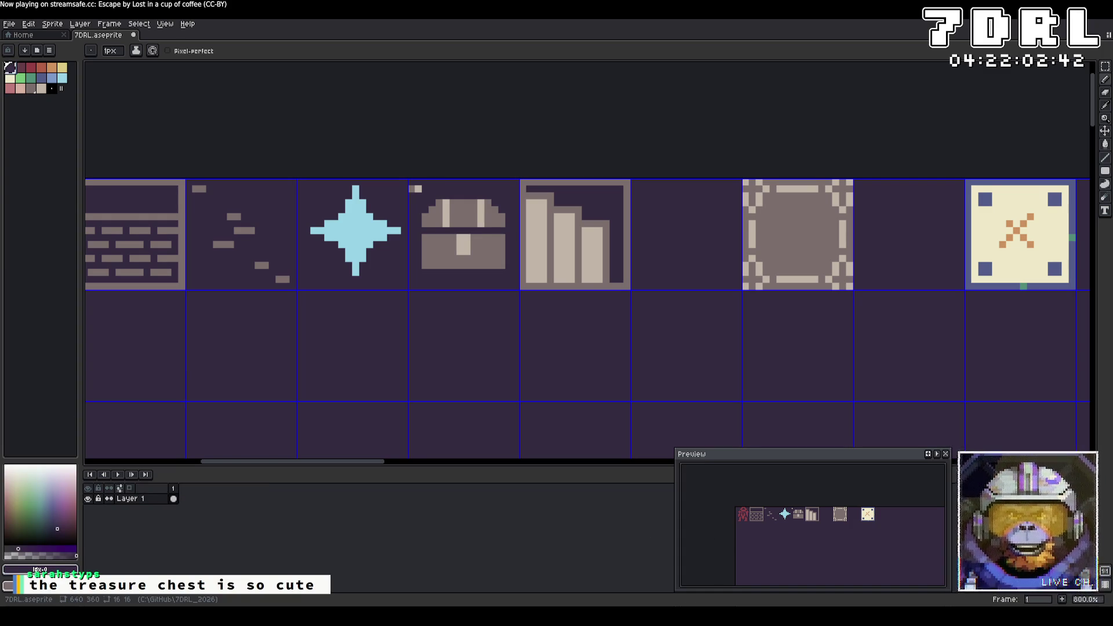
{"action": "key", "text": "alt+Tab"}
{"action": "key", "text": "alt+Tab"}
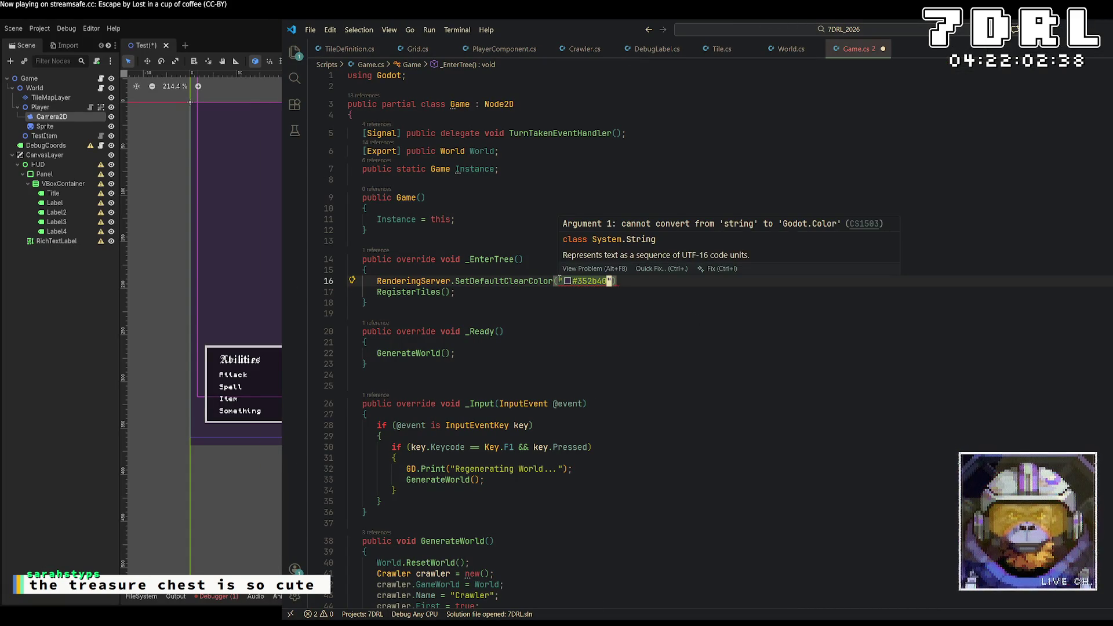
Rewrite the argument as Color.FromHtml("#352b40"); on line 16
{"action": "key", "text": "BackSpace"}
{"action": "key", "text": "Left"}
{"action": "key", "text": "Left"}
{"action": "key", "text": "Left"}
{"action": "key", "text": "BackSpace"}
{"action": "key", "text": "End"}
{"action": "key", "text": "Left"}
{"action": "key", "text": "Left"}
{"action": "key", "text": "Left"}
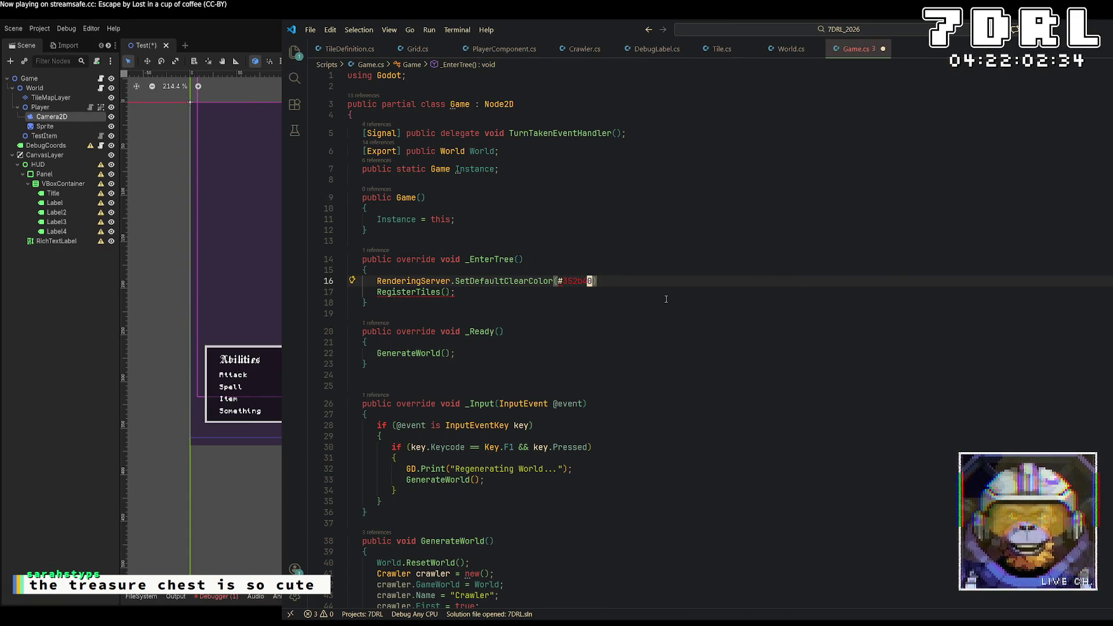
{"action": "type", "text": "Color."}
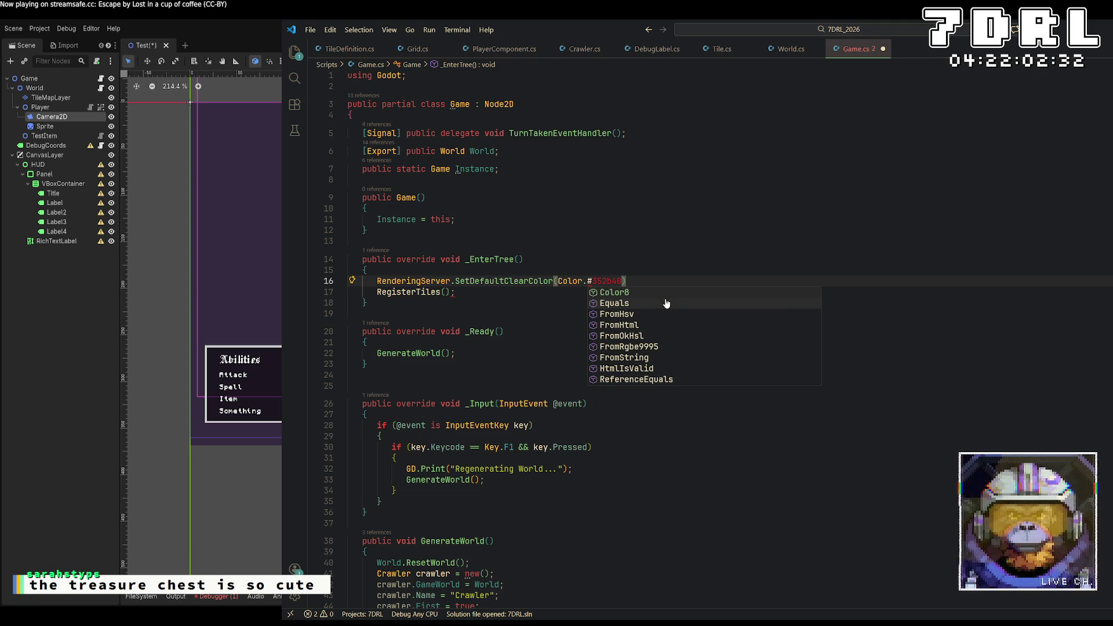
{"action": "key", "text": "Down"}
{"action": "key", "text": "Down"}
{"action": "key", "text": "Down"}
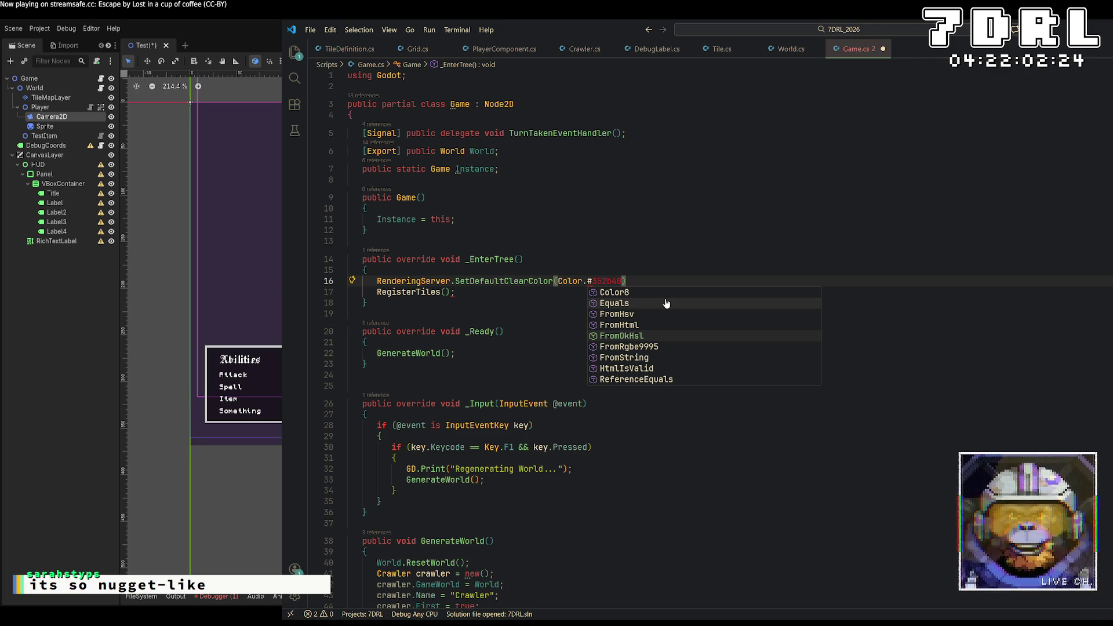
{"action": "key", "text": "Up"}
{"action": "key", "text": "Tab"}
{"action": "type", "text": "("}
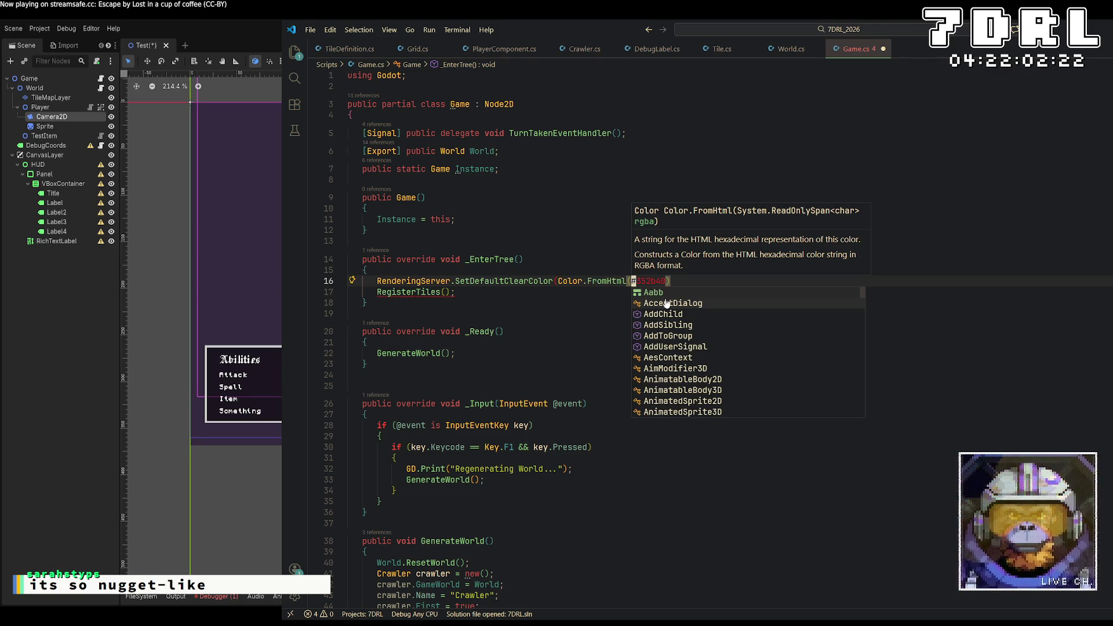
{"action": "type", "text": "\""}
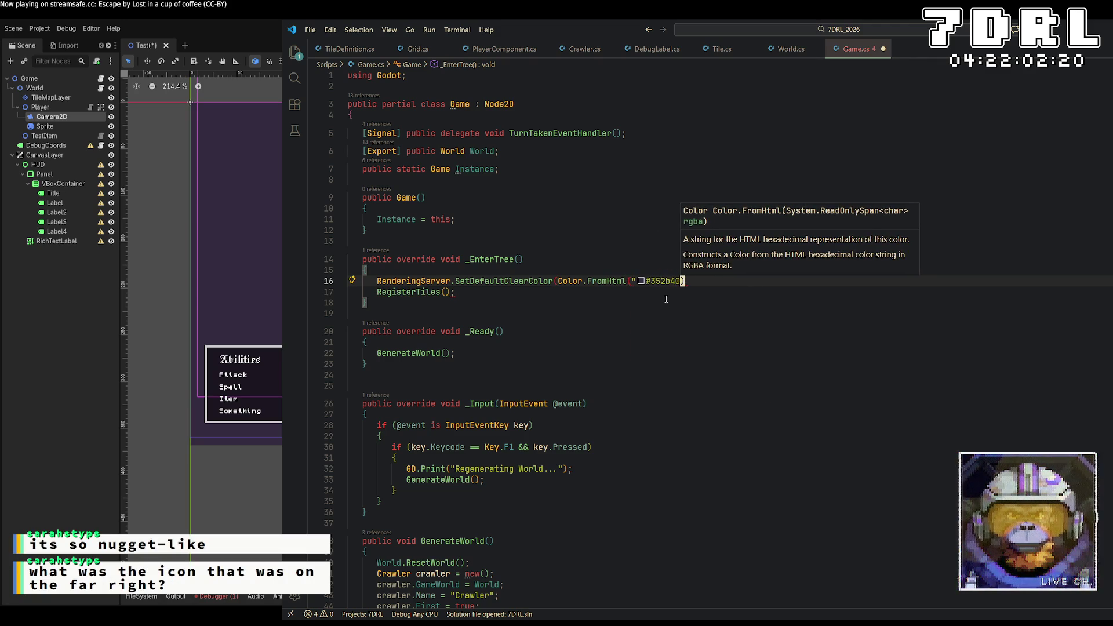
{"action": "type", "text": "\")"}
{"action": "type", "text": ";"}
Switch to the Godot editor and save and run the project
{"action": "key", "text": "alt+Tab"}
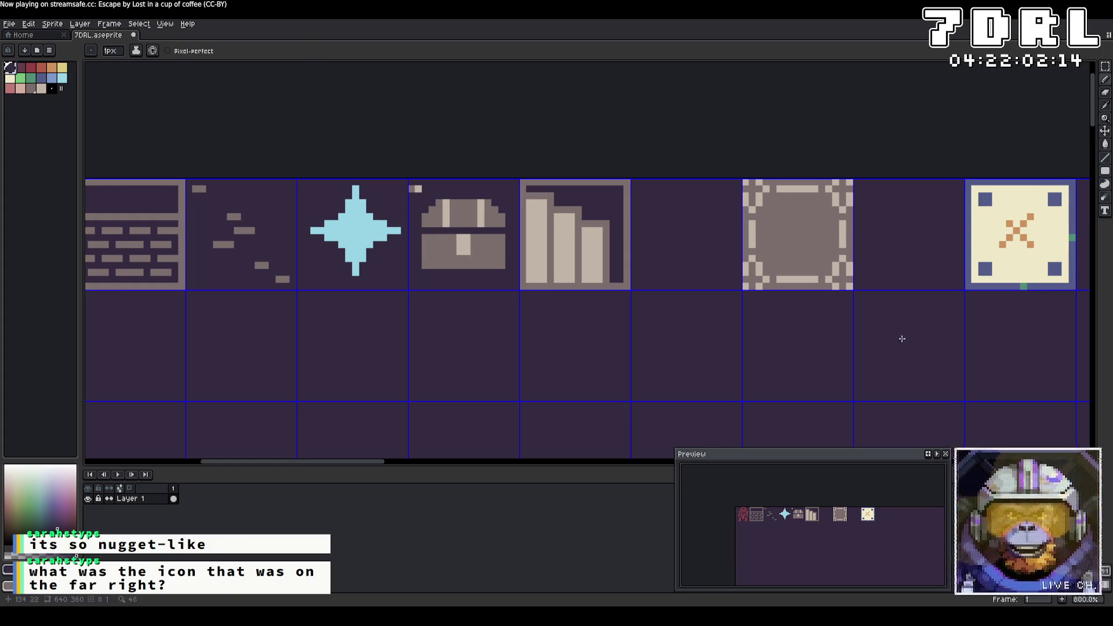
{"action": "key", "text": "alt+Tab"}
{"action": "left_click", "coordinate": [961, 29]}
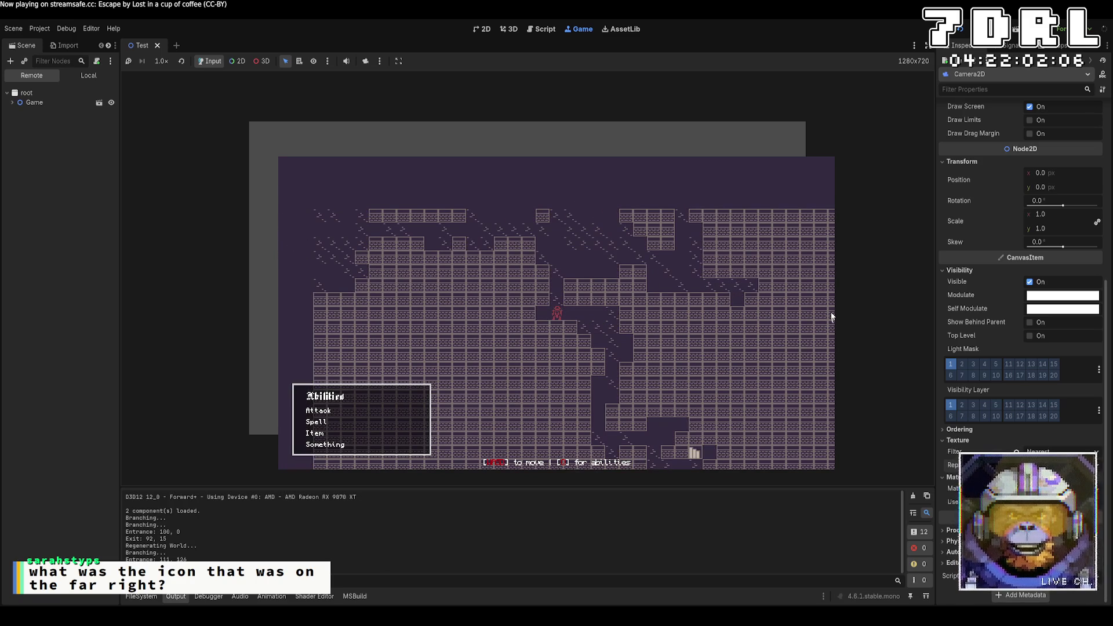
Walk the player up, left, then right and down through the dungeon with WASD
{"action": "key", "text": "w"}
{"action": "key", "text": "w"}
{"action": "key", "text": "w"}
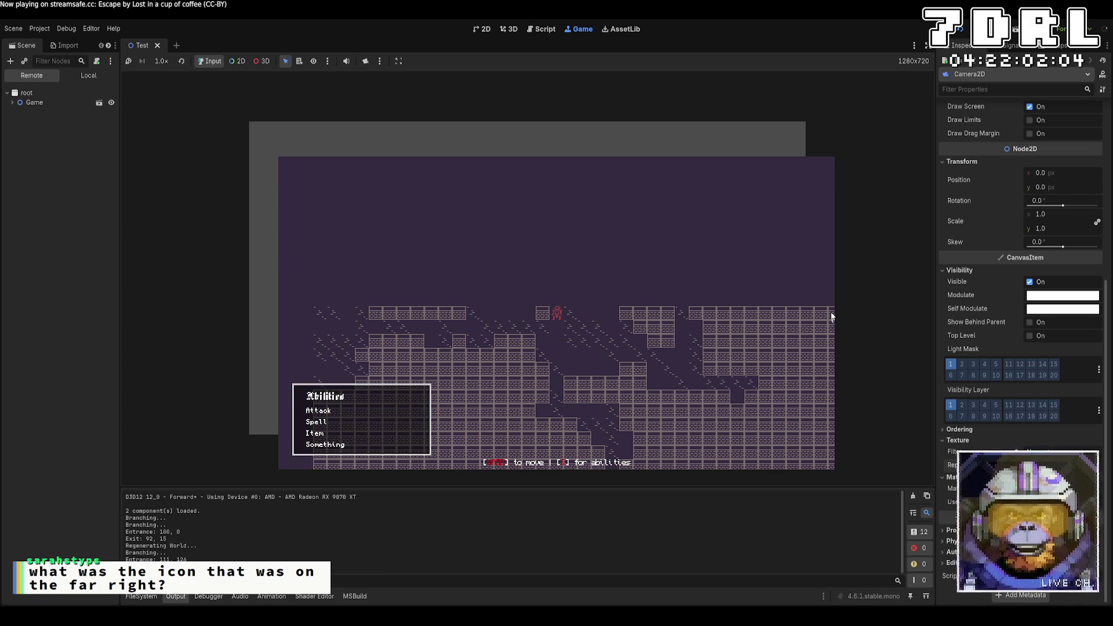
{"action": "key", "text": "s"}
{"action": "key", "text": "a"}
{"action": "key", "text": "a"}
{"action": "key", "text": "a"}
{"action": "key", "text": "a"}
{"action": "key", "text": "a"}
{"action": "key", "text": "a"}
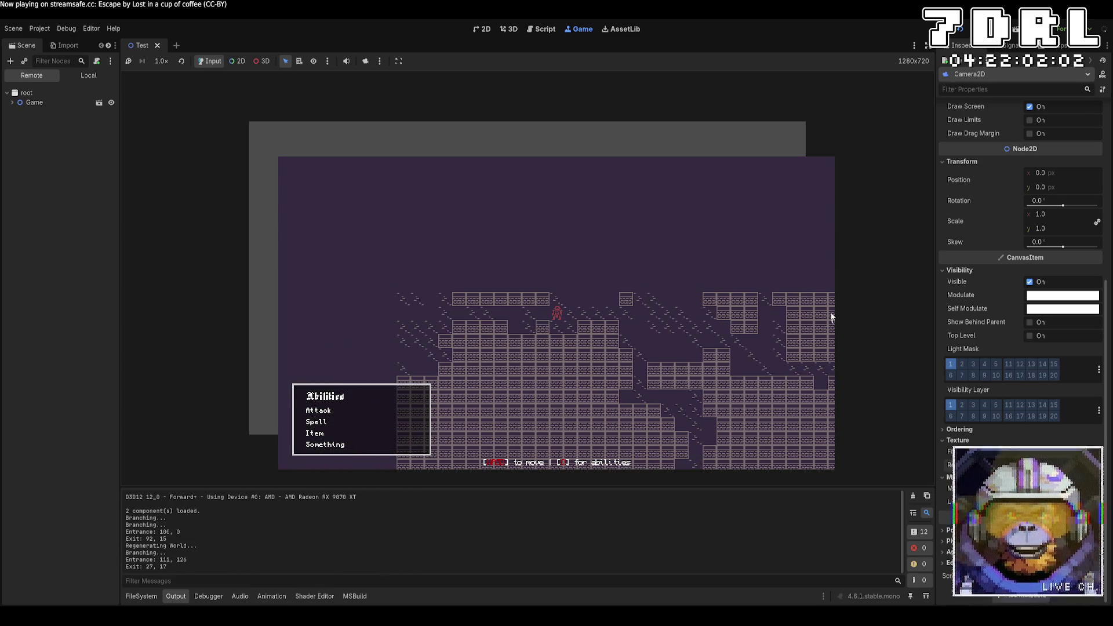
{"action": "key", "text": "d"}
{"action": "key", "text": "d"}
{"action": "key", "text": "d"}
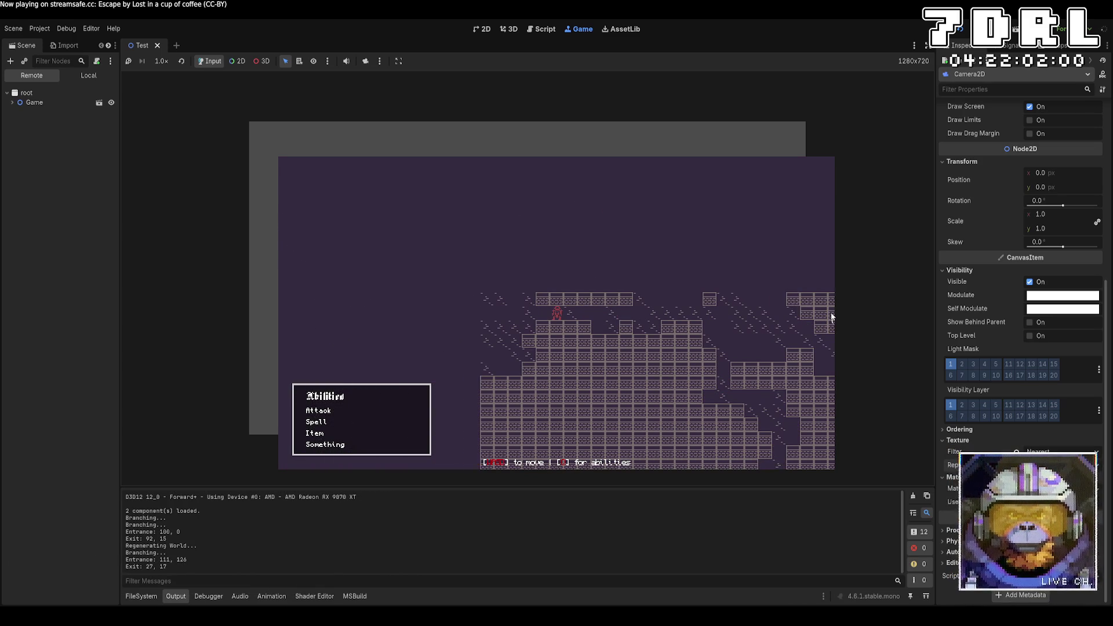
{"action": "key", "text": "d"}
{"action": "key", "text": "s"}
{"action": "key", "text": "d"}
{"action": "key", "text": "s"}
{"action": "key", "text": "d"}
{"action": "key", "text": "s"}
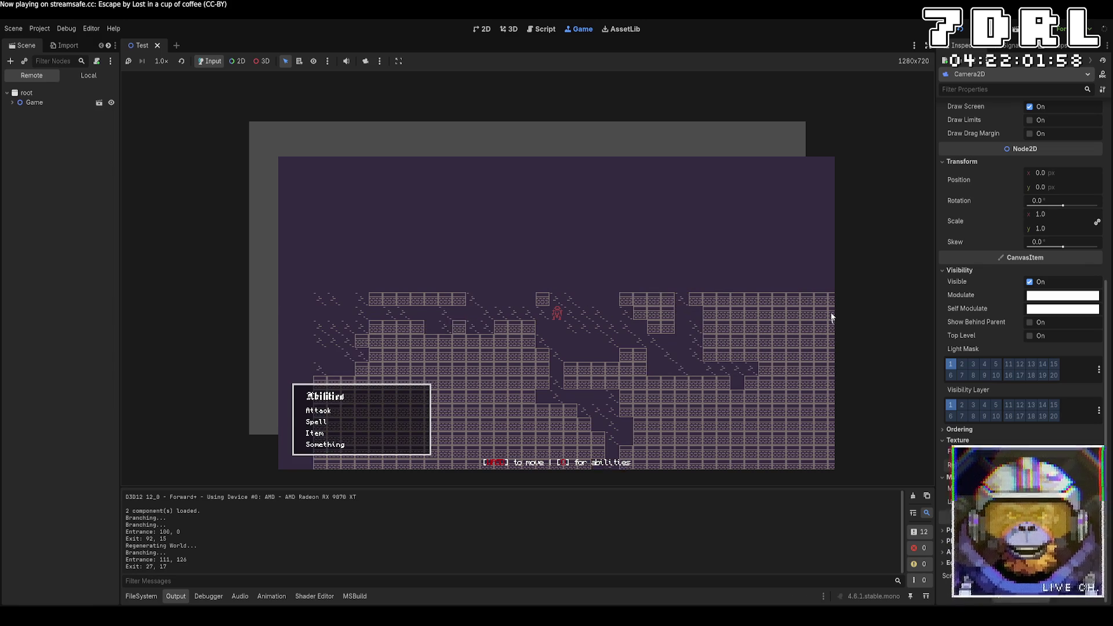
Keep walking down the cave, stop the game with F8, and return to Aseprite
{"action": "key", "text": "s"}
{"action": "key", "text": "s"}
{"action": "key", "text": "s"}
{"action": "key", "text": "d"}
{"action": "key", "text": "s"}
{"action": "key", "text": "d"}
{"action": "key", "text": "s"}
{"action": "key", "text": "d"}
{"action": "key", "text": "d"}
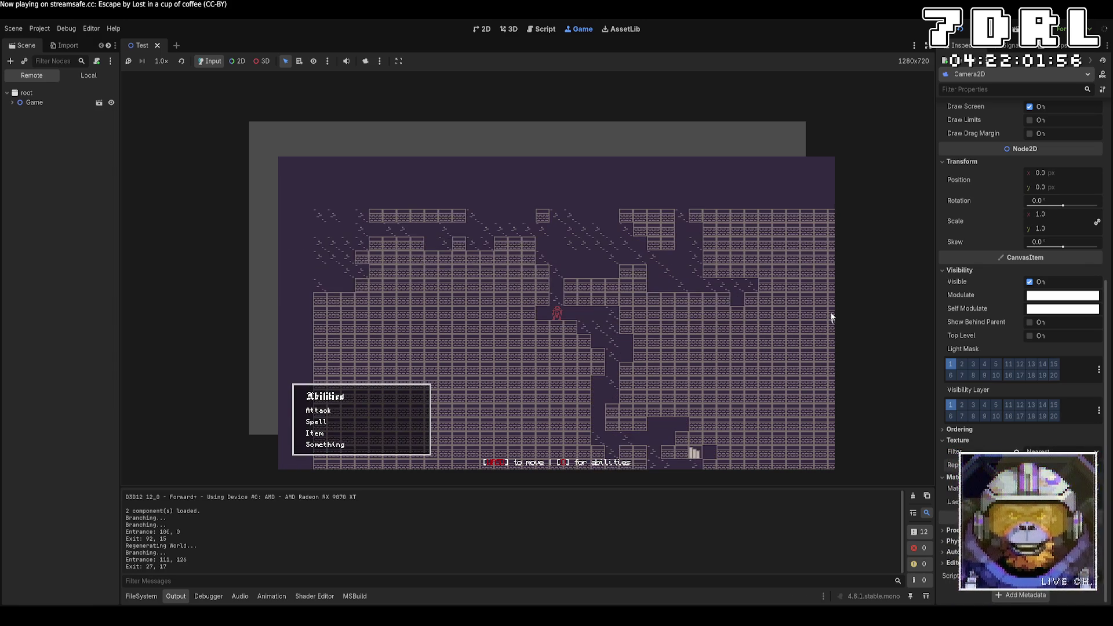
{"action": "key", "text": "s"}
{"action": "key", "text": "s"}
{"action": "key", "text": "s"}
{"action": "key", "text": "d"}
{"action": "key", "text": "d"}
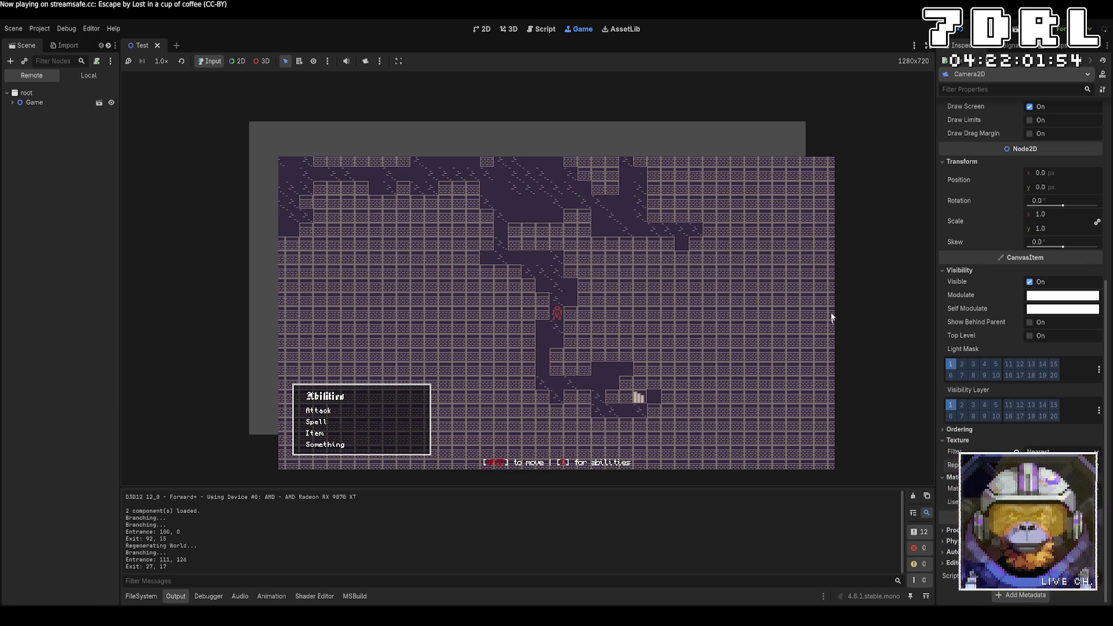
{"action": "key", "text": "s"}
{"action": "key", "text": "d"}
{"action": "key", "text": "d"}
{"action": "key", "text": "d"}
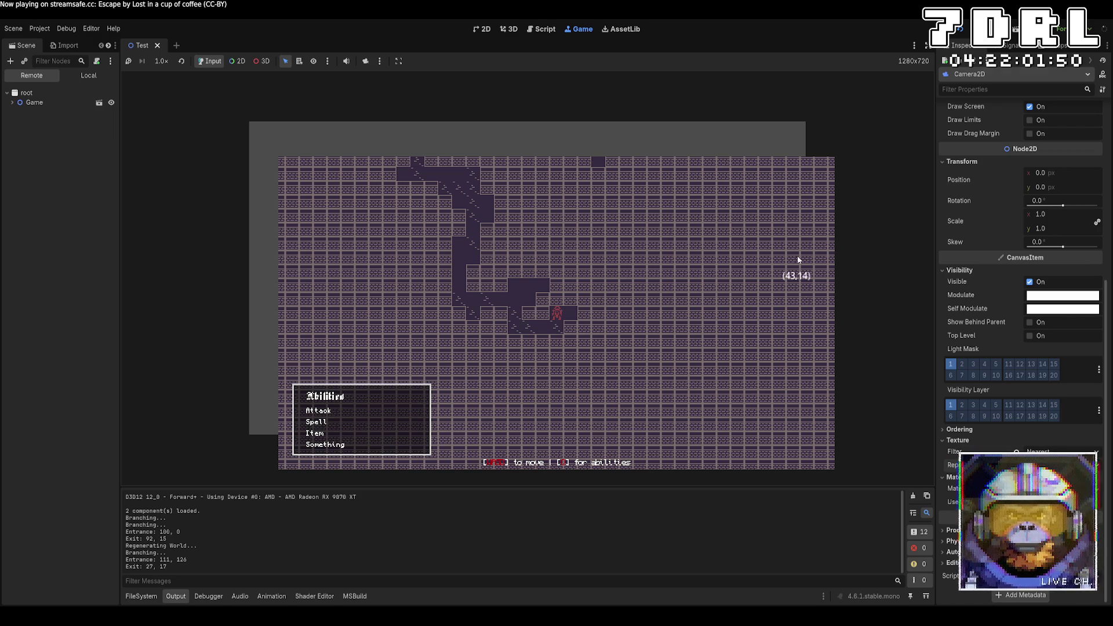
{"action": "key", "text": "F8"}
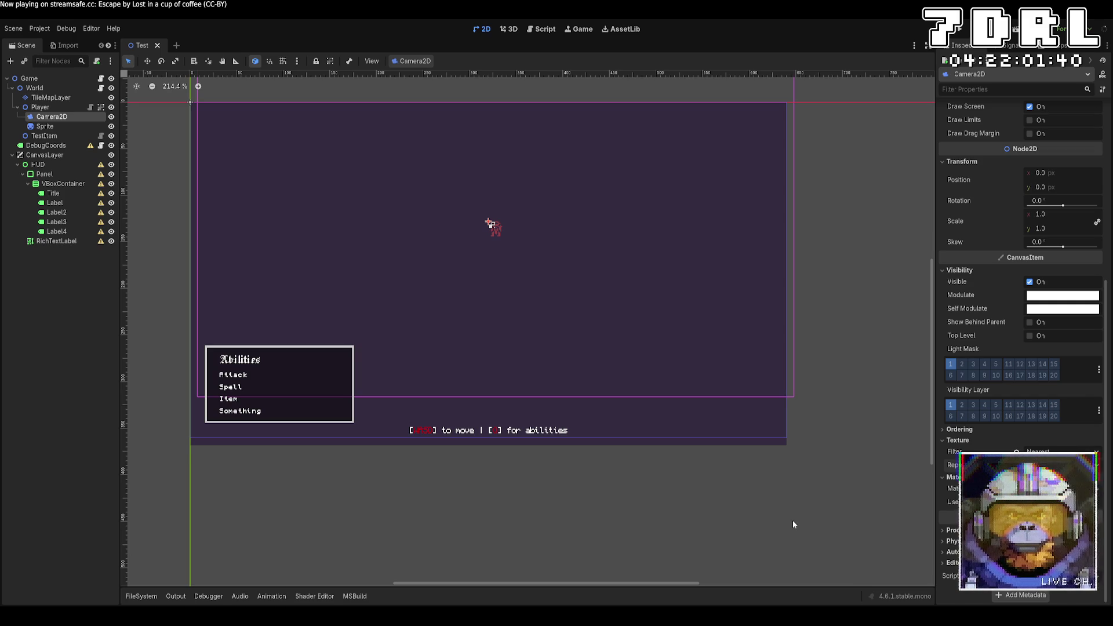
{"action": "key", "text": "alt+Tab"}
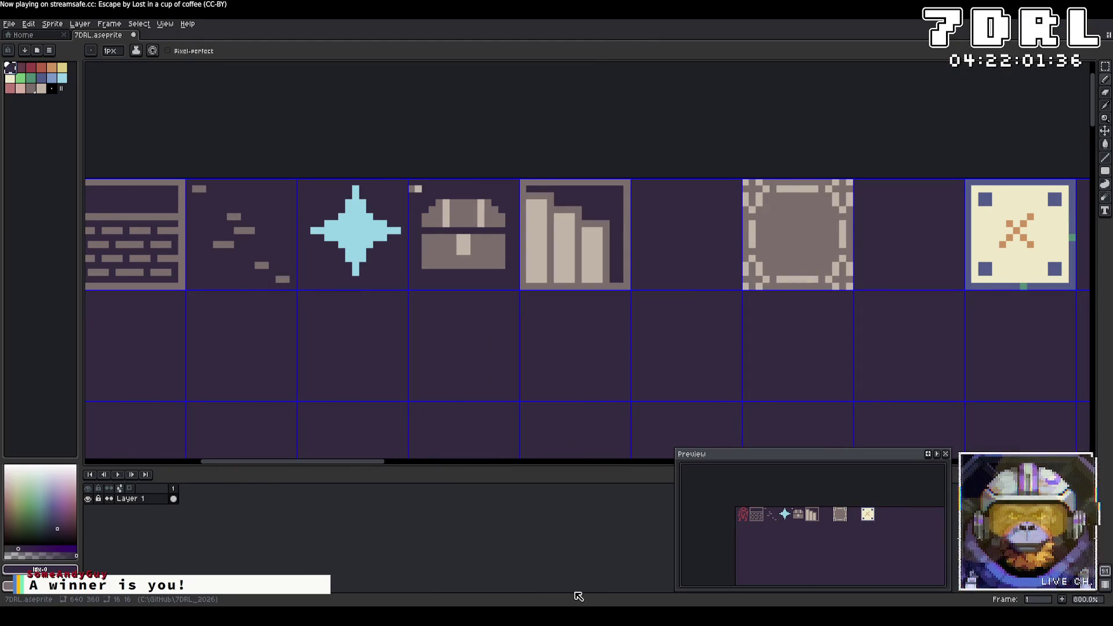
Sample the pale grey and pencil irregular rubble stones into the empty tile, undoing one bad stroke
{"action": "left_click", "coordinate": [522, 271], "text": "alt"}
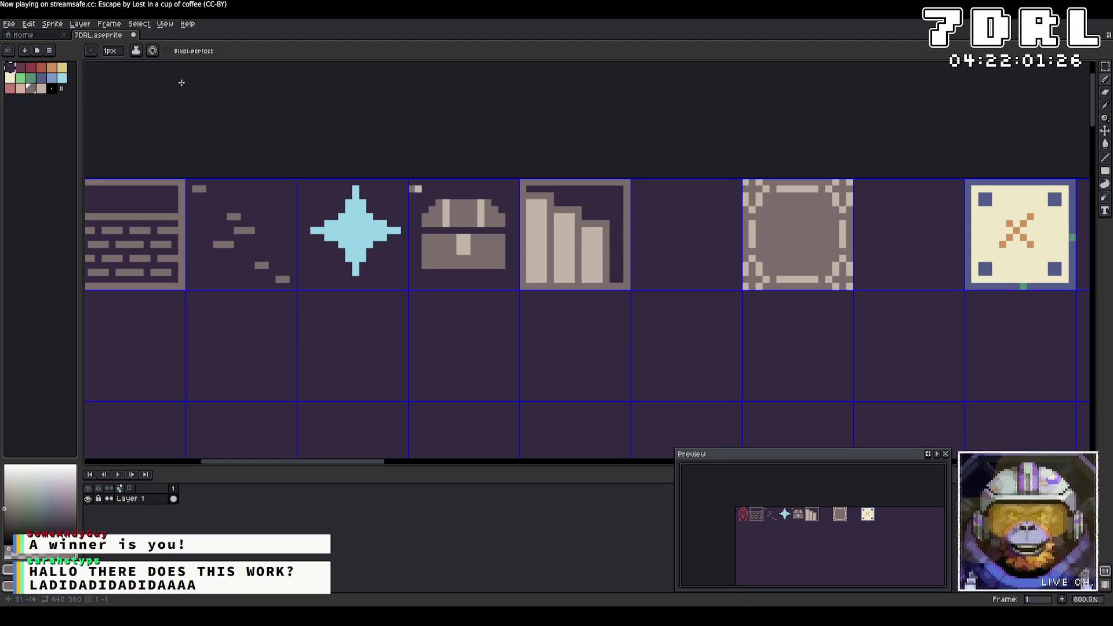
{"action": "scroll", "coordinate": [567, 308], "scroll_direction": "right", "scroll_amount": 3}
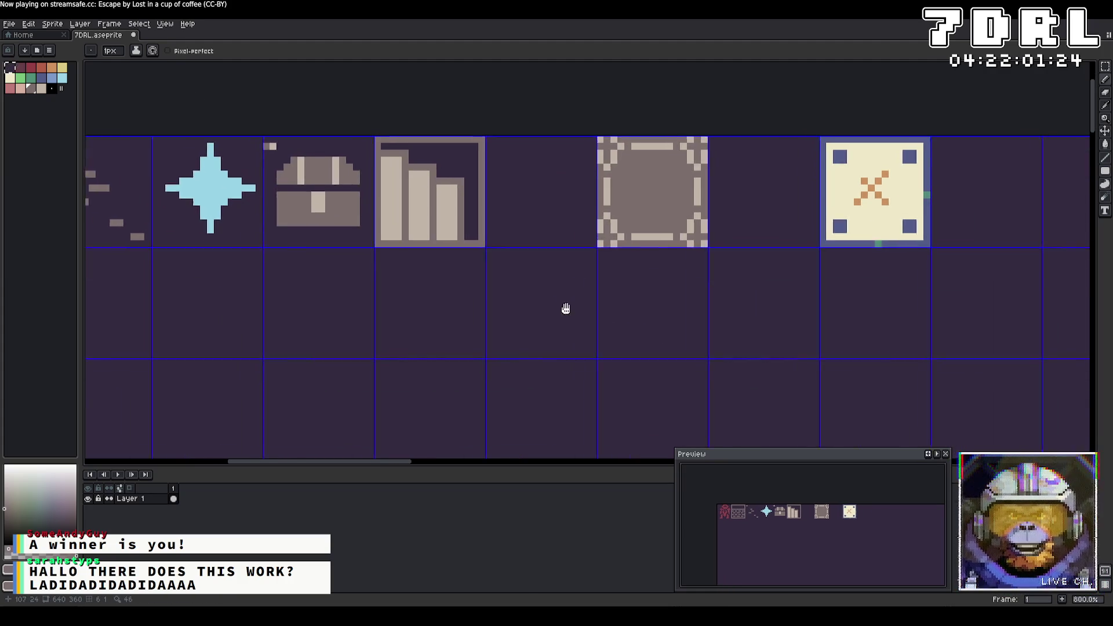
{"action": "left_click", "coordinate": [1107, 81]}
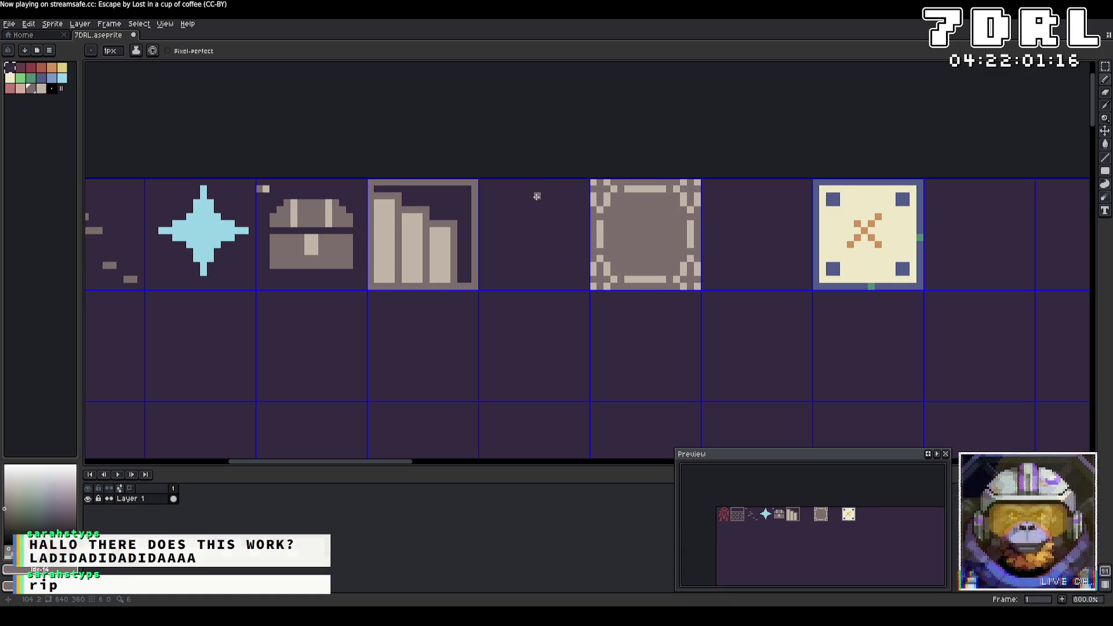
{"action": "scroll", "coordinate": [696, 221], "scroll_direction": "right", "scroll_amount": 5}
{"action": "mouse_move", "coordinate": [615, 180]}
{"action": "left_mouse_down"}
{"action": "mouse_move", "coordinate": [577, 192]}
{"action": "mouse_move", "coordinate": [600, 193]}
{"action": "left_mouse_up"}
{"action": "key", "text": "ctrl+z"}
{"action": "mouse_move", "coordinate": [557, 232]}
{"action": "left_mouse_down"}
{"action": "mouse_move", "coordinate": [542, 246]}
{"action": "mouse_move", "coordinate": [615, 223]}
{"action": "mouse_move", "coordinate": [597, 255]}
{"action": "mouse_move", "coordinate": [620, 232]}
{"action": "left_mouse_up"}
{"action": "mouse_move", "coordinate": [536, 281]}
{"action": "left_mouse_down"}
{"action": "mouse_move", "coordinate": [540, 269]}
{"action": "mouse_move", "coordinate": [635, 277]}
{"action": "mouse_move", "coordinate": [577, 265]}
{"action": "left_mouse_up"}
{"action": "mouse_move", "coordinate": [578, 212]}
{"action": "left_mouse_down"}
{"action": "mouse_move", "coordinate": [571, 185]}
{"action": "mouse_move", "coordinate": [539, 220]}
{"action": "mouse_move", "coordinate": [566, 184]}
{"action": "left_mouse_up"}
{"action": "mouse_move", "coordinate": [627, 206]}
{"action": "left_mouse_down"}
{"action": "mouse_move", "coordinate": [630, 192]}
{"action": "mouse_move", "coordinate": [634, 250]}
{"action": "left_mouse_up"}
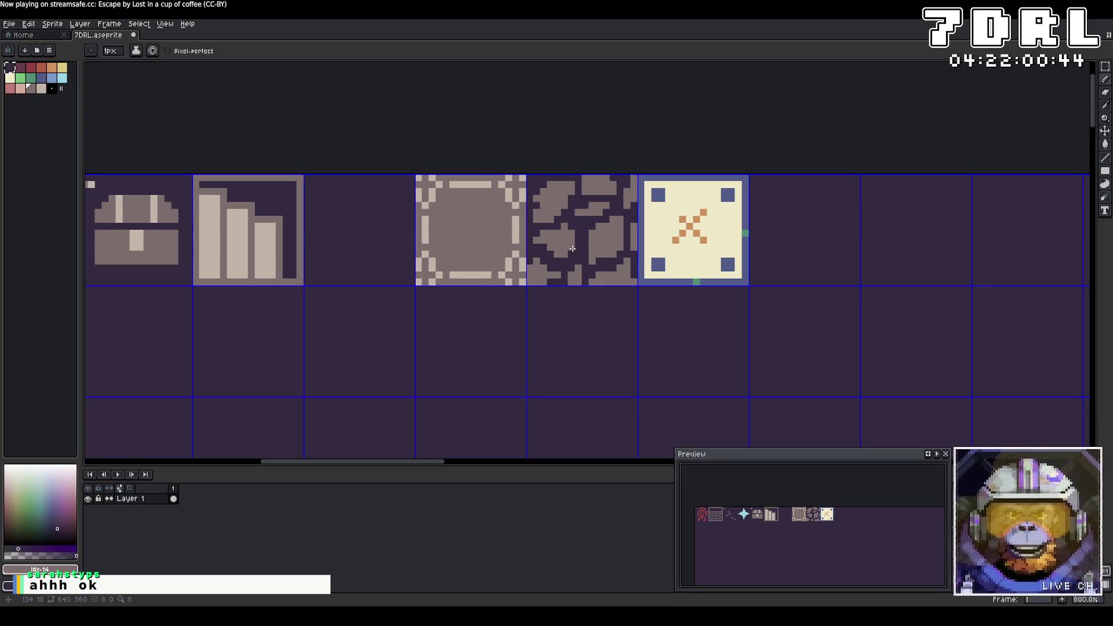
{"action": "left_click_drag", "start_coordinate": [591, 244], "coordinate": [593, 248]}
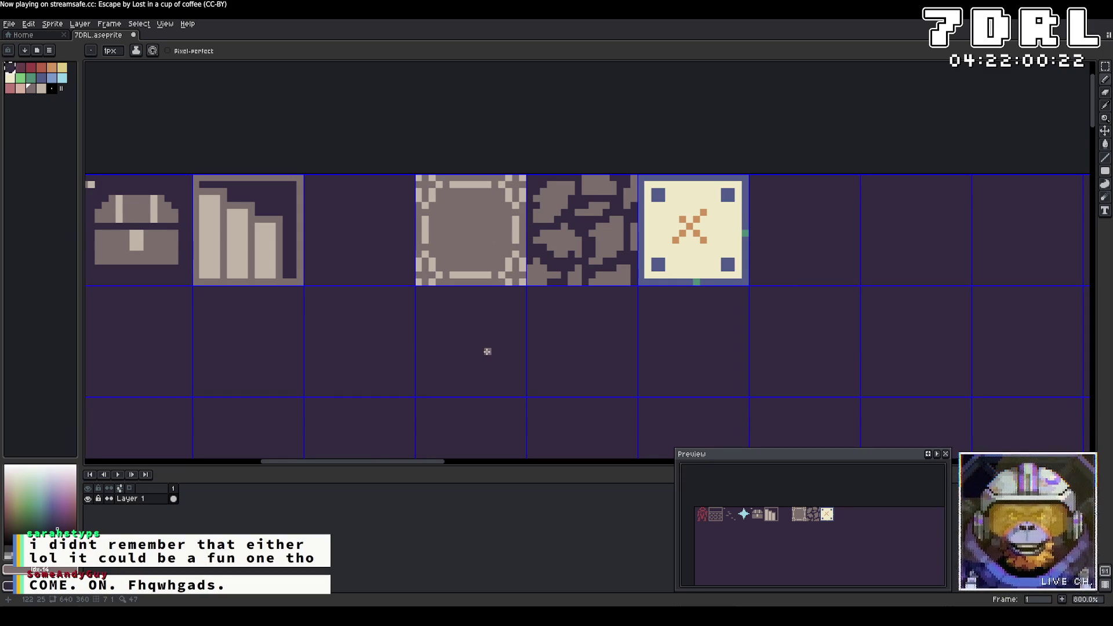
Paint light highlight pixels along the rubble-stone tile's top, middle and lower-left edge
{"action": "left_click", "coordinate": [262, 256], "text": "alt"}
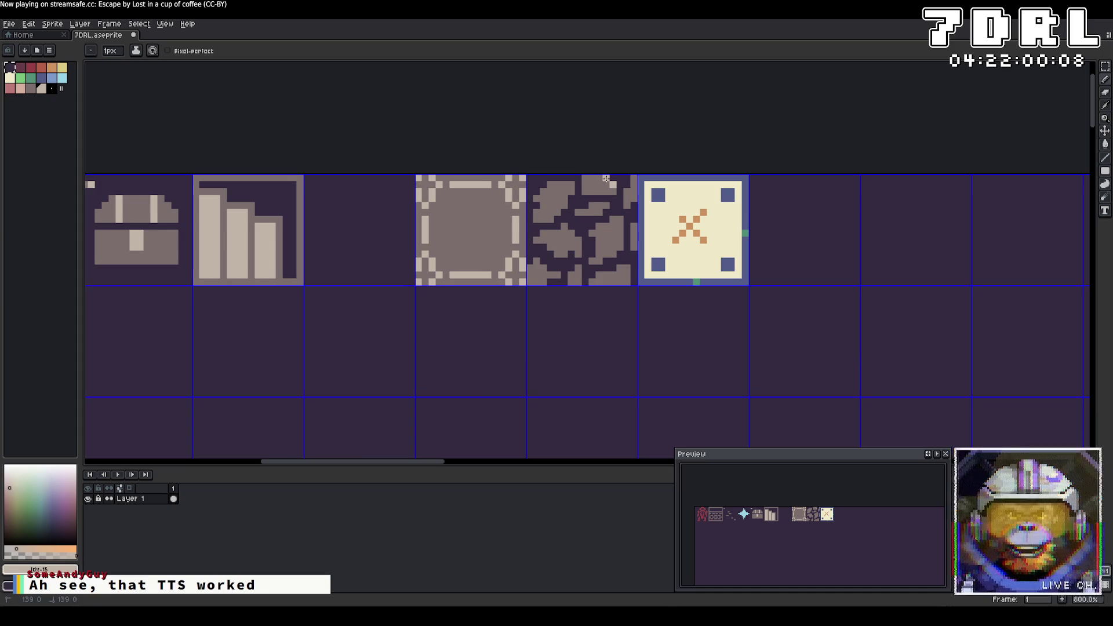
{"action": "left_click_drag", "start_coordinate": [571, 185], "coordinate": [550, 184]}
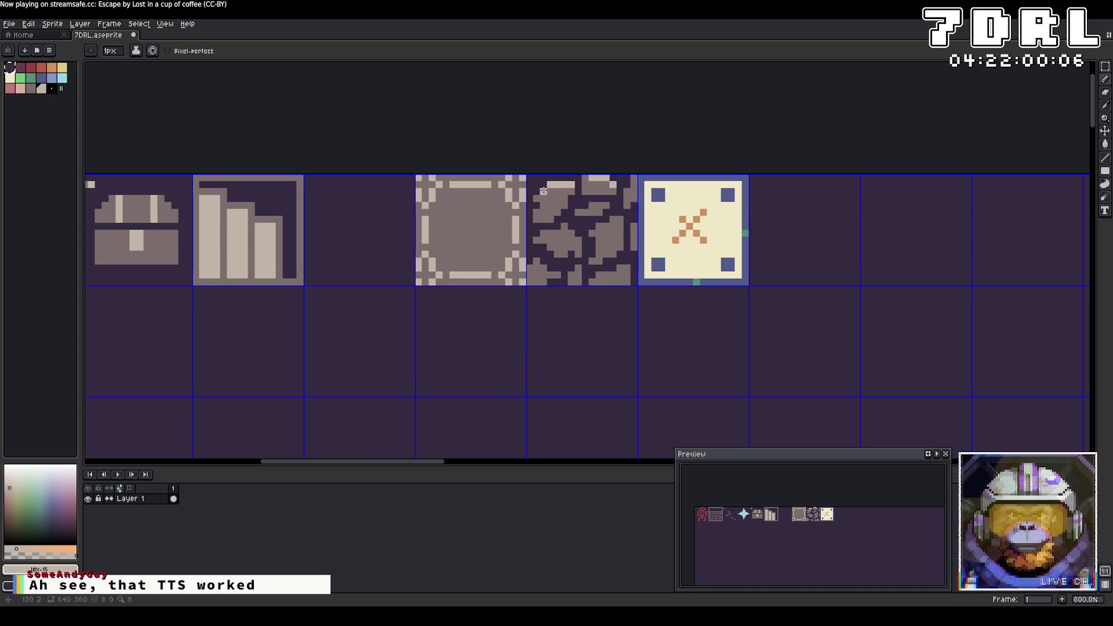
{"action": "mouse_move", "coordinate": [604, 207]}
{"action": "left_mouse_down"}
{"action": "mouse_move", "coordinate": [589, 207]}
{"action": "mouse_move", "coordinate": [591, 232]}
{"action": "mouse_move", "coordinate": [541, 233]}
{"action": "left_mouse_up"}
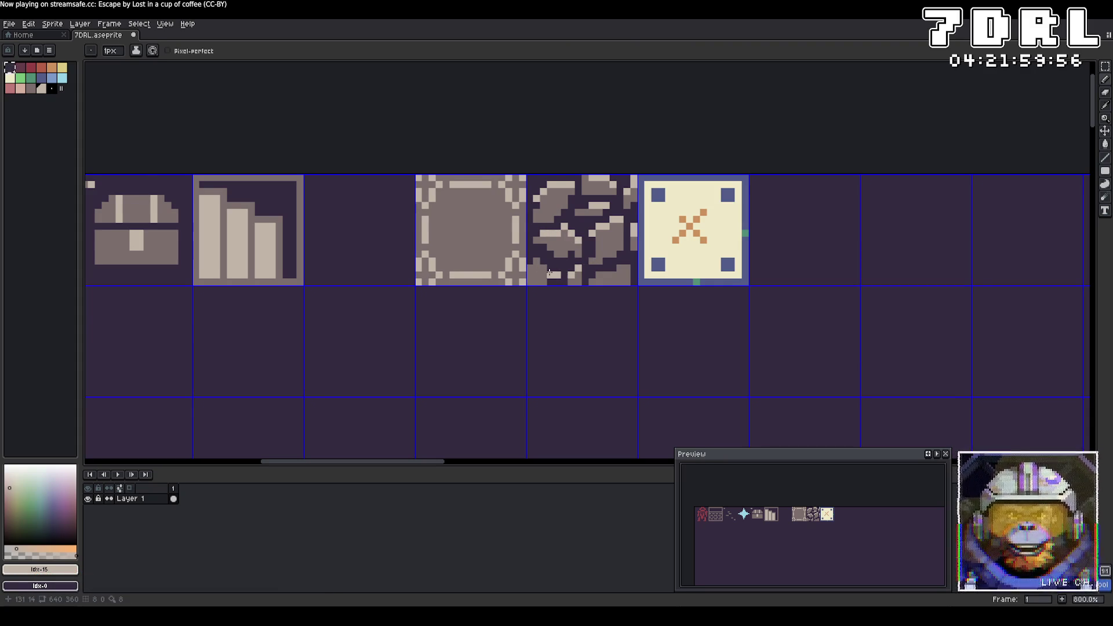
{"action": "left_click_drag", "start_coordinate": [539, 262], "coordinate": [530, 271]}
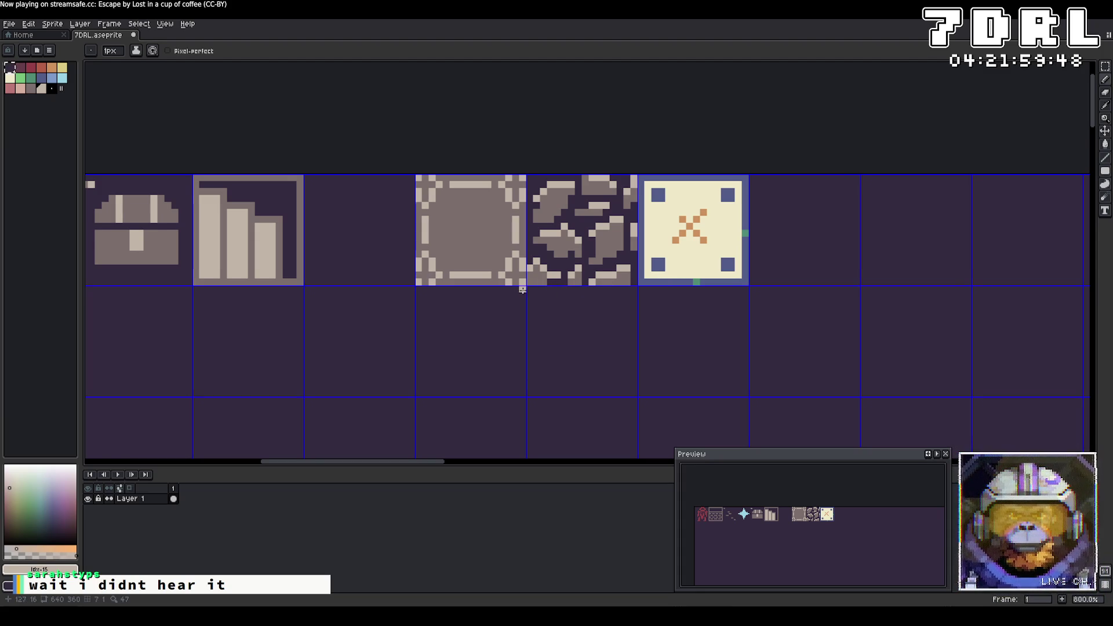
Sample the drawing colour from the rubble-stone tile
{"action": "key", "text": "alt"}
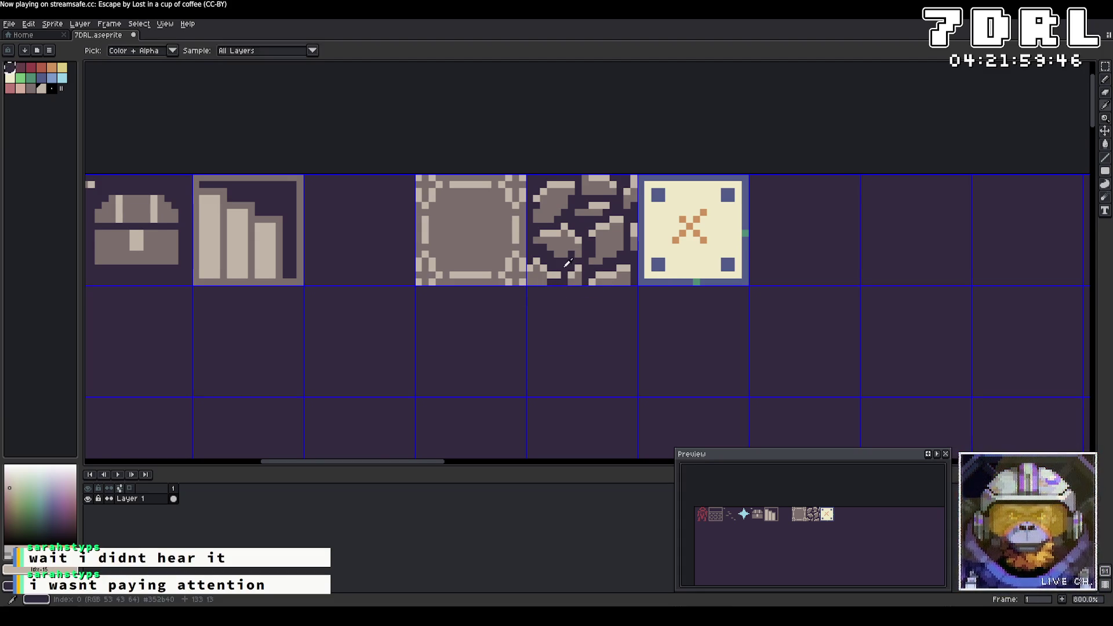
{"action": "left_click", "coordinate": [558, 283], "text": "alt"}
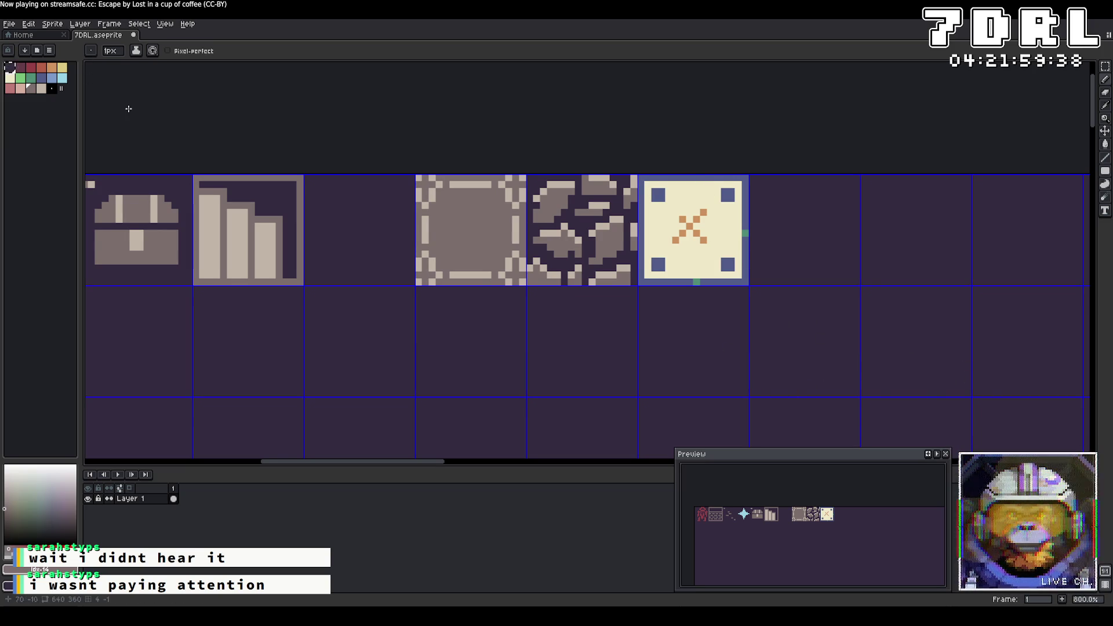
{"action": "left_click", "coordinate": [9, 24]}
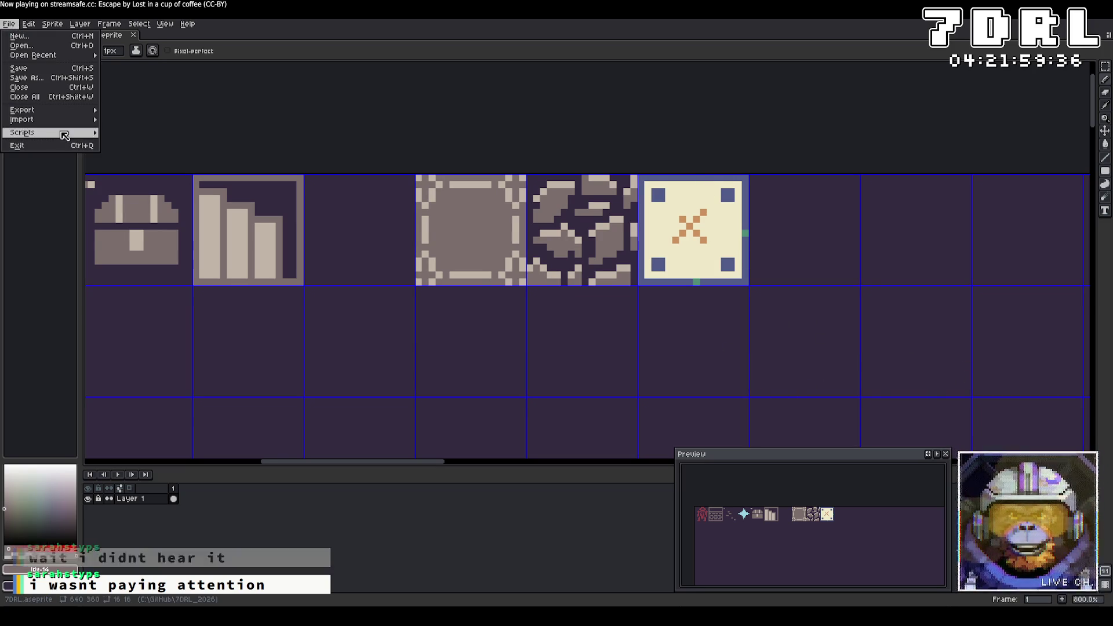
Export the sprite sheet, then cycle to Godot so the map reimports as grey rubble-stone walls
{"action": "mouse_move", "coordinate": [71, 127]}
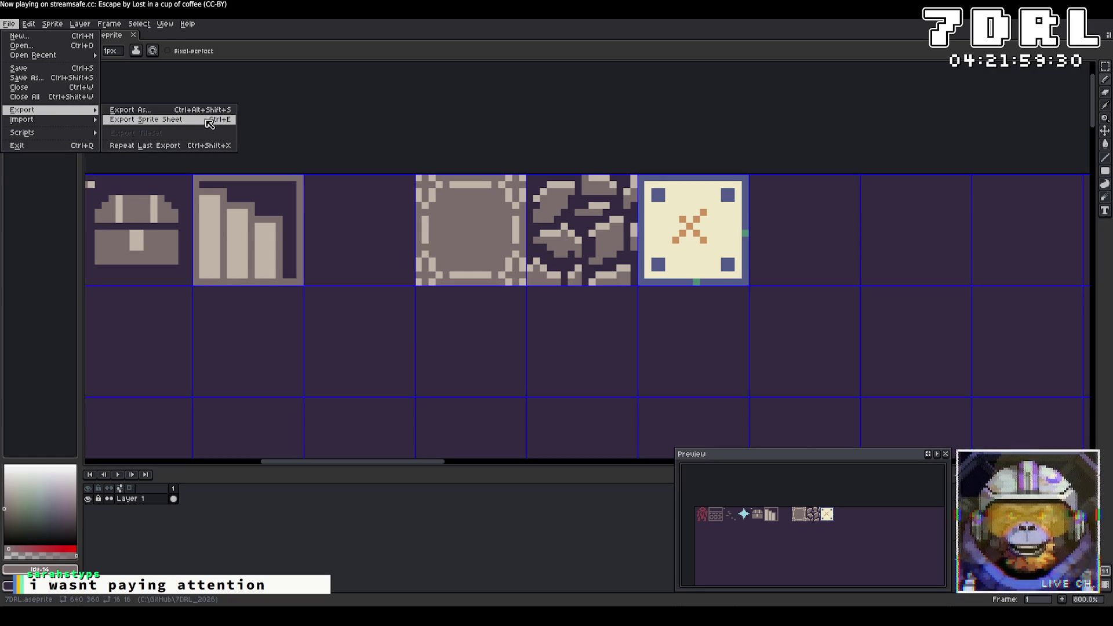
{"action": "key", "text": "alt+Tab"}
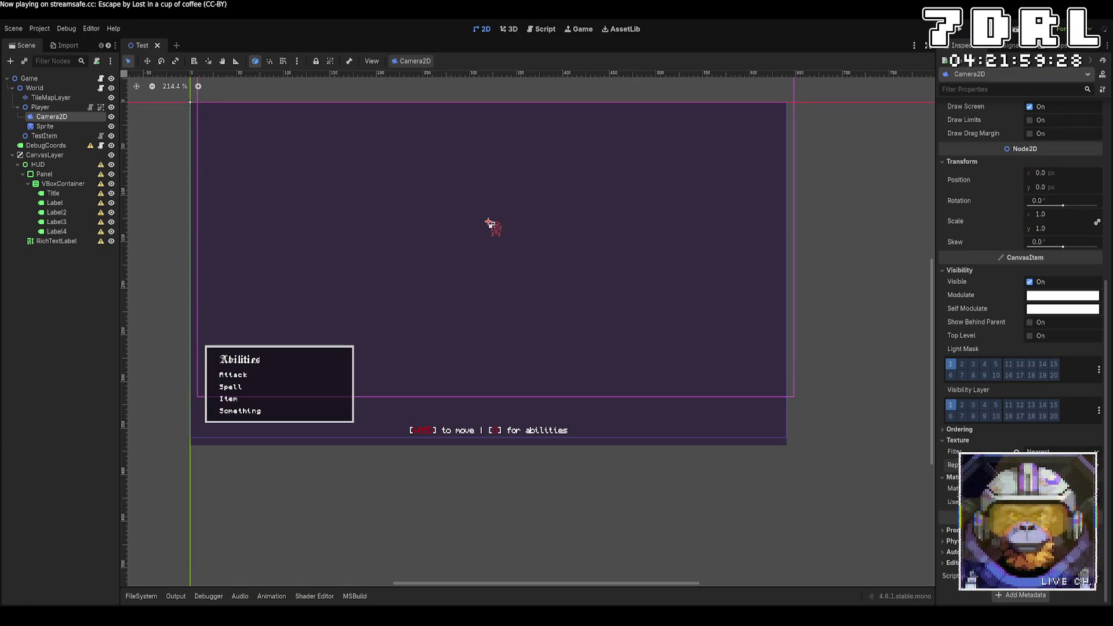
{"action": "key", "text": "alt+Tab"}
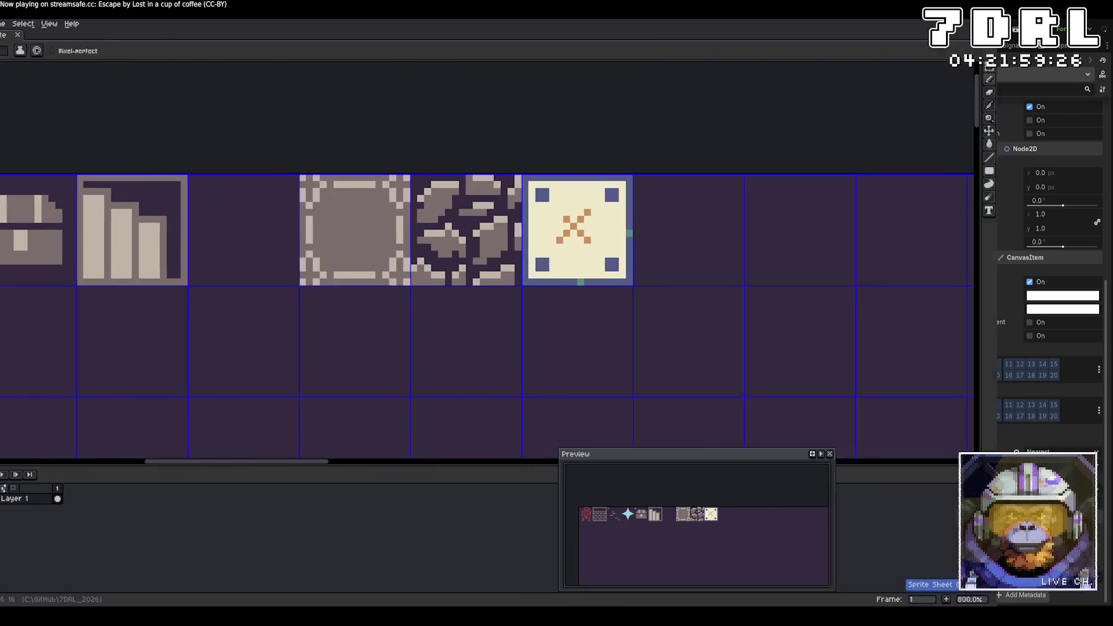
{"action": "key", "text": "alt+Tab"}
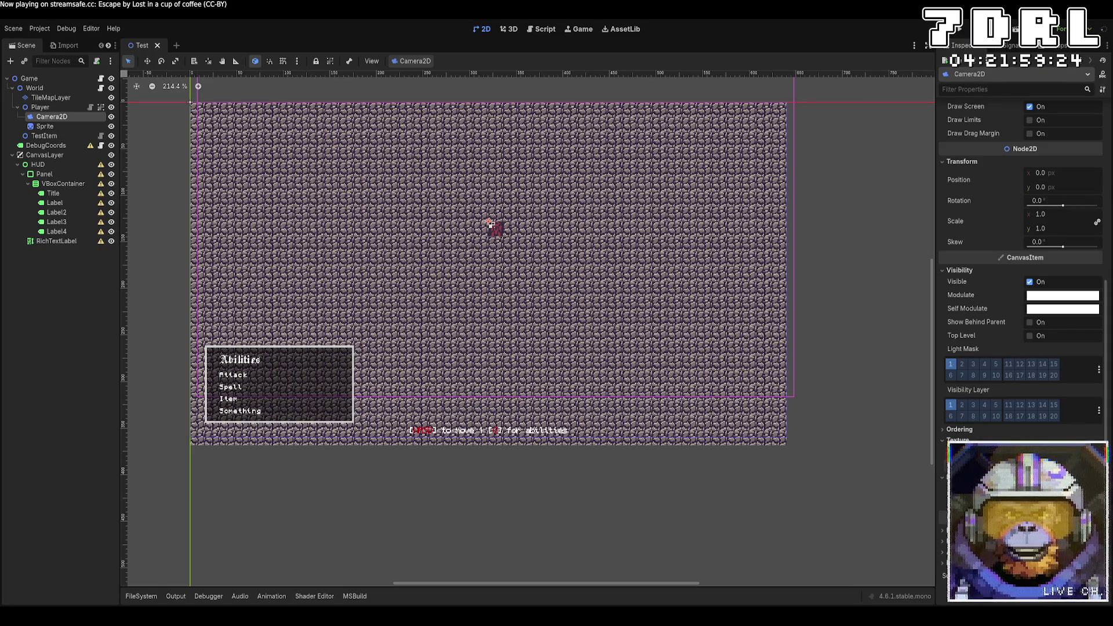
Toggle Godot's FileSystem dock open, closed and open again to list the Scripts files
{"action": "left_click", "coordinate": [151, 597]}
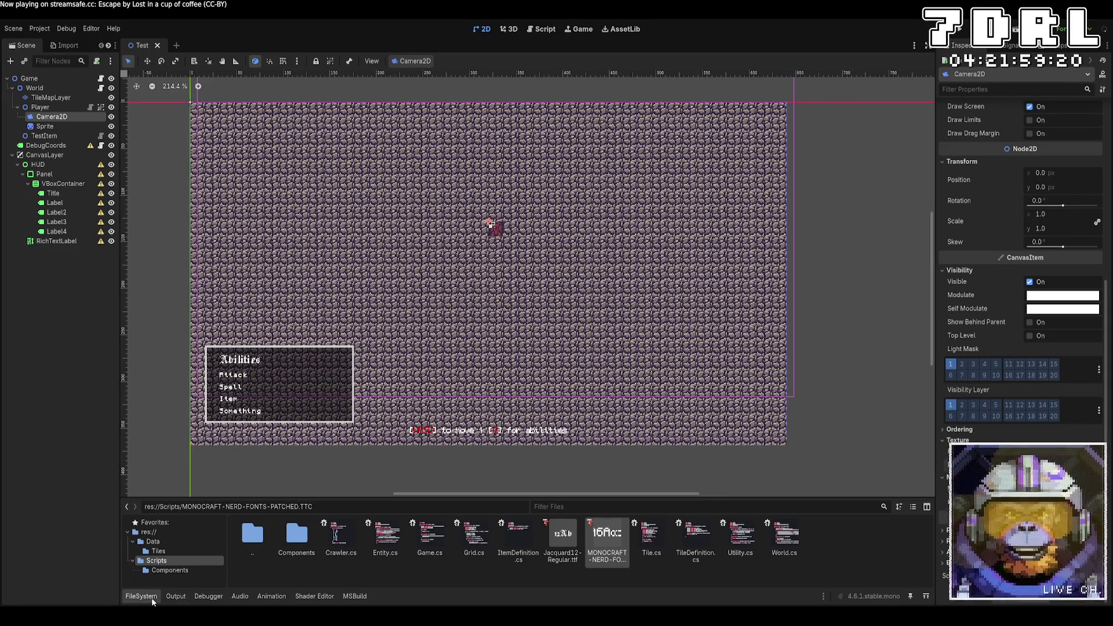
{"action": "left_click", "coordinate": [152, 597]}
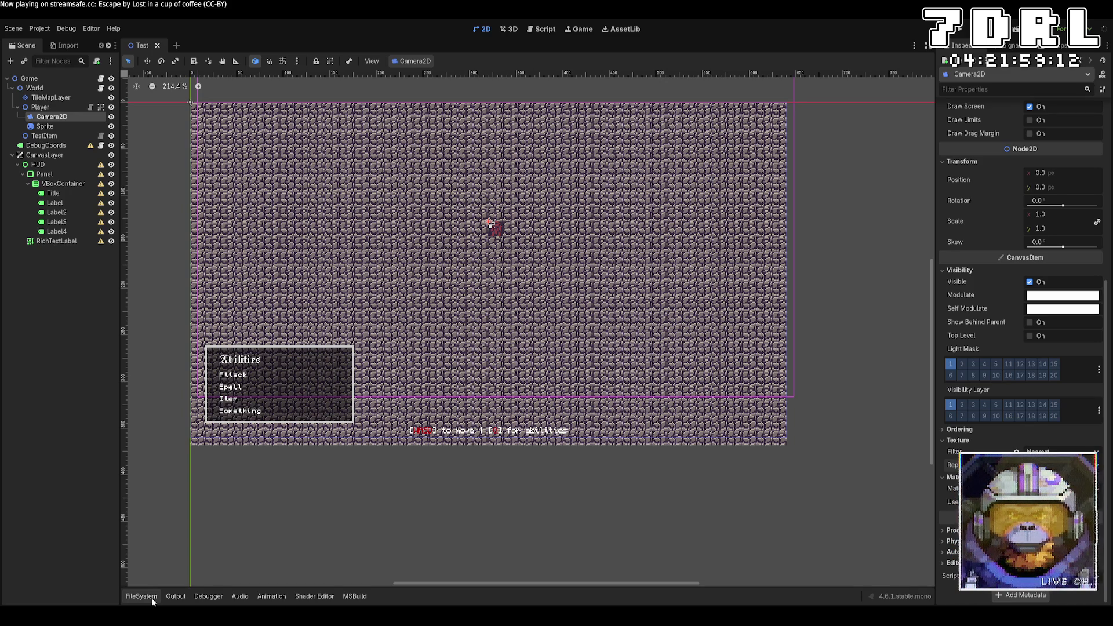
{"action": "left_click", "coordinate": [151, 598]}
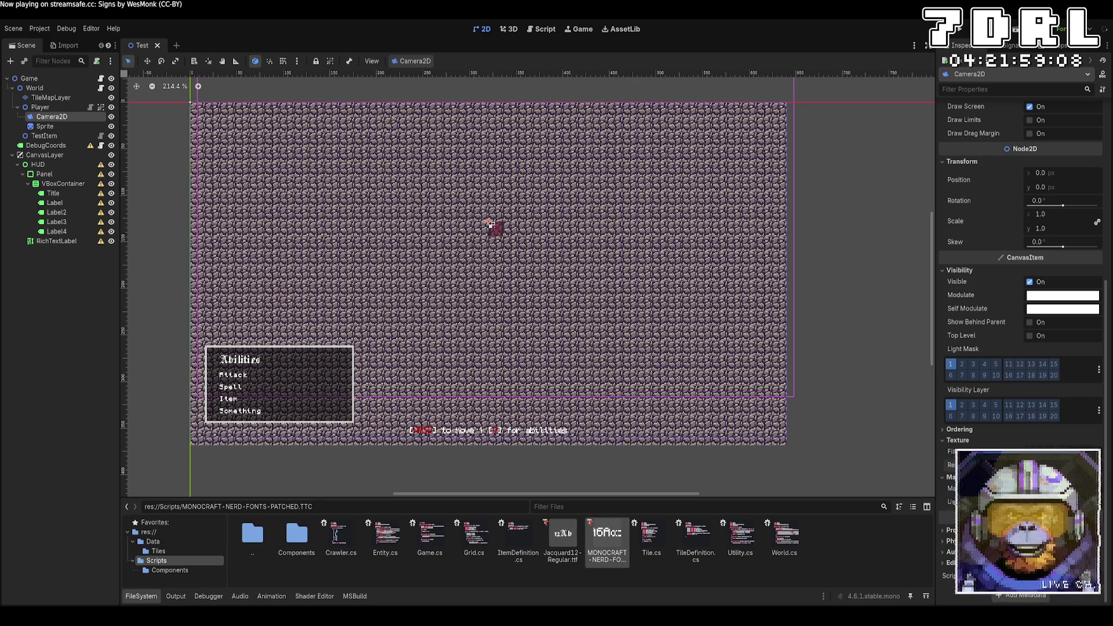
Switch through VS Code back to the 7DRL tile sheet in Aseprite
{"action": "key", "text": "alt+Tab"}
{"action": "key", "text": "alt+Tab"}
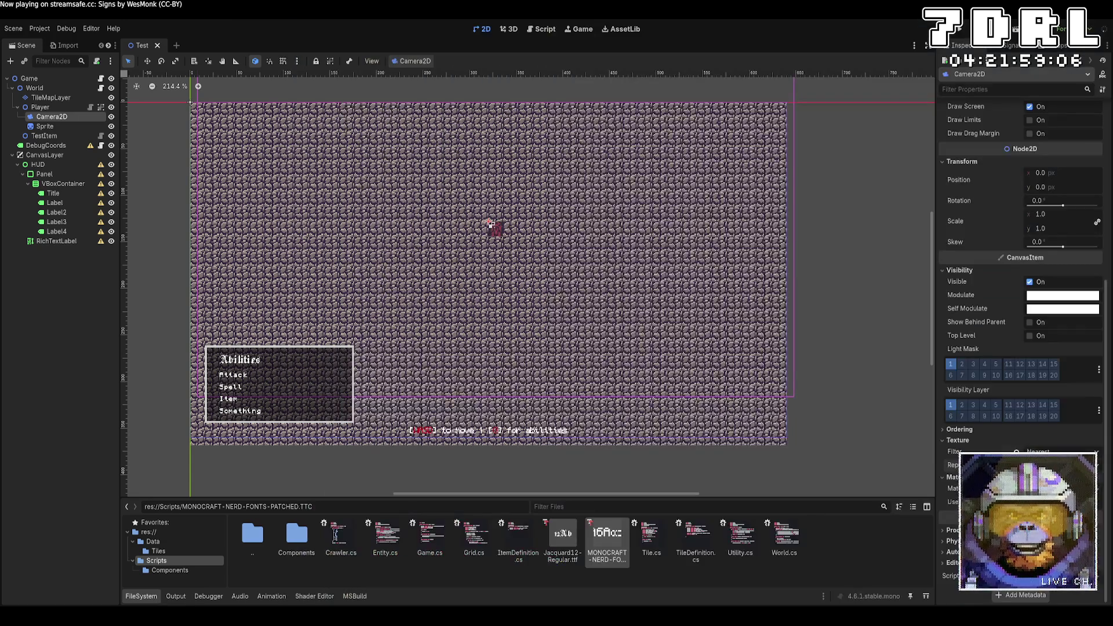
{"action": "key", "text": "alt+Tab"}
{"action": "left_click_drag", "start_coordinate": [556, 281], "coordinate": [566, 282]}
Lasso and delete the red character from the sheet's first tile
{"action": "key", "text": "q"}
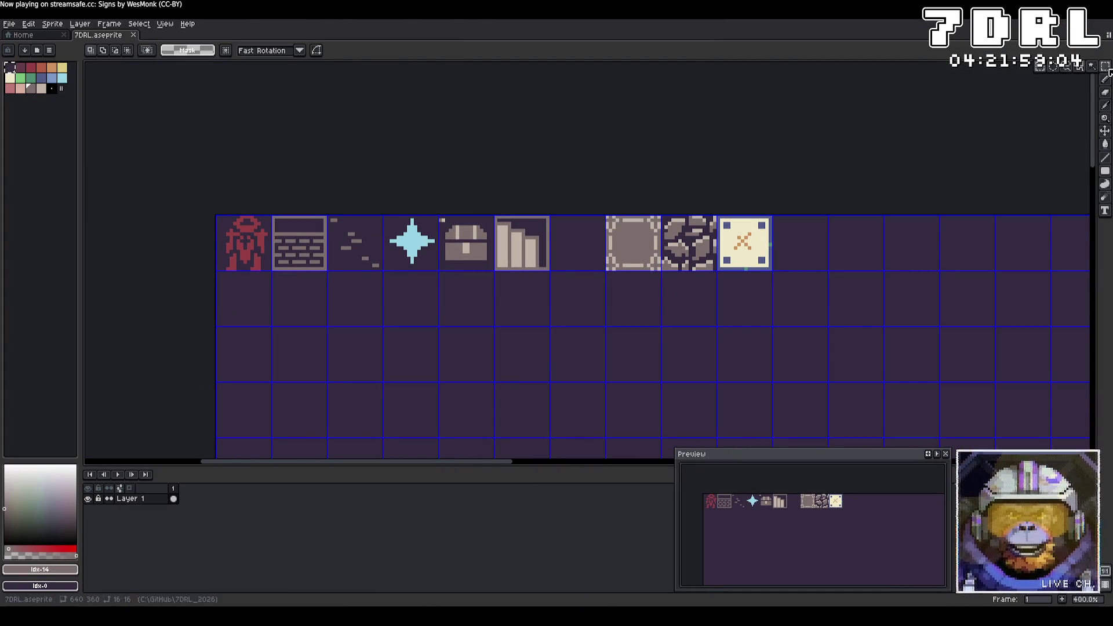
{"action": "mouse_move", "coordinate": [269, 269]}
{"action": "left_mouse_down"}
{"action": "mouse_move", "coordinate": [214, 211]}
{"action": "mouse_move", "coordinate": [270, 214]}
{"action": "left_mouse_up"}
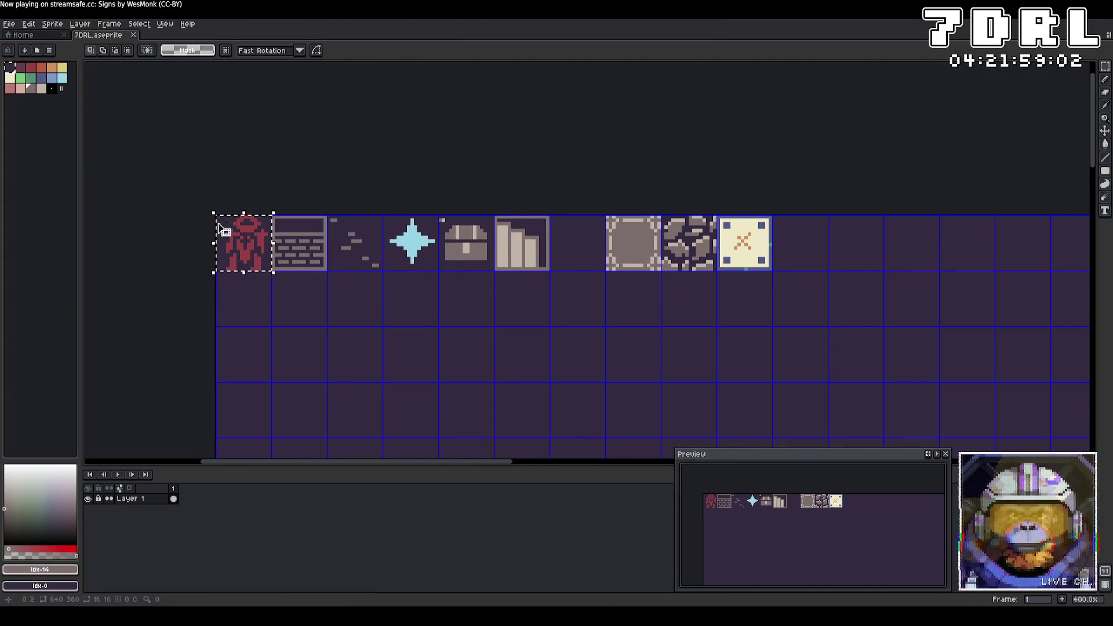
{"action": "key", "text": "Delete"}
{"action": "left_click_drag", "start_coordinate": [678, 356], "coordinate": [584, 348]}
{"action": "key", "text": "ctrl+z"}
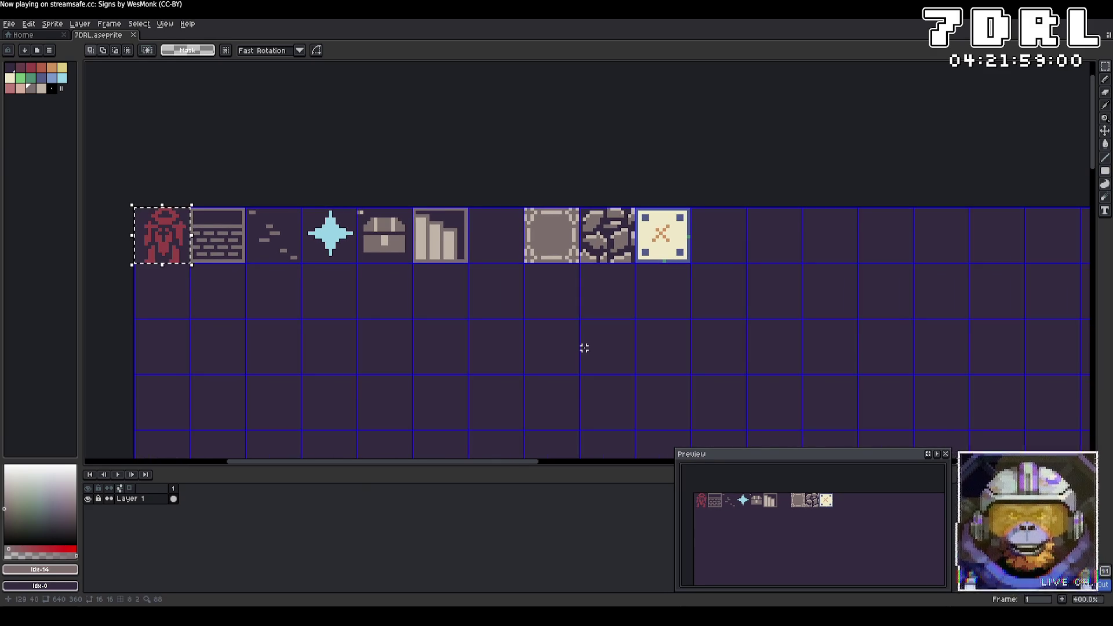
{"action": "key", "text": "ctrl+y"}
{"action": "scroll", "coordinate": [472, 238], "scroll_direction": "down", "scroll_amount": 5}
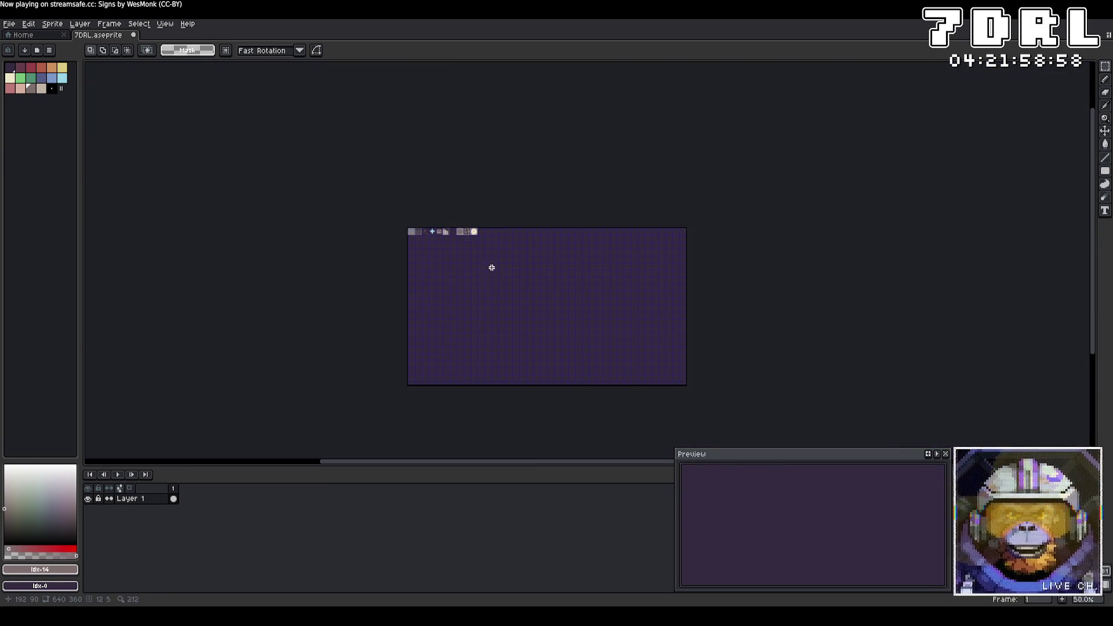
{"action": "scroll", "coordinate": [489, 266], "scroll_direction": "up", "scroll_amount": 3}
{"action": "left_click_drag", "start_coordinate": [405, 278], "coordinate": [505, 287]}
Paste the red character back and place it lower on the sheet
{"action": "key", "text": "ctrl+v"}
{"action": "mouse_move", "coordinate": [312, 108]}
{"action": "left_mouse_down"}
{"action": "mouse_move", "coordinate": [316, 252]}
{"action": "mouse_move", "coordinate": [306, 241]}
{"action": "left_mouse_up"}
{"action": "scroll", "coordinate": [307, 241], "scroll_direction": "up", "scroll_amount": 5}
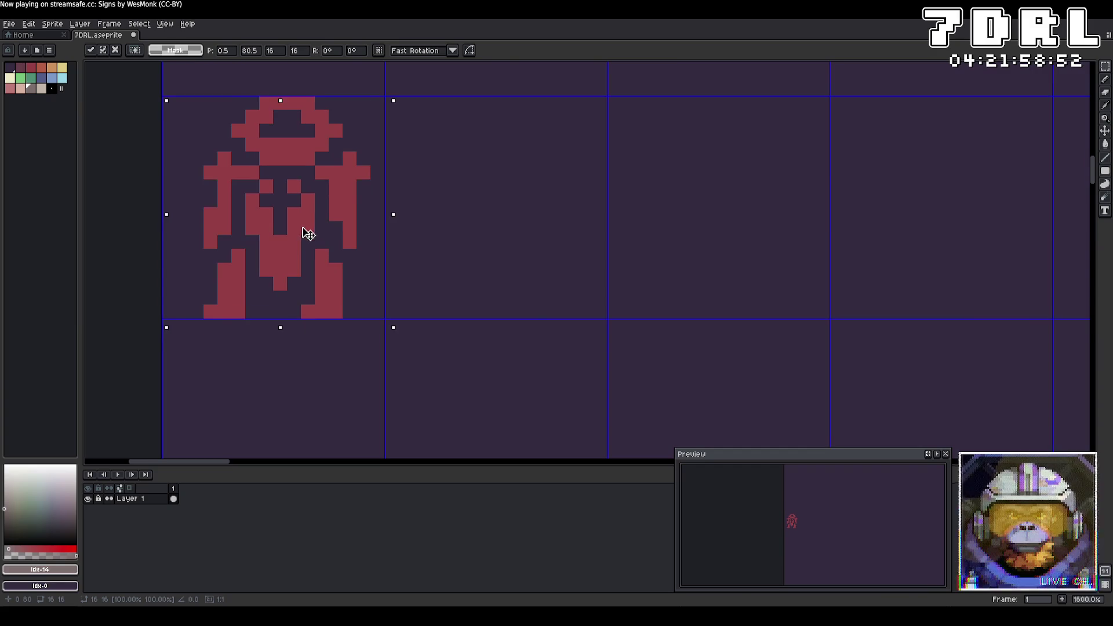
{"action": "scroll", "coordinate": [306, 242], "scroll_direction": "down", "scroll_amount": 5}
{"action": "scroll", "coordinate": [471, 288], "scroll_direction": "up", "scroll_amount": 3}
{"action": "left_click", "coordinate": [382, 239]}
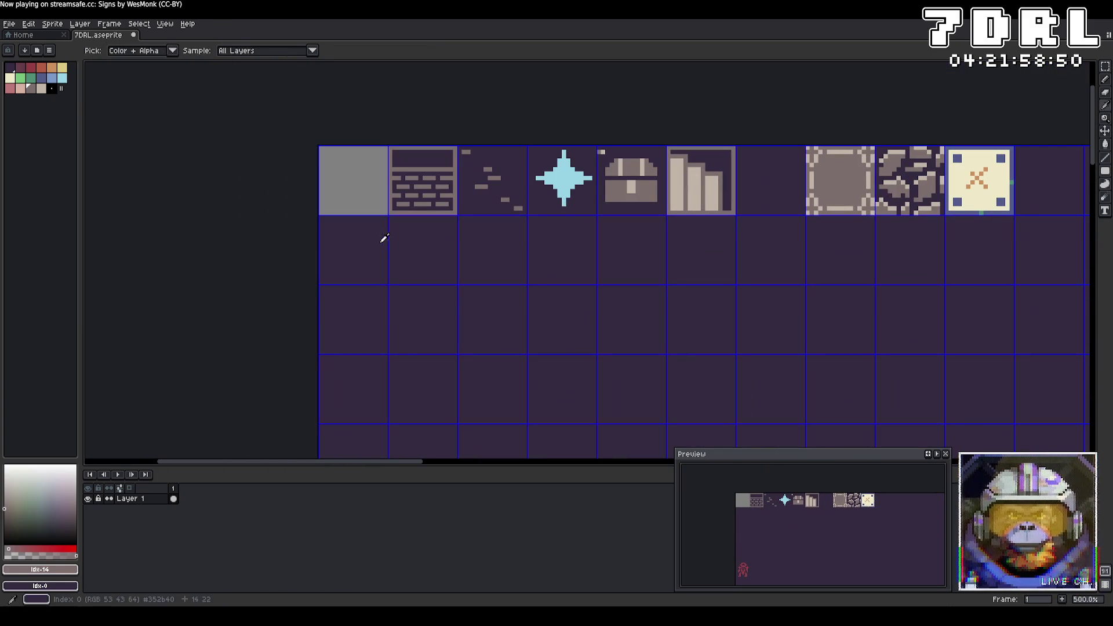
Bucket-fill the emptied first tile with background purple, export, and return to Godot
{"action": "left_click", "coordinate": [383, 239], "text": "alt"}
{"action": "left_click", "coordinate": [1105, 144]}
{"action": "left_click", "coordinate": [345, 200]}
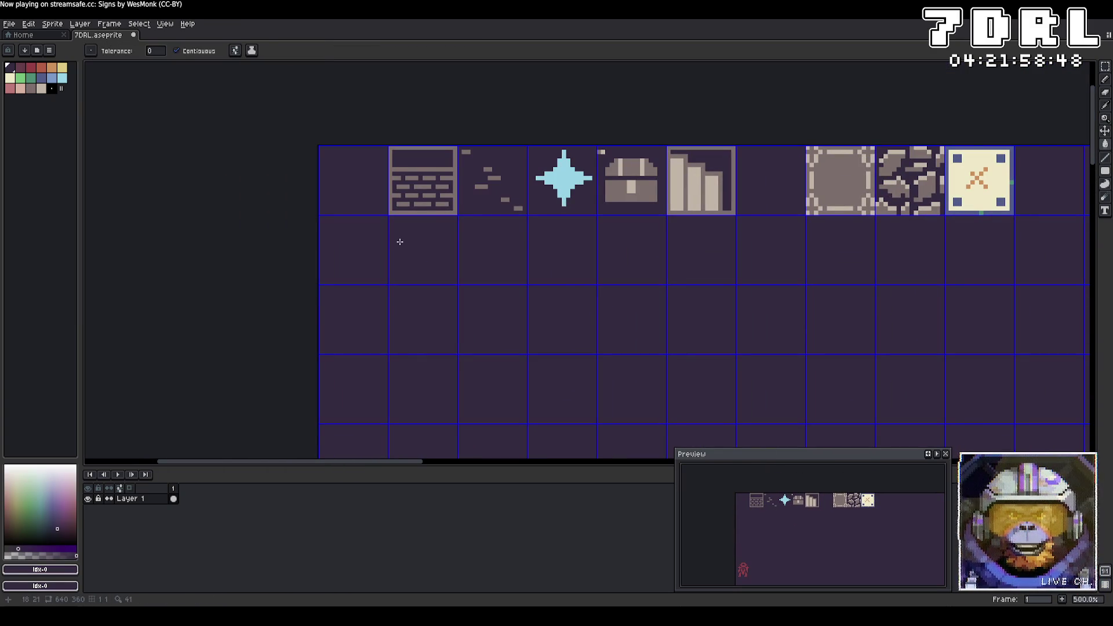
{"action": "left_click", "coordinate": [9, 23]}
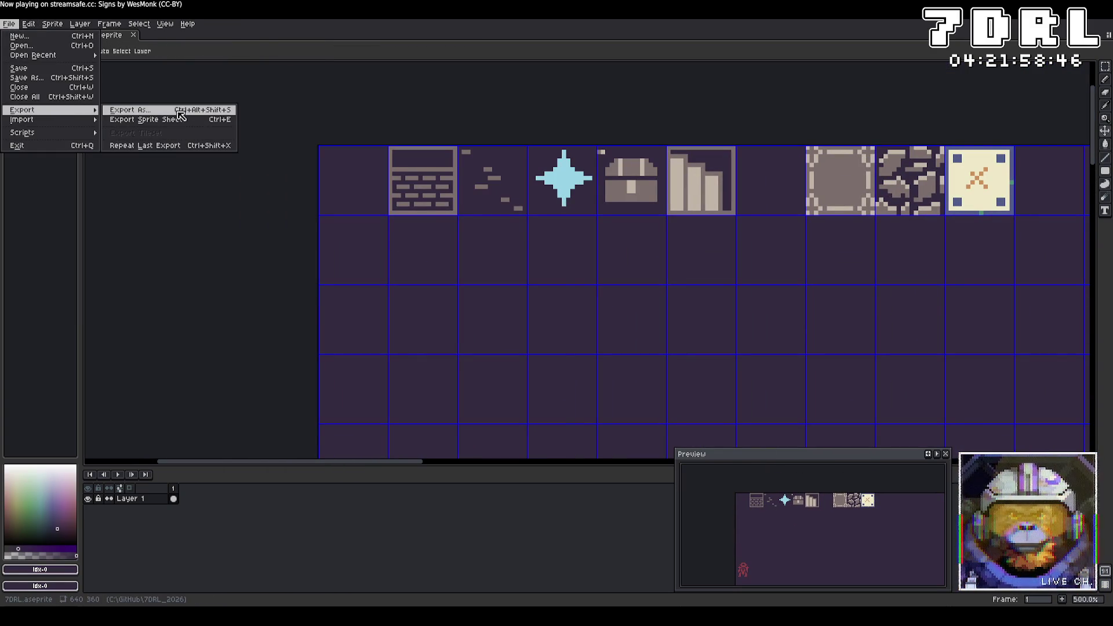
{"action": "key", "text": "alt+Tab"}
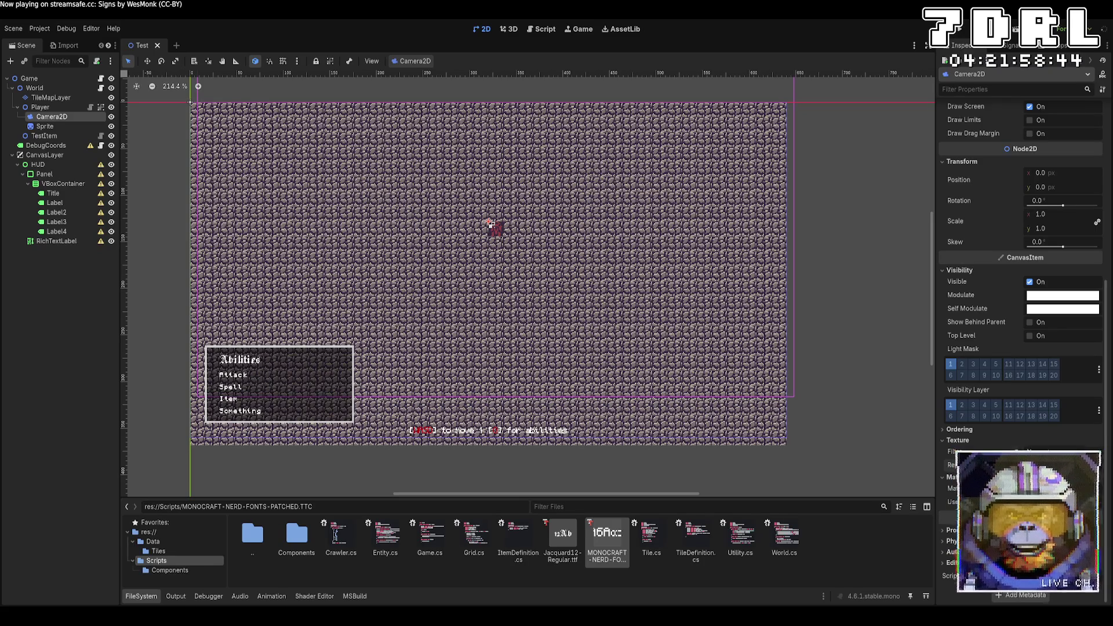
Bucket-fill the whole TileMapLayer with the blank first atlas tile, then select the cobblestone tile
{"action": "key", "text": "alt+Tab"}
{"action": "key", "text": "alt+Tab"}
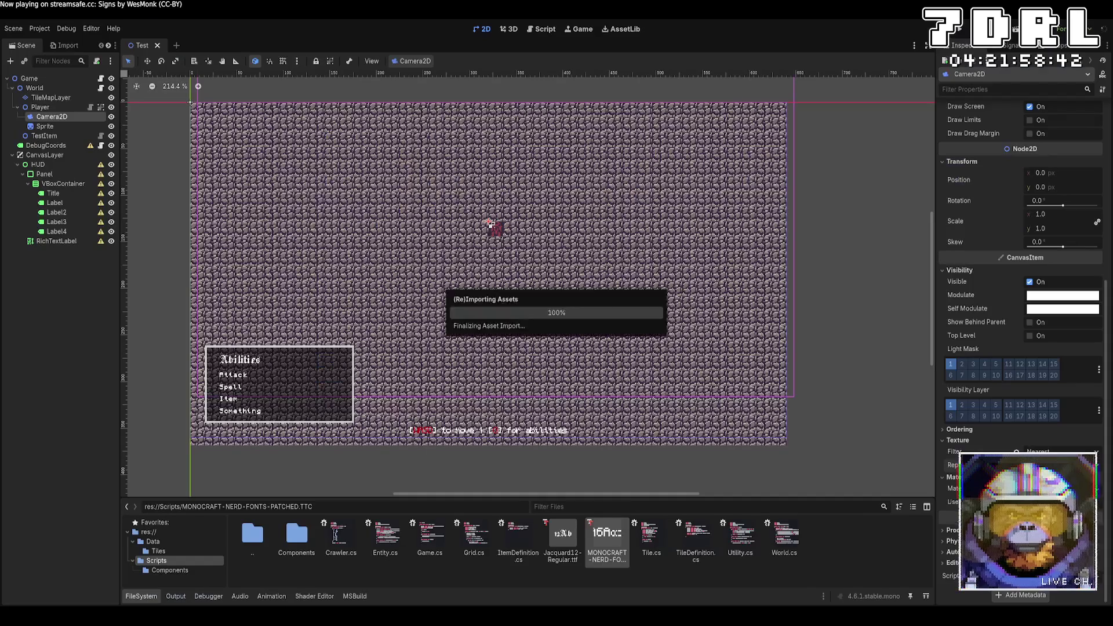
{"action": "left_click", "coordinate": [51, 96]}
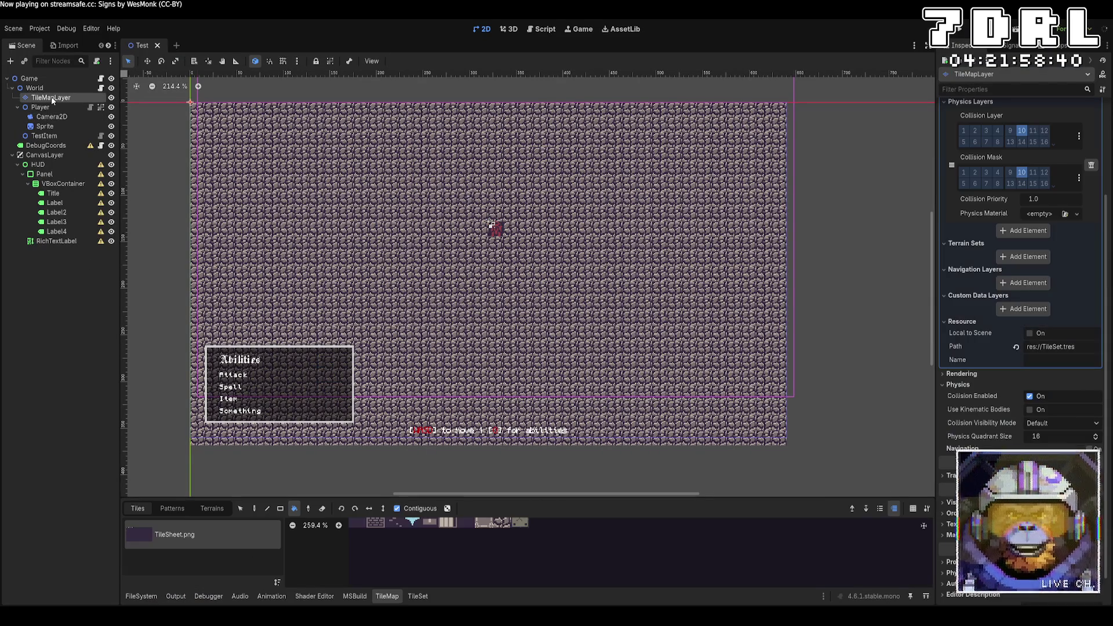
{"action": "left_click", "coordinate": [426, 548]}
{"action": "left_click", "coordinate": [604, 361]}
{"action": "key", "text": "ctrl+z"}
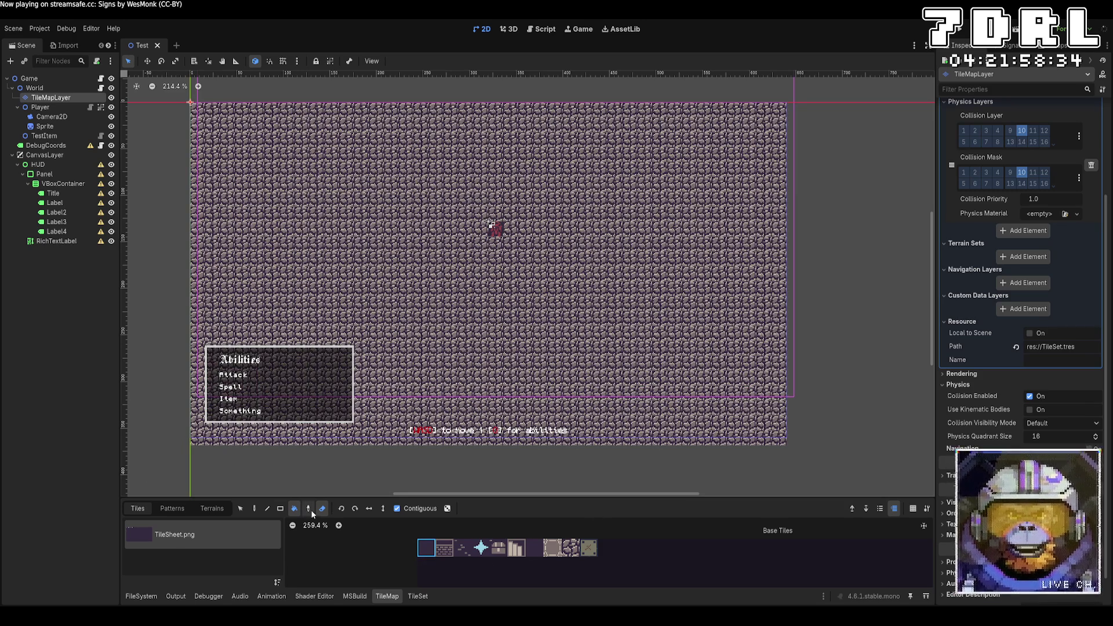
{"action": "left_click", "coordinate": [322, 508]}
{"action": "left_click", "coordinate": [618, 314]}
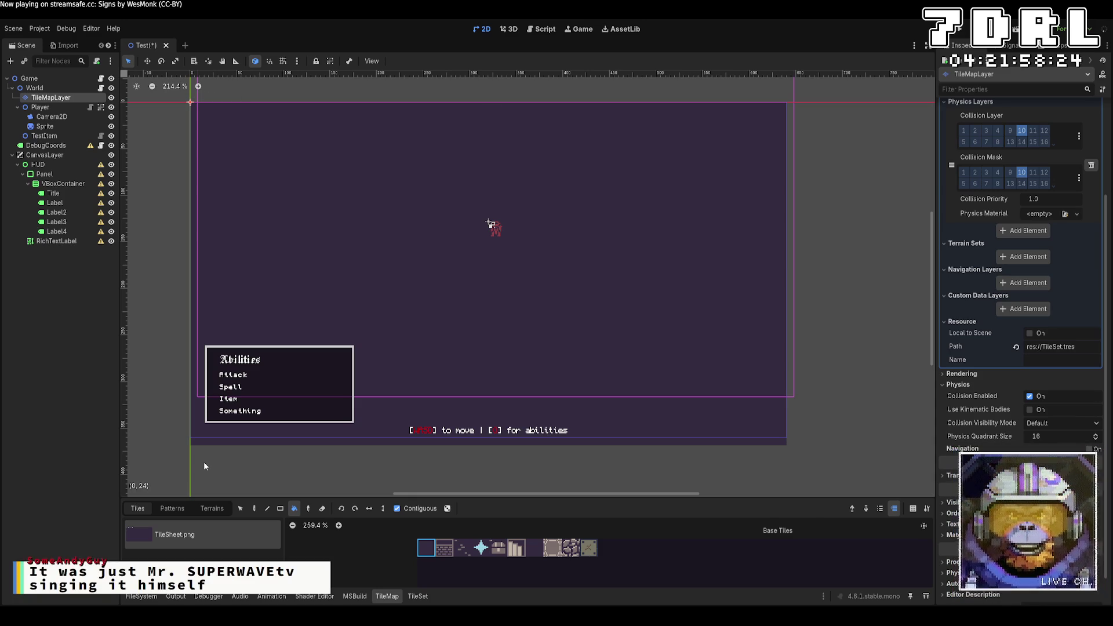
{"action": "left_click", "coordinate": [570, 548]}
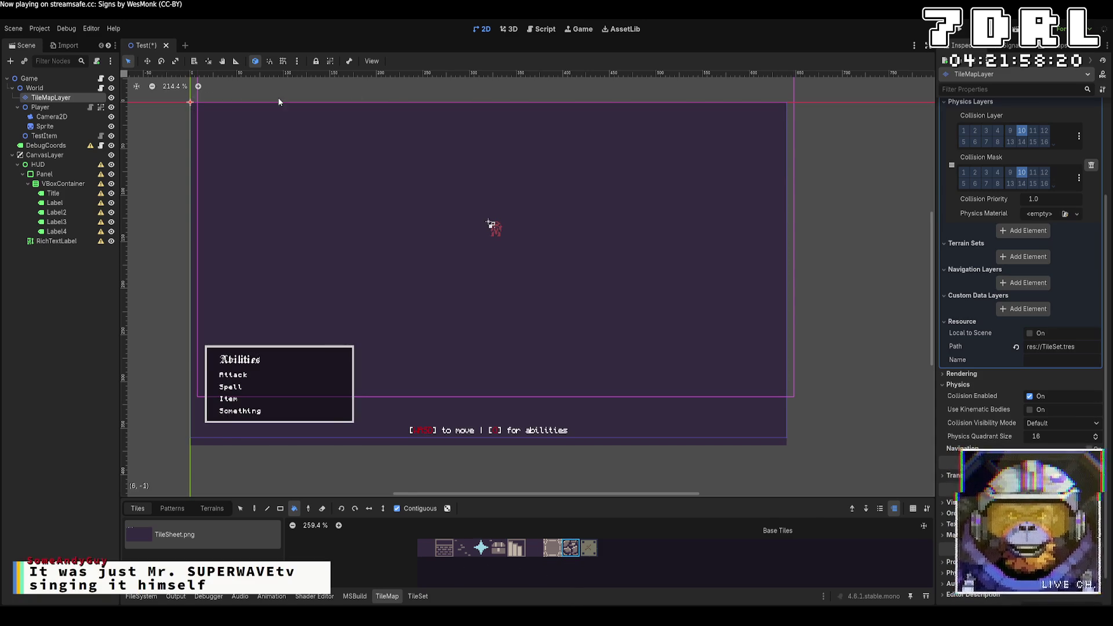
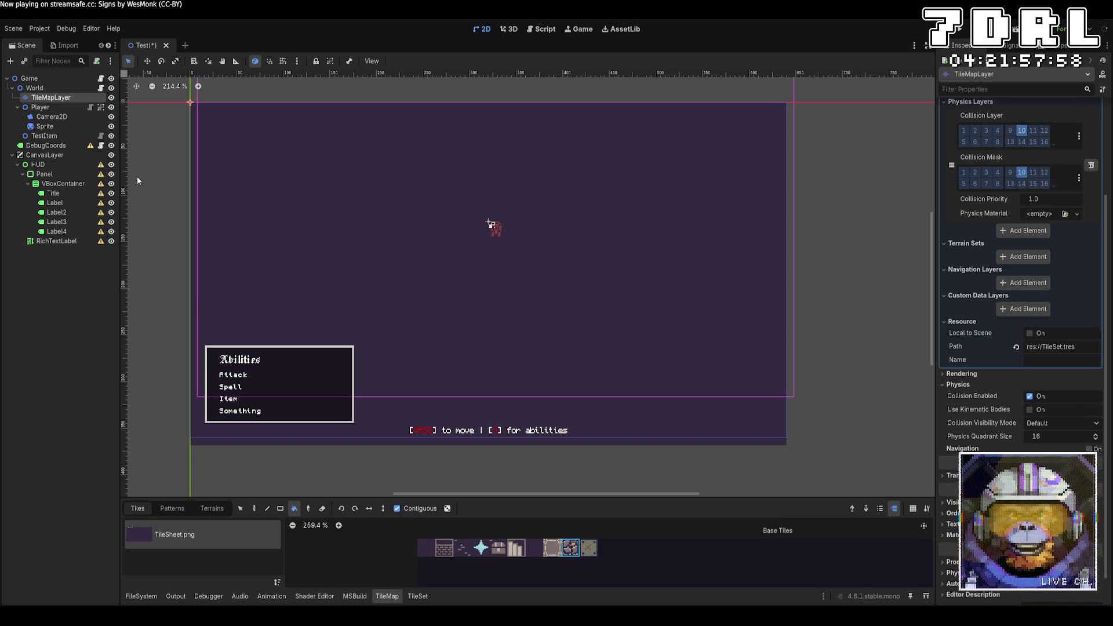
Trial-fill the empty TileMapLayer with stone tiles, undo it, and bring Game.cs to the front
{"action": "left_click", "coordinate": [324, 200]}
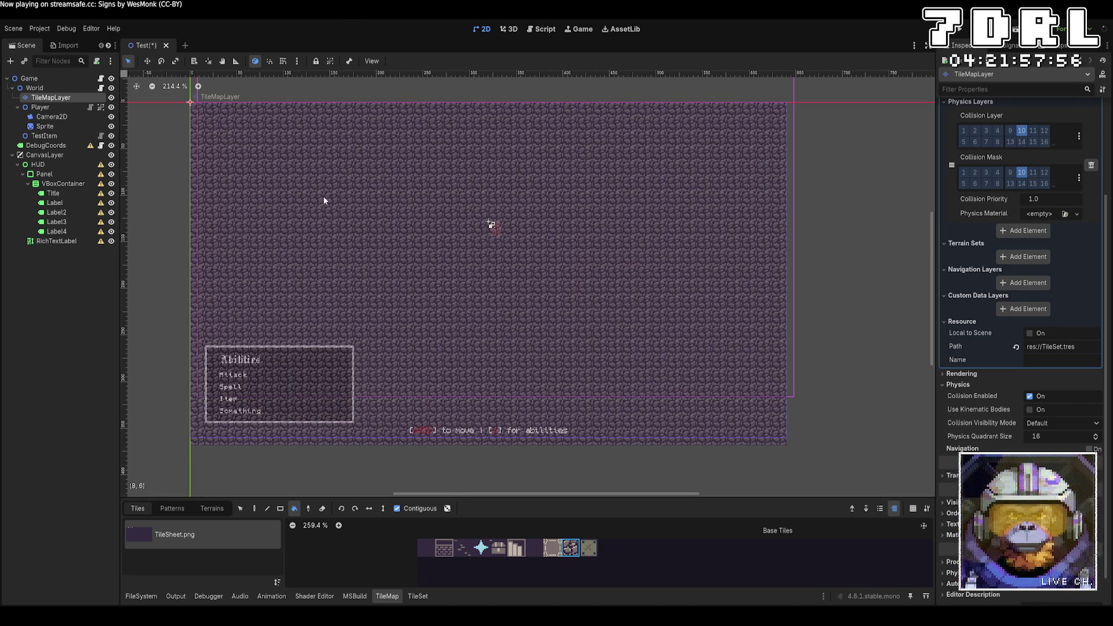
{"action": "key", "text": "ctrl+z"}
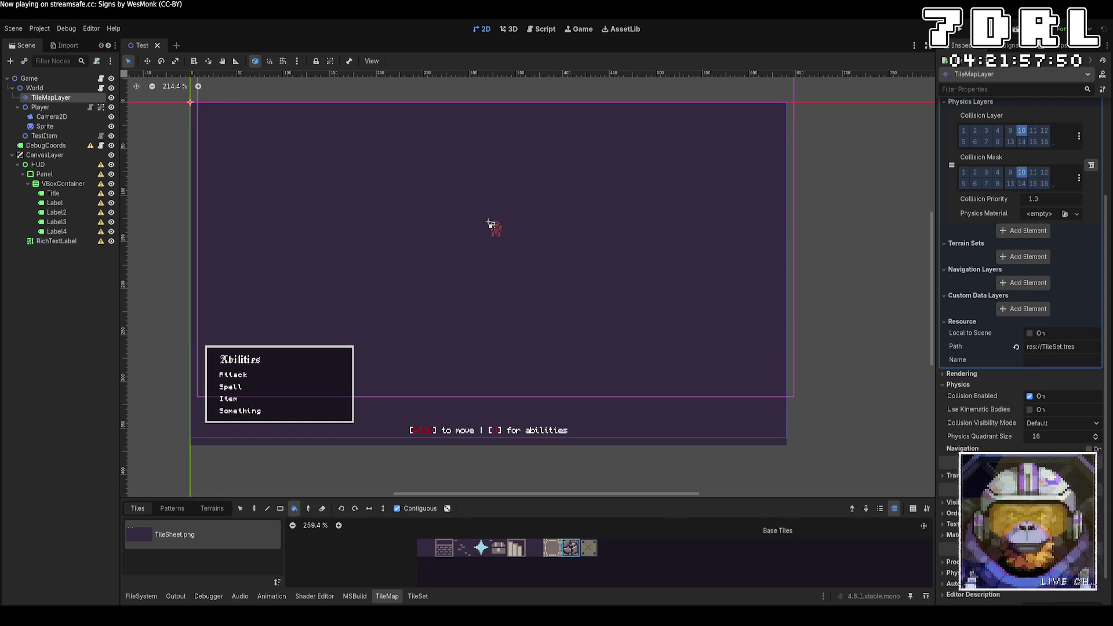
{"action": "key", "text": "alt+Tab"}
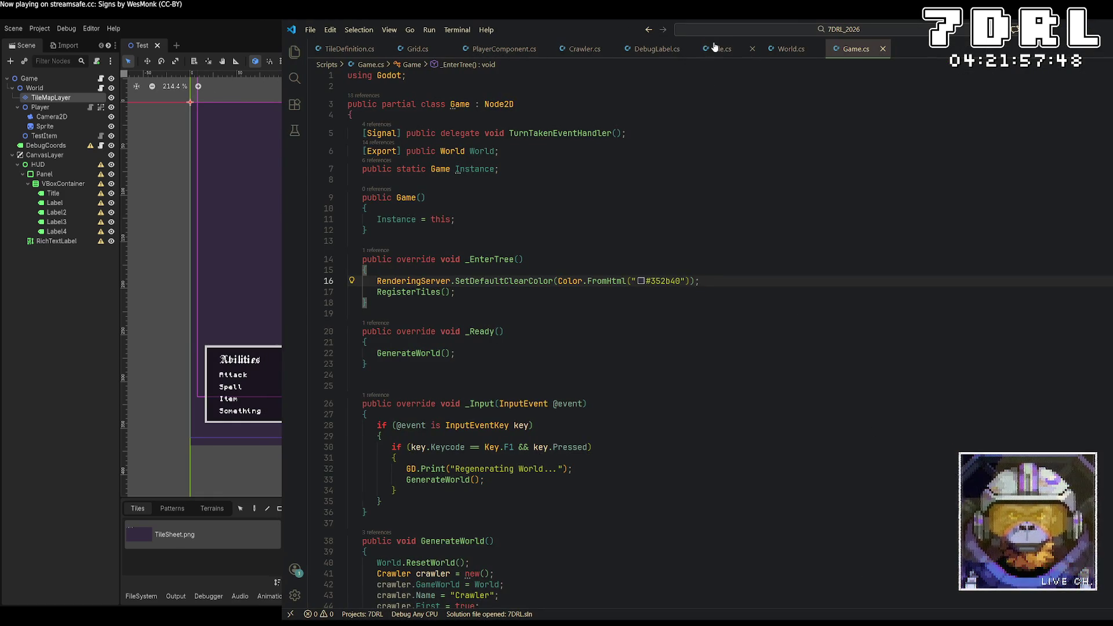
Restore VS Code to a smaller window and look through Tile.cs, Crawler.cs and Grid.cs
{"action": "left_click", "coordinate": [715, 48]}
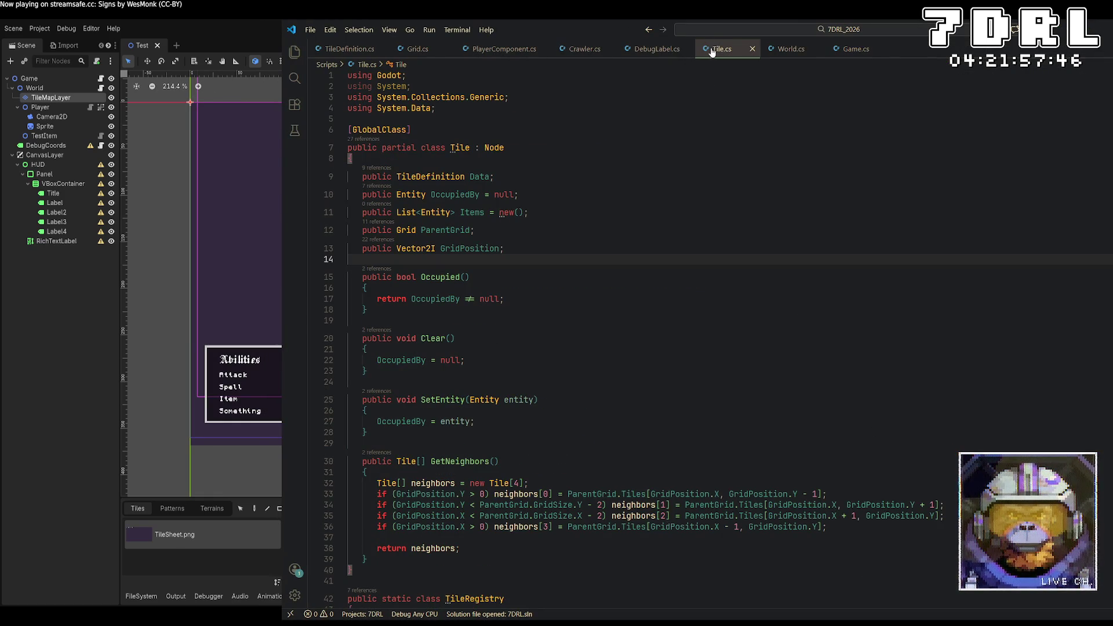
{"action": "double_click", "coordinate": [666, 36]}
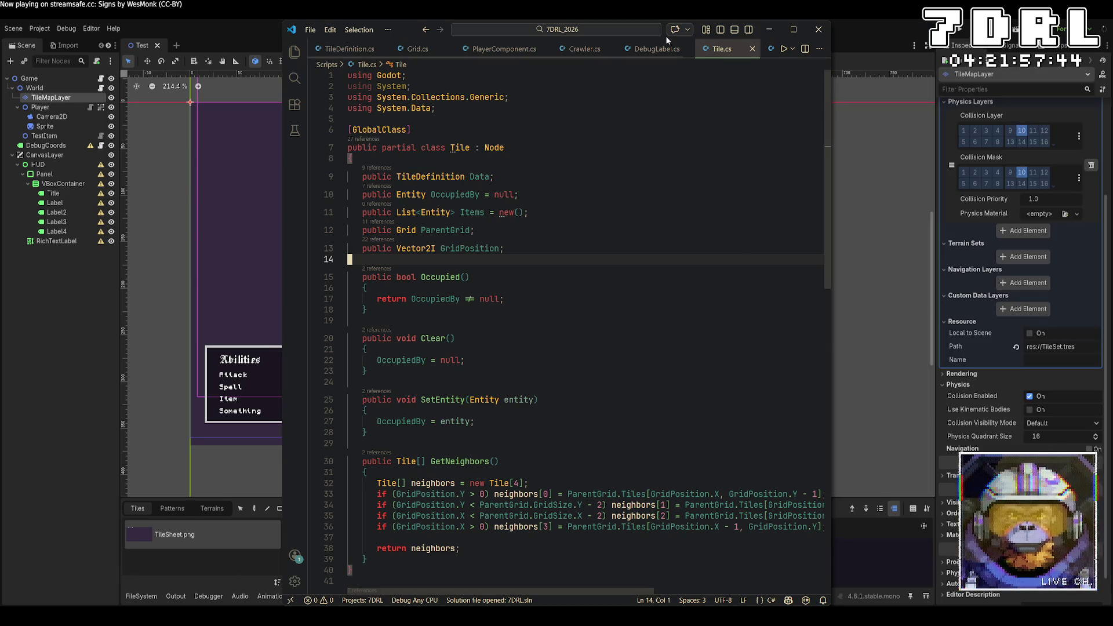
{"action": "left_click", "coordinate": [668, 248]}
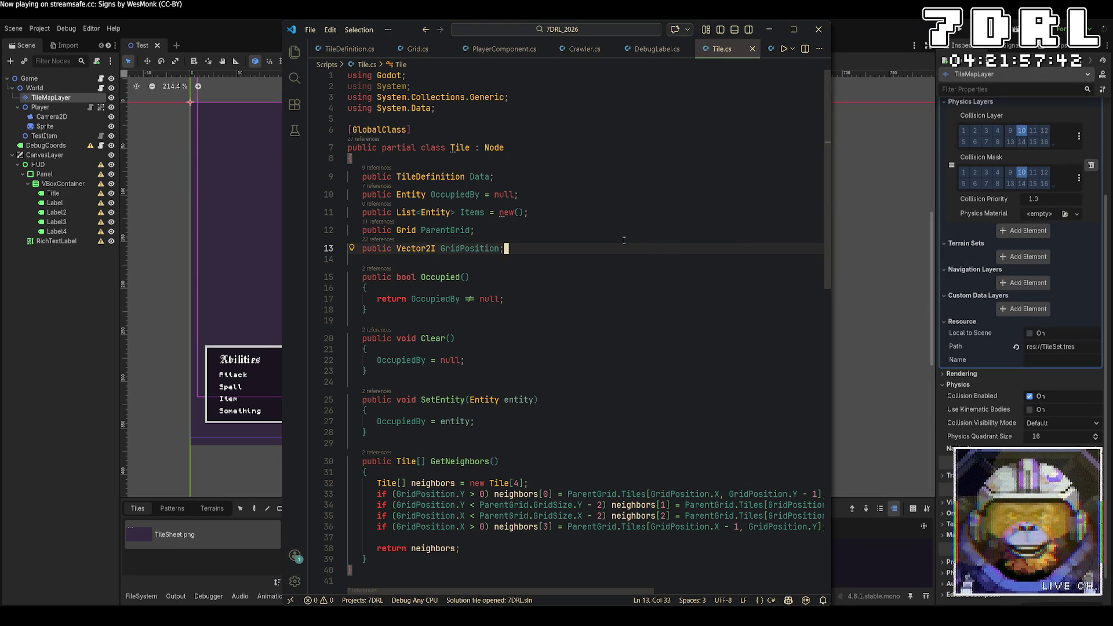
{"action": "left_click", "coordinate": [582, 50]}
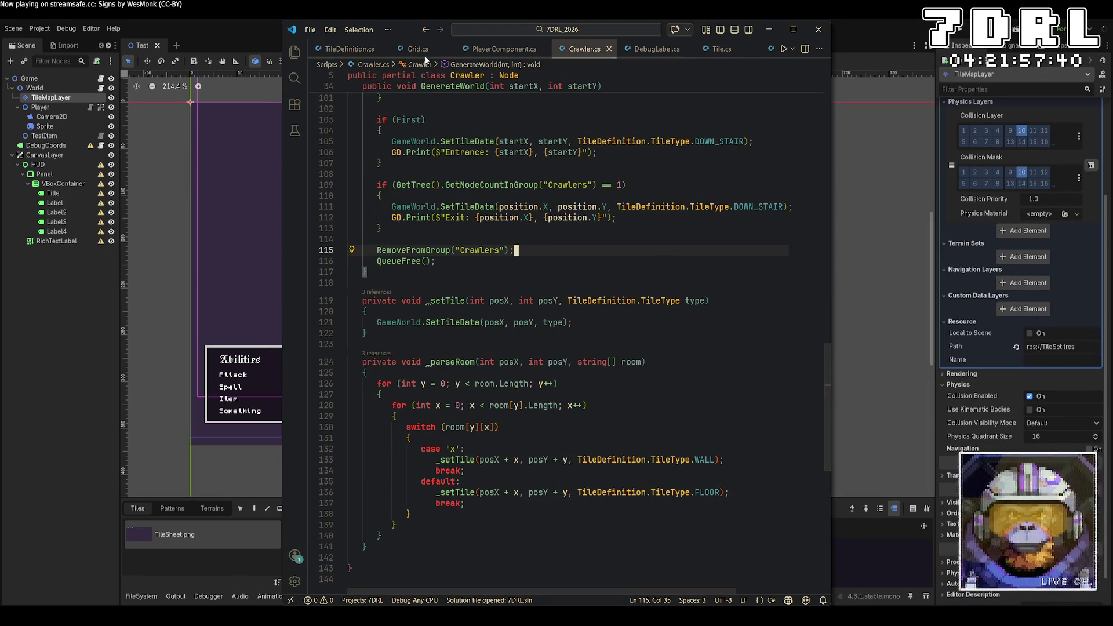
{"action": "left_click", "coordinate": [419, 51]}
{"action": "scroll", "coordinate": [522, 50], "scroll_direction": "down", "scroll_amount": 2}
Browse the DebugLabel.cs, World.cs, TileDefinition.cs and Tile.cs scripts
{"action": "left_click", "coordinate": [562, 49]}
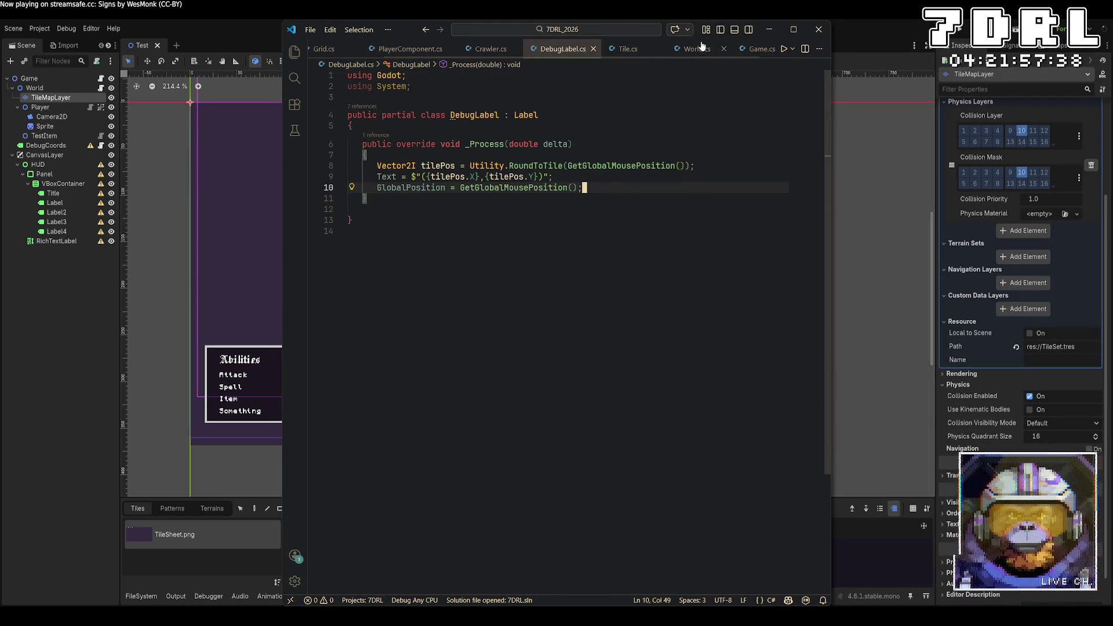
{"action": "left_click", "coordinate": [698, 51]}
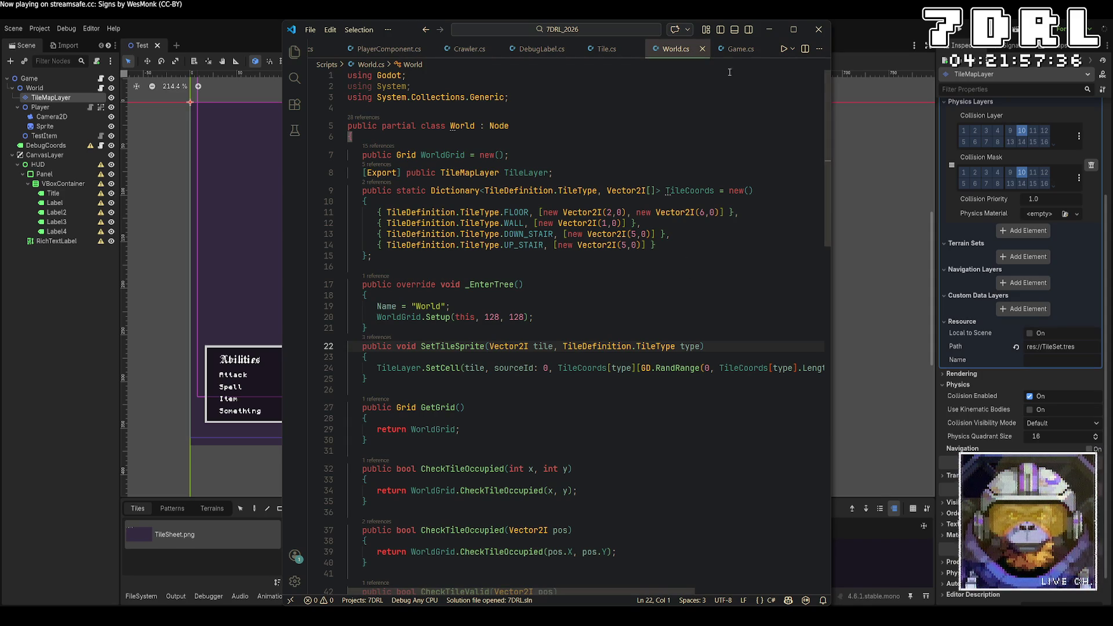
{"action": "scroll", "coordinate": [439, 48], "scroll_direction": "up", "scroll_amount": 2}
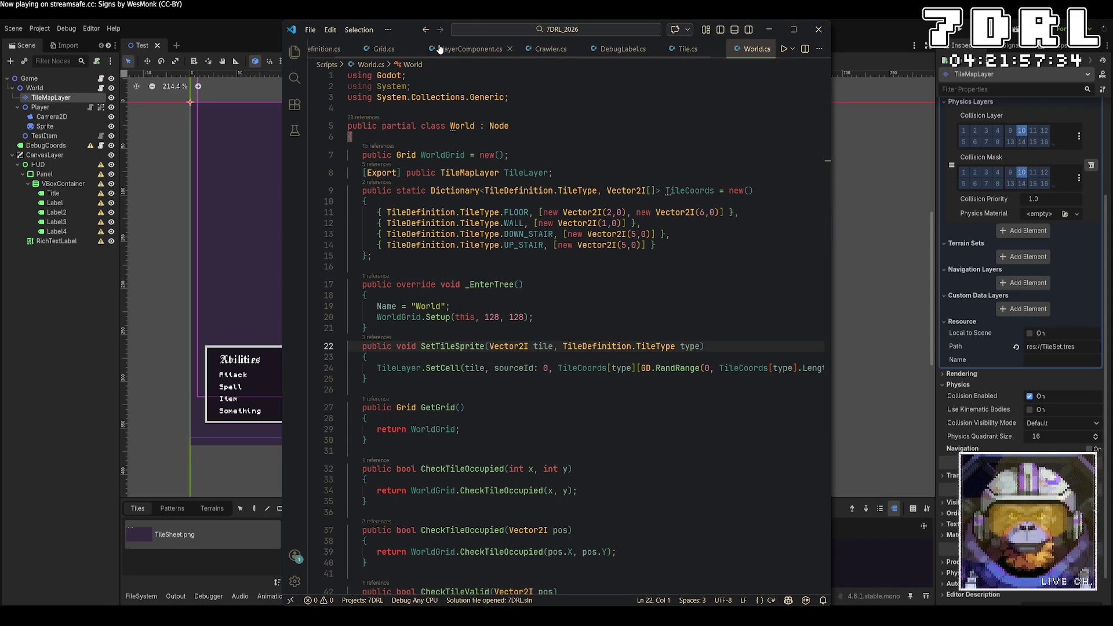
{"action": "left_click", "coordinate": [328, 49]}
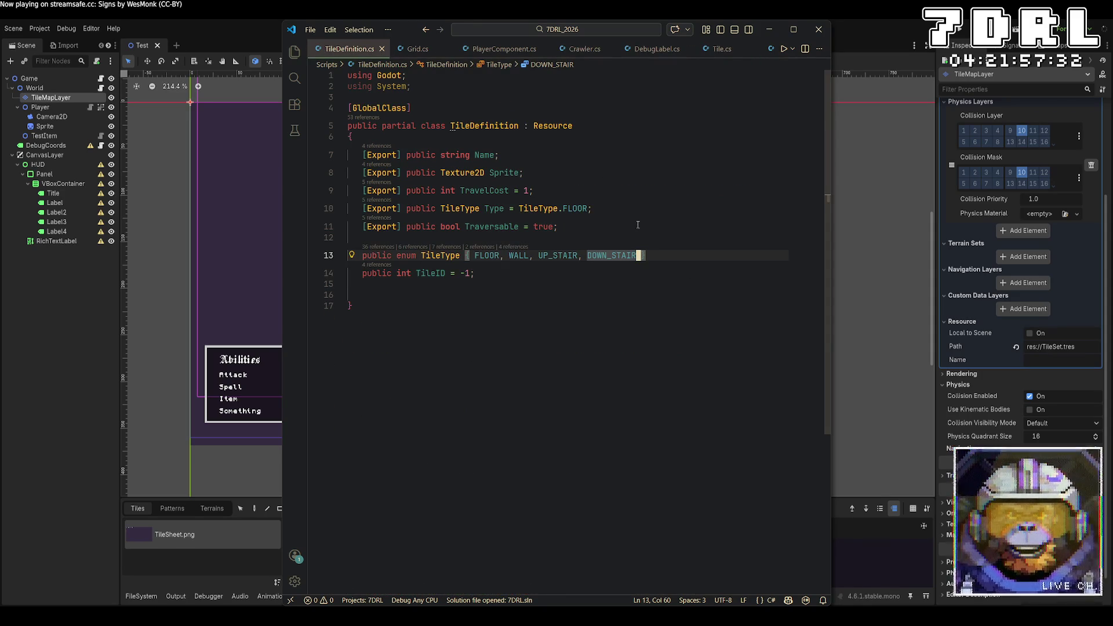
{"action": "scroll", "coordinate": [588, 49], "scroll_direction": "down", "scroll_amount": 2}
{"action": "left_click", "coordinate": [626, 49]}
{"action": "scroll", "coordinate": [558, 290], "scroll_direction": "down", "scroll_amount": 8}
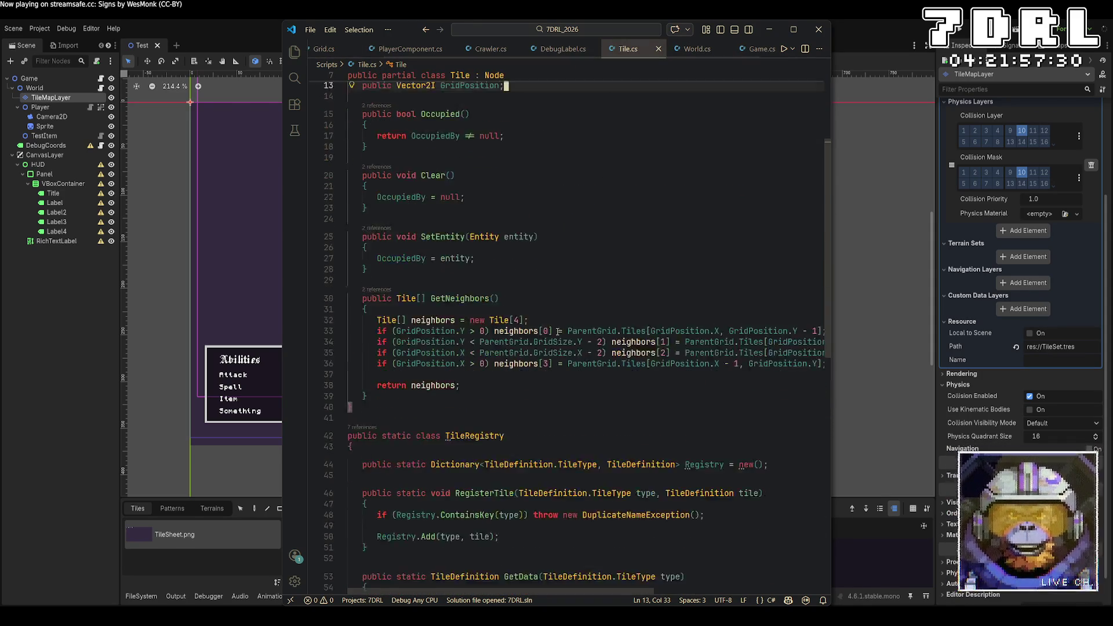
{"action": "scroll", "coordinate": [558, 332], "scroll_direction": "up", "scroll_amount": 7}
{"action": "scroll", "coordinate": [667, 49], "scroll_direction": "down", "scroll_amount": 1}
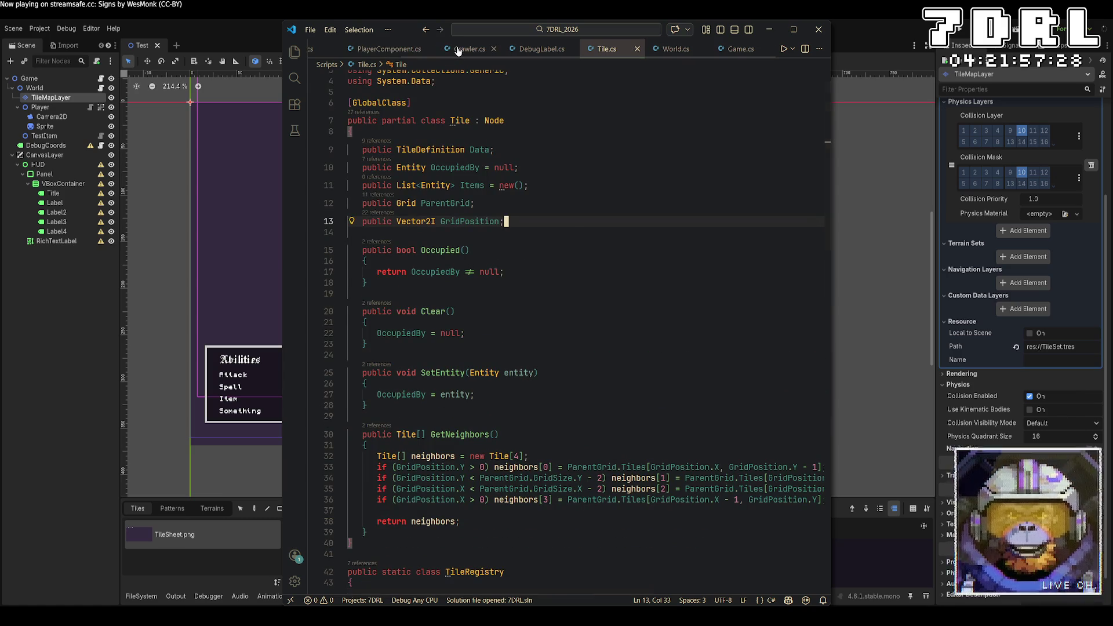
{"action": "left_click", "coordinate": [666, 51]}
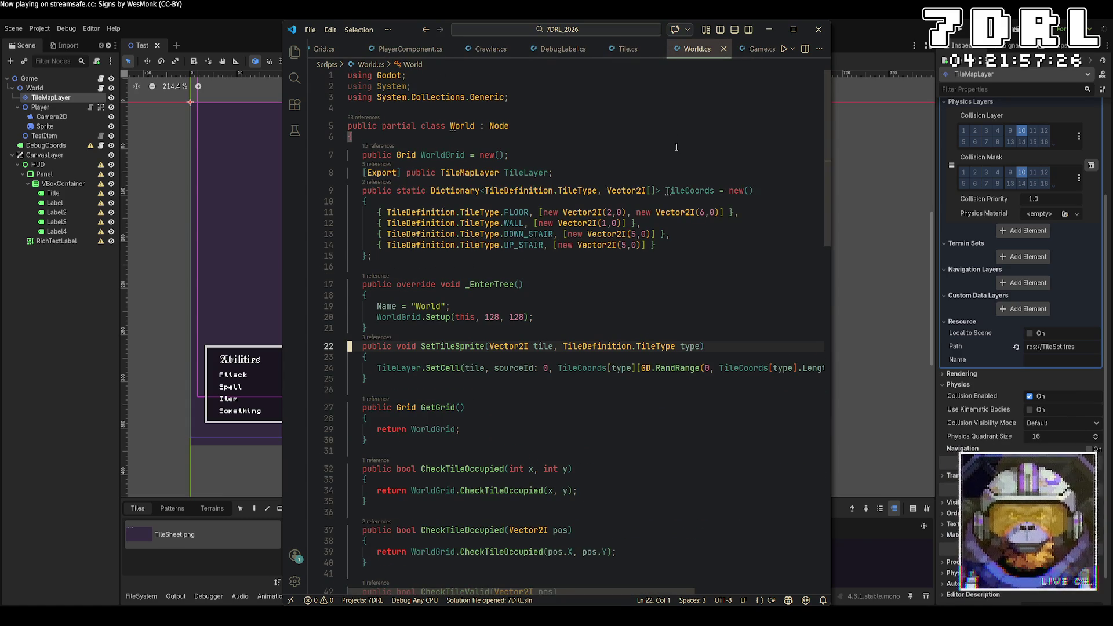
{"action": "scroll", "coordinate": [524, 52], "scroll_direction": "down", "scroll_amount": 1}
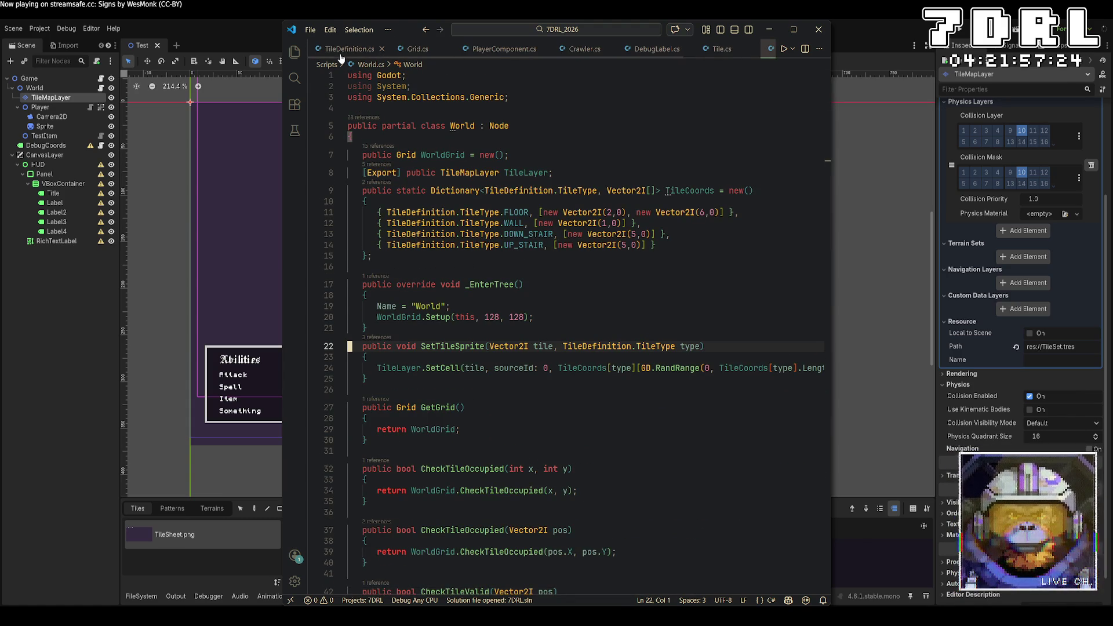
Review Game.cs and Tile.cs, then show TileDefinition.cs with its TileType enum
{"action": "left_click", "coordinate": [745, 48]}
{"action": "scroll", "coordinate": [395, 288], "scroll_direction": "down", "scroll_amount": 10}
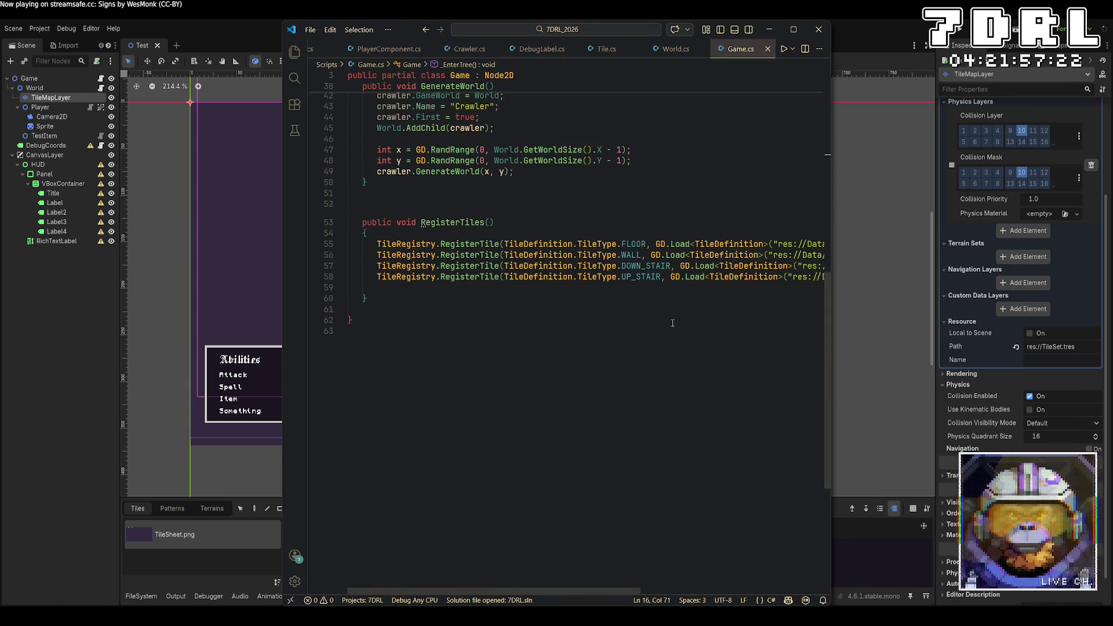
{"action": "scroll", "coordinate": [395, 288], "scroll_direction": "up", "scroll_amount": 10}
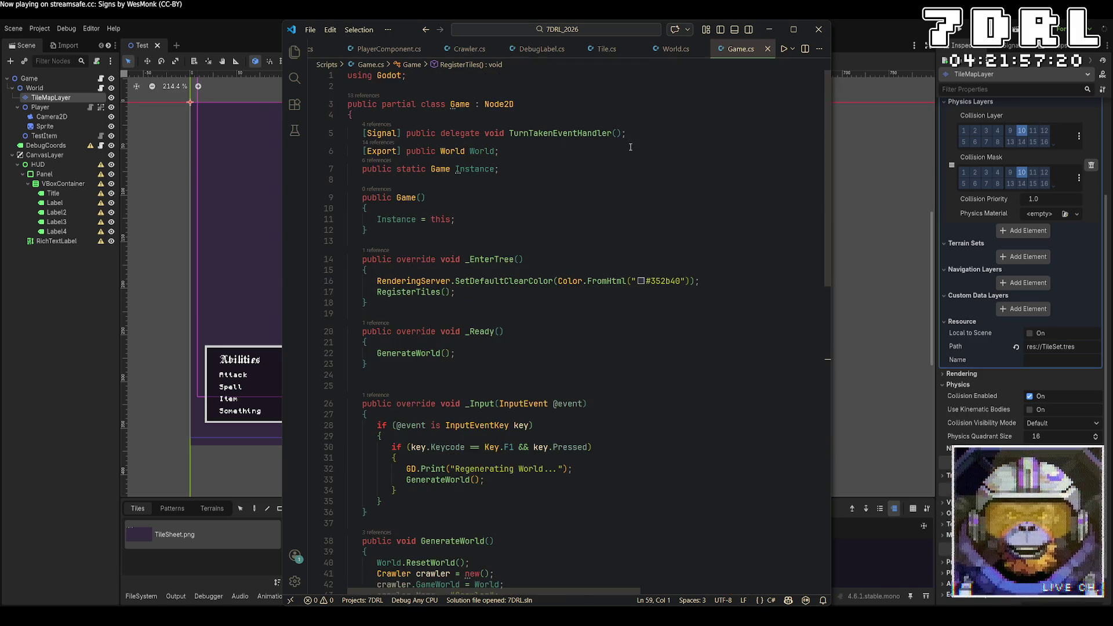
{"action": "left_click", "coordinate": [609, 51]}
{"action": "scroll", "coordinate": [645, 290], "scroll_direction": "down", "scroll_amount": 4}
{"action": "scroll", "coordinate": [645, 290], "scroll_direction": "up", "scroll_amount": 5}
{"action": "scroll", "coordinate": [645, 289], "scroll_direction": "down", "scroll_amount": 10}
{"action": "scroll", "coordinate": [646, 292], "scroll_direction": "up", "scroll_amount": 10}
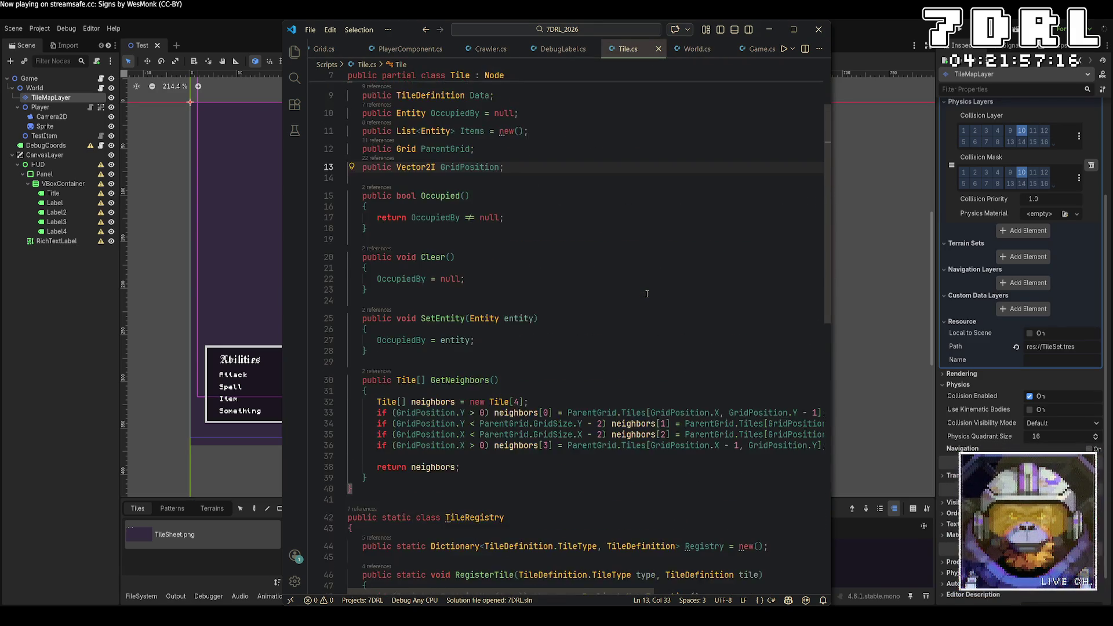
{"action": "scroll", "coordinate": [406, 49], "scroll_direction": "up", "scroll_amount": 2}
{"action": "left_click", "coordinate": [348, 50]}
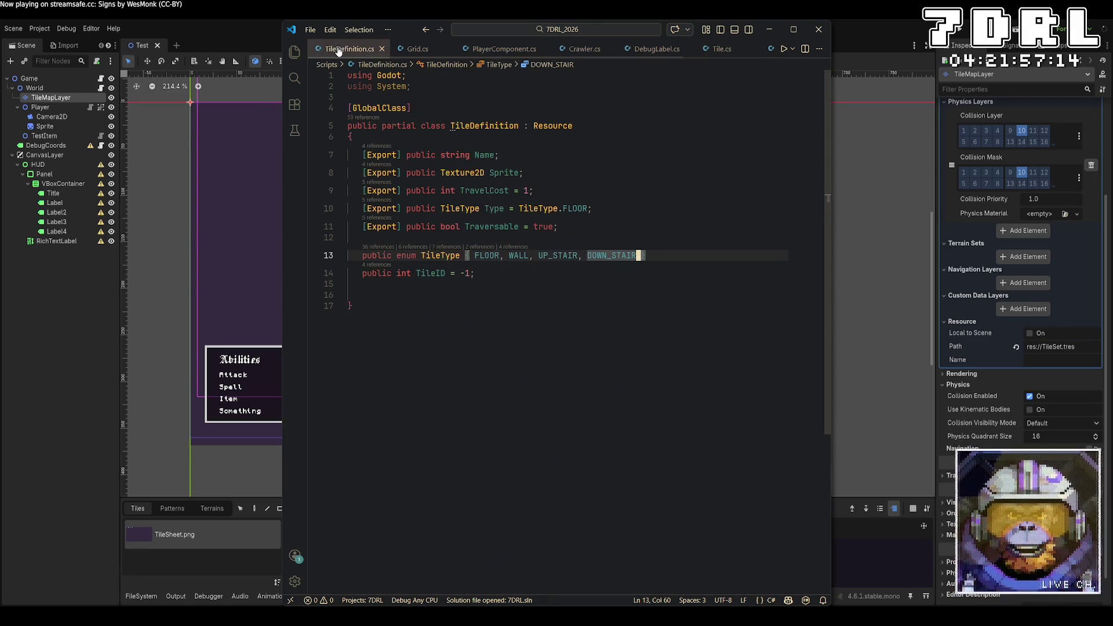
Append BOUNDARY to the TileType enum and save TileDefinition.cs
{"action": "type", "text": ", BOUNDAR"}
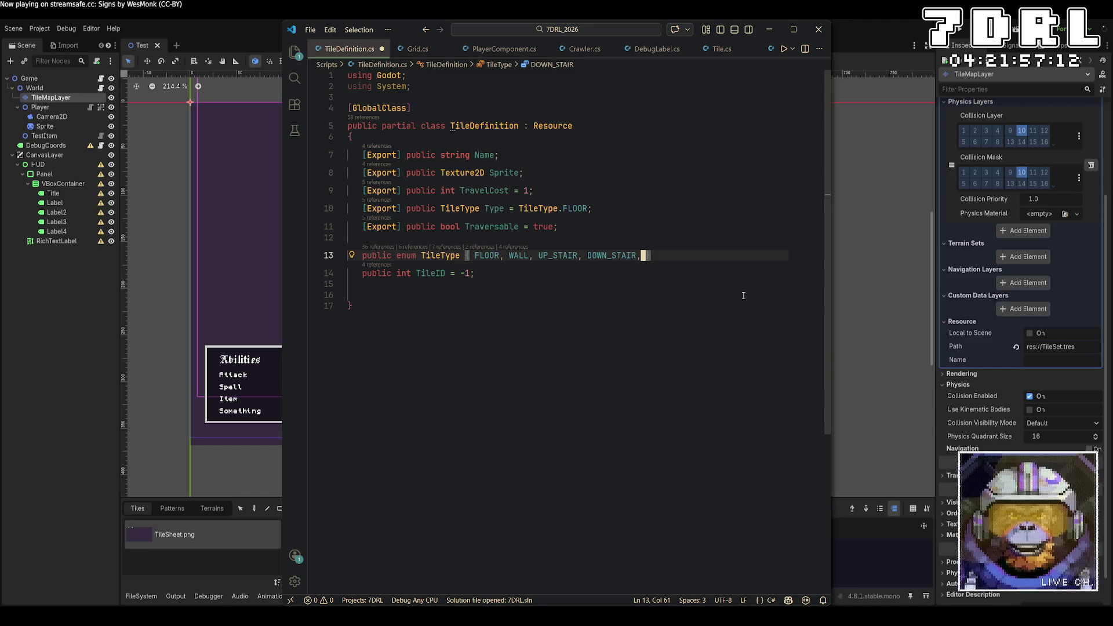
{"action": "type", "text": "Y"}
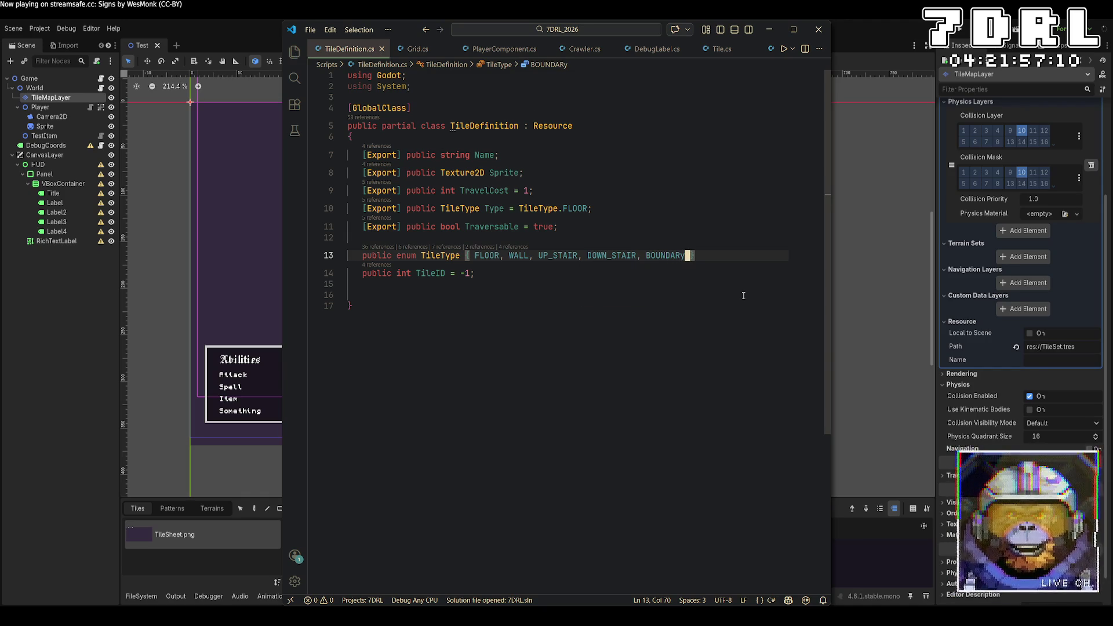
{"action": "key", "text": "ctrl+s"}
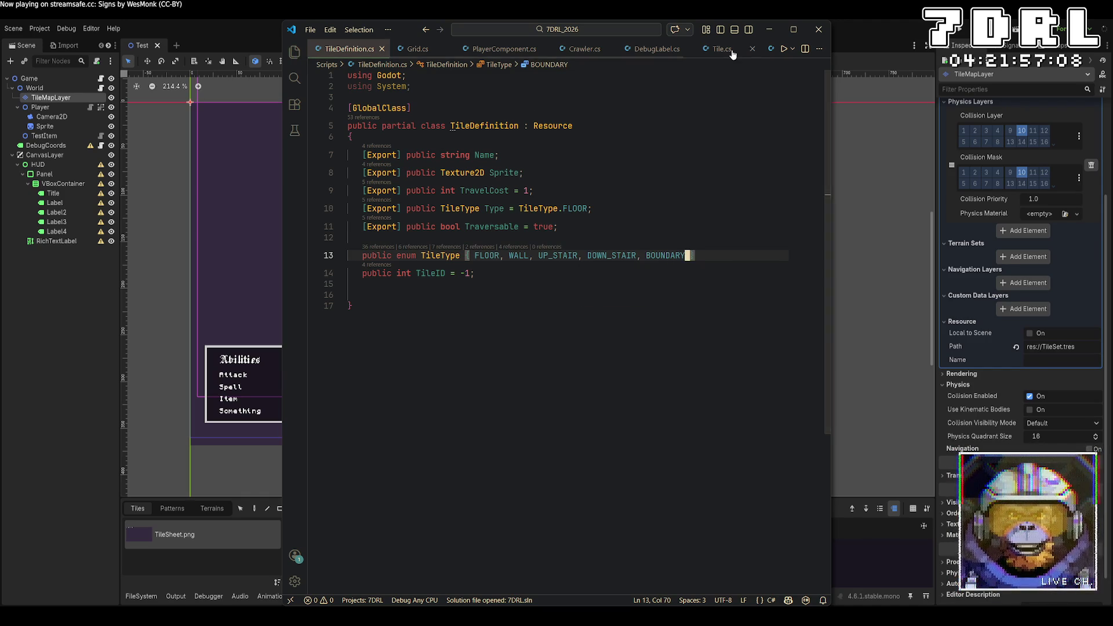
{"action": "left_click", "coordinate": [722, 48]}
{"action": "scroll", "coordinate": [670, 261], "scroll_direction": "down", "scroll_amount": 5}
{"action": "scroll", "coordinate": [670, 261], "scroll_direction": "down", "scroll_amount": 4}
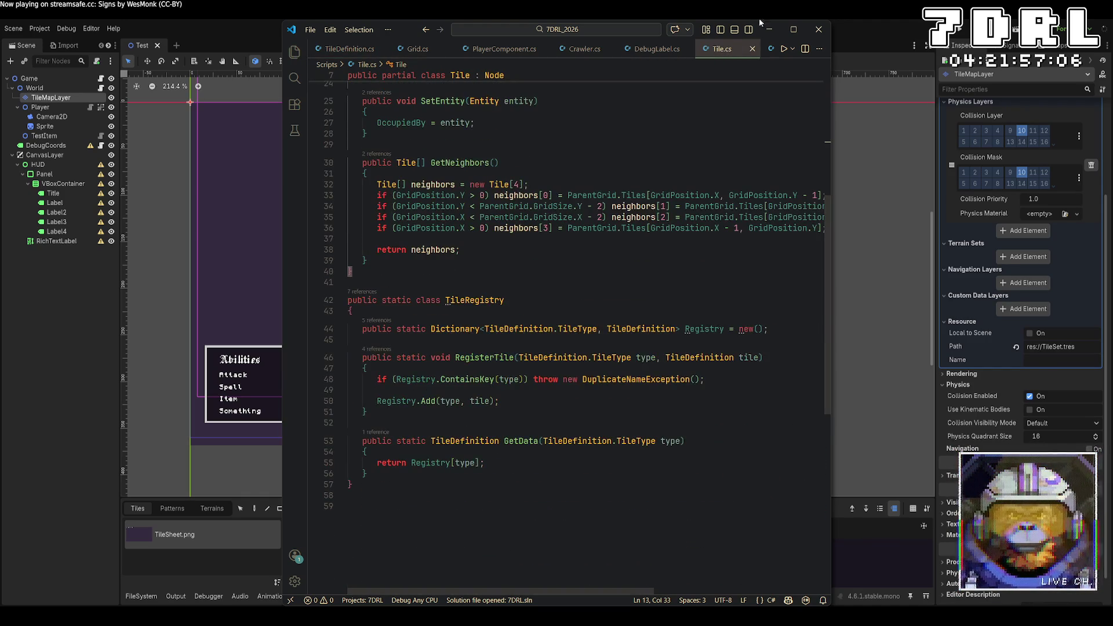
{"action": "scroll", "coordinate": [734, 49], "scroll_direction": "right", "scroll_amount": 2}
In Game.cs, duplicate the UP_STAIR RegisterTile line as BOUNDARY using Wall.tres
{"action": "left_click", "coordinate": [733, 51]}
{"action": "scroll", "coordinate": [662, 270], "scroll_direction": "down", "scroll_amount": 8}
{"action": "key", "text": "Up"}
{"action": "key", "text": "ctrl+c"}
{"action": "key", "text": "Down"}
{"action": "key", "text": "ctrl+v"}
{"action": "double_click", "coordinate": [635, 288]}
{"action": "type", "text": "BOUNDARY"}
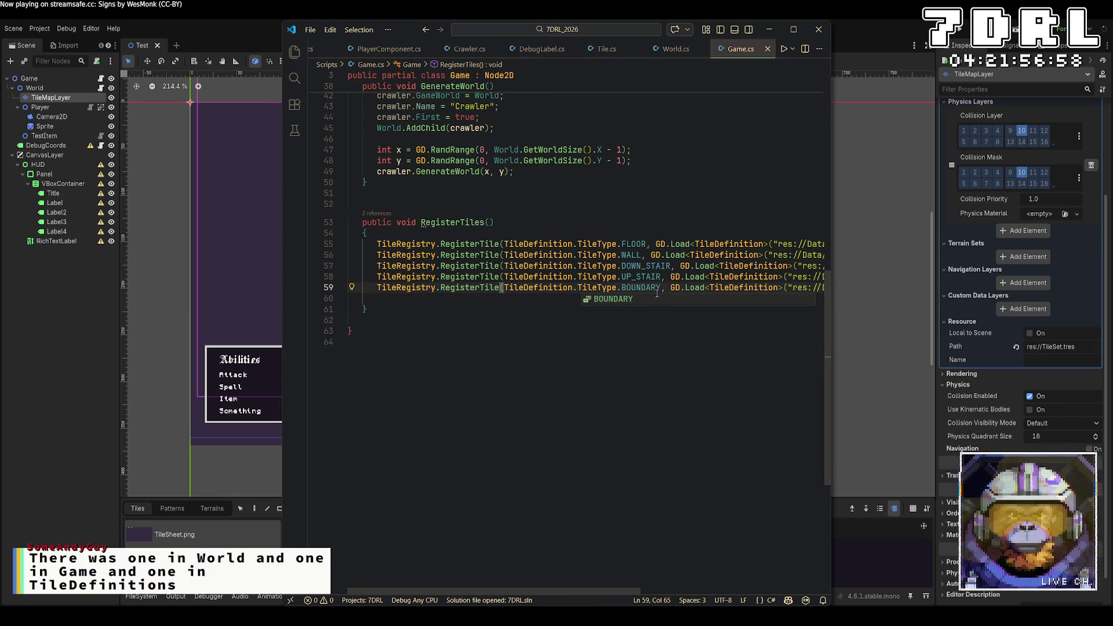
{"action": "key", "text": "ctrl+End"}
{"action": "left_click_drag", "start_coordinate": [614, 590], "coordinate": [786, 588]}
{"action": "double_click", "coordinate": [696, 288]}
{"action": "type", "text": "Wall"}
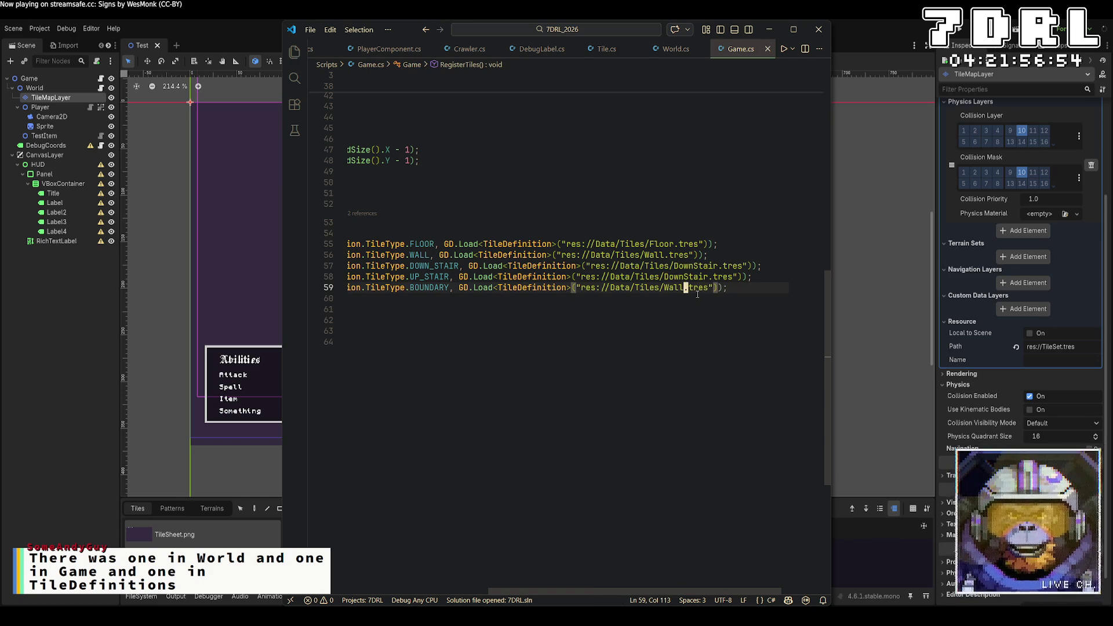
Copy World.cs's UP_STAIR tile entry onto a new line 15
{"action": "left_click", "coordinate": [675, 48]}
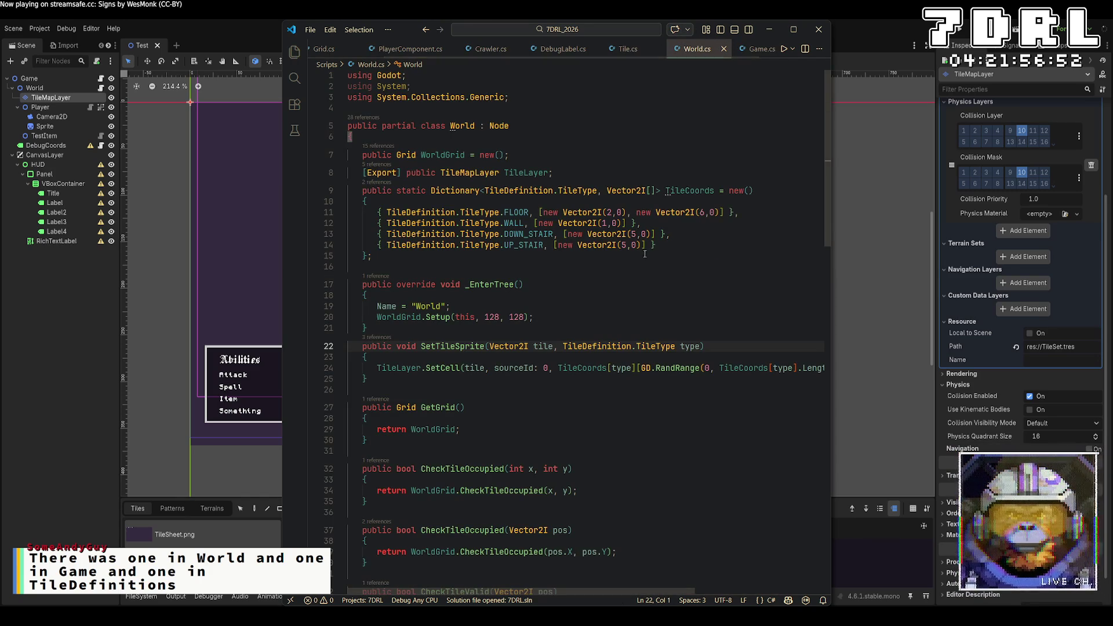
{"action": "left_click", "coordinate": [676, 246]}
{"action": "type", "text": ","}
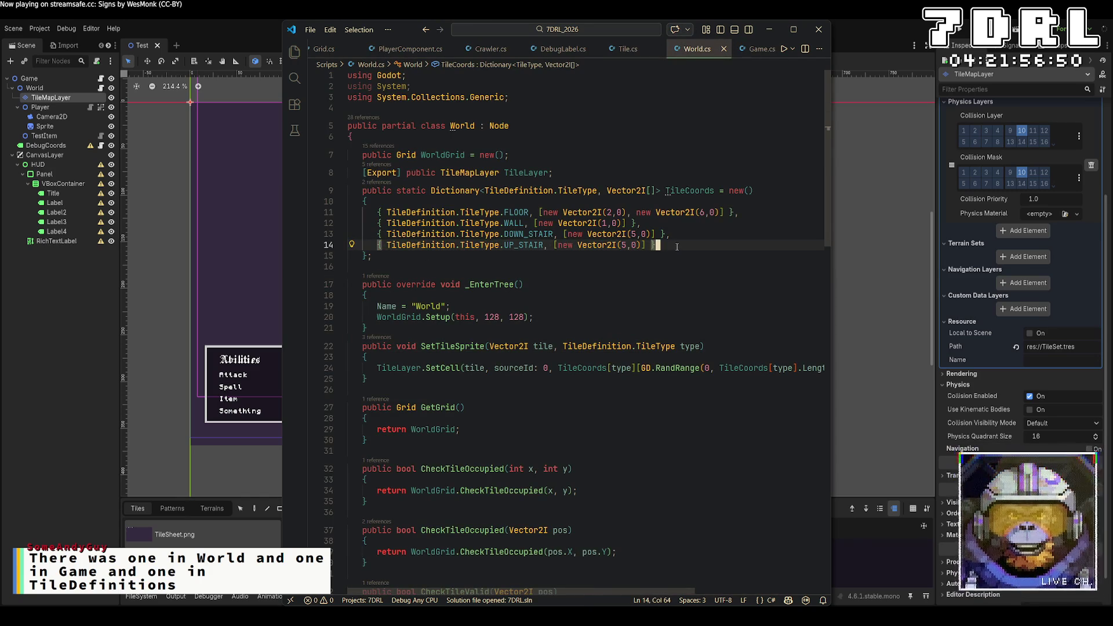
{"action": "key", "text": "Return"}
{"action": "key", "text": "ctrl+v"}
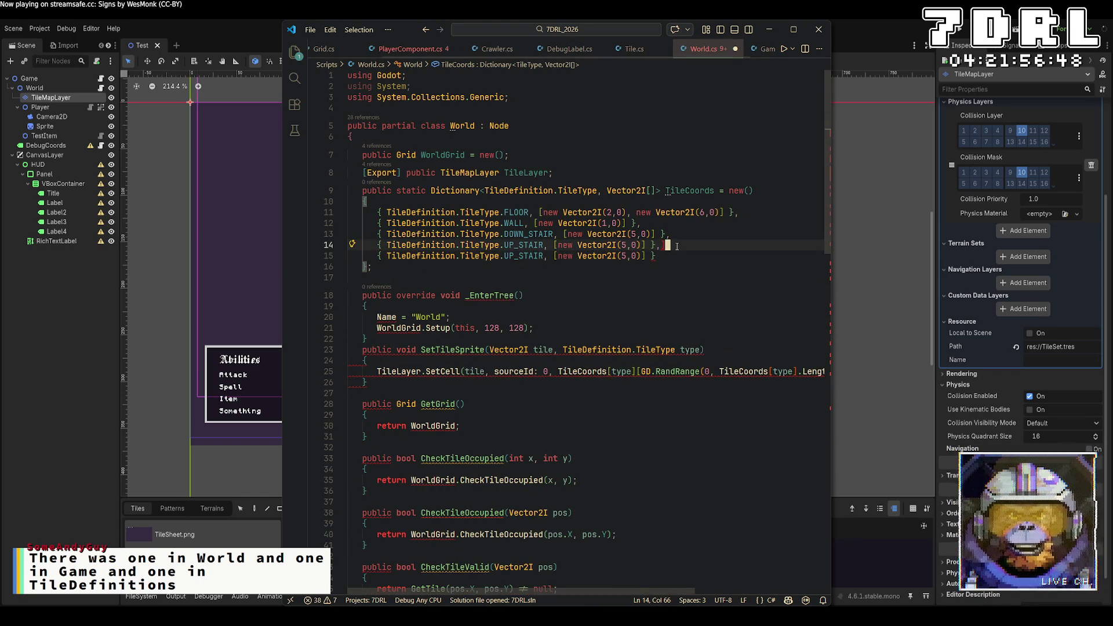
{"action": "left_click", "coordinate": [628, 255]}
Change the copied entry to BOUNDARY at Vector2I(8,0), then switch to Crawler.cs
{"action": "key", "text": "BackSpace"}
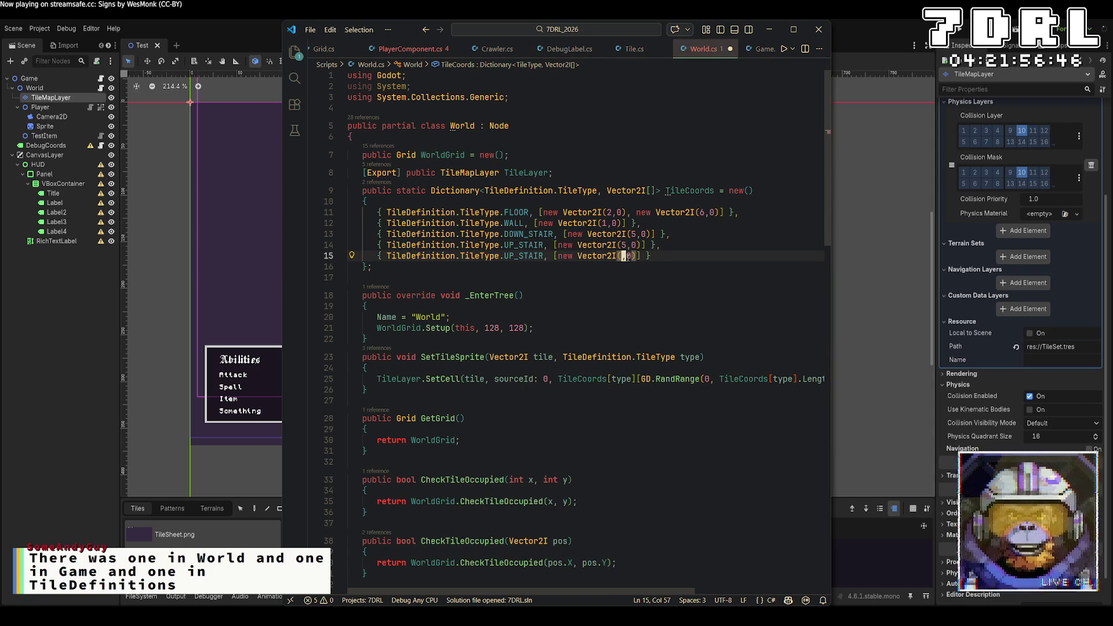
{"action": "key", "text": "alt+Tab"}
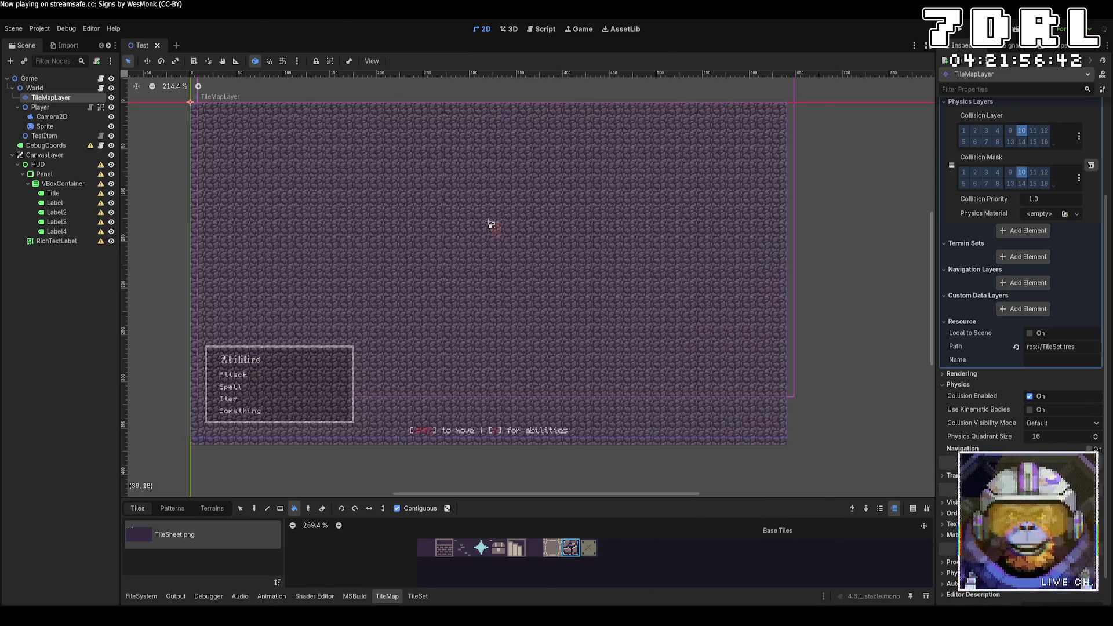
{"action": "key", "text": "alt+Tab"}
{"action": "type", "text": "8"}
{"action": "double_click", "coordinate": [521, 256]}
{"action": "type", "text": "BOUNDARY"}
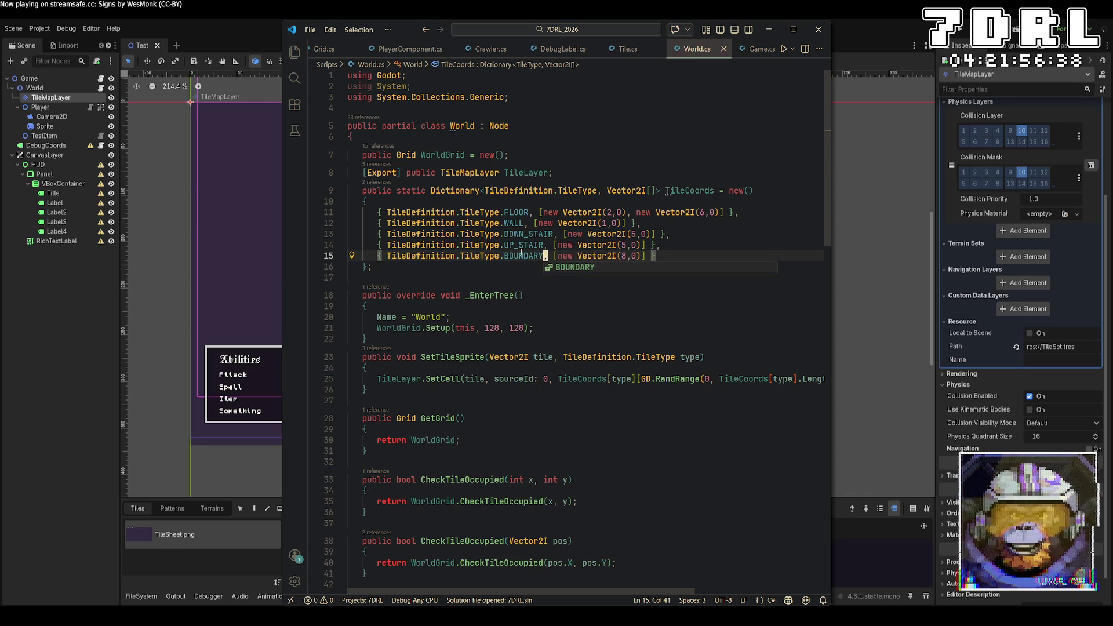
{"action": "left_click", "coordinate": [490, 49]}
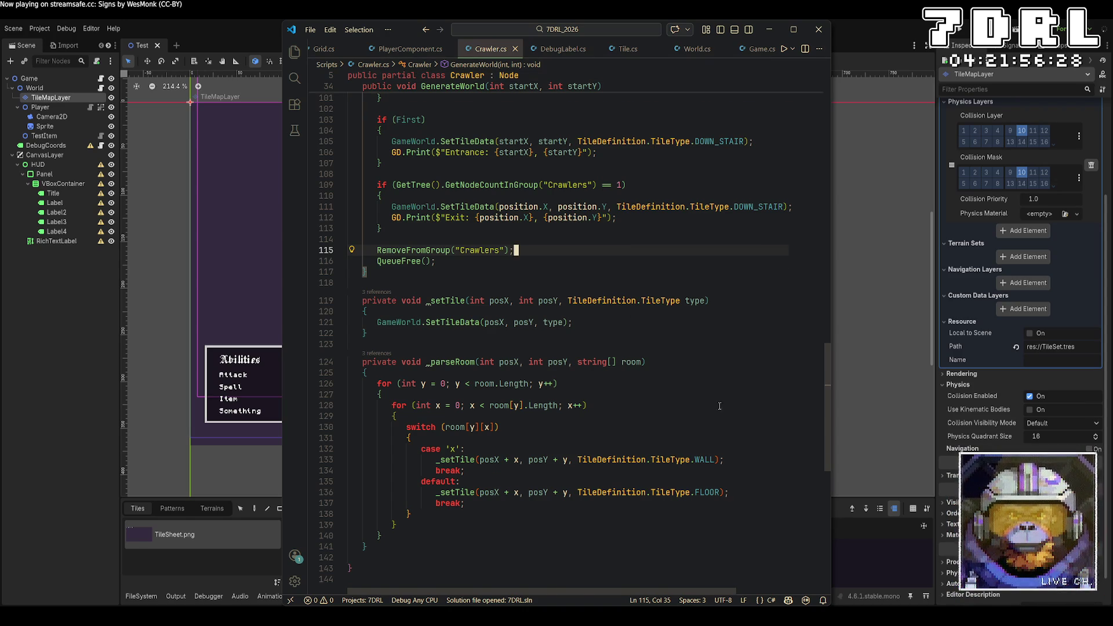
Read Crawler.cs's world generation code up to the top, return to World.cs, and launch the game
{"action": "scroll", "coordinate": [720, 406], "scroll_direction": "up", "scroll_amount": 5}
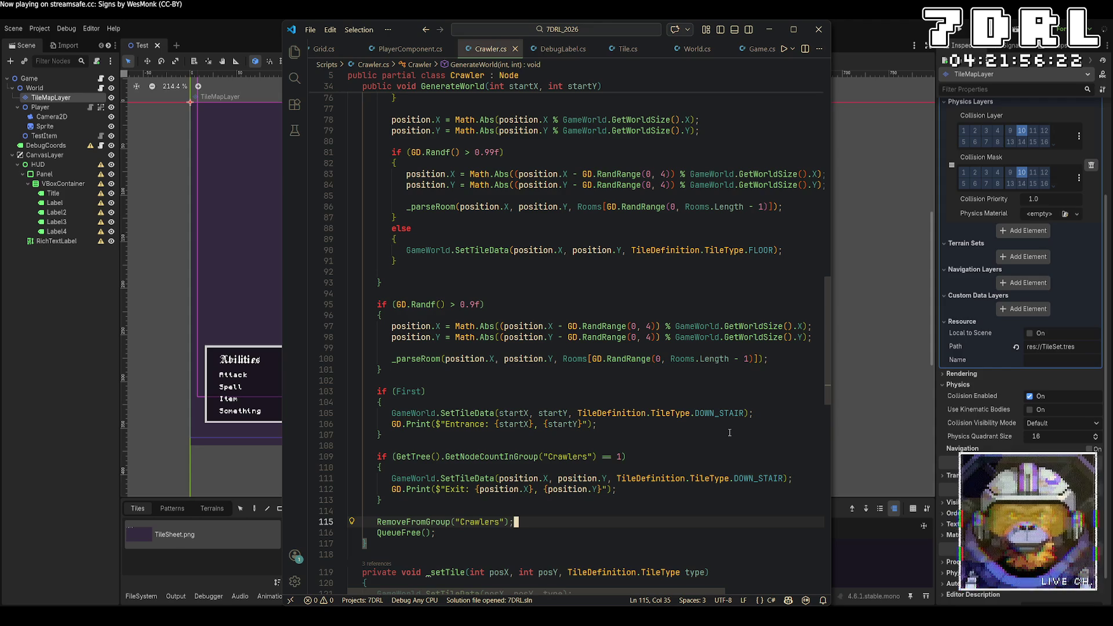
{"action": "scroll", "coordinate": [730, 433], "scroll_direction": "up", "scroll_amount": 13}
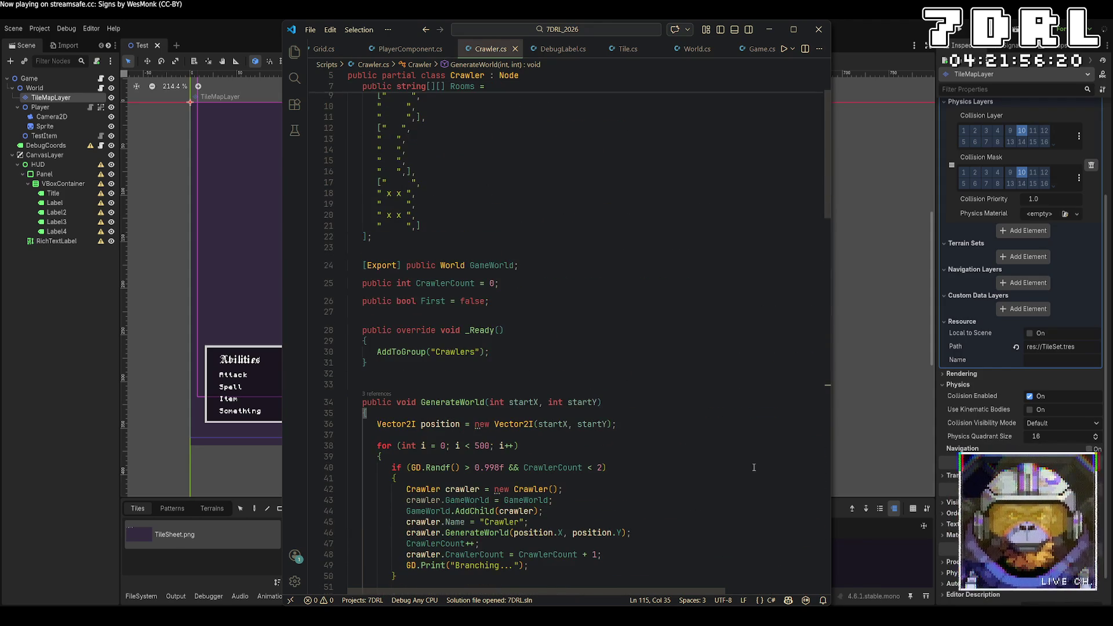
{"action": "scroll", "coordinate": [762, 468], "scroll_direction": "up", "scroll_amount": 2}
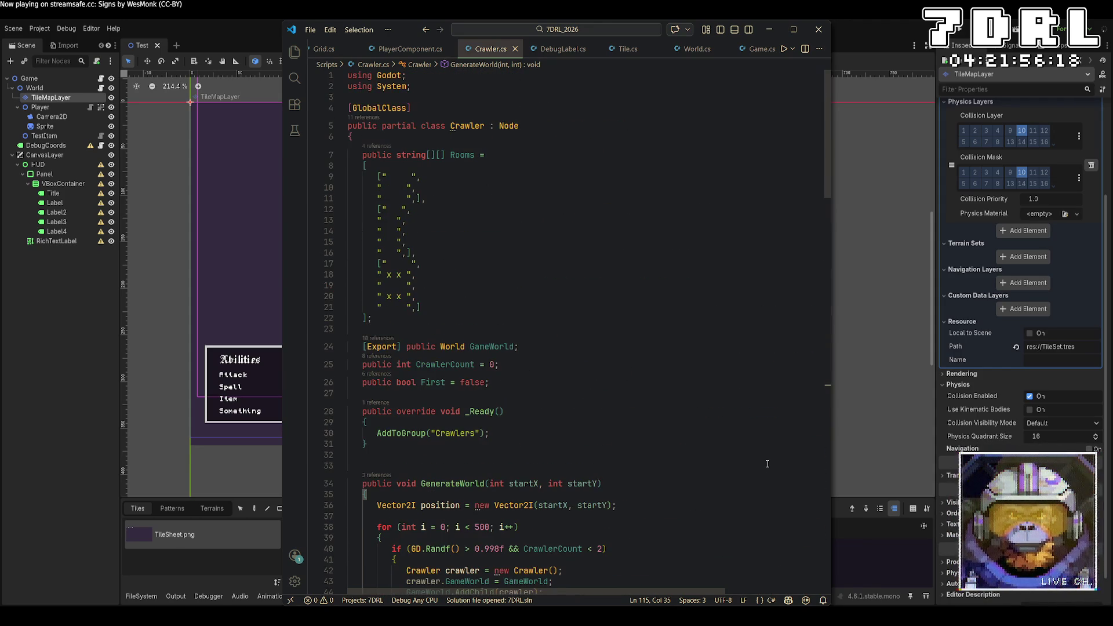
{"action": "left_click", "coordinate": [688, 54]}
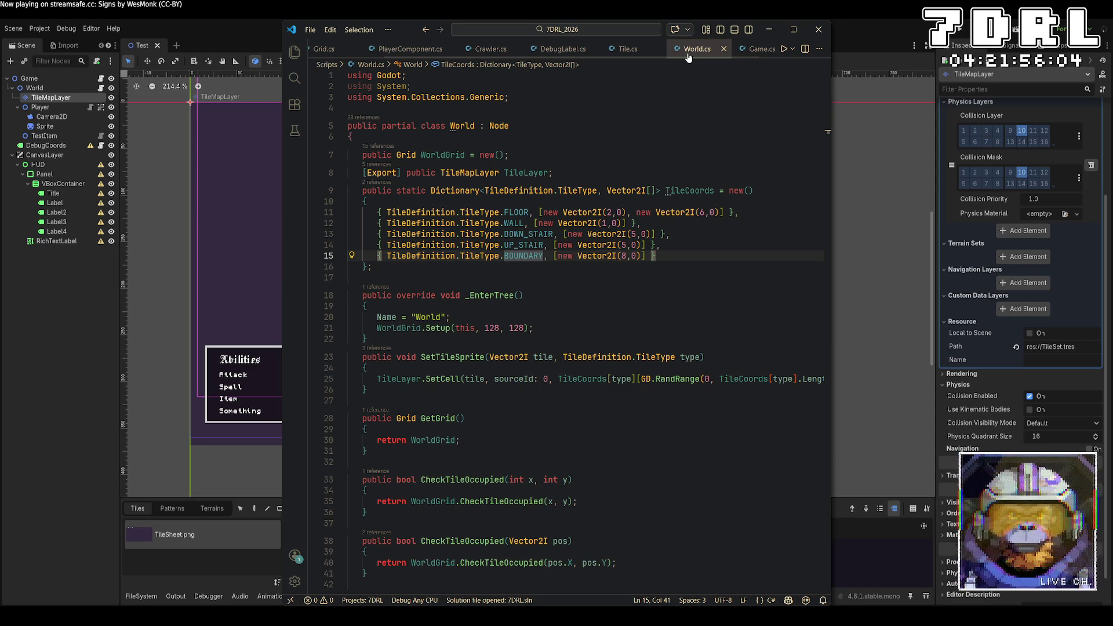
{"action": "key", "text": "alt+Tab"}
{"action": "key", "text": "F5"}
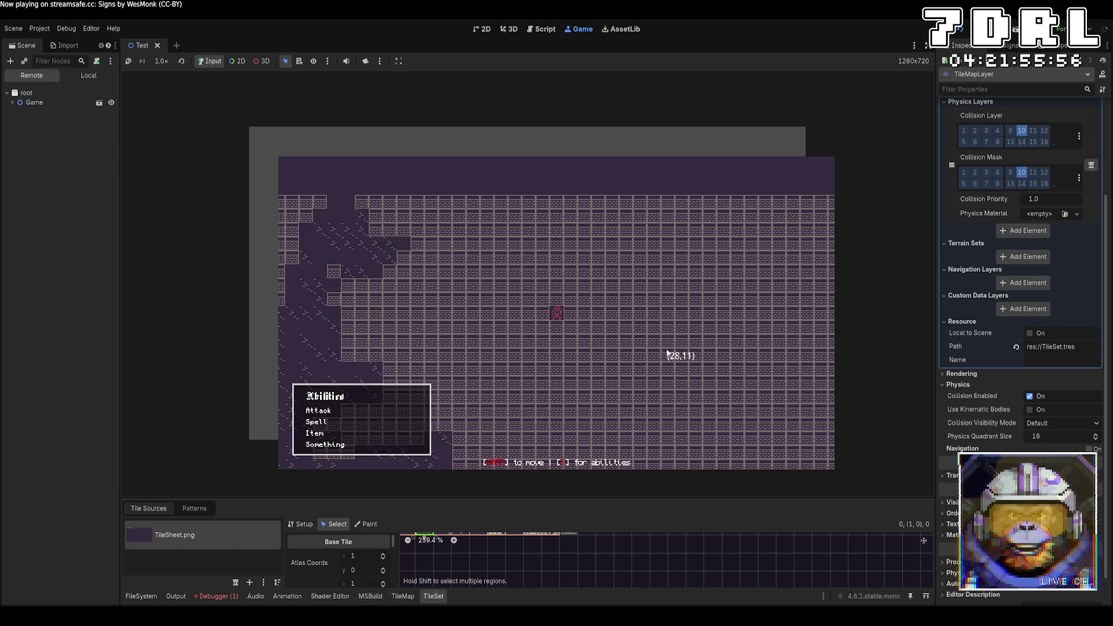
{"action": "key", "text": "Left"}
{"action": "key", "text": "Left"}
{"action": "key", "text": "Left"}
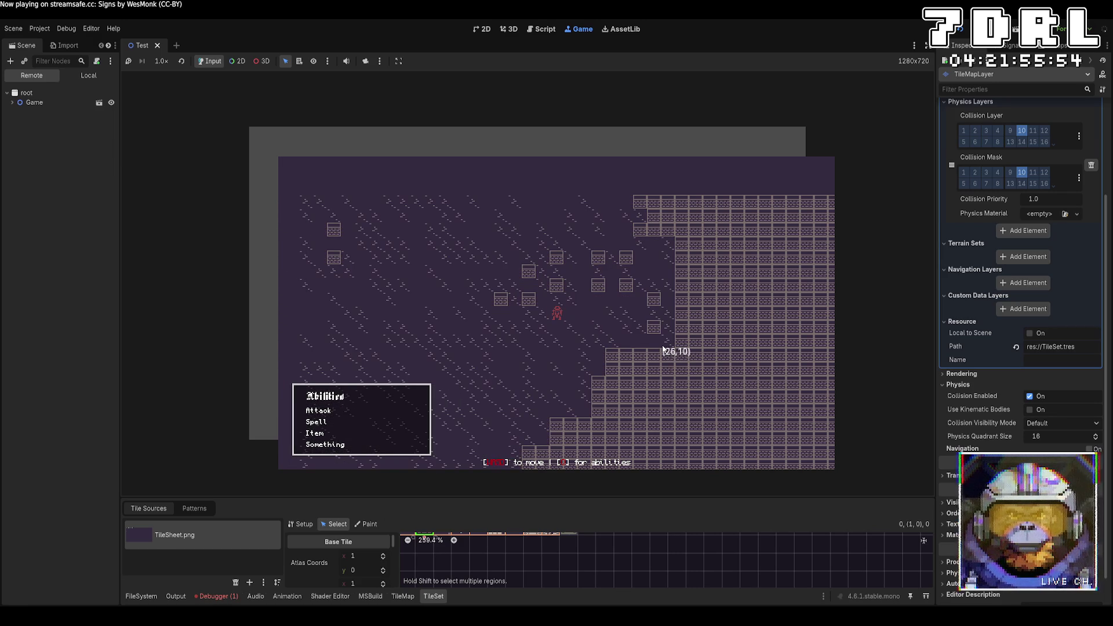
{"action": "key", "text": "Down"}
{"action": "key", "text": "Down"}
{"action": "key", "text": "Down"}
{"action": "key", "text": "s"}
{"action": "key", "text": "s"}
{"action": "key", "text": "s"}
{"action": "key", "text": "a"}
{"action": "key", "text": "a"}
{"action": "key", "text": "a"}
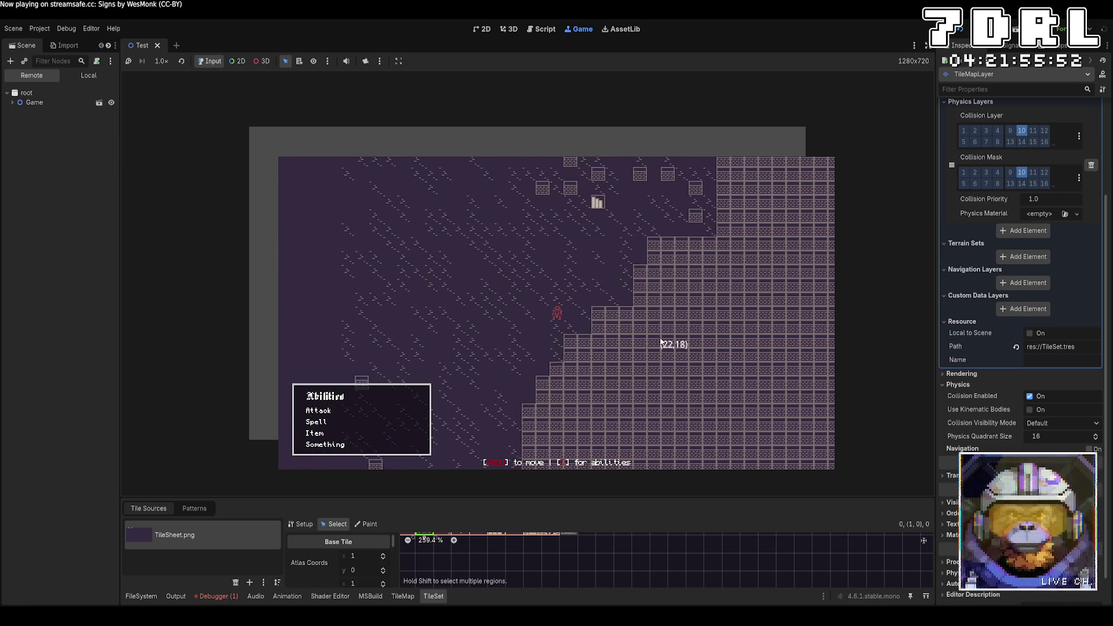
{"action": "key", "text": "s"}
{"action": "key", "text": "s"}
{"action": "key", "text": "s"}
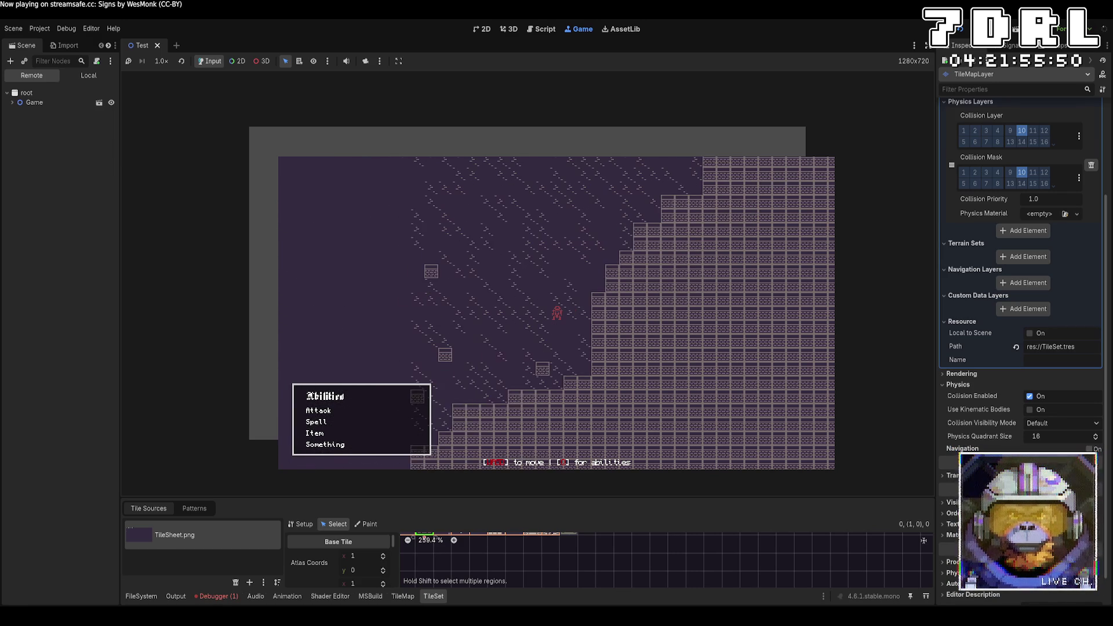
{"action": "key", "text": "a"}
{"action": "key", "text": "a"}
{"action": "key", "text": "s"}
{"action": "key", "text": "s"}
{"action": "key", "text": "s"}
{"action": "key", "text": "a"}
{"action": "key", "text": "a"}
{"action": "key", "text": "a"}
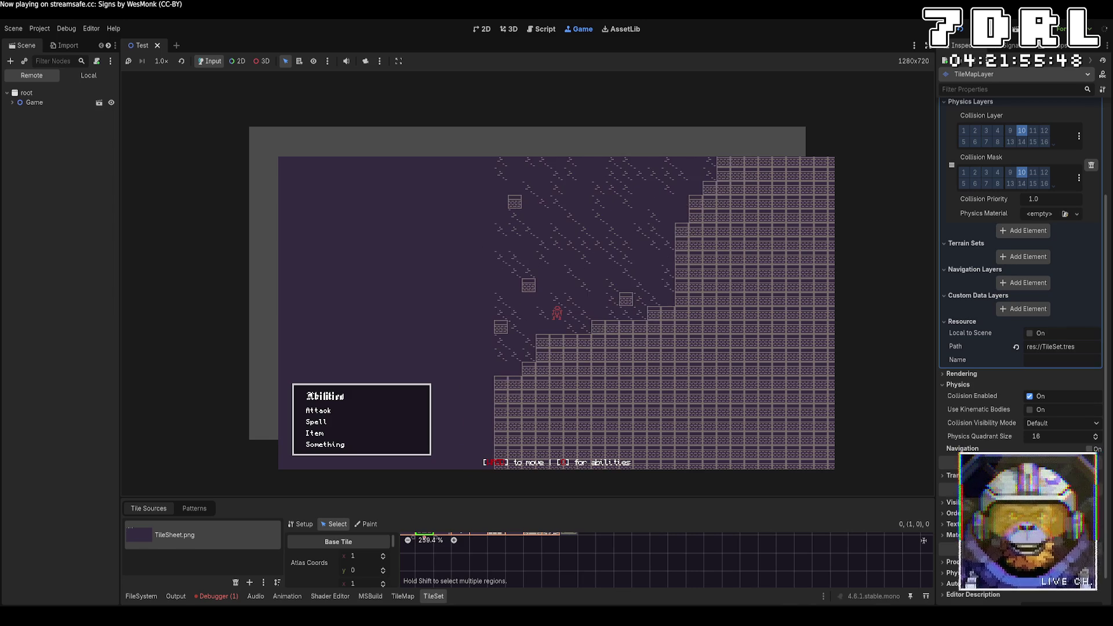
{"action": "key", "text": "s"}
{"action": "key", "text": "s"}
{"action": "key", "text": "s"}
{"action": "key", "text": "a"}
{"action": "key", "text": "a"}
{"action": "key", "text": "a"}
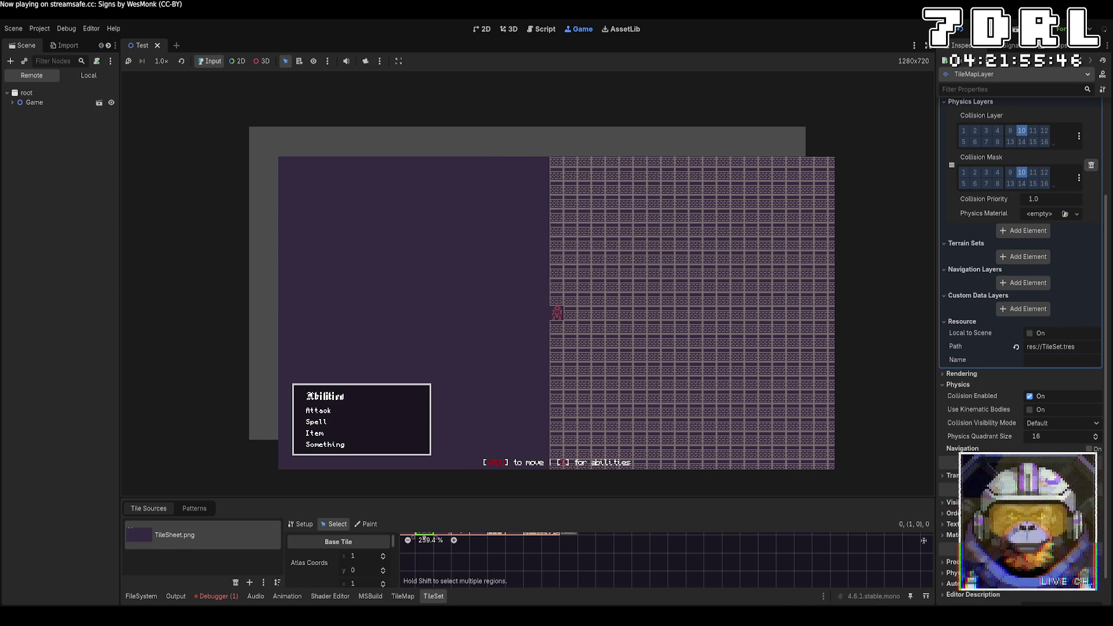
{"action": "key", "text": "w"}
{"action": "key", "text": "w"}
{"action": "key", "text": "w"}
{"action": "key", "text": "d"}
{"action": "key", "text": "d"}
{"action": "key", "text": "d"}
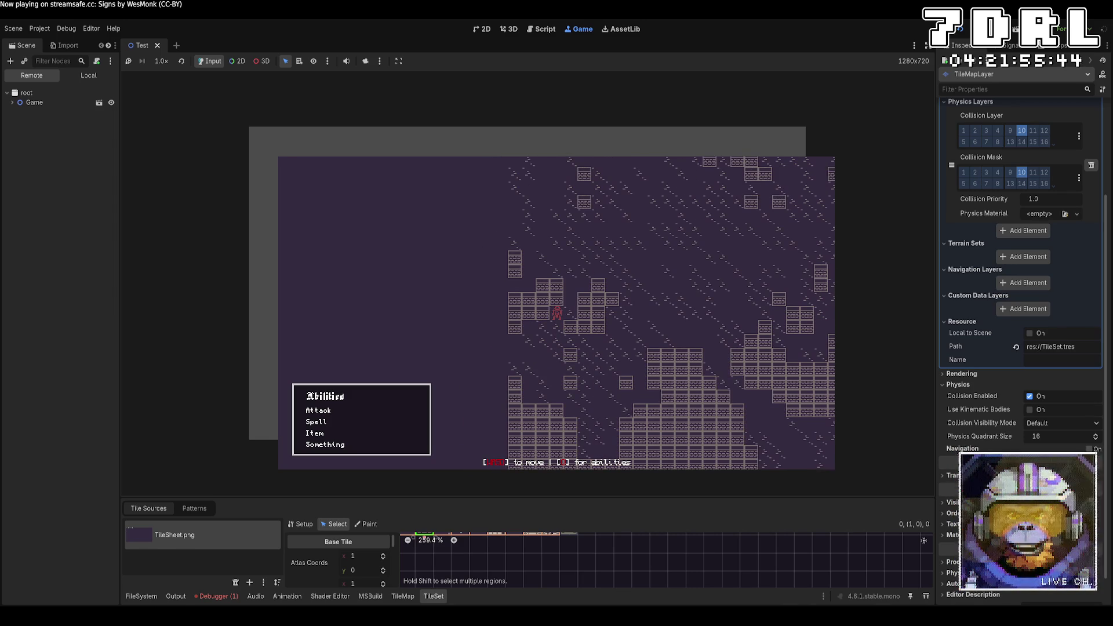
{"action": "key", "text": "d"}
{"action": "key", "text": "d"}
{"action": "key", "text": "d"}
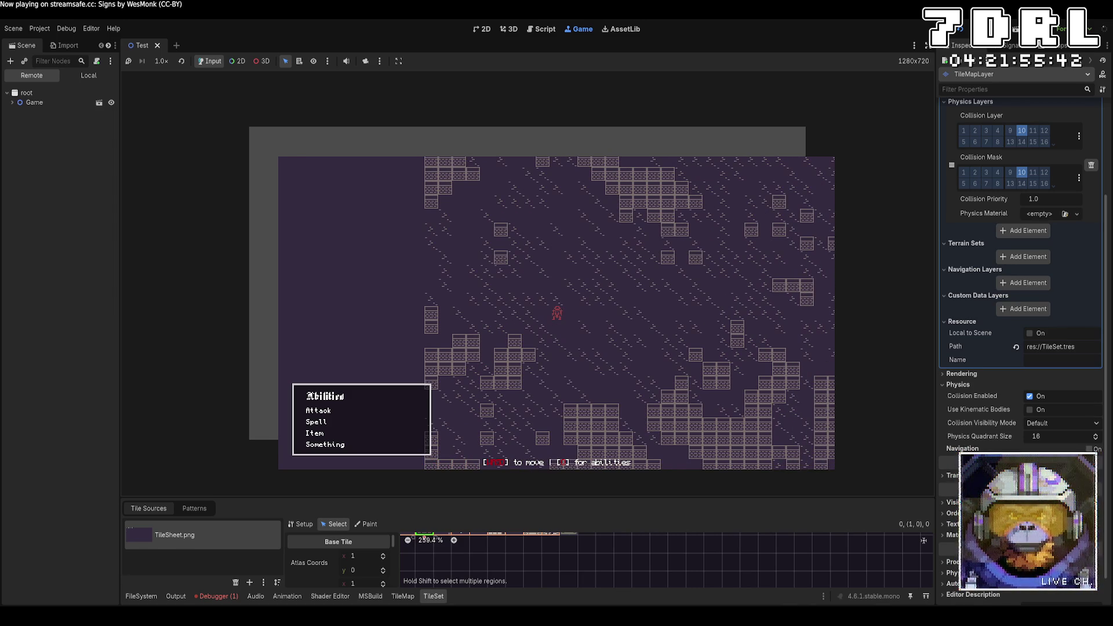
{"action": "key", "text": "d"}
{"action": "key", "text": "d"}
{"action": "key", "text": "d"}
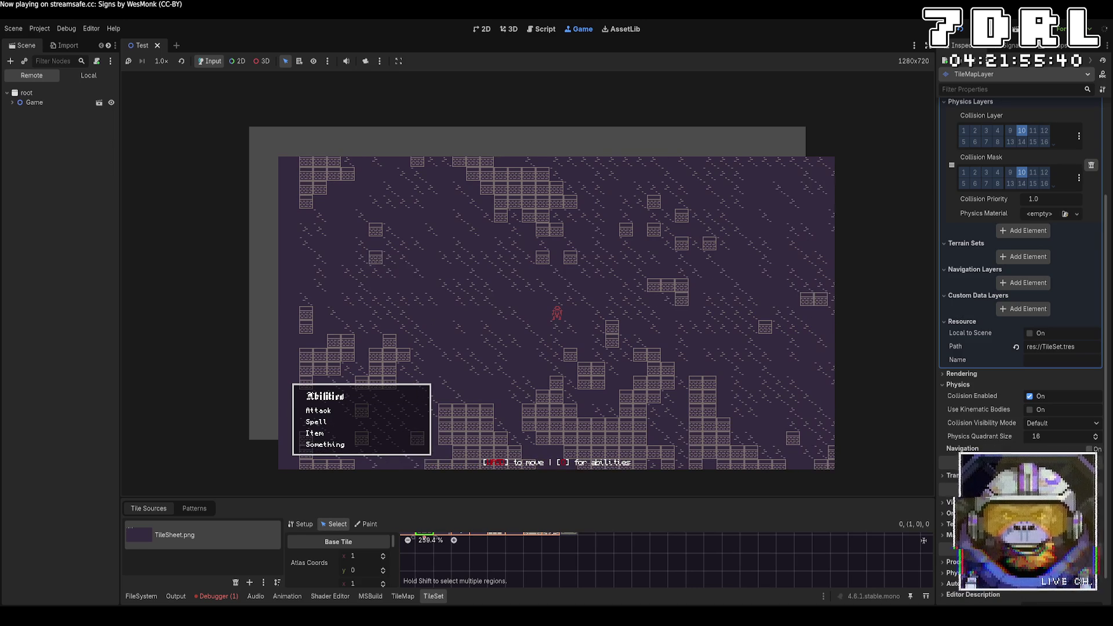
{"action": "key", "text": "s"}
{"action": "key", "text": "d"}
{"action": "key", "text": "d"}
{"action": "key", "text": "d"}
{"action": "key", "text": "s"}
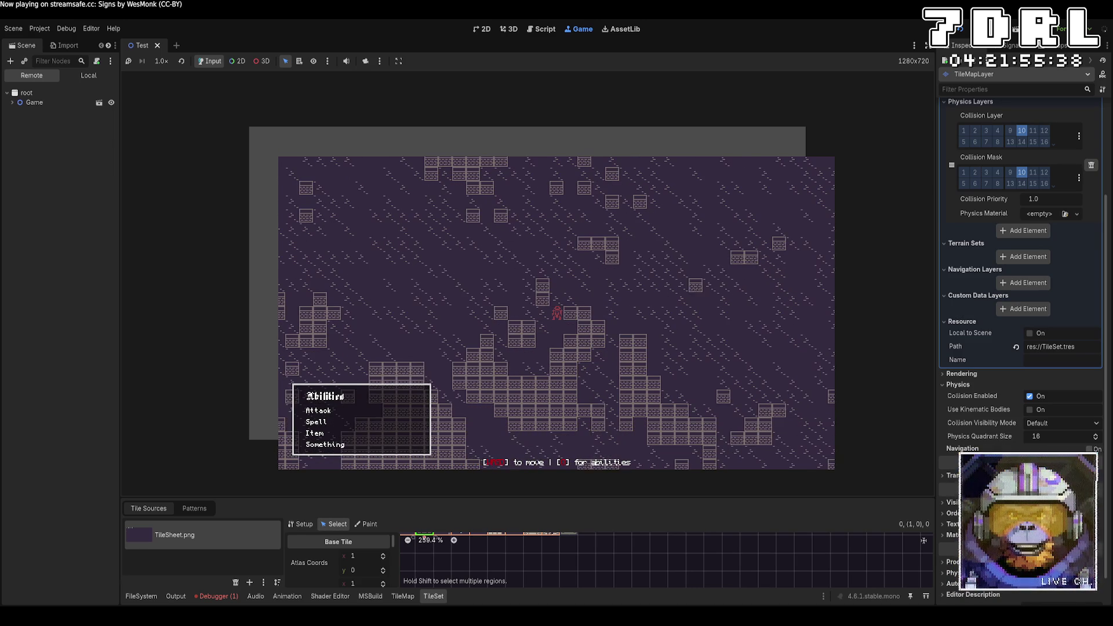
{"action": "key", "text": "d"}
{"action": "key", "text": "d"}
{"action": "key", "text": "d"}
{"action": "key", "text": "s"}
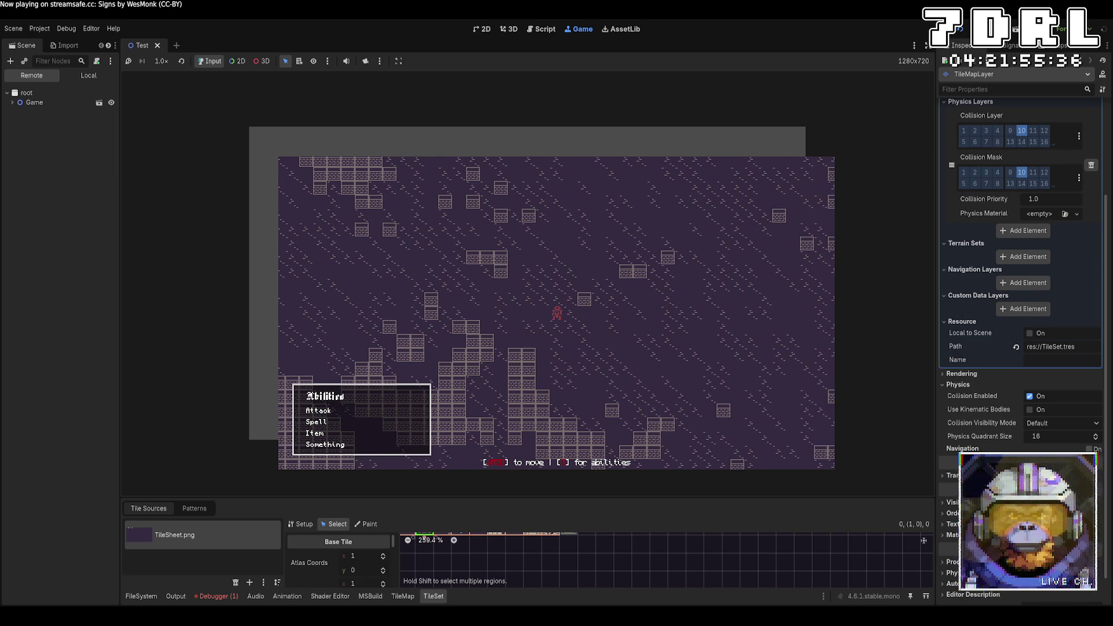
{"action": "key", "text": "d"}
{"action": "key", "text": "d"}
{"action": "key", "text": "d"}
{"action": "key", "text": "s"}
{"action": "key", "text": "s"}
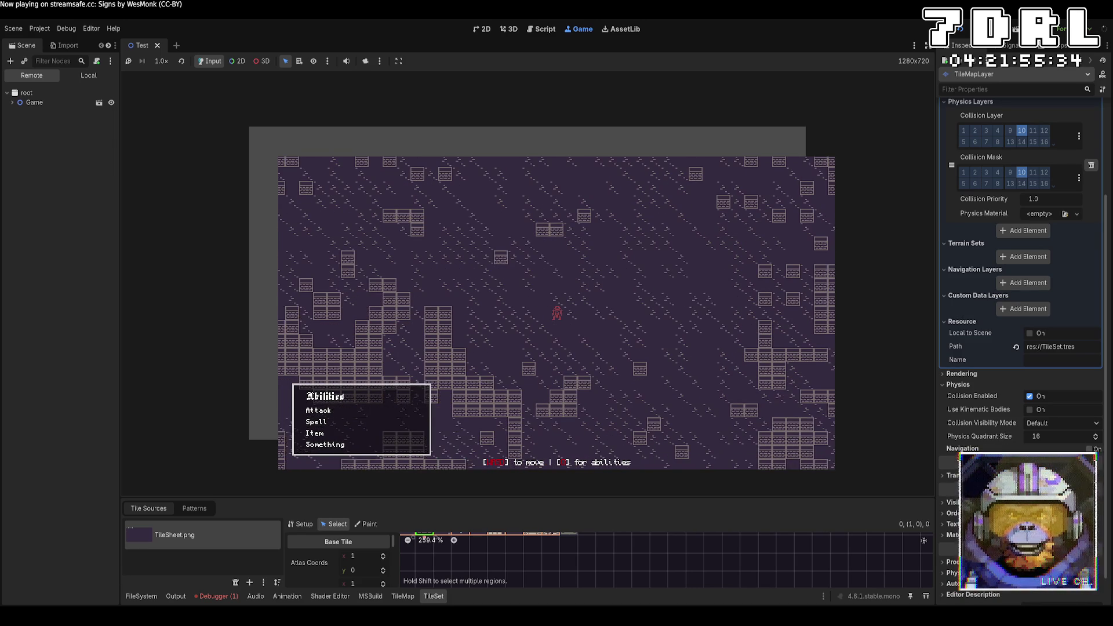
{"action": "key", "text": "d"}
{"action": "key", "text": "d"}
{"action": "key", "text": "d"}
{"action": "key", "text": "s"}
{"action": "key", "text": "s"}
{"action": "key", "text": "s"}
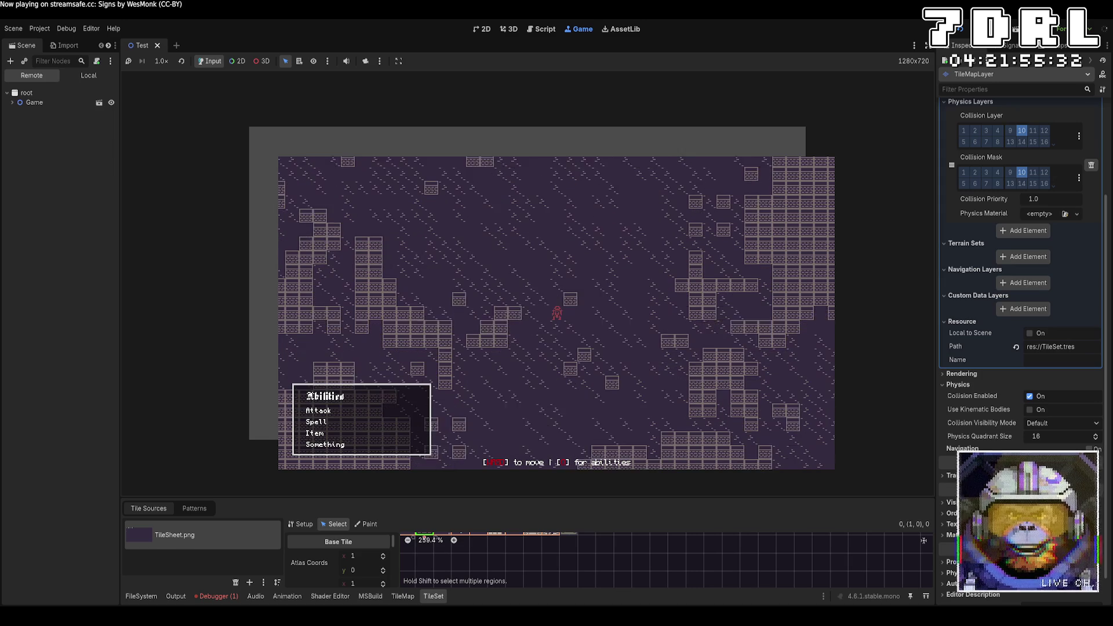
{"action": "key", "text": "d"}
{"action": "key", "text": "s"}
{"action": "key", "text": "s"}
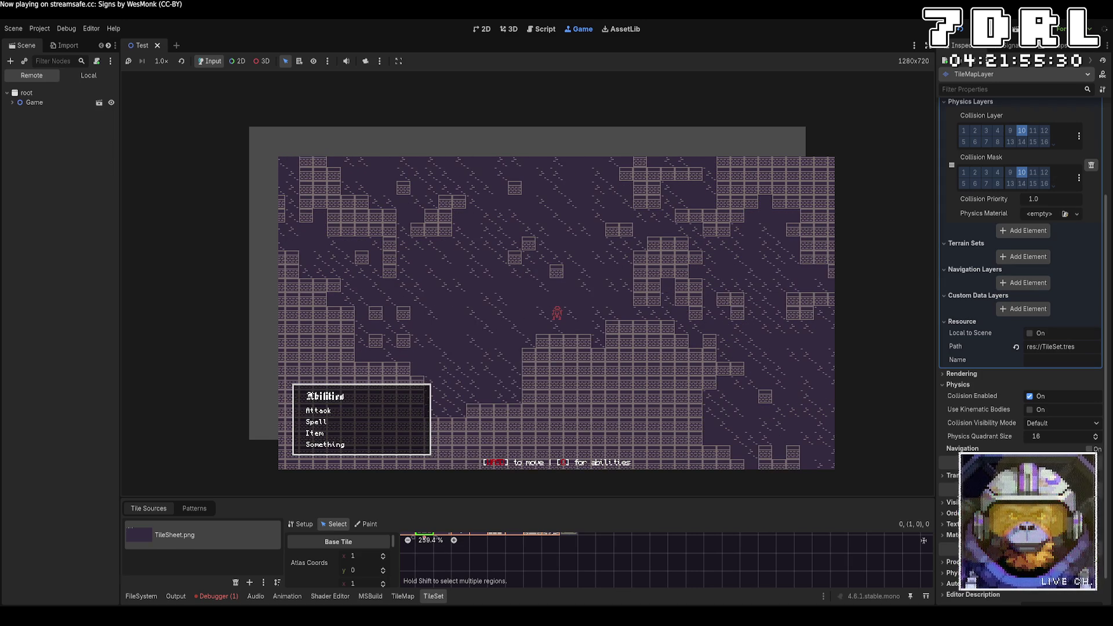
{"action": "key", "text": "d"}
{"action": "key", "text": "d"}
{"action": "key", "text": "d"}
{"action": "key", "text": "s"}
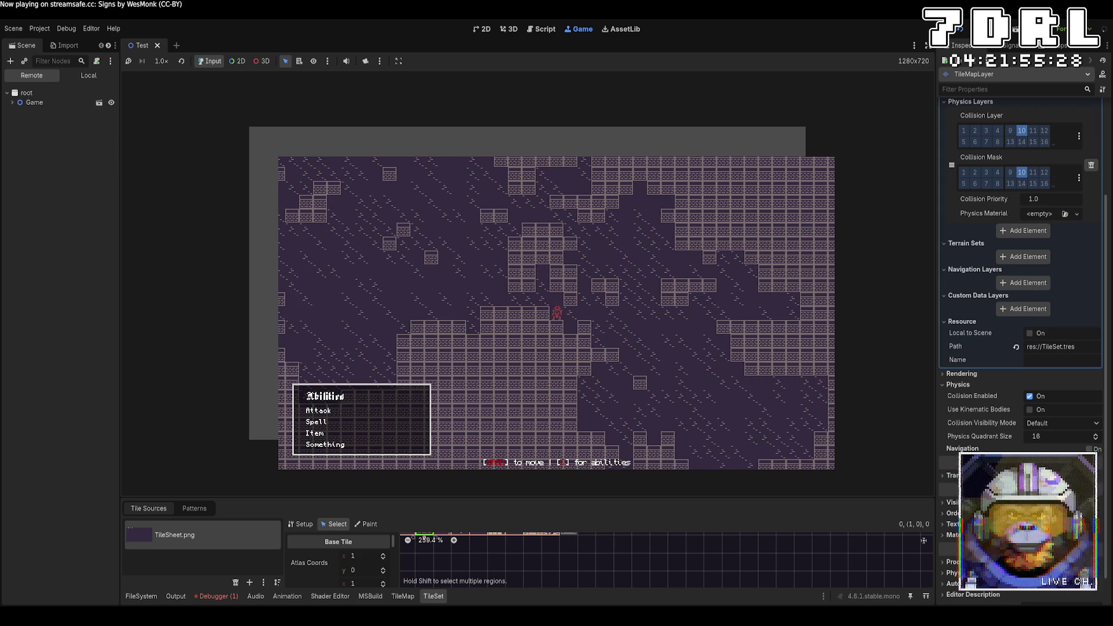
{"action": "key", "text": "d"}
{"action": "key", "text": "d"}
{"action": "key", "text": "d"}
{"action": "key", "text": "s"}
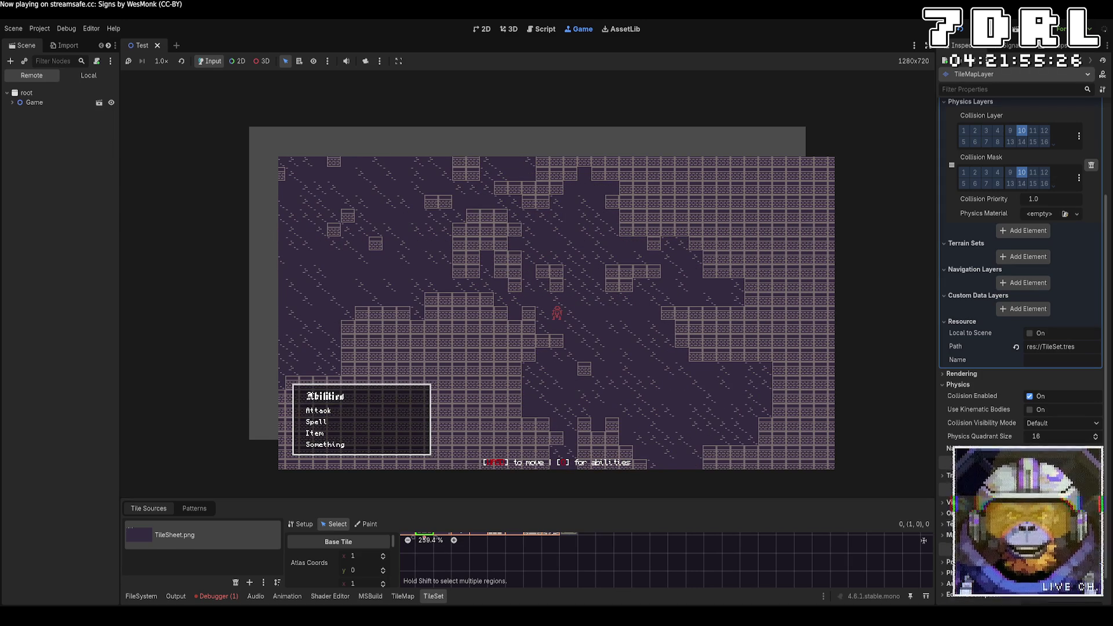
{"action": "key", "text": "F8"}
{"action": "key", "text": "alt+Tab"}
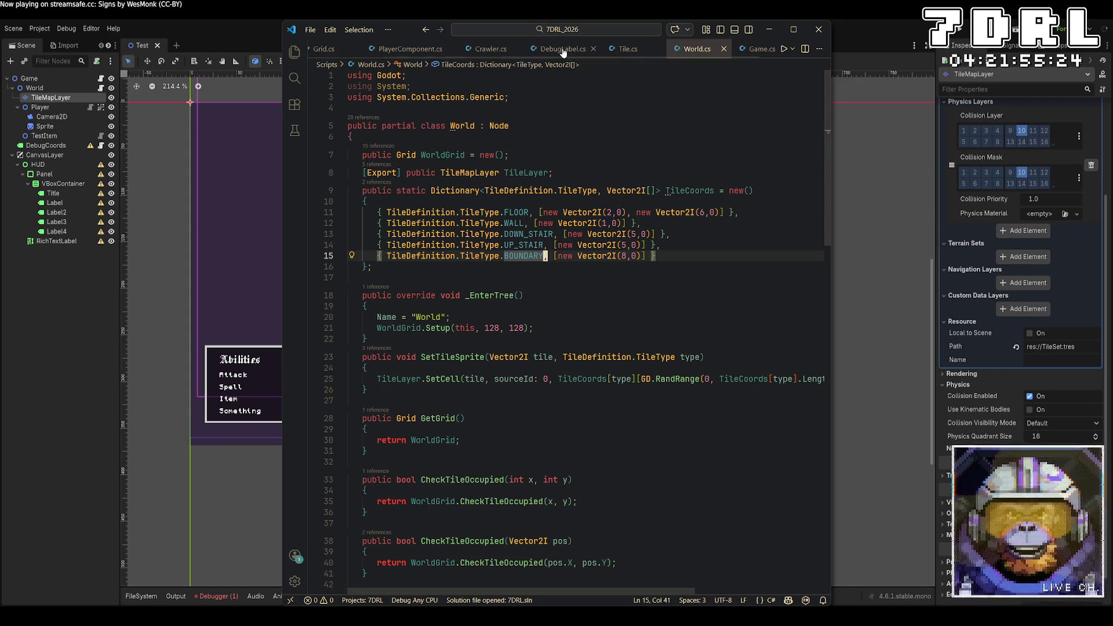
Show PlayerComponent.cs from the top and add blank lines below the VisionRay field
{"action": "left_click", "coordinate": [386, 51]}
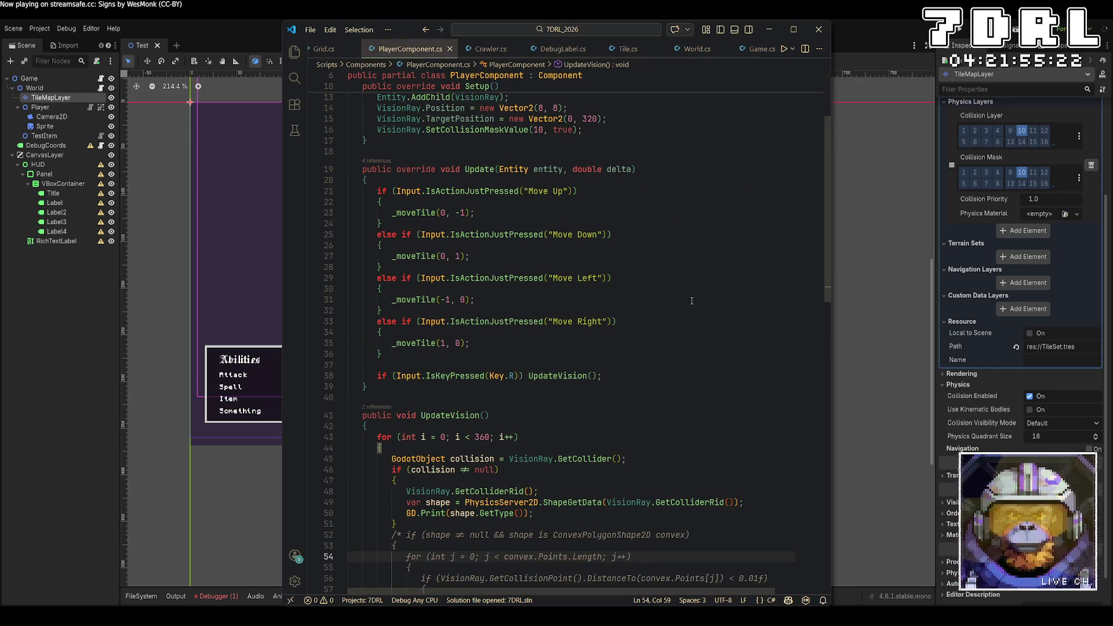
{"action": "scroll", "coordinate": [692, 300], "scroll_direction": "up", "scroll_amount": 2}
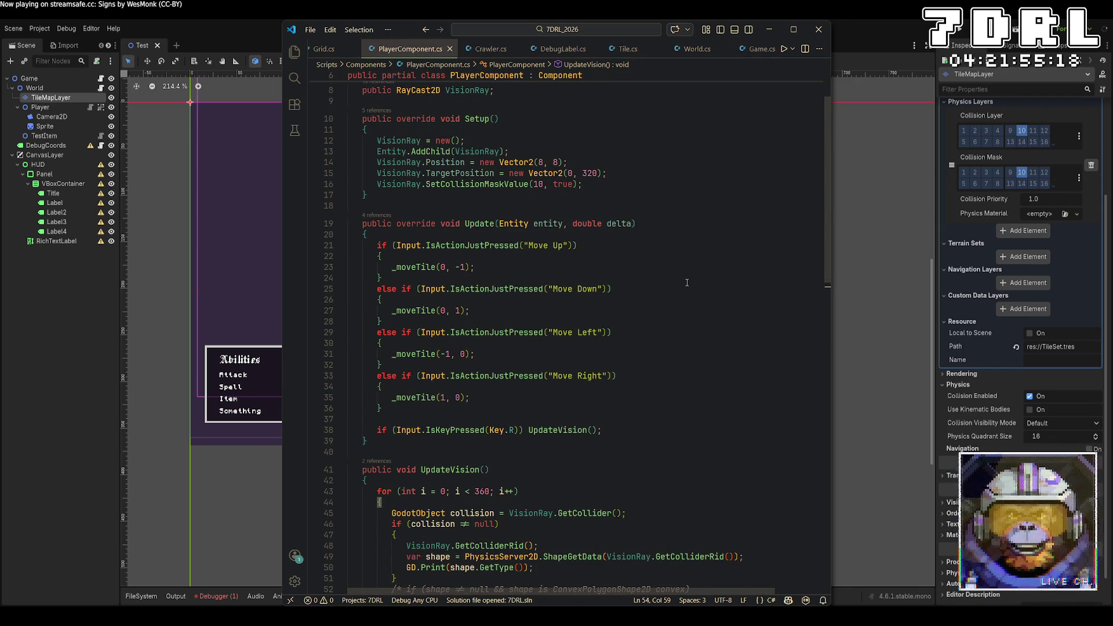
{"action": "scroll", "coordinate": [685, 280], "scroll_direction": "up", "scroll_amount": 3}
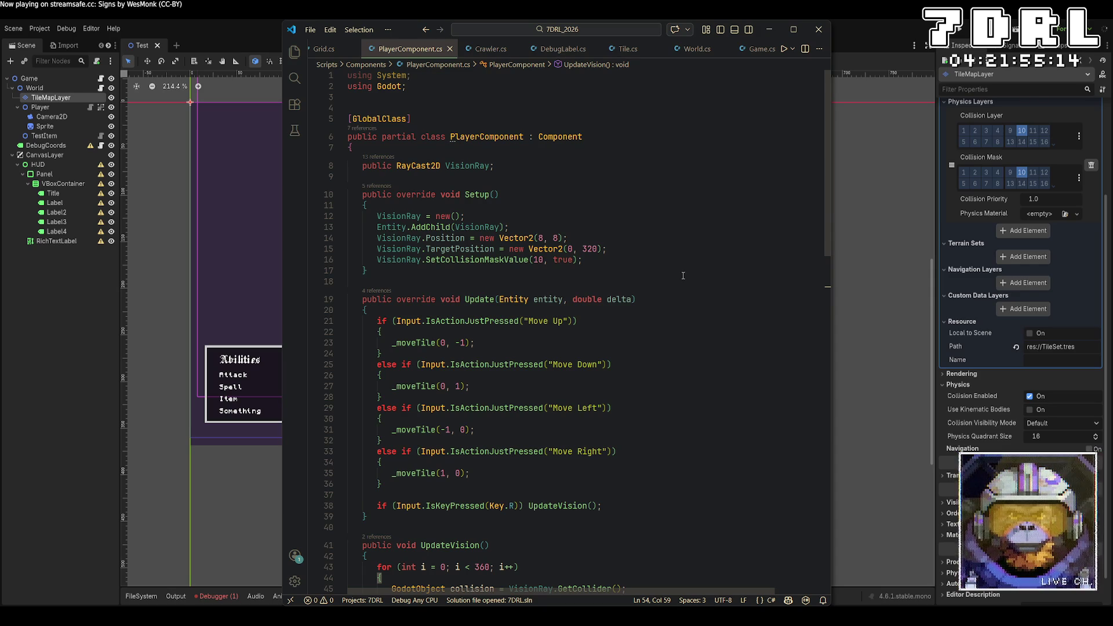
{"action": "left_click", "coordinate": [698, 176]}
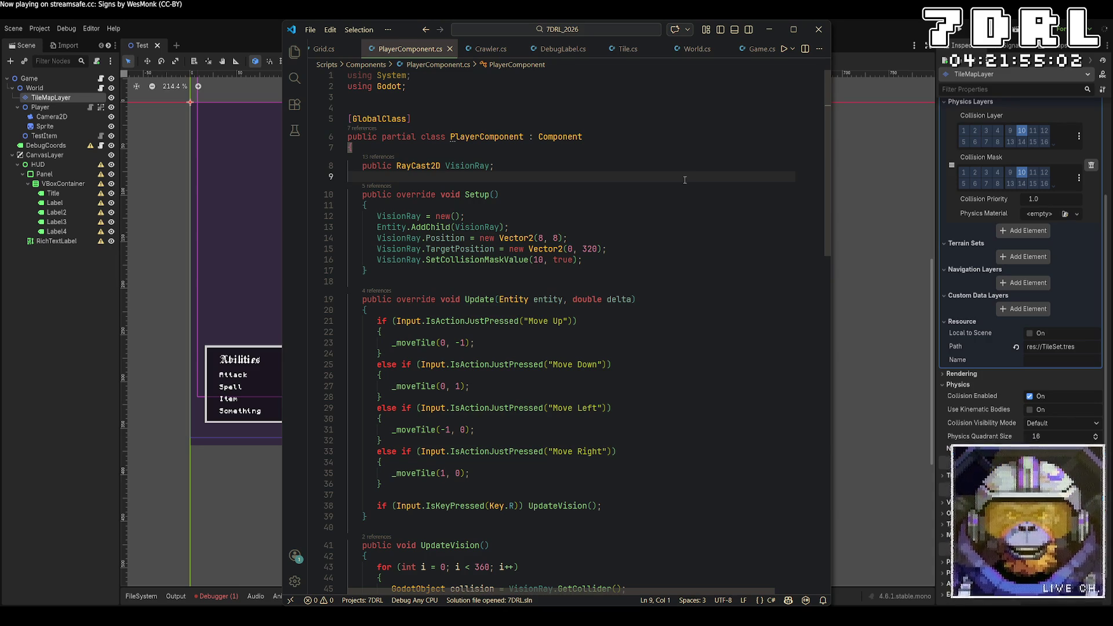
{"action": "key", "text": "Return"}
{"action": "key", "text": "Return"}
Begin a public Dictionary< field, and try out and then remove an Input action line in Update
{"action": "key", "text": "Up"}
{"action": "type", "text": "pu"}
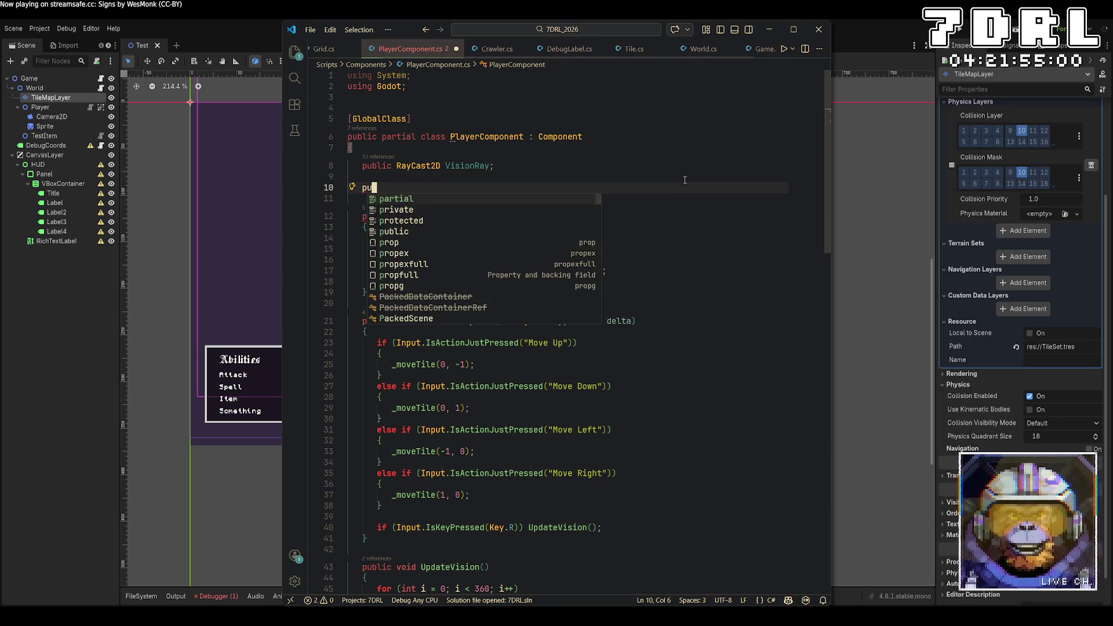
{"action": "type", "text": "blic Dictio"}
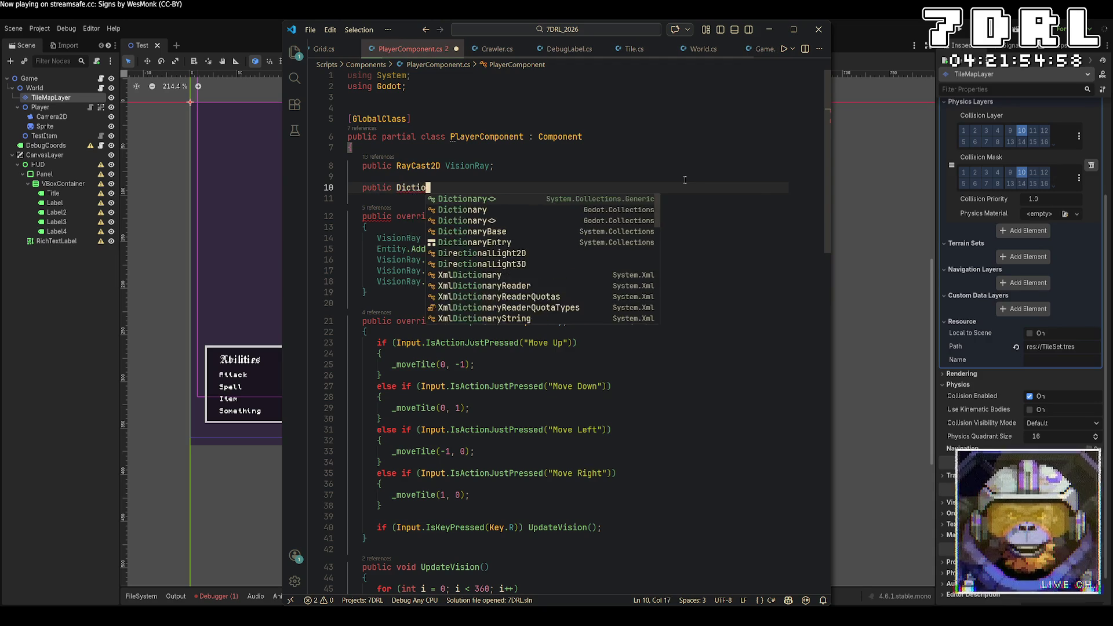
{"action": "type", "text": "nary<"}
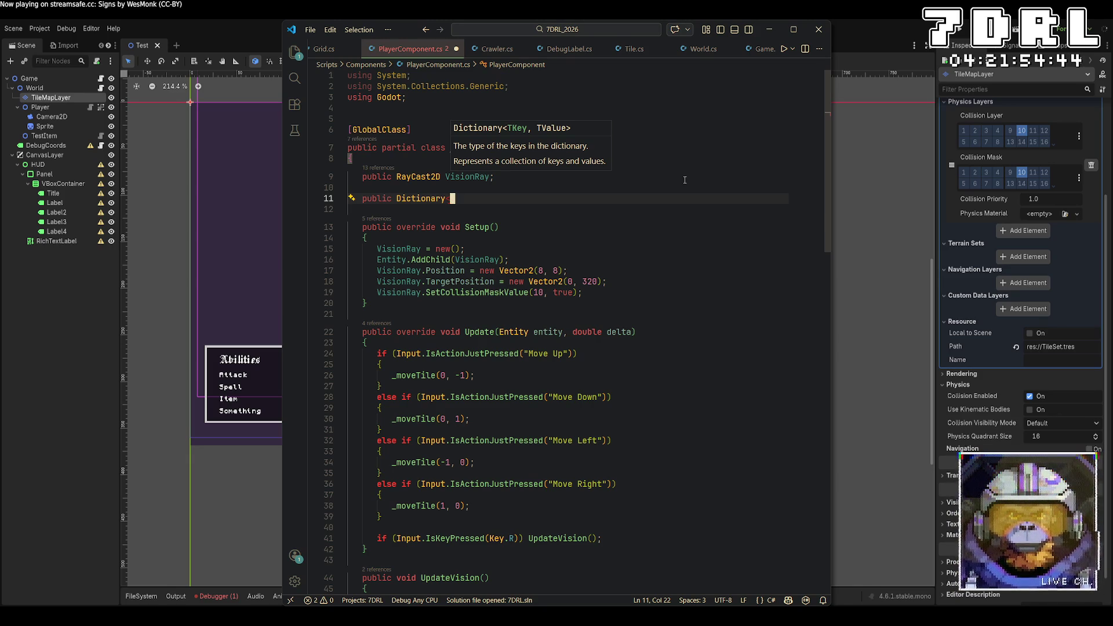
{"action": "mouse_move", "coordinate": [454, 359]}
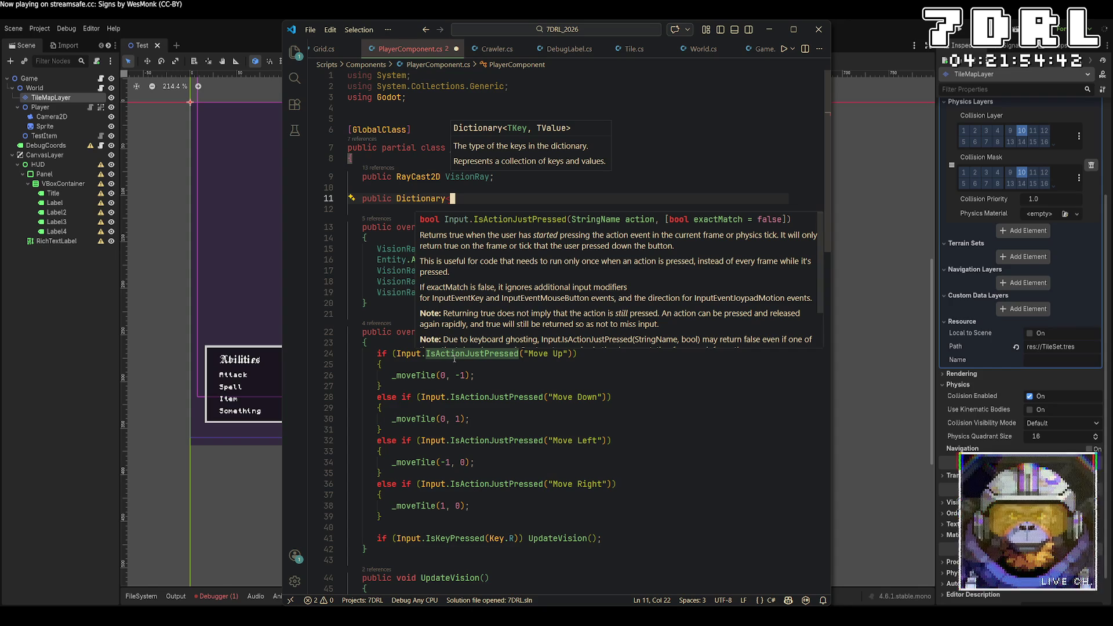
{"action": "left_click", "coordinate": [625, 348]}
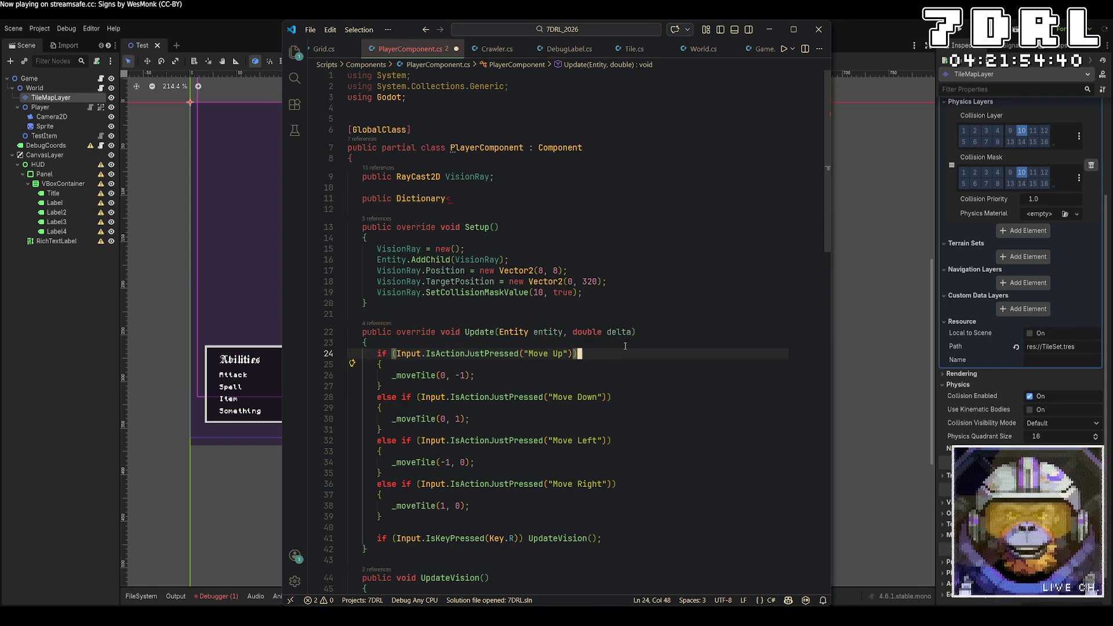
{"action": "key", "text": "ctrl+shift+Return"}
{"action": "type", "text": "Input.getaction"}
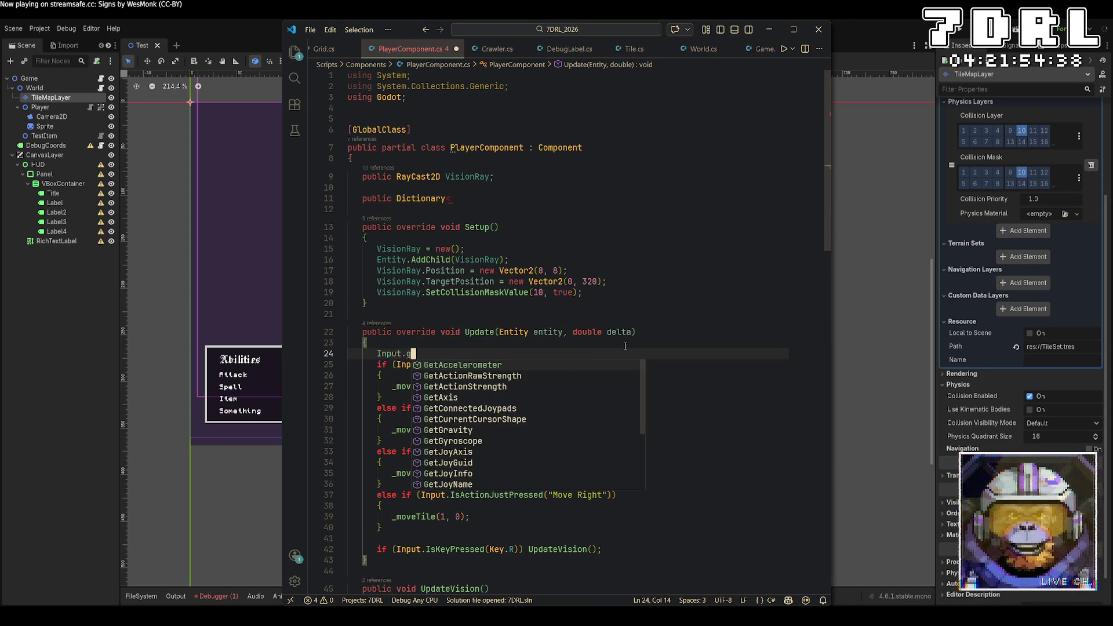
{"action": "key", "text": "BackSpace"}
{"action": "key", "text": "BackSpace"}
{"action": "key", "text": "BackSpace"}
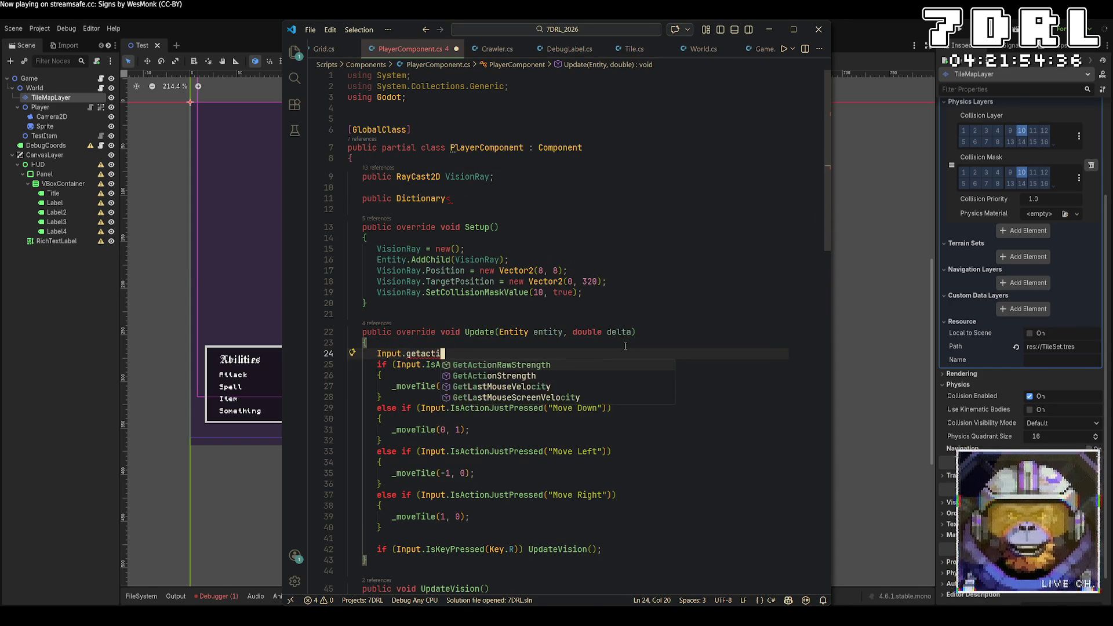
{"action": "key", "text": "BackSpace"}
{"action": "key", "text": "BackSpace"}
{"action": "key", "text": "BackSpace"}
{"action": "type", "text": "action"}
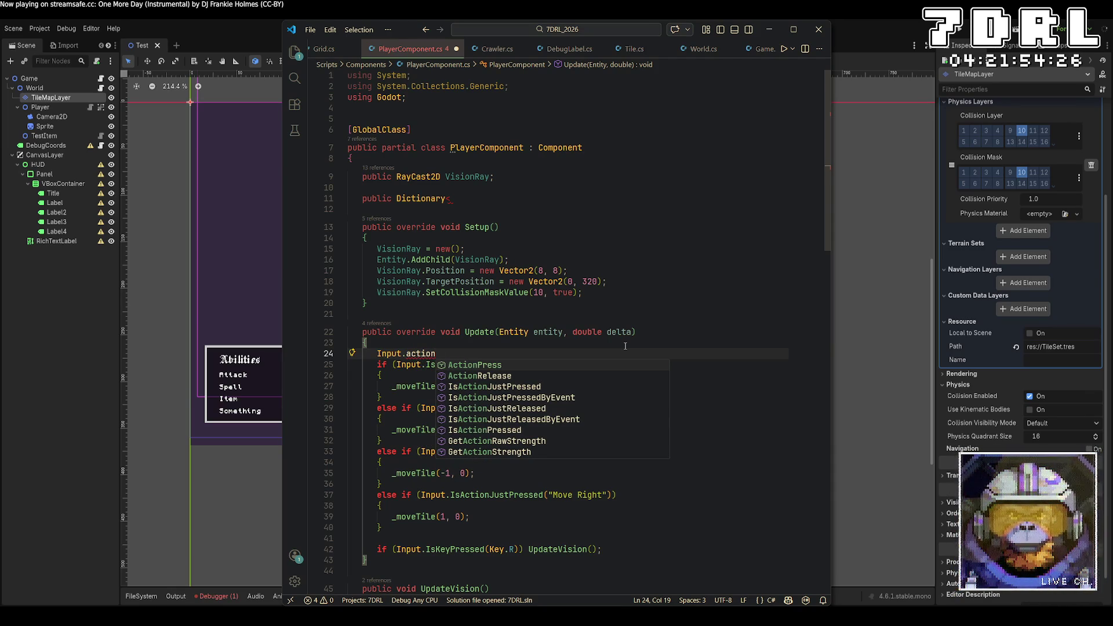
{"action": "key", "text": "ctrl+BackSpace"}
{"action": "key", "text": "ctrl+BackSpace"}
{"action": "key", "text": "ctrl+BackSpace"}
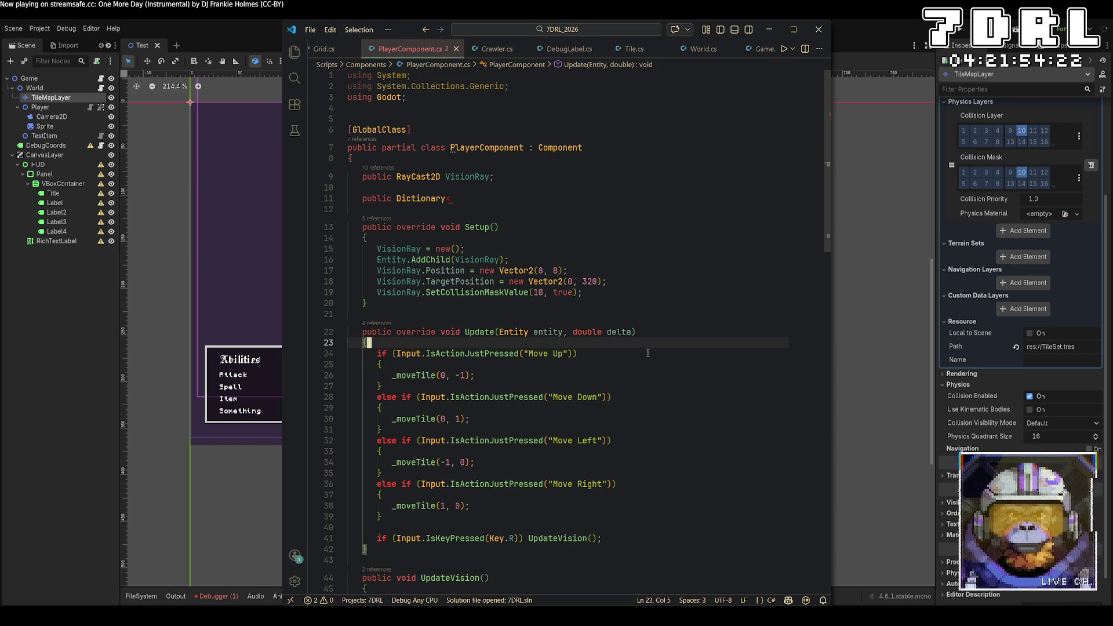
Complete the field as Dictionary<string, int> ButtonPresses = new(); and save
{"action": "left_click", "coordinate": [587, 196]}
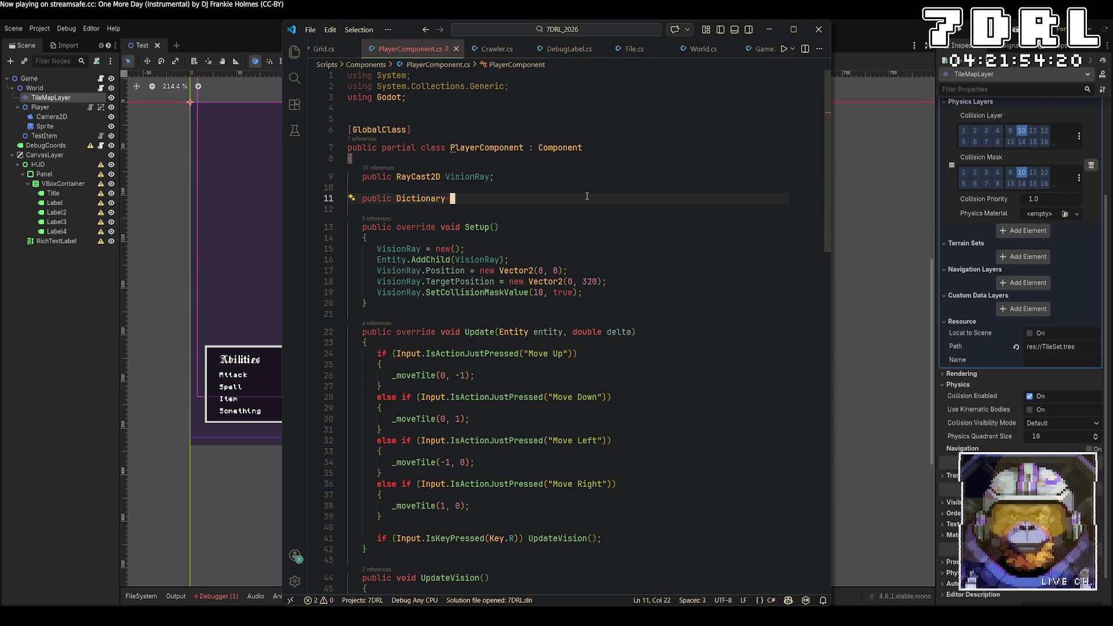
{"action": "type", "text": "string, int> "}
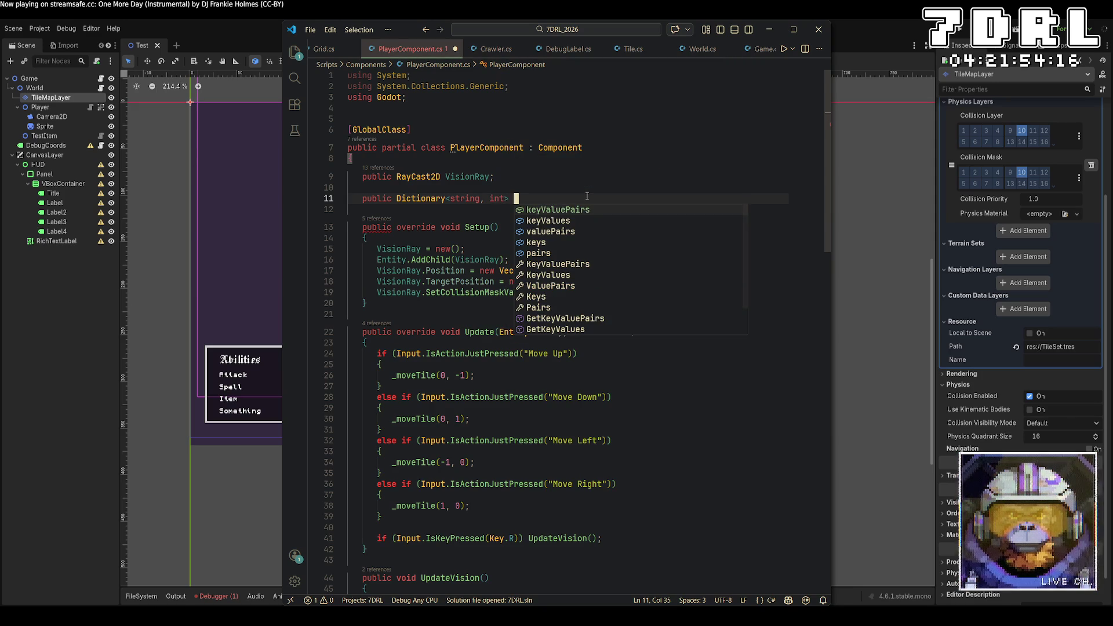
{"action": "type", "text": "ButtonPresses = new()"}
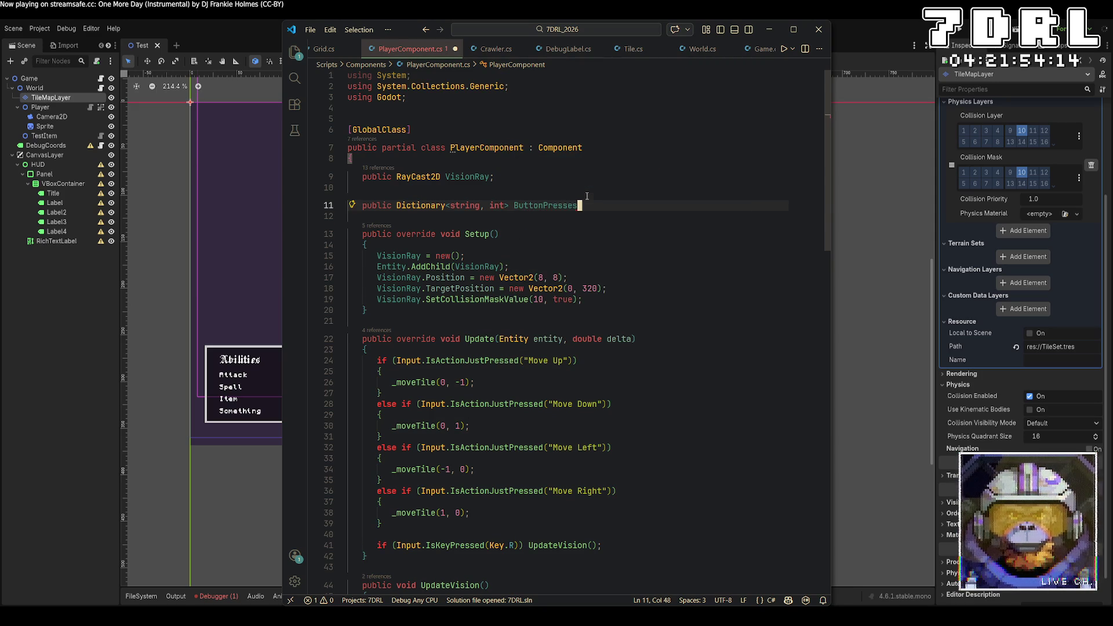
{"action": "type", "text": ";"}
{"action": "key", "text": "ctrl+s"}
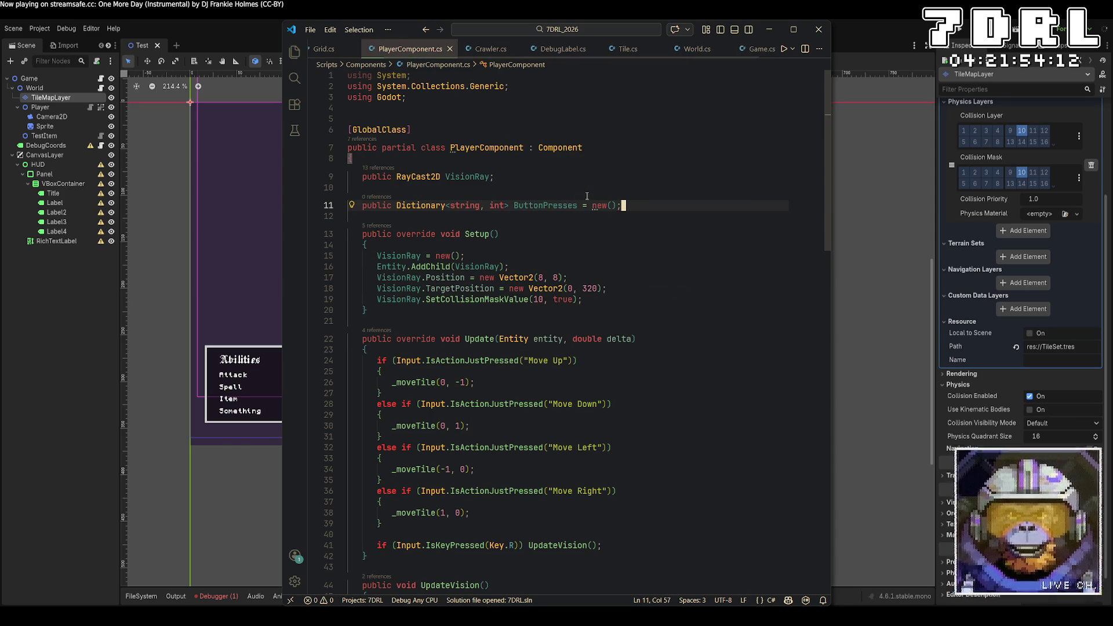
{"action": "scroll", "coordinate": [634, 265], "scroll_direction": "down", "scroll_amount": 2}
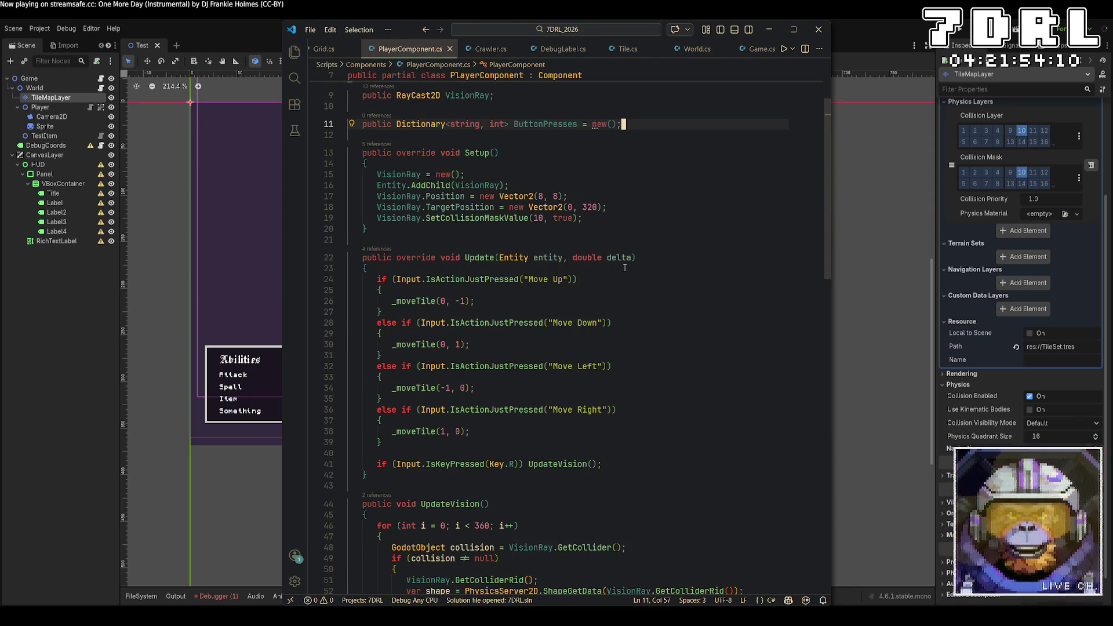
{"action": "scroll", "coordinate": [562, 239], "scroll_direction": "down", "scroll_amount": 2}
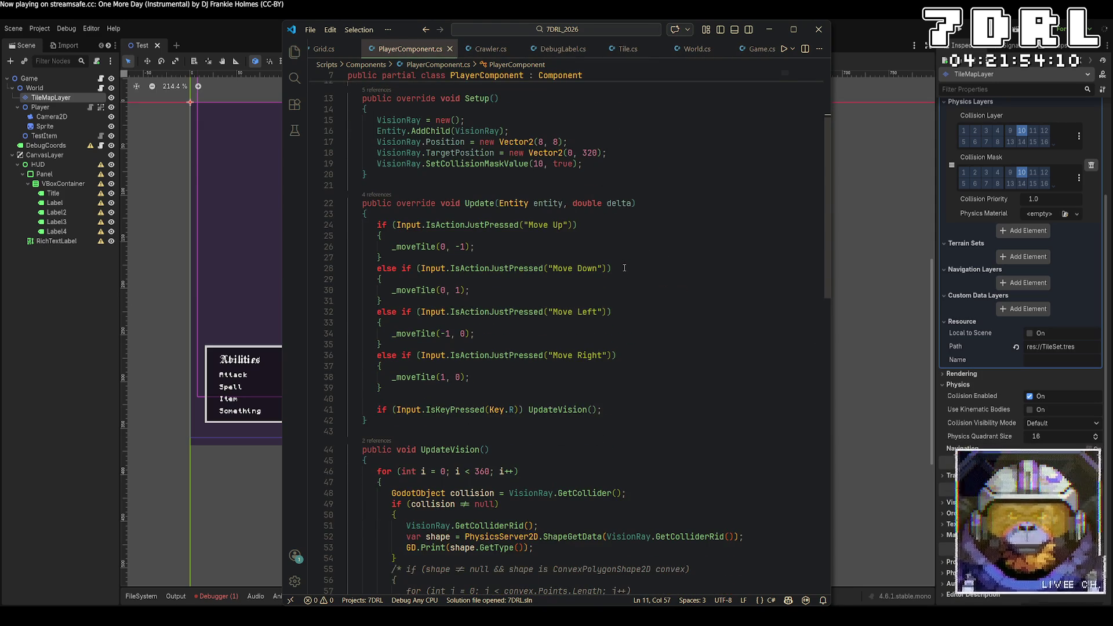
Try writing a ButtonPresses lookup inside the Move Up block, then delete the attempt
{"action": "left_click", "coordinate": [561, 239]}
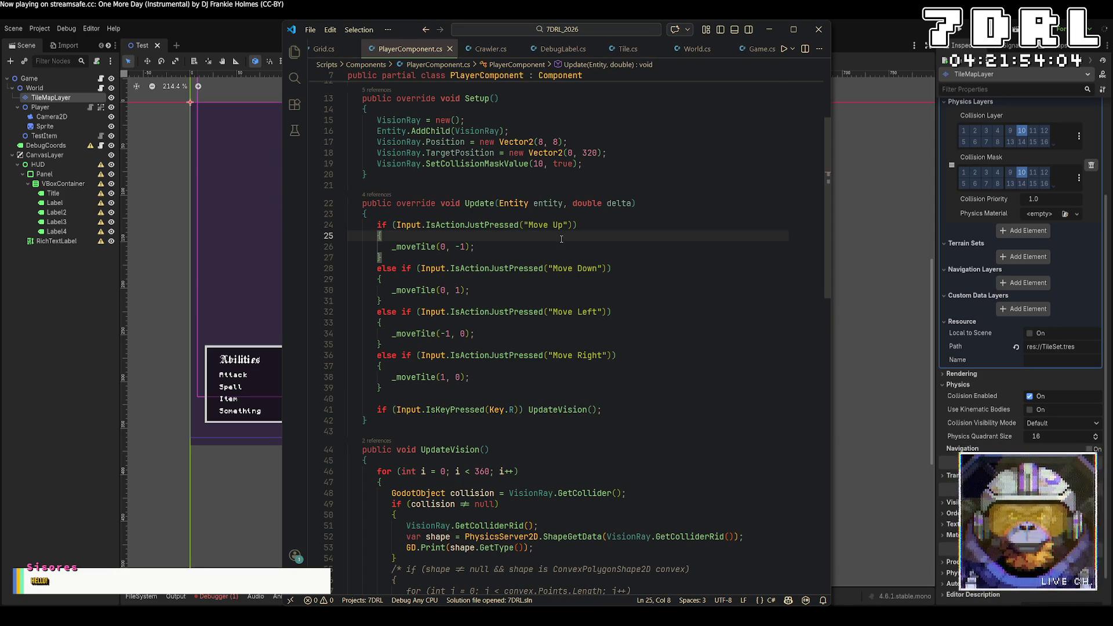
{"action": "key", "text": "Return"}
{"action": "type", "text": "Button"}
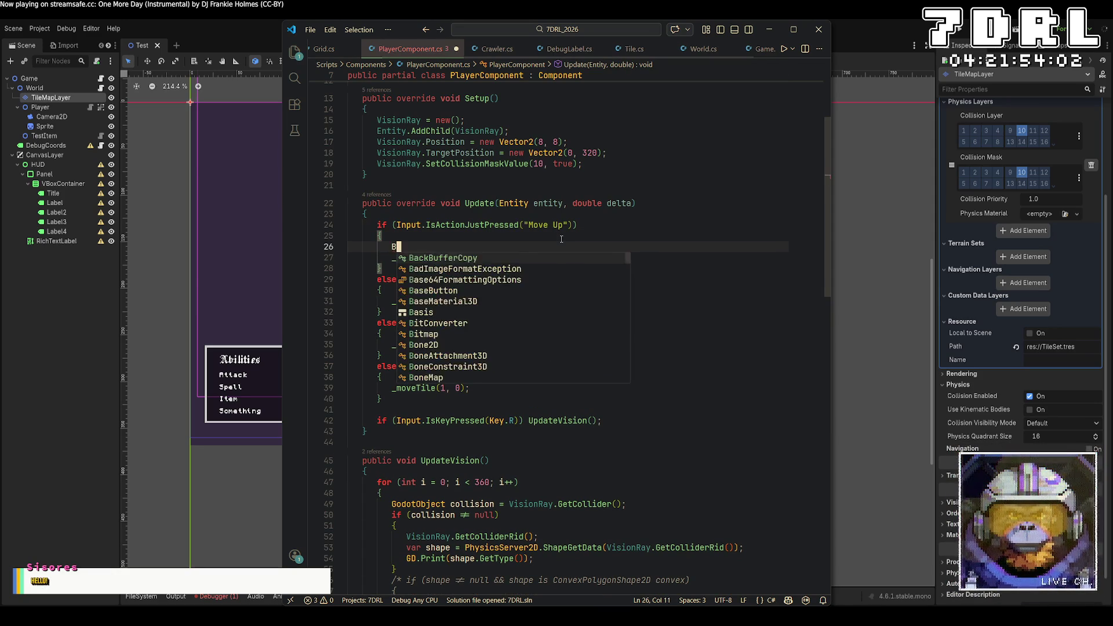
{"action": "key", "text": "Down"}
{"action": "key", "text": "Down"}
{"action": "key", "text": "Tab"}
{"action": "type", "text": "(\""}
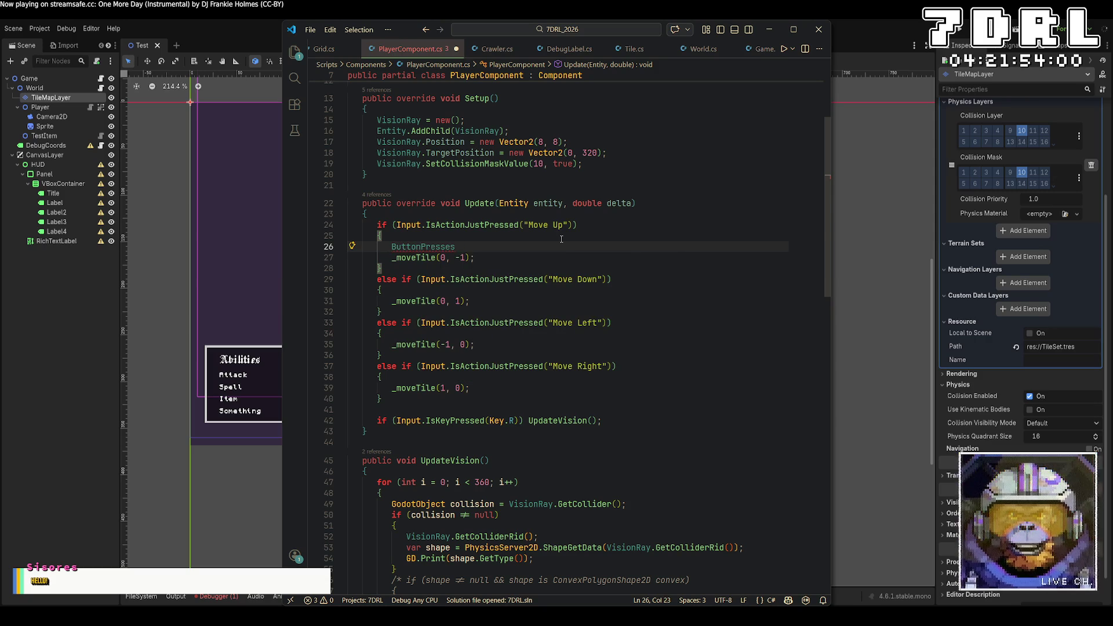
{"action": "type", "text": "up\""}
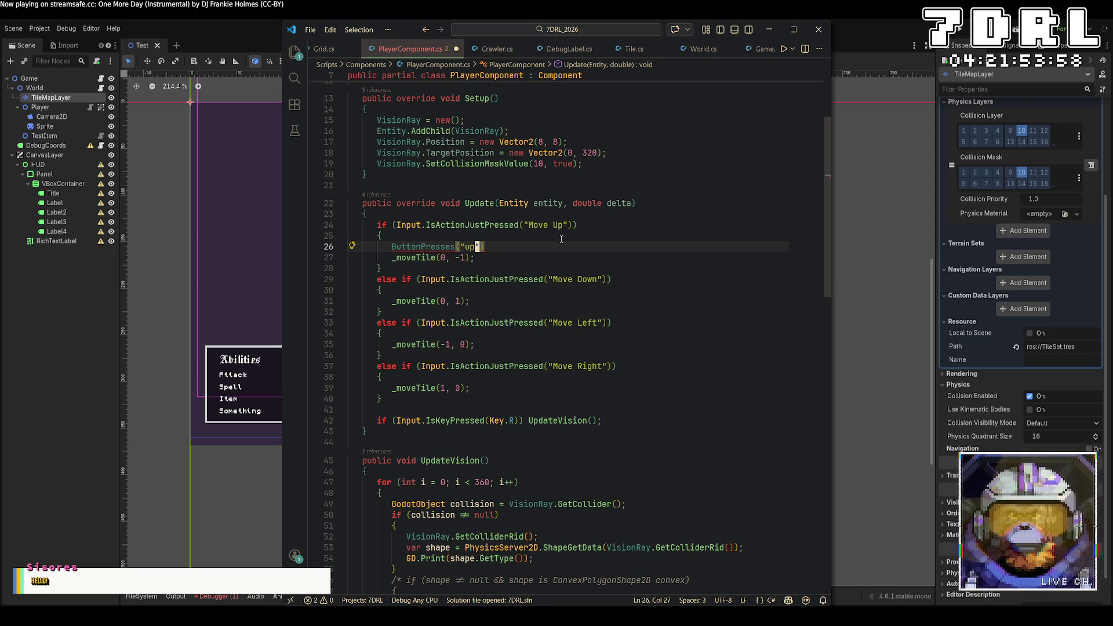
{"action": "key", "text": "BackSpace"}
{"action": "key", "text": "BackSpace"}
{"action": "key", "text": "BackSpace"}
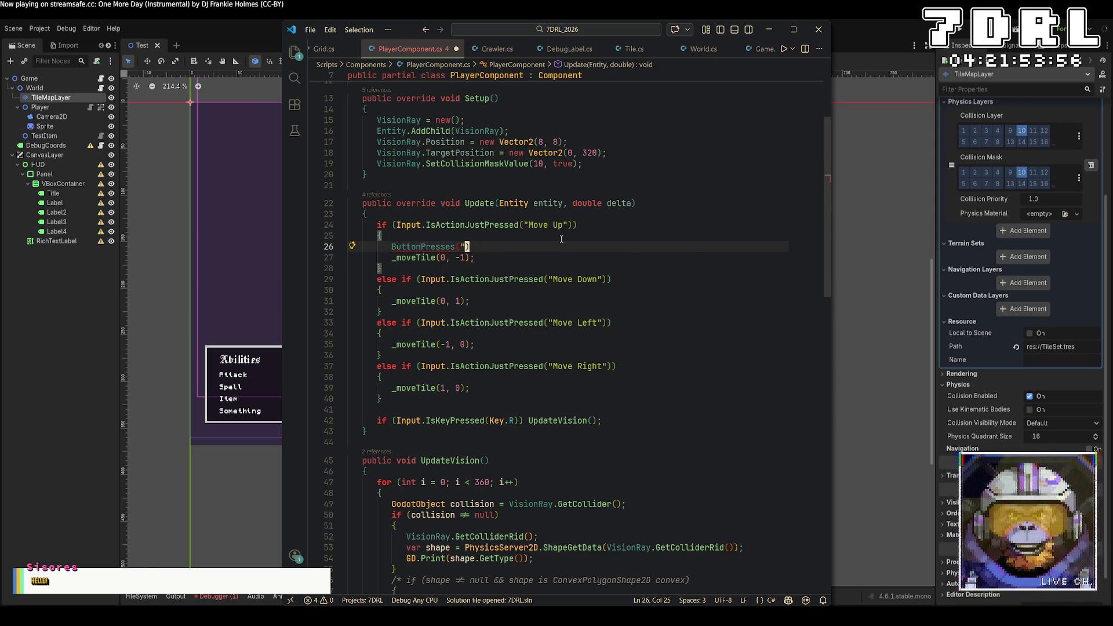
{"action": "type", "text": "["}
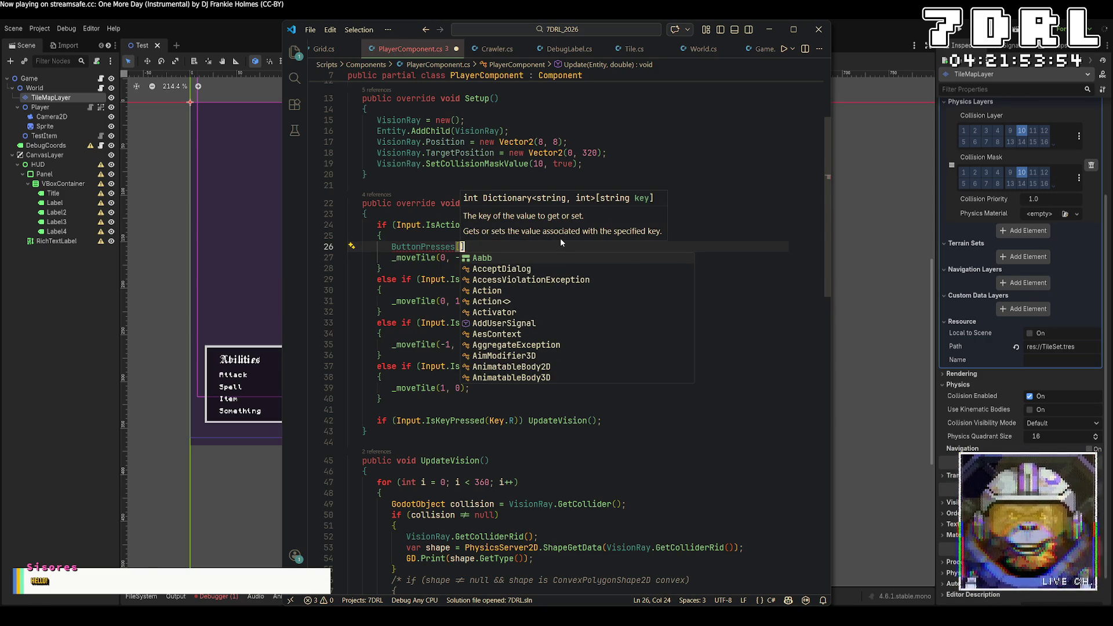
{"action": "type", "text": "\"butto"}
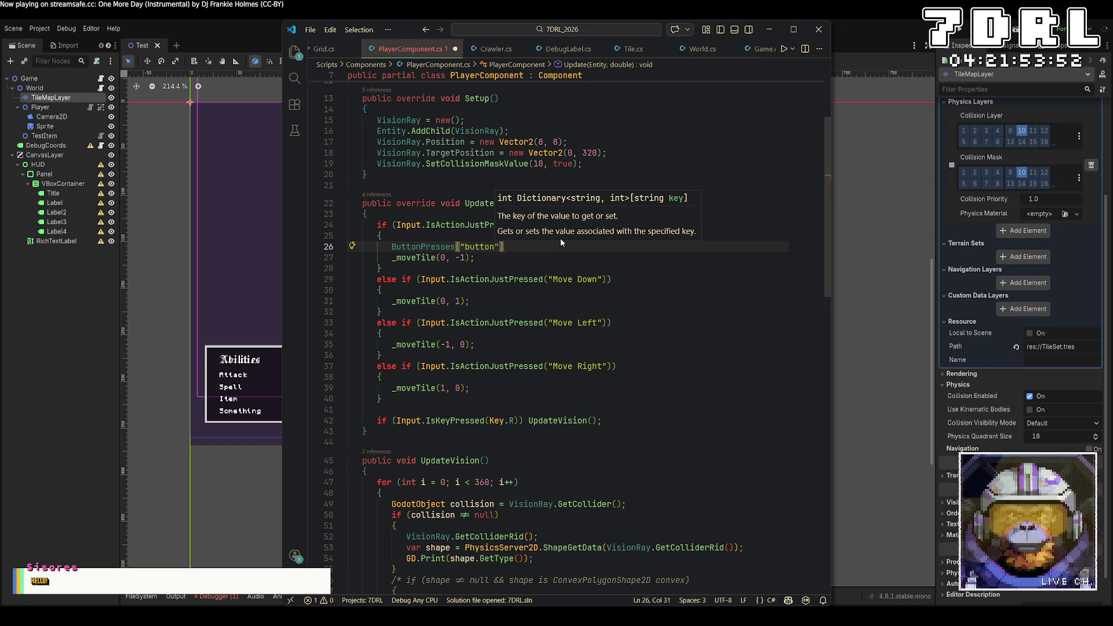
{"action": "key", "text": "Home"}
{"action": "key", "text": "shift+End"}
{"action": "type", "text": "if "}
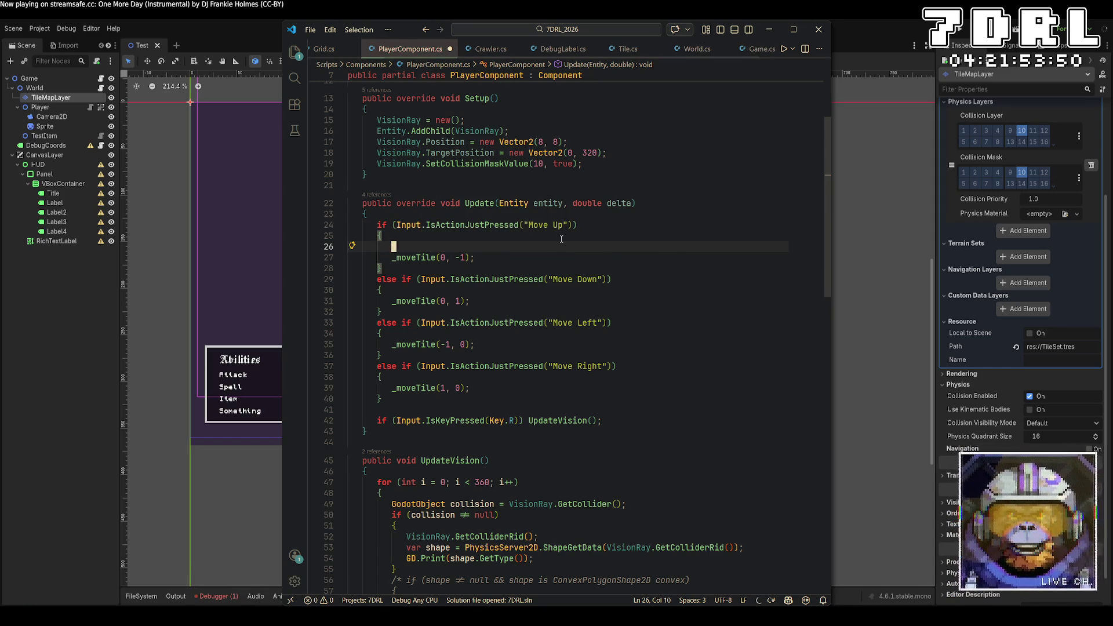
{"action": "type", "text": "("}
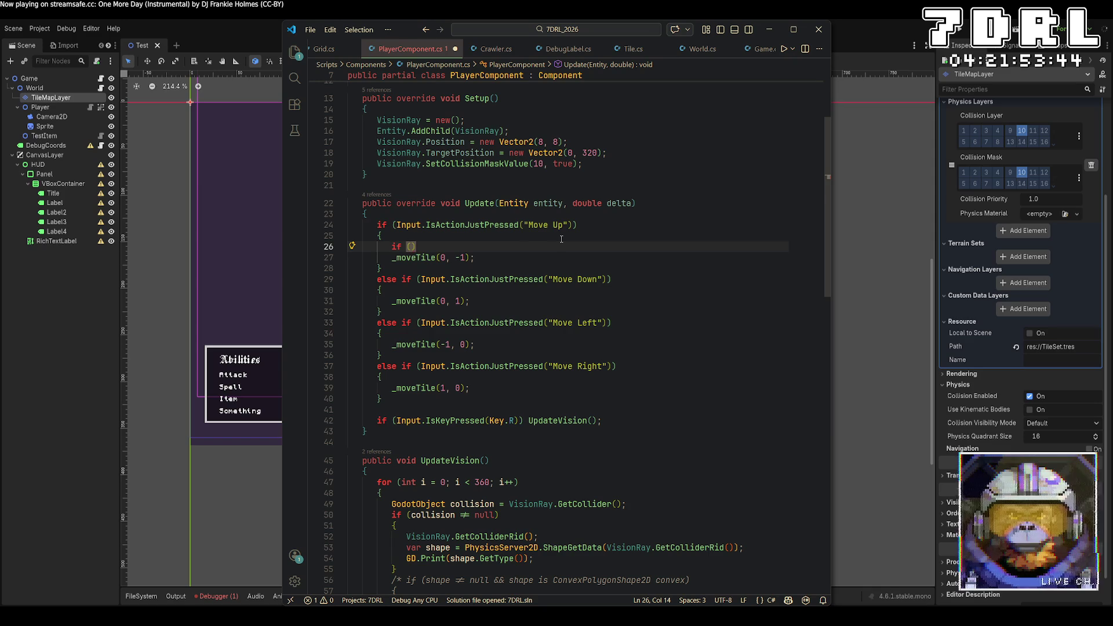
{"action": "key", "text": "BackSpace"}
{"action": "key", "text": "BackSpace"}
{"action": "key", "text": "BackSpace"}
{"action": "type", "text": "Button"}
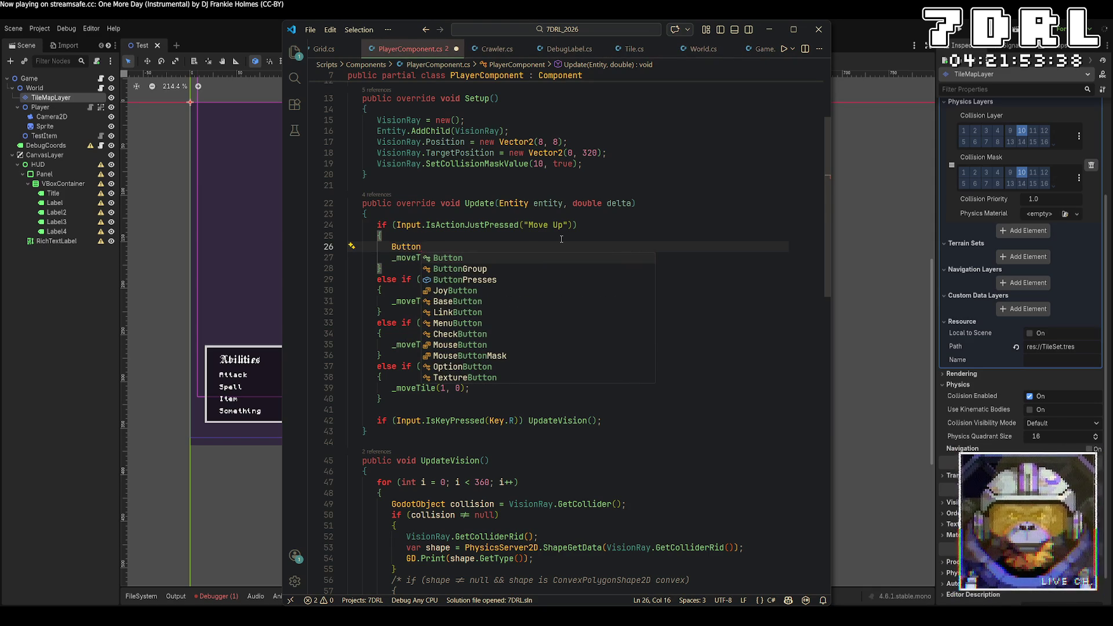
{"action": "key", "text": "BackSpace"}
{"action": "key", "text": "BackSpace"}
{"action": "key", "text": "BackSpace"}
Give ButtonPresses a { }; brace initializer after new() and start an "up": 0 entry
{"action": "key", "text": "BackSpace"}
{"action": "key", "text": "BackSpace"}
{"action": "key", "text": "BackSpace"}
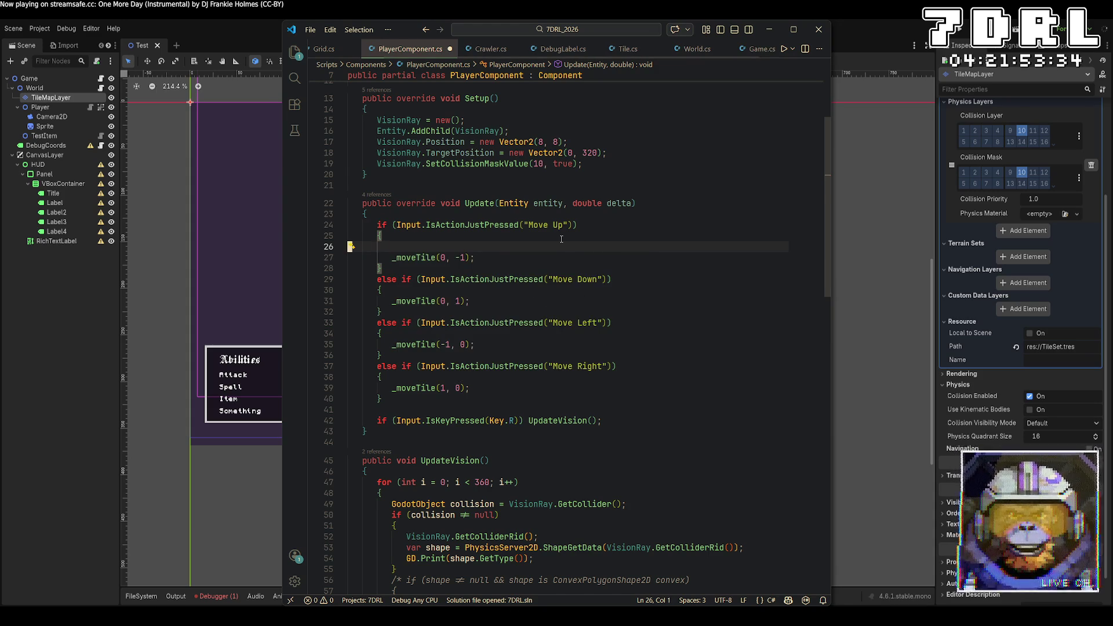
{"action": "scroll", "coordinate": [633, 240], "scroll_direction": "up", "scroll_amount": 3}
{"action": "left_click", "coordinate": [677, 152]}
{"action": "key", "text": "BackSpace"}
{"action": "key", "text": "BackSpace"}
{"action": "key", "text": "BackSpace"}
{"action": "key", "text": "BackSpace"}
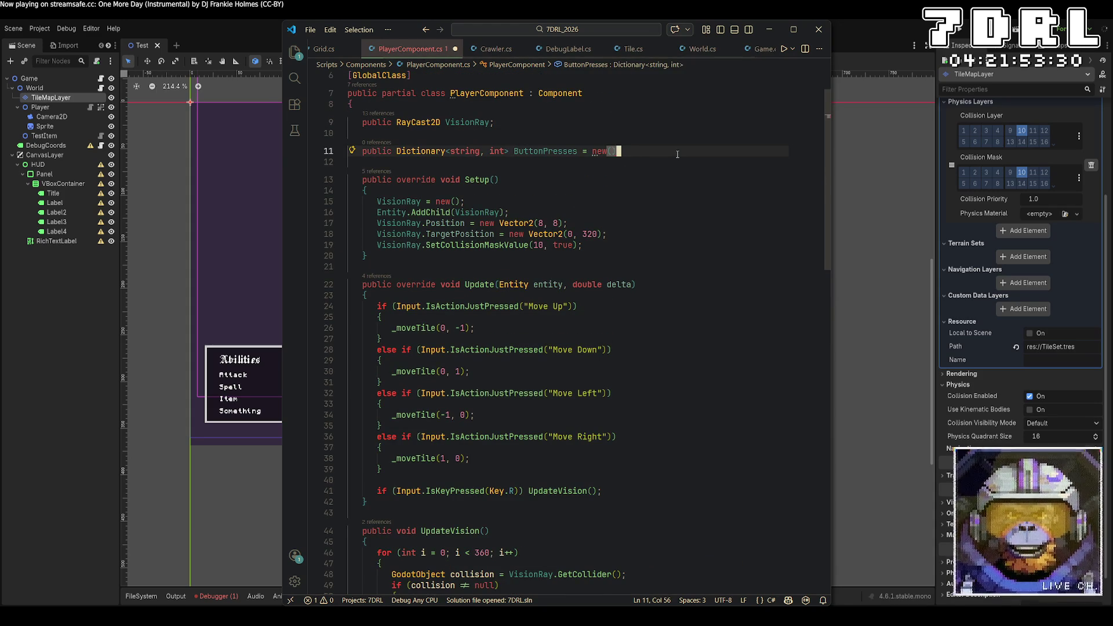
{"action": "type", "text": "w()"}
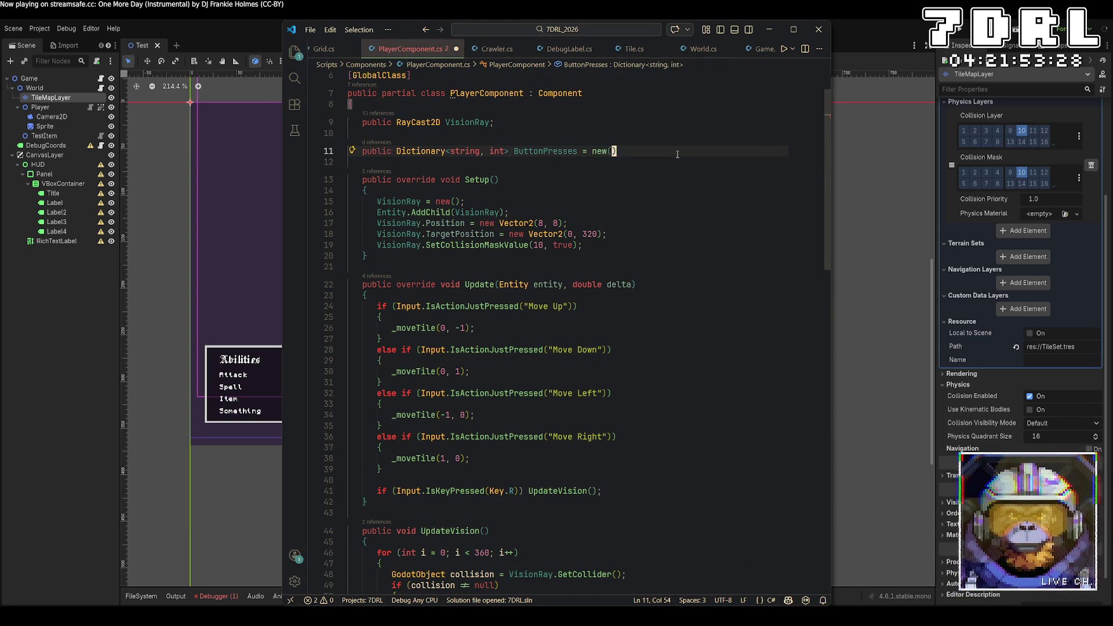
{"action": "key", "text": "Return"}
{"action": "type", "text": "{"}
{"action": "key", "text": "Return"}
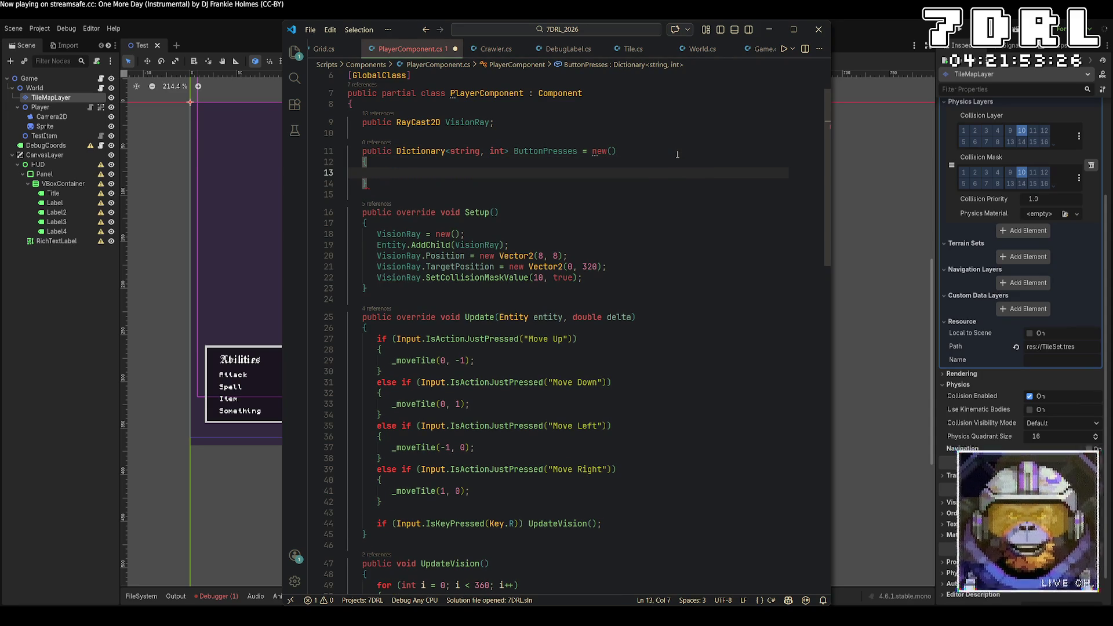
{"action": "key", "text": "Down"}
{"action": "type", "text": ";"}
{"action": "key", "text": "Up"}
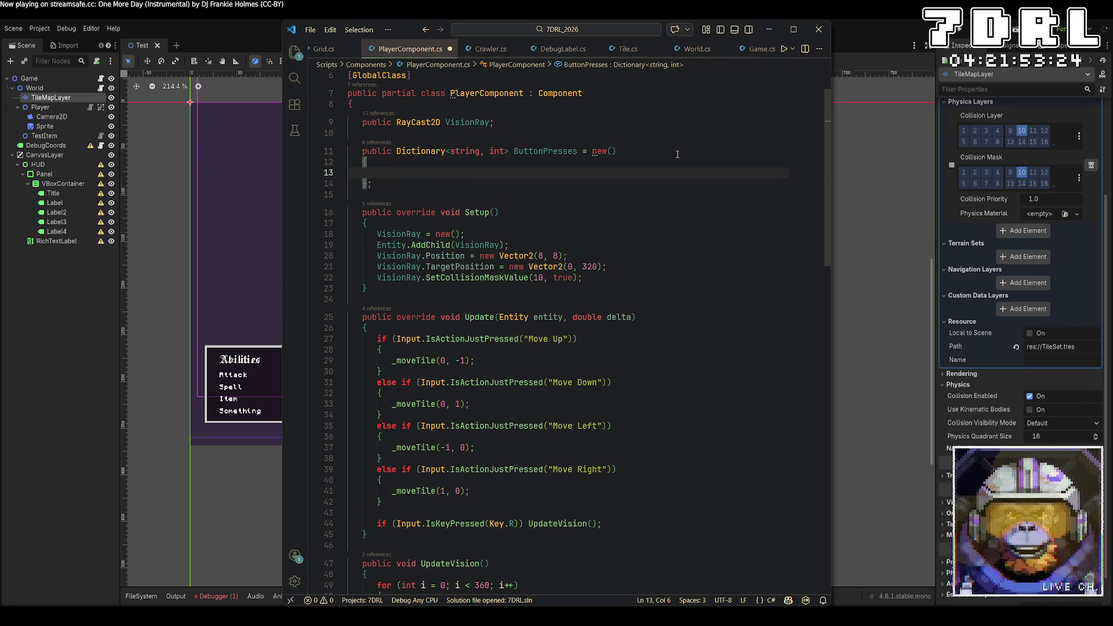
{"action": "type", "text": "\"up"}
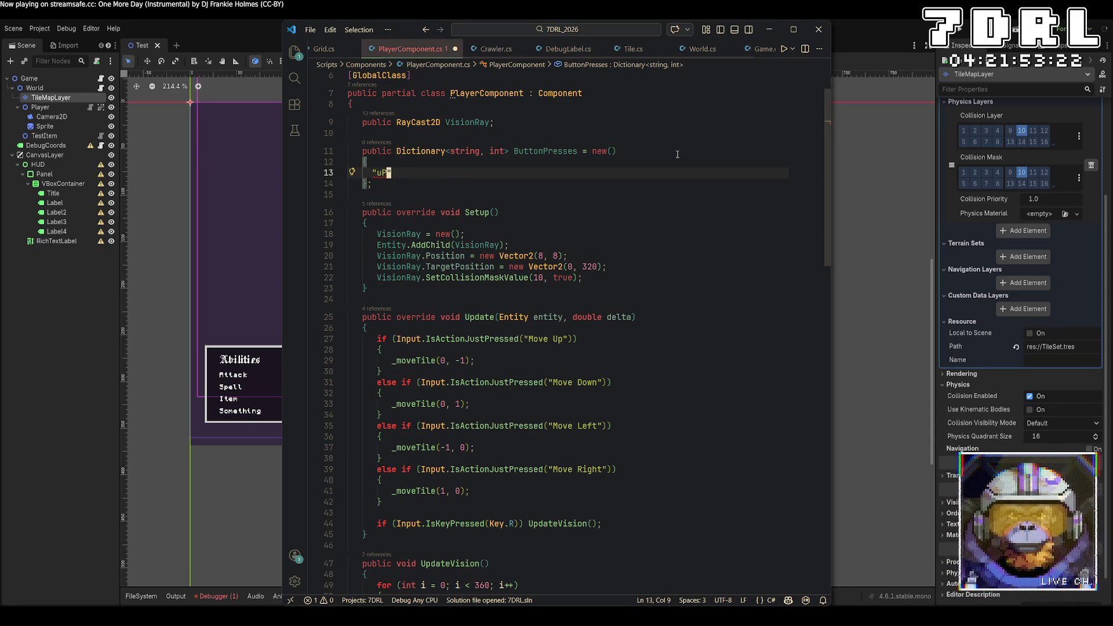
{"action": "type", "text": "\": 0"}
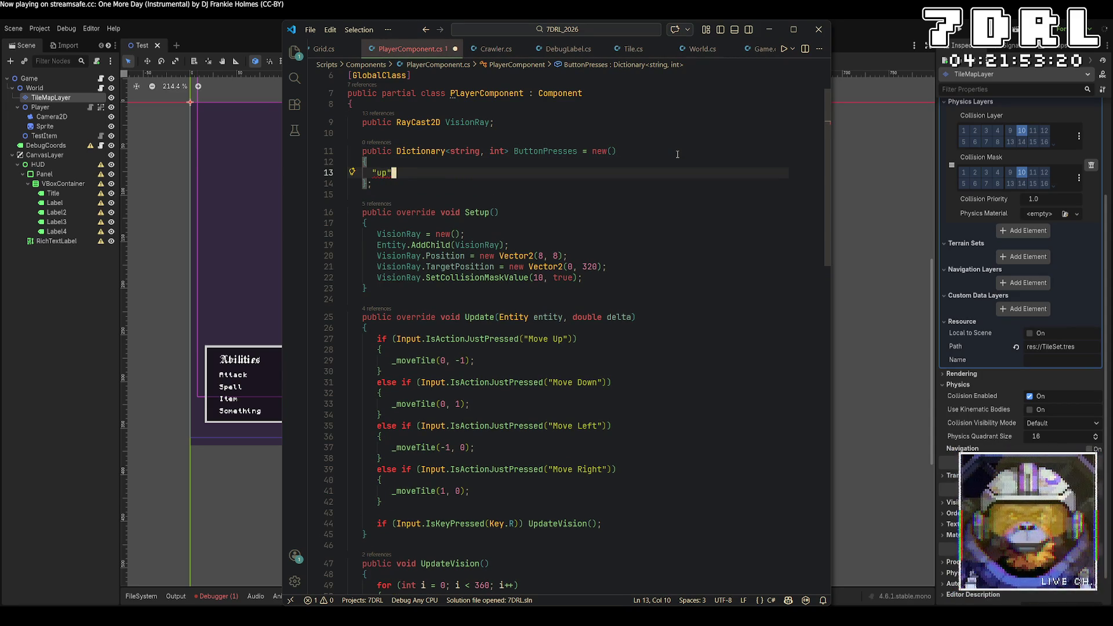
{"action": "type", "text": ","}
Add "down": 0, "left": 0 and "right": 0 entries below the "up" entry in ButtonPresses
{"action": "key", "text": "Return"}
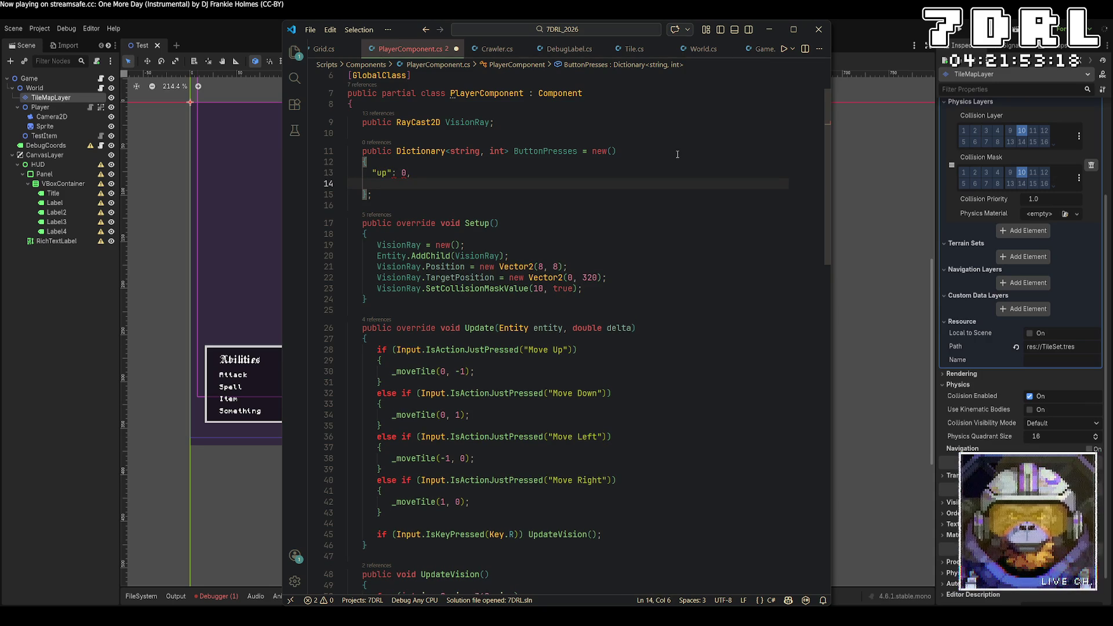
{"action": "type", "text": "\"down\""}
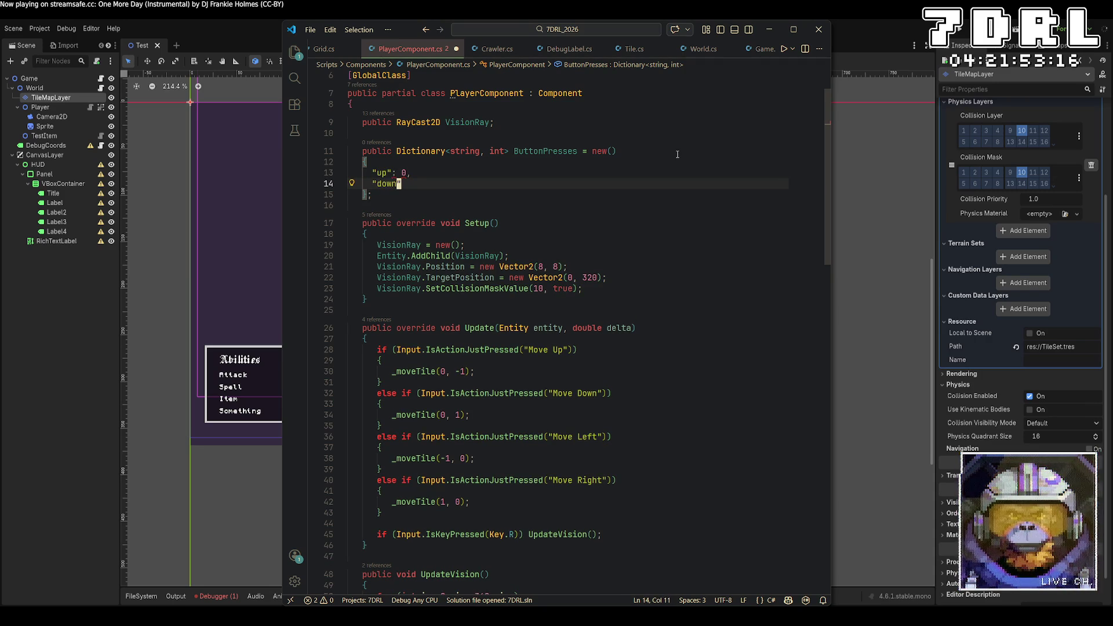
{"action": "type", "text": ": 0,"}
{"action": "key", "text": "Return"}
{"action": "type", "text": "\"left\": 0,"}
{"action": "key", "text": "Return"}
{"action": "type", "text": "\"right\": 0"}
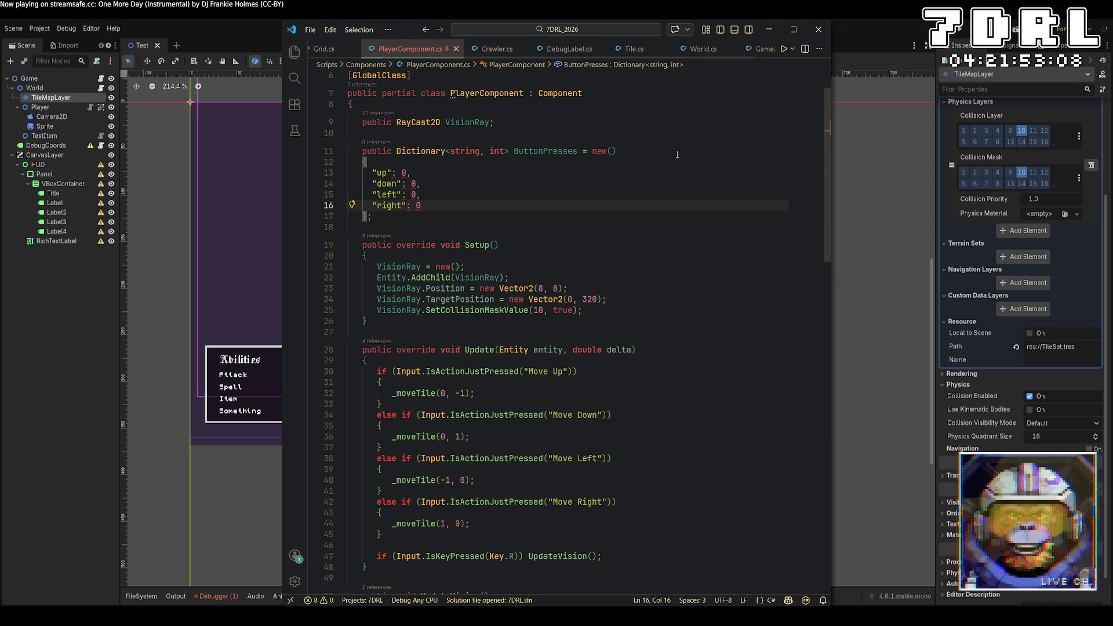
Rewrite the up entry as the collection initializer {"up", 0} and save
{"action": "scroll", "coordinate": [677, 155], "scroll_direction": "up", "scroll_amount": 1}
{"action": "left_click", "coordinate": [397, 200]}
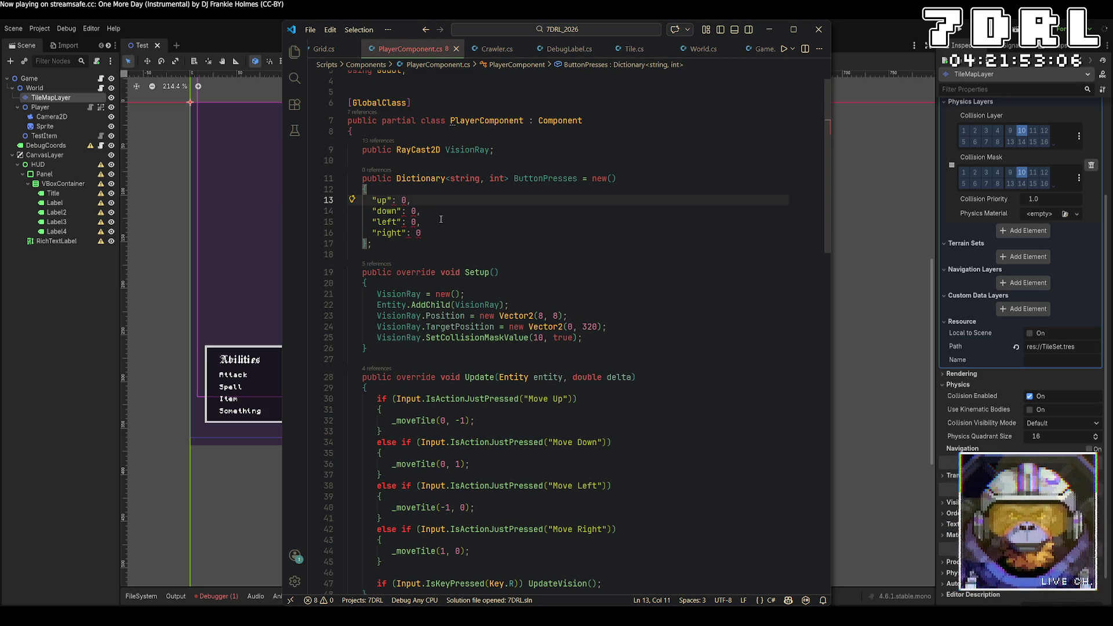
{"action": "key", "text": "Home"}
{"action": "type", "text": "{"}
{"action": "key", "text": "Delete"}
{"action": "key", "text": "Right"}
{"action": "key", "text": "Right"}
{"action": "key", "text": "Right"}
{"action": "key", "text": "Delete"}
{"action": "type", "text": ","}
{"action": "key", "text": "Right"}
{"action": "type", "text": "}"}
{"action": "key", "text": "ctrl+s"}
Use multiple cursors to convert the down, left and right entries to {"key", 0} form
{"action": "left_click_drag", "start_coordinate": [416, 211], "coordinate": [446, 236]}
{"action": "type", "text": "}"}
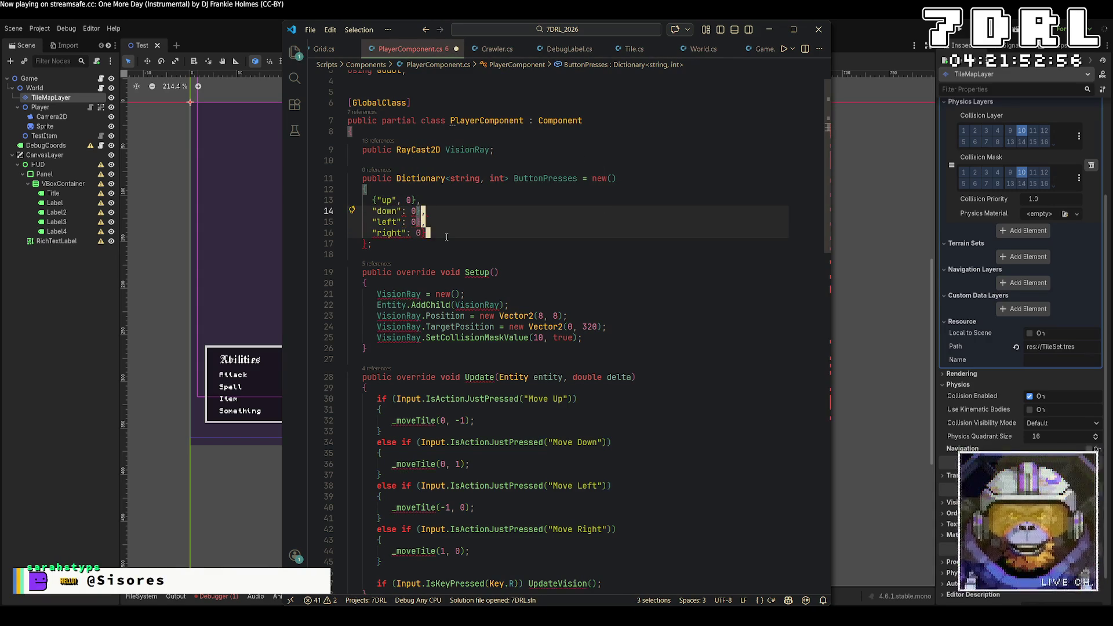
{"action": "left_click", "coordinate": [374, 222]}
{"action": "key", "text": "ctrl+alt+Down"}
{"action": "key", "text": "ctrl+alt+Down"}
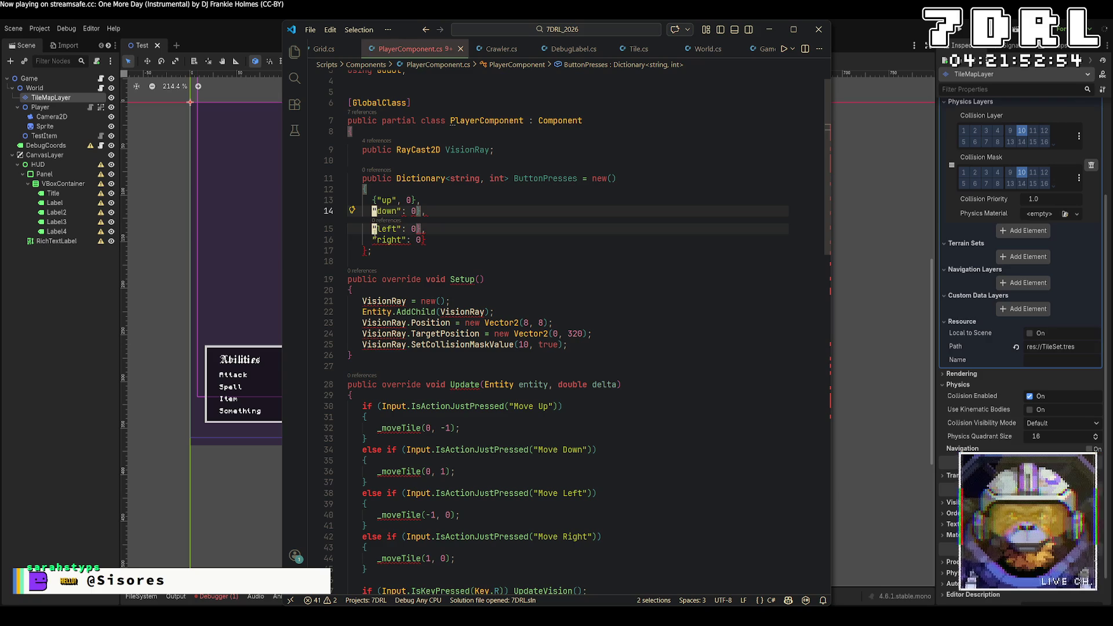
{"action": "type", "text": "{"}
{"action": "key", "text": "ctrl+z"}
{"action": "key", "text": "End"}
{"action": "key", "text": "Left"}
{"action": "key", "text": "Left"}
{"action": "key", "text": "Left"}
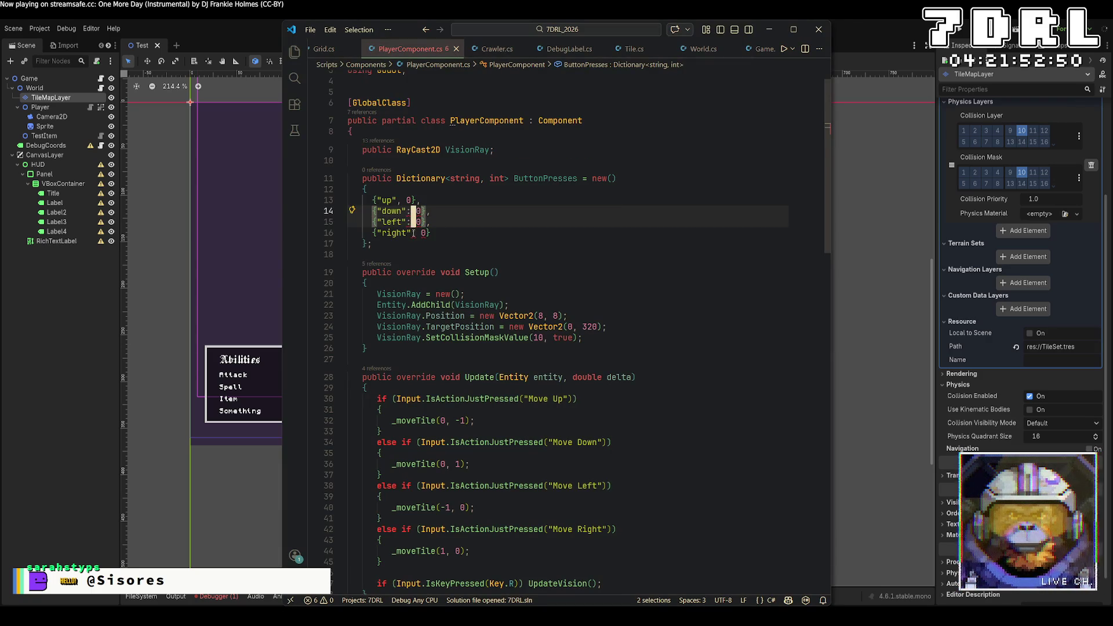
{"action": "key", "text": "BackSpace"}
{"action": "type", "text": ","}
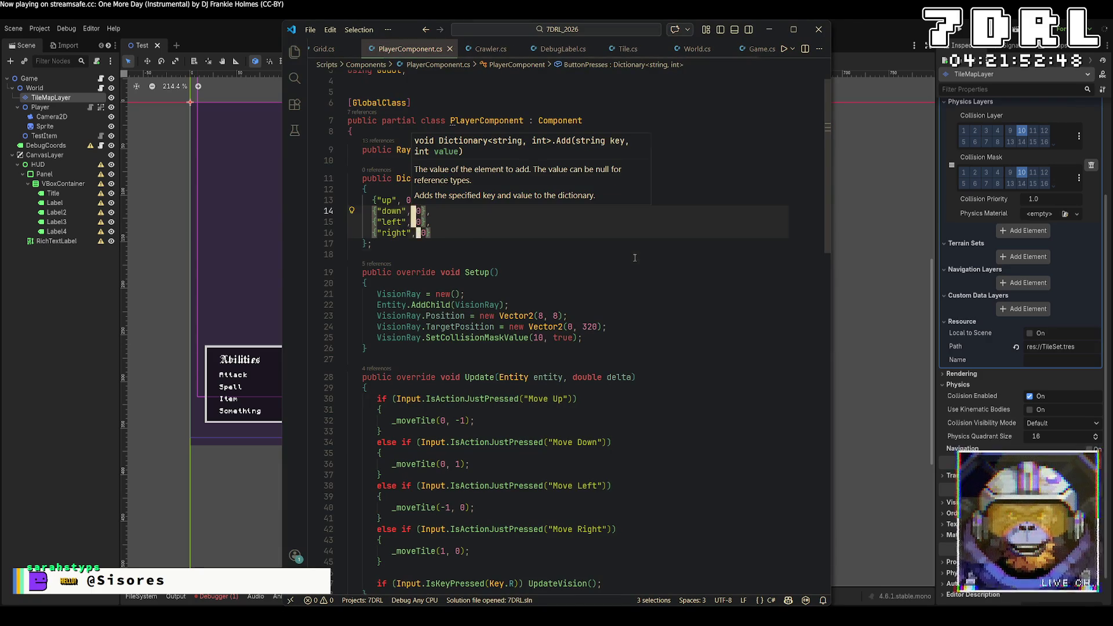
Start a new line inside the Move Up branch of Update
{"action": "left_click", "coordinate": [470, 254]}
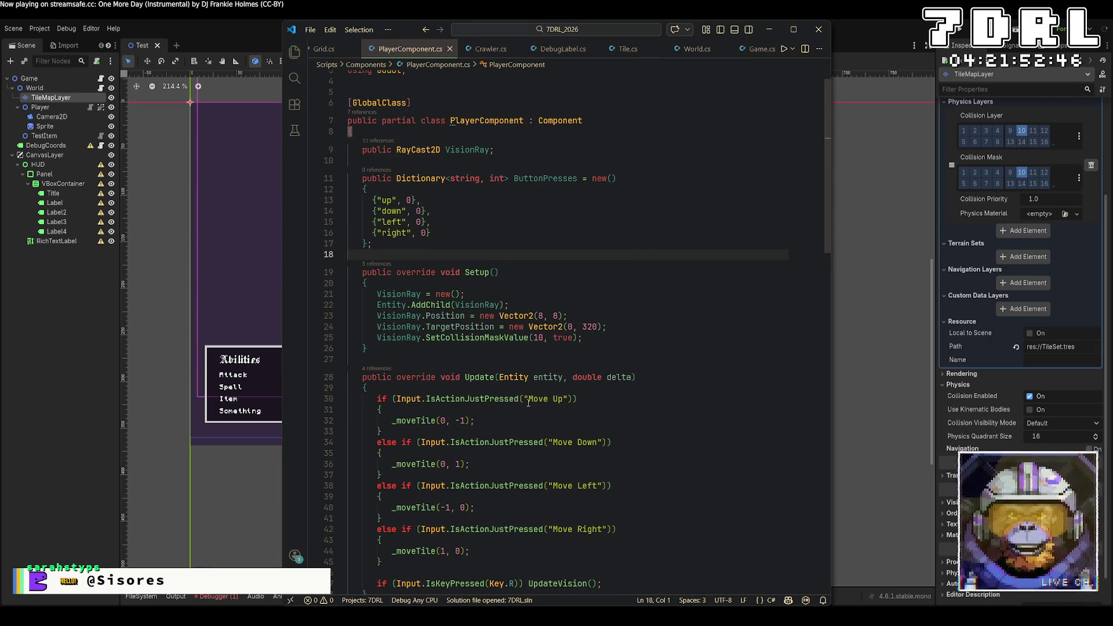
{"action": "left_click", "coordinate": [545, 410]}
{"action": "key", "text": "Return"}
Add ButtonPresses["up"]++; under Move Up, save, and copy that line
{"action": "type", "text": "ButtonPresses"}
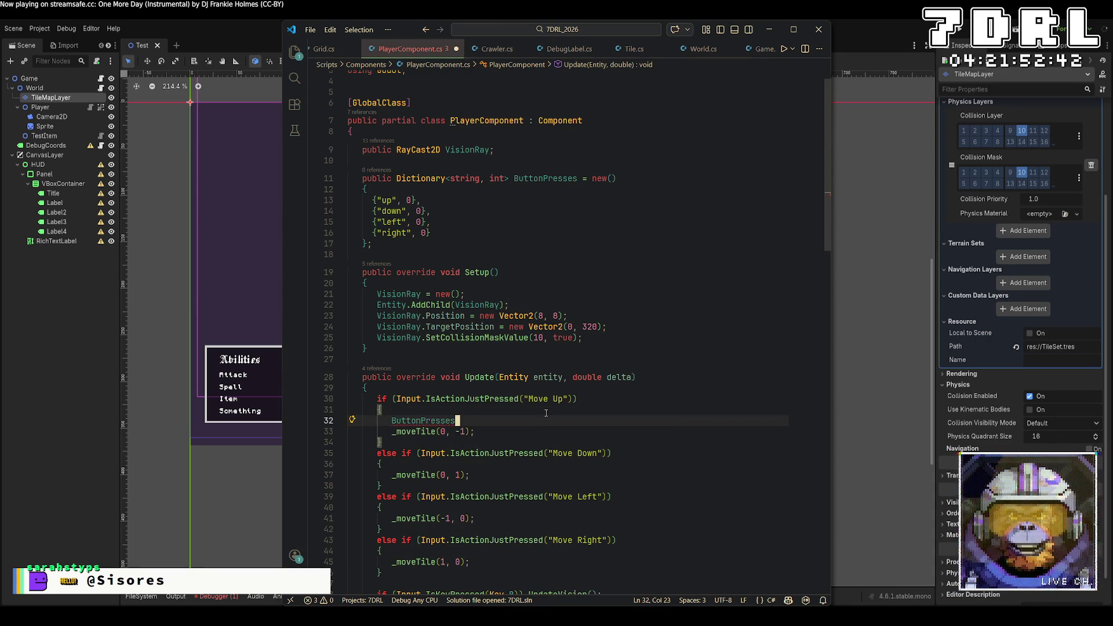
{"action": "type", "text": "["}
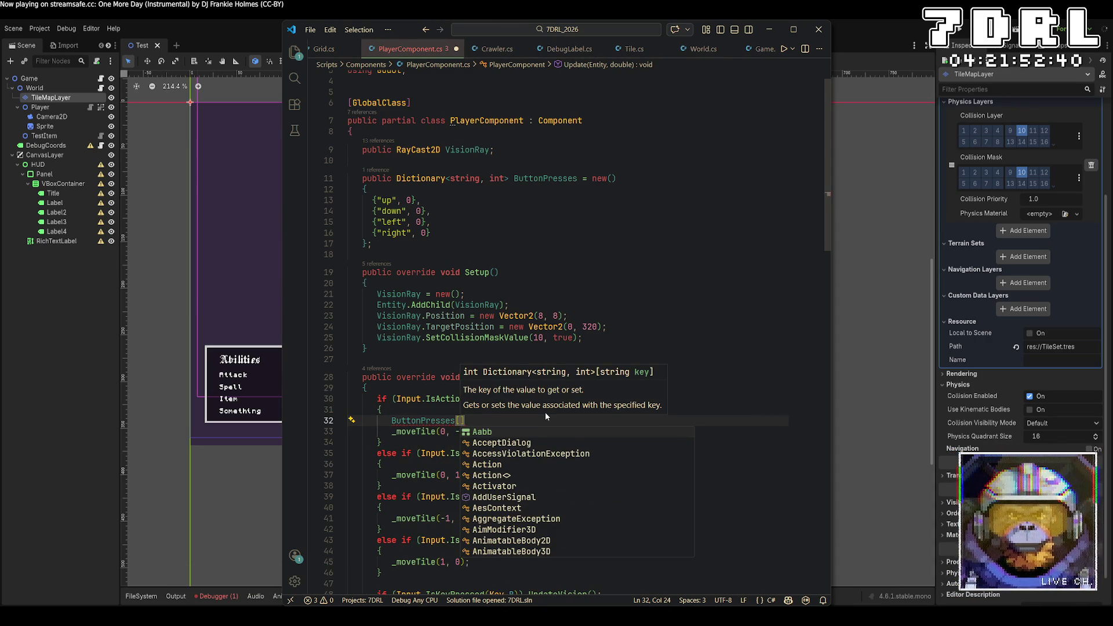
{"action": "type", "text": "\"up\"]++;"}
{"action": "key", "text": "ctrl+s"}
{"action": "key", "text": "shift+Home"}
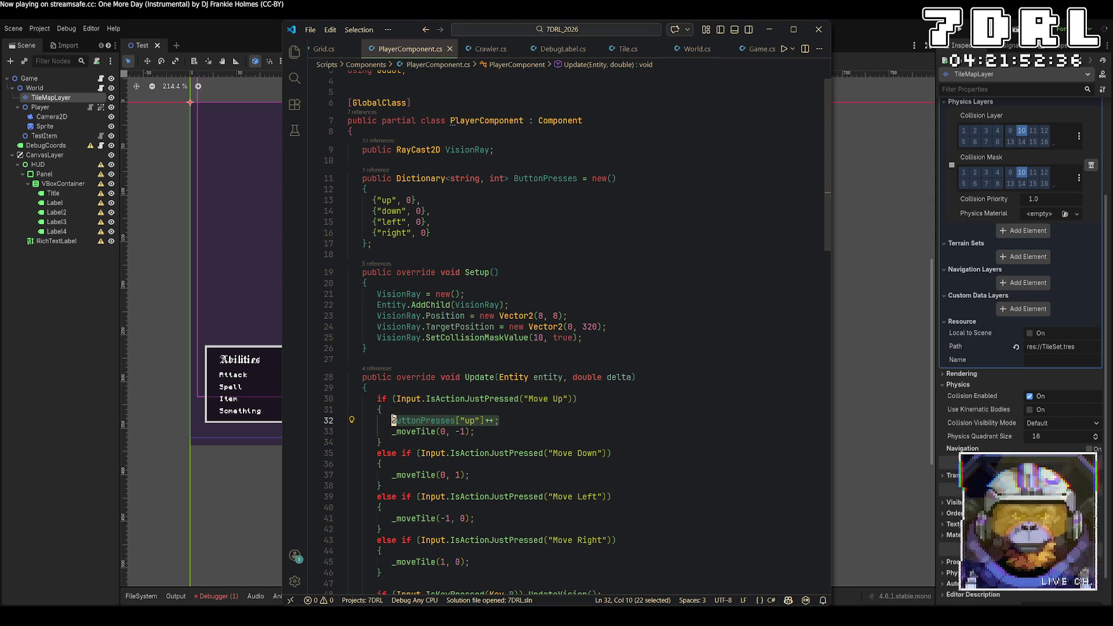
{"action": "key", "text": "ctrl+c"}
Paste the counter line into the Move Down, Move Left and Move Right branches
{"action": "left_click", "coordinate": [650, 467]}
{"action": "key", "text": "Return"}
{"action": "key", "text": "ctrl+v"}
{"action": "left_click", "coordinate": [468, 521]}
{"action": "key", "text": "Return"}
{"action": "key", "text": "ctrl+v"}
{"action": "scroll", "coordinate": [464, 516], "scroll_direction": "down", "scroll_amount": 3}
{"action": "left_click", "coordinate": [455, 493]}
{"action": "key", "text": "Return"}
{"action": "key", "text": "ctrl+v"}
Change the pasted counter keys to "down", "left" and "right" and save
{"action": "double_click", "coordinate": [468, 394]}
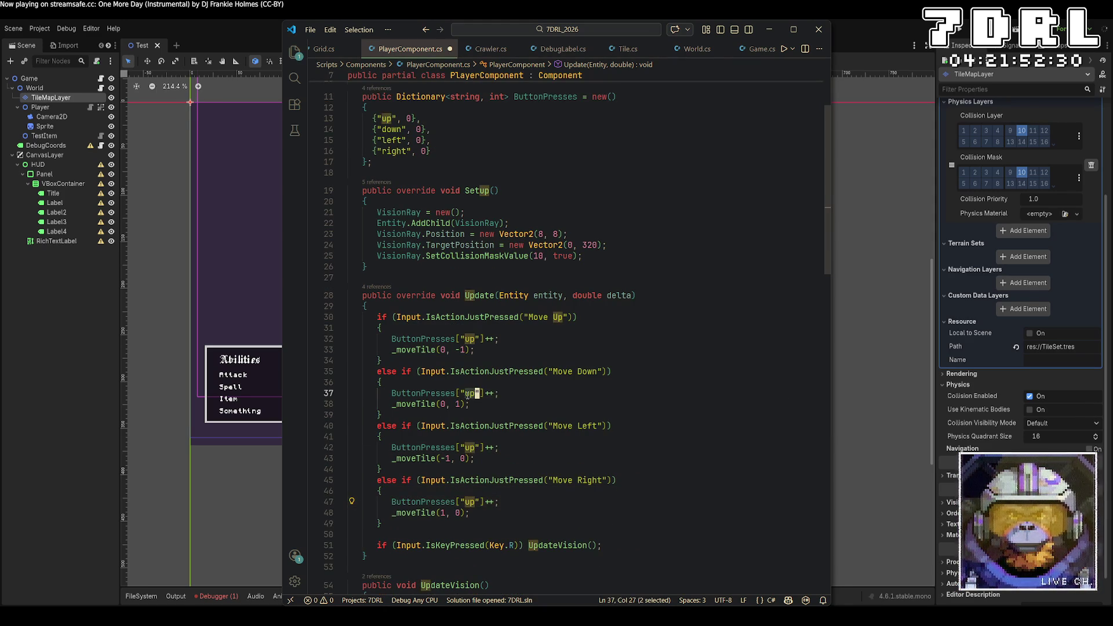
{"action": "type", "text": "down"}
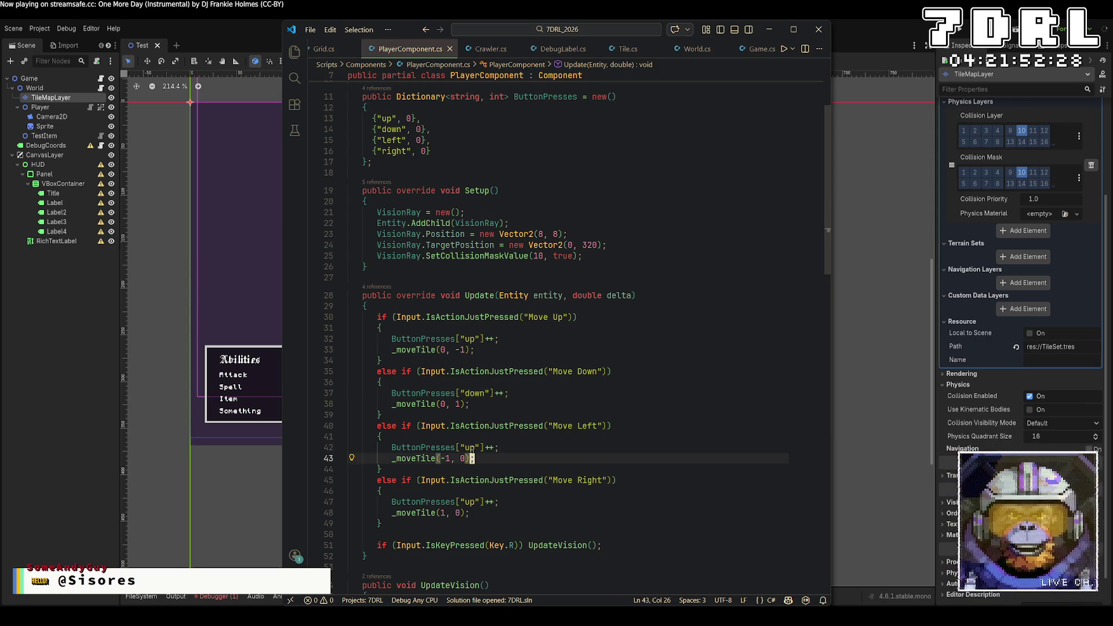
{"action": "triple_click", "coordinate": [475, 448]}
{"action": "double_click", "coordinate": [476, 447]}
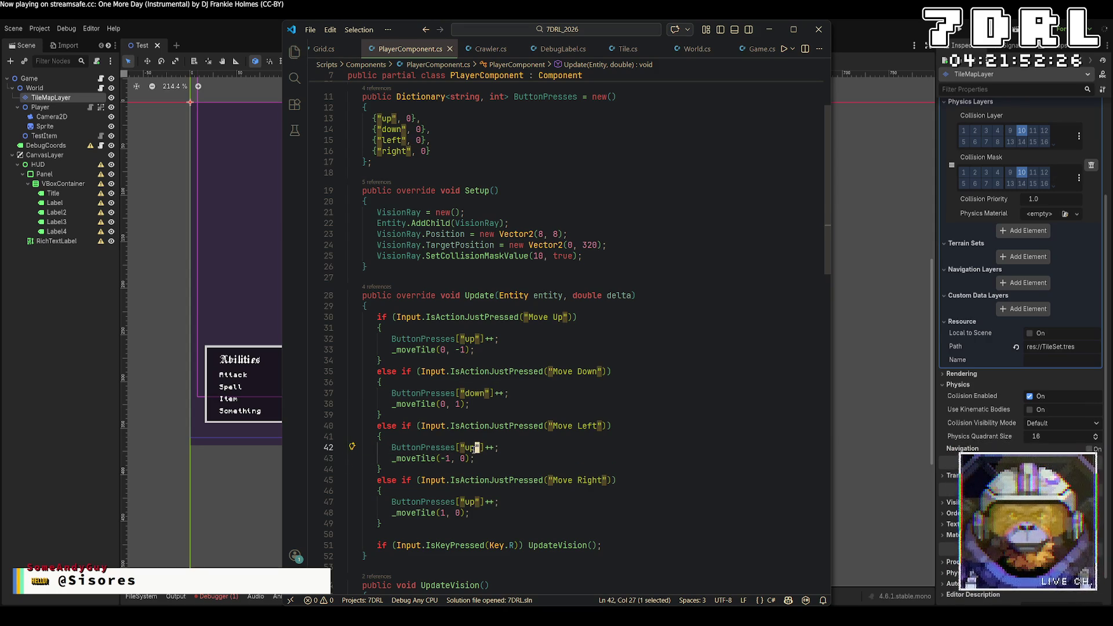
{"action": "left_click", "coordinate": [476, 447]}
{"action": "type", "text": "\""}
{"action": "key", "text": "BackSpace"}
{"action": "key", "text": "BackSpace"}
{"action": "key", "text": "BackSpace"}
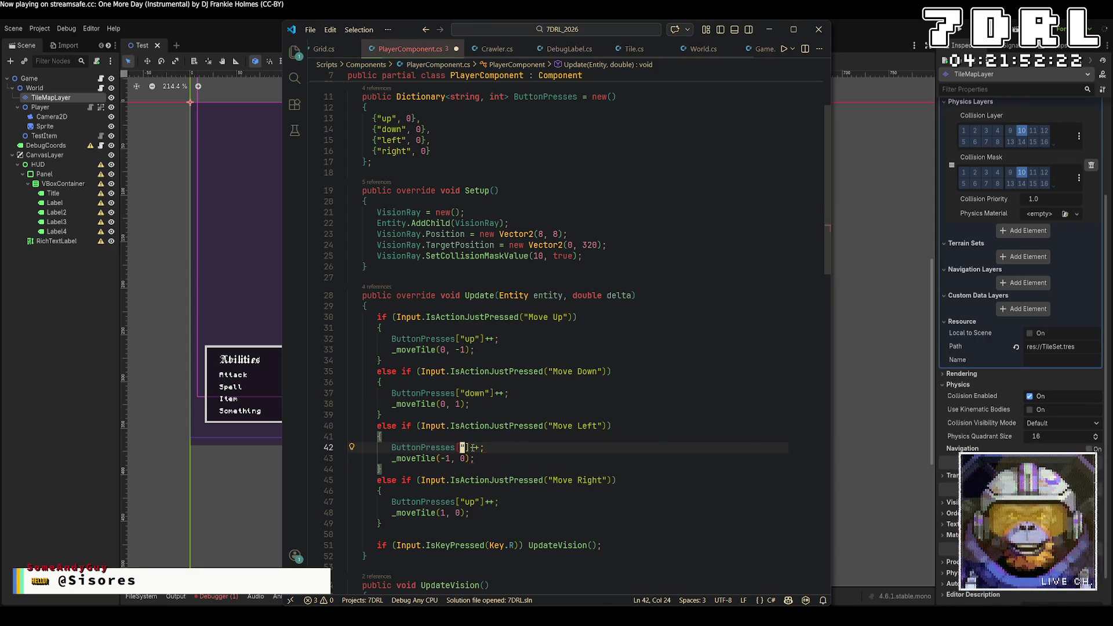
{"action": "type", "text": "left\""}
{"action": "left_click", "coordinate": [476, 502]}
{"action": "double_click", "coordinate": [470, 502]}
{"action": "type", "text": "right"}
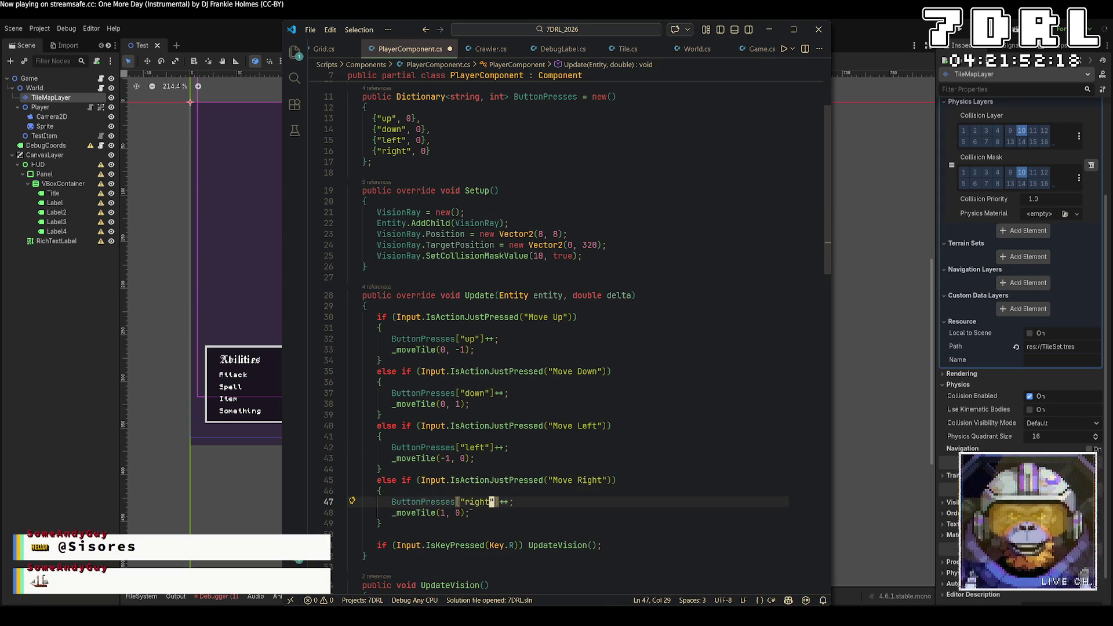
{"action": "key", "text": "ctrl+s"}
Put the caret after the Move Right branch, ready for new code
{"action": "left_click", "coordinate": [682, 447]}
{"action": "scroll", "coordinate": [682, 450], "scroll_direction": "down", "scroll_amount": 3}
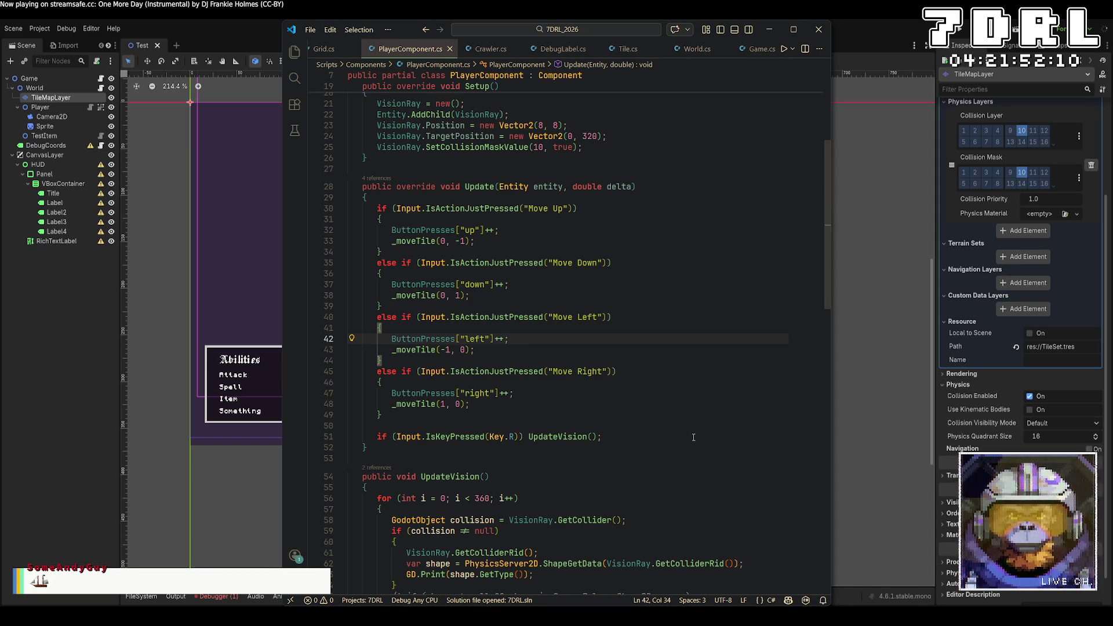
{"action": "left_click", "coordinate": [483, 418]}
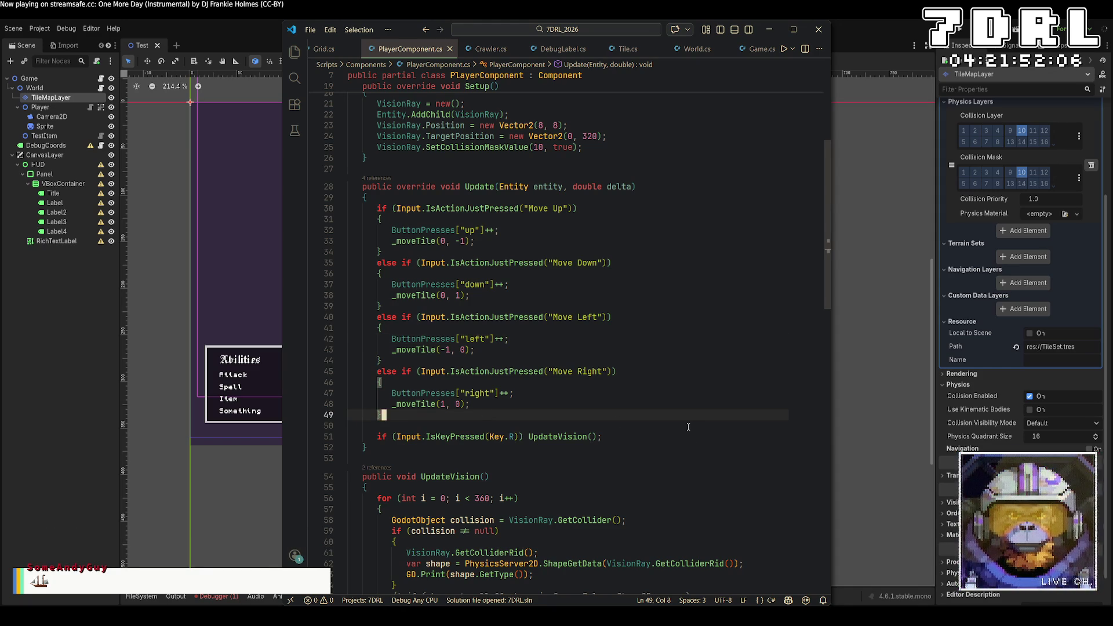
Add if (Input.IsActionJustReleased("Move Up")) ButtonPresses["up"] = 0; after the movement checks
{"action": "key", "text": "Return"}
{"action": "key", "text": "Return"}
{"action": "type", "text": "if (Input."}
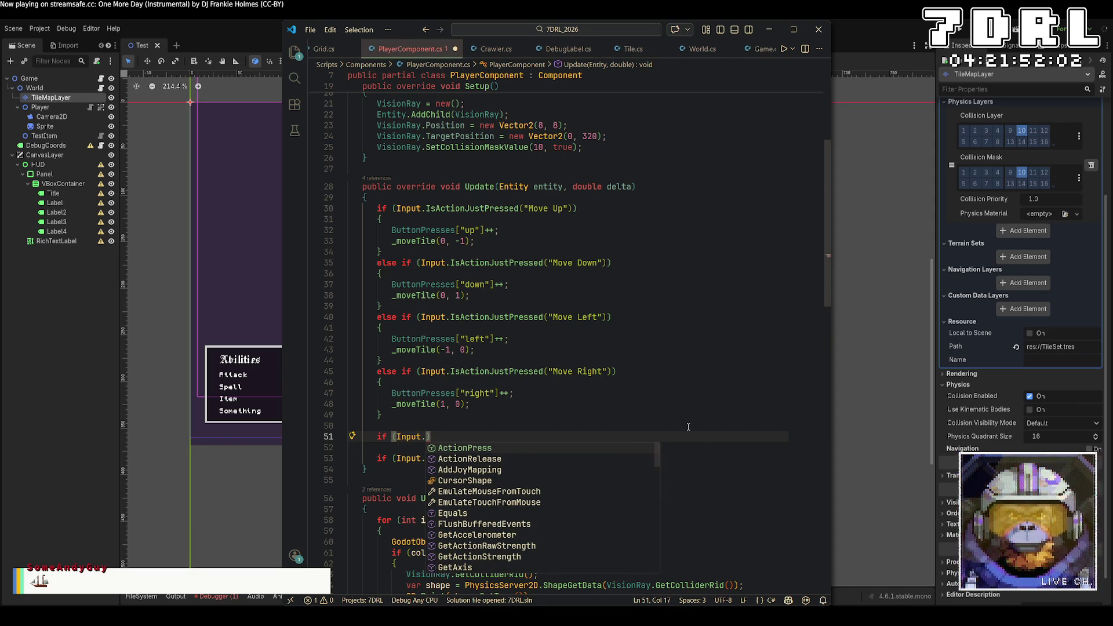
{"action": "type", "text": "Isaction"}
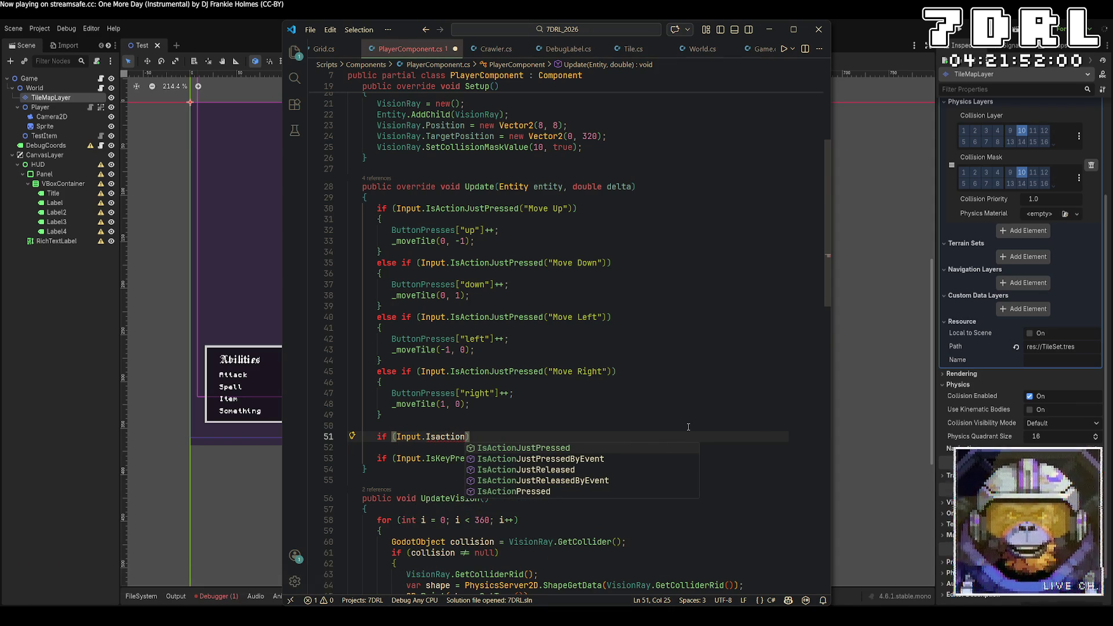
{"action": "key", "text": "Down"}
{"action": "key", "text": "Down"}
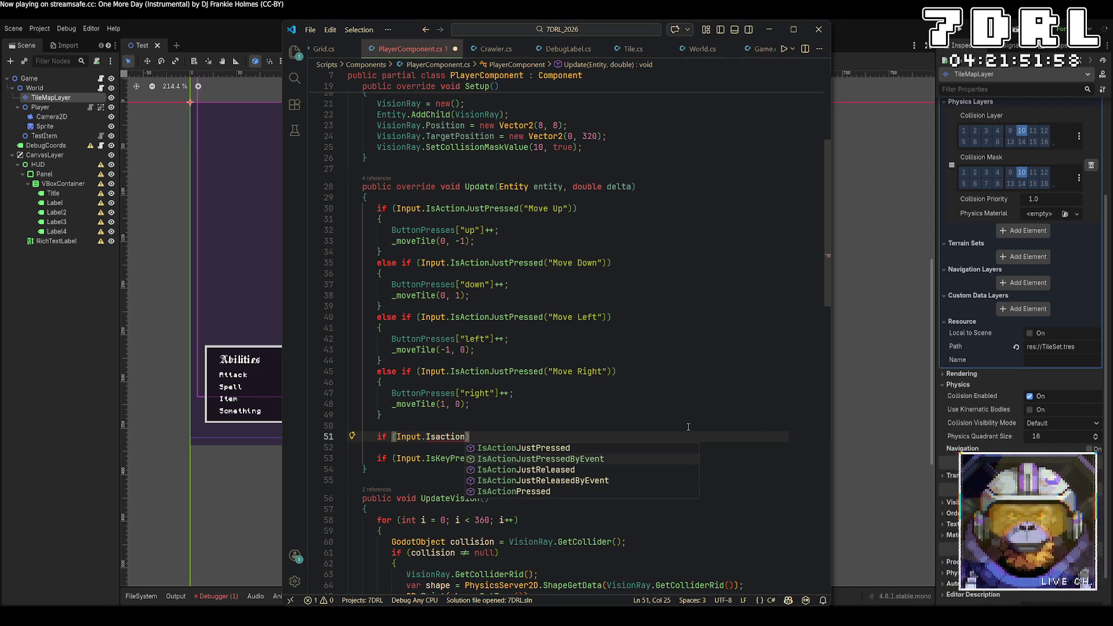
{"action": "key", "text": "Return"}
{"action": "type", "text": "\"M"}
{"action": "type", "text": "ove Up"}
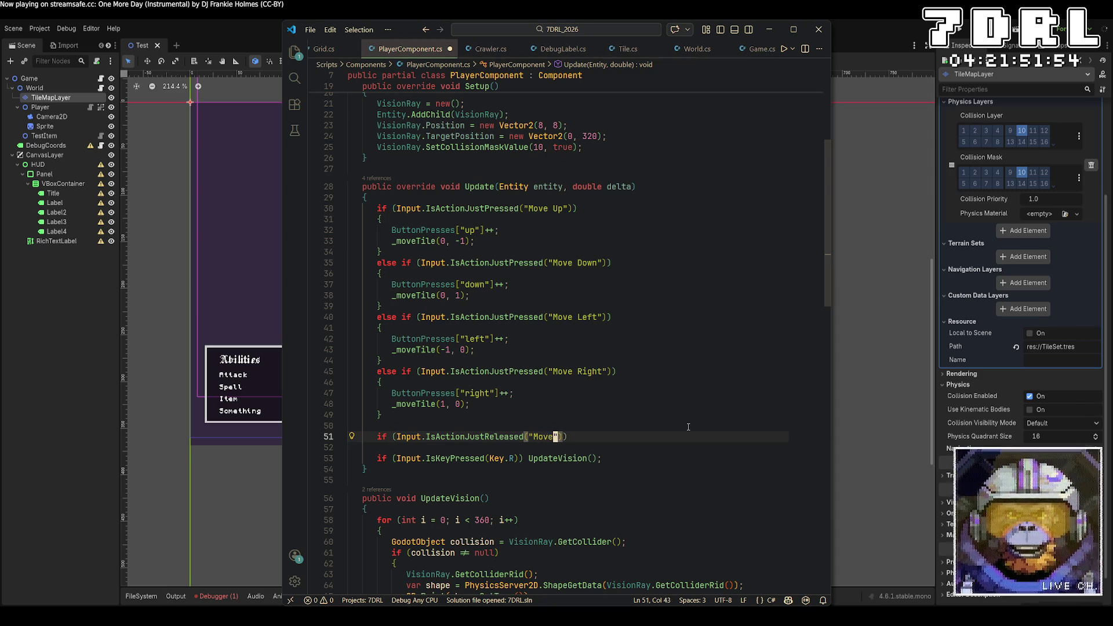
{"action": "type", "text": "\"))"}
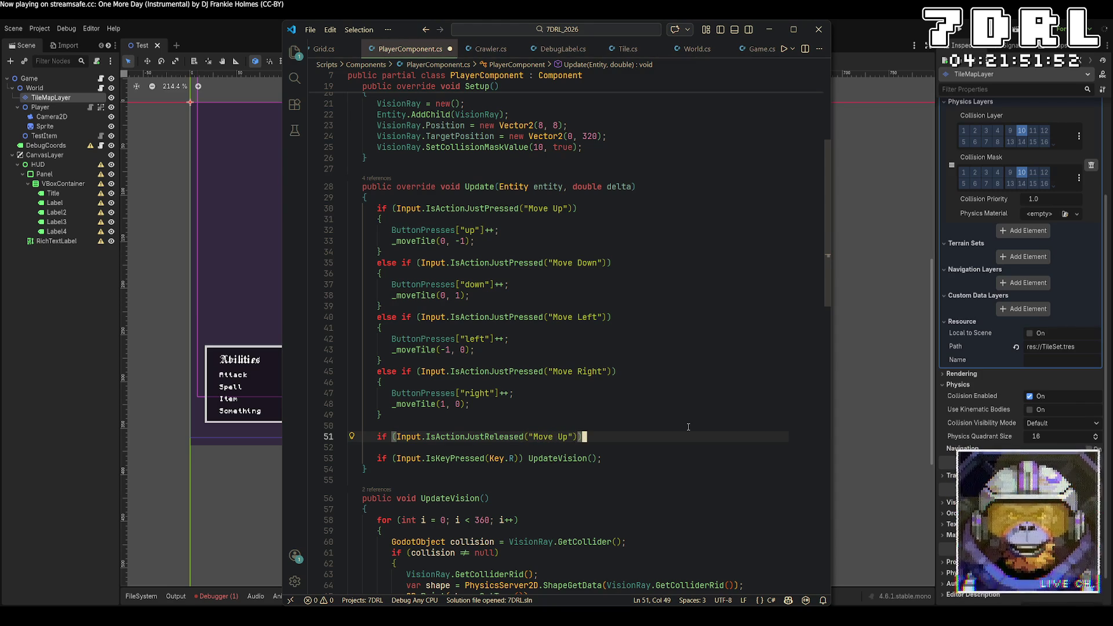
{"action": "type", "text": " Button"}
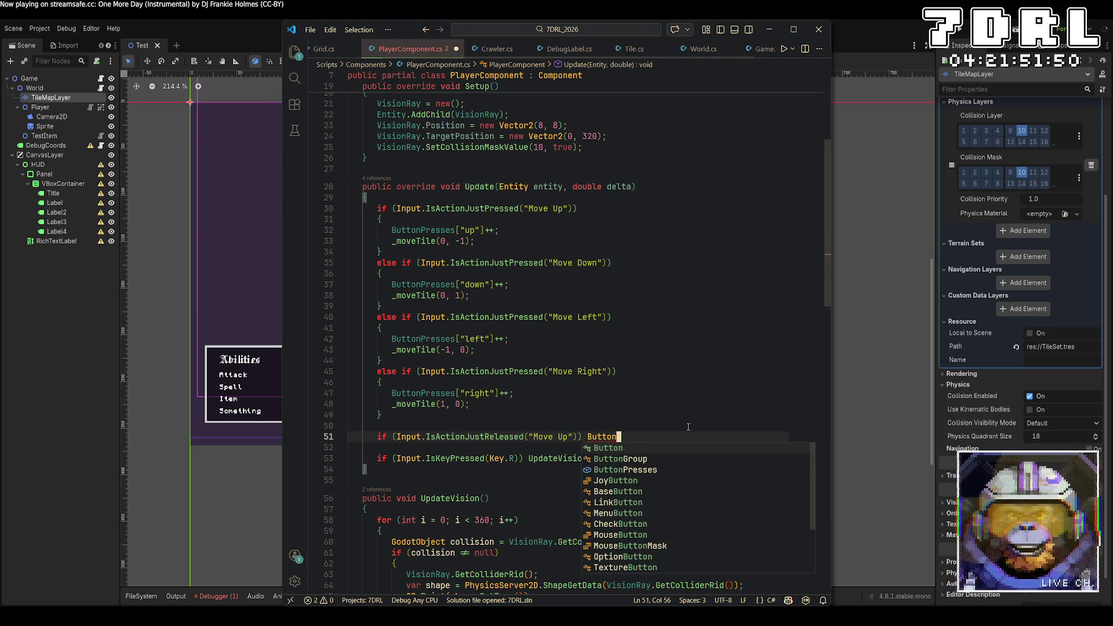
{"action": "type", "text": "Presses[\"u"}
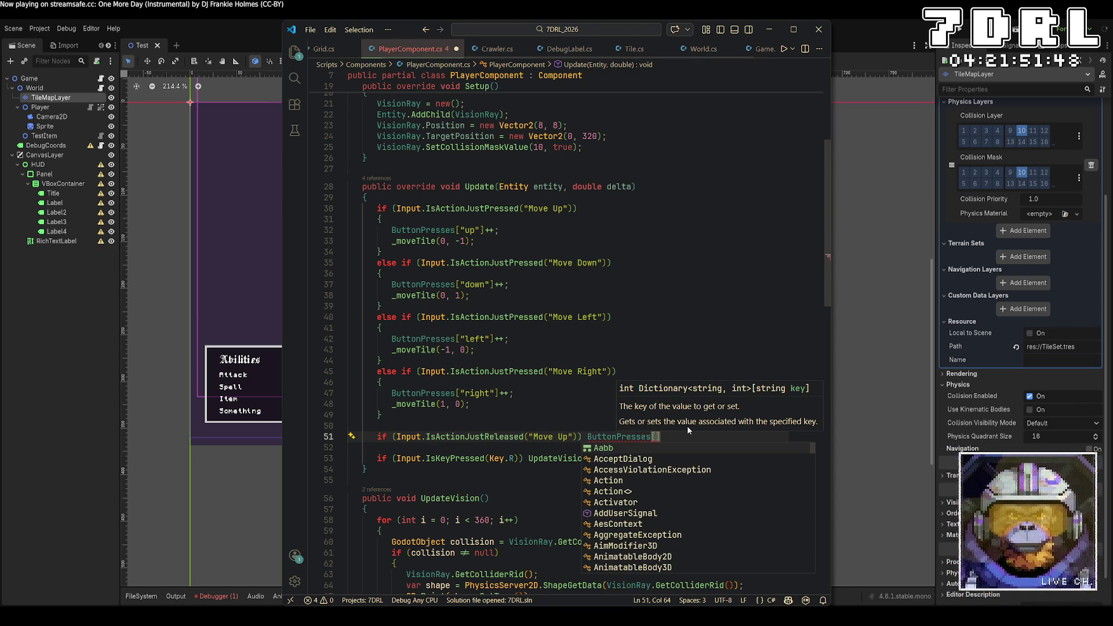
{"action": "type", "text": "p"}
{"action": "key", "text": "Down"}
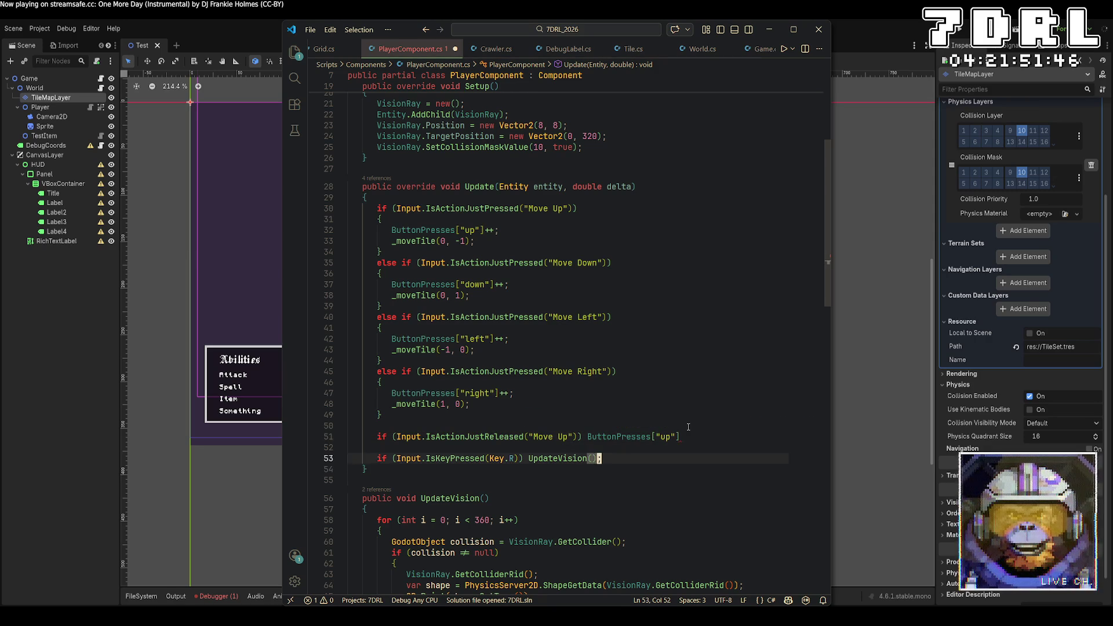
{"action": "key", "text": "Up"}
{"action": "key", "text": "End"}
{"action": "type", "text": "= 0;"}
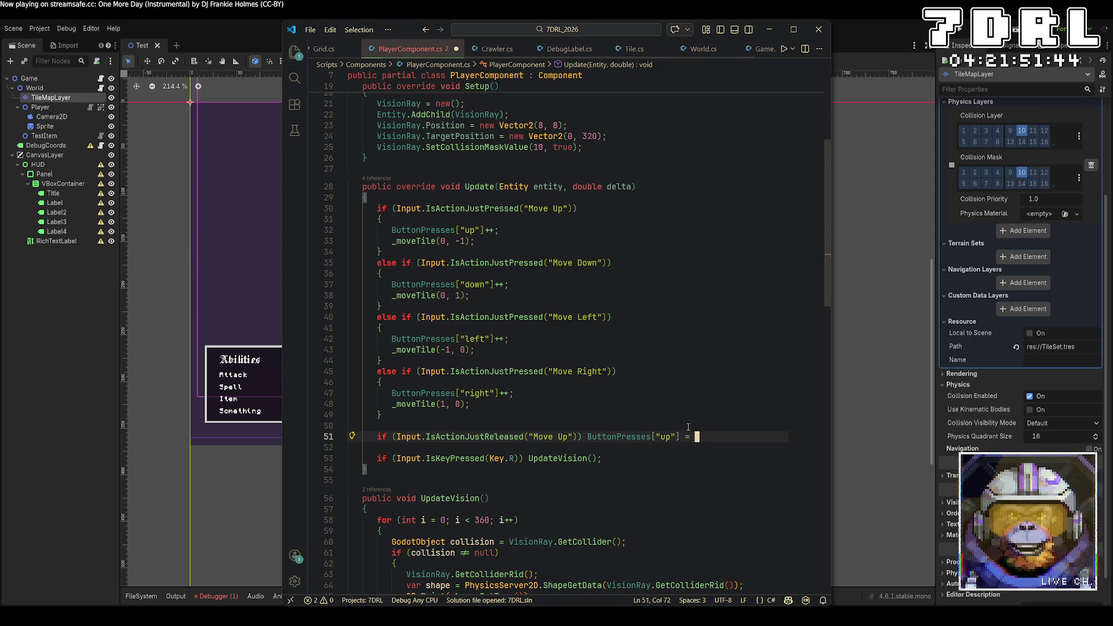
Duplicate the release check line into three more copies
{"action": "key", "text": "shift+Home"}
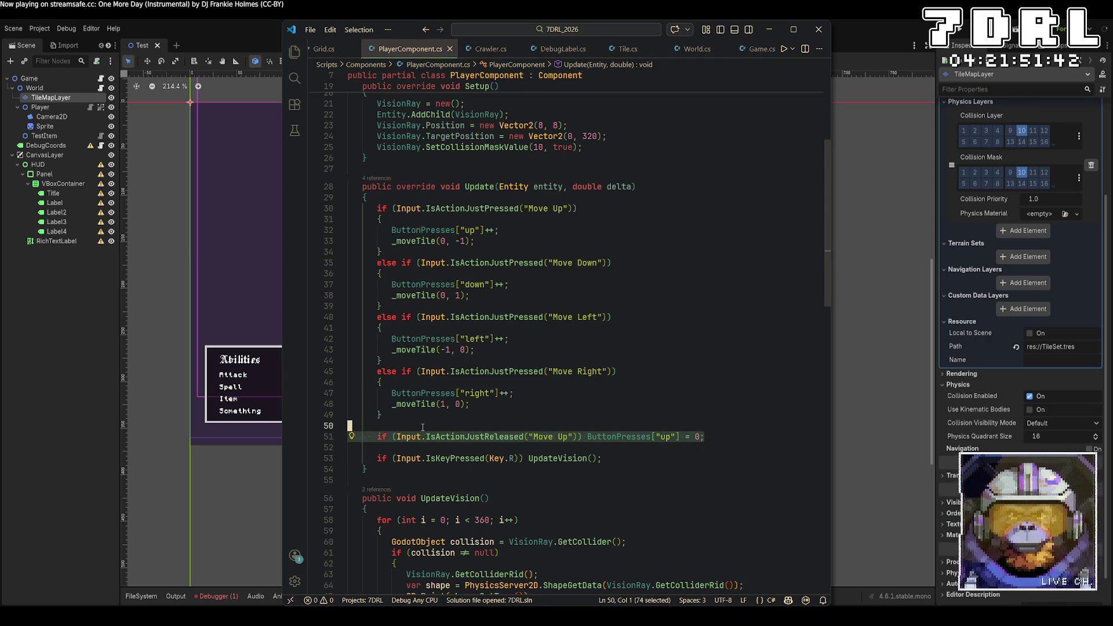
{"action": "key", "text": "ctrl+c"}
{"action": "key", "text": "End"}
{"action": "key", "text": "Return"}
{"action": "key", "text": "ctrl+v"}
{"action": "key", "text": "Return"}
{"action": "key", "text": "ctrl+v"}
{"action": "key", "text": "Return"}
{"action": "key", "text": "ctrl+v"}
Change the copied action names to "Move Down", "Move Left" and "Move Right"
{"action": "left_click", "coordinate": [566, 448]}
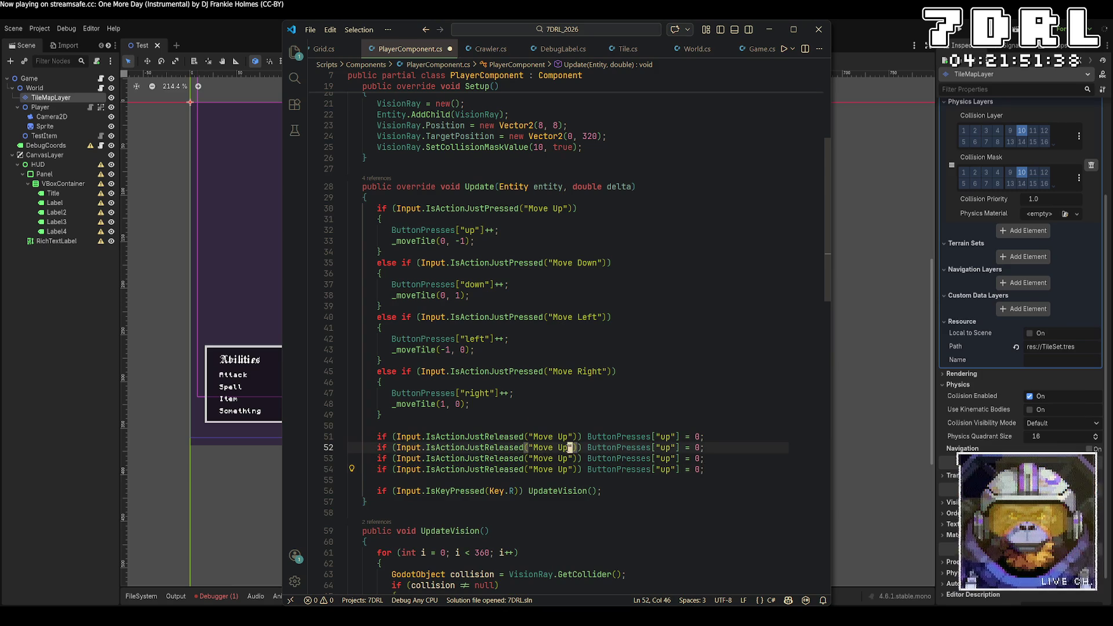
{"action": "key", "text": "BackSpace"}
{"action": "key", "text": "BackSpace"}
{"action": "type", "text": "Down"}
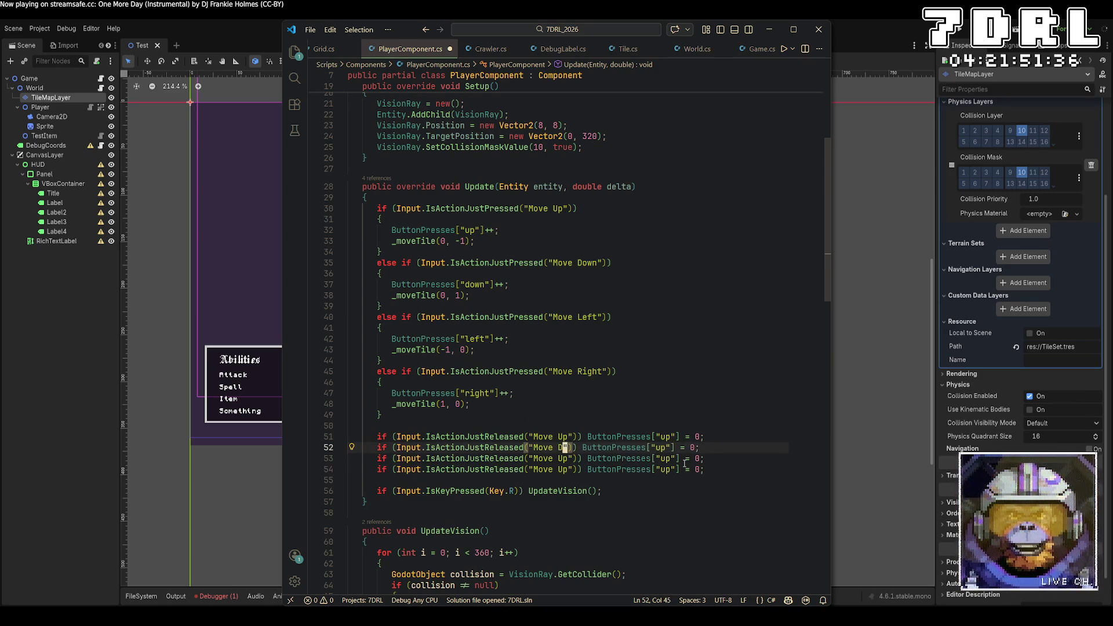
{"action": "key", "text": "Down"}
{"action": "key", "text": "Left"}
{"action": "key", "text": "Left"}
{"action": "key", "text": "BackSpace"}
{"action": "key", "text": "BackSpace"}
{"action": "type", "text": "Left"}
{"action": "key", "text": "Down"}
{"action": "key", "text": "Left"}
{"action": "key", "text": "Left"}
{"action": "key", "text": "BackSpace"}
{"action": "key", "text": "BackSpace"}
{"action": "type", "text": "Right"}
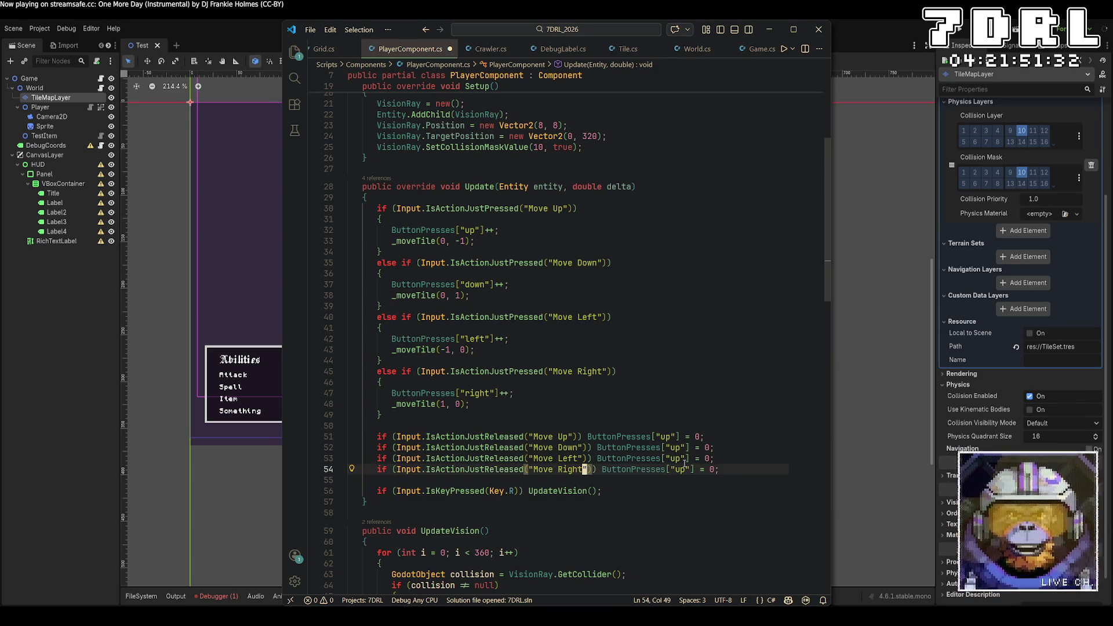
Change the copied counter keys to "down", "left" and "right"
{"action": "left_click_drag", "start_coordinate": [684, 462], "coordinate": [679, 447]}
{"action": "key", "text": "BackSpace"}
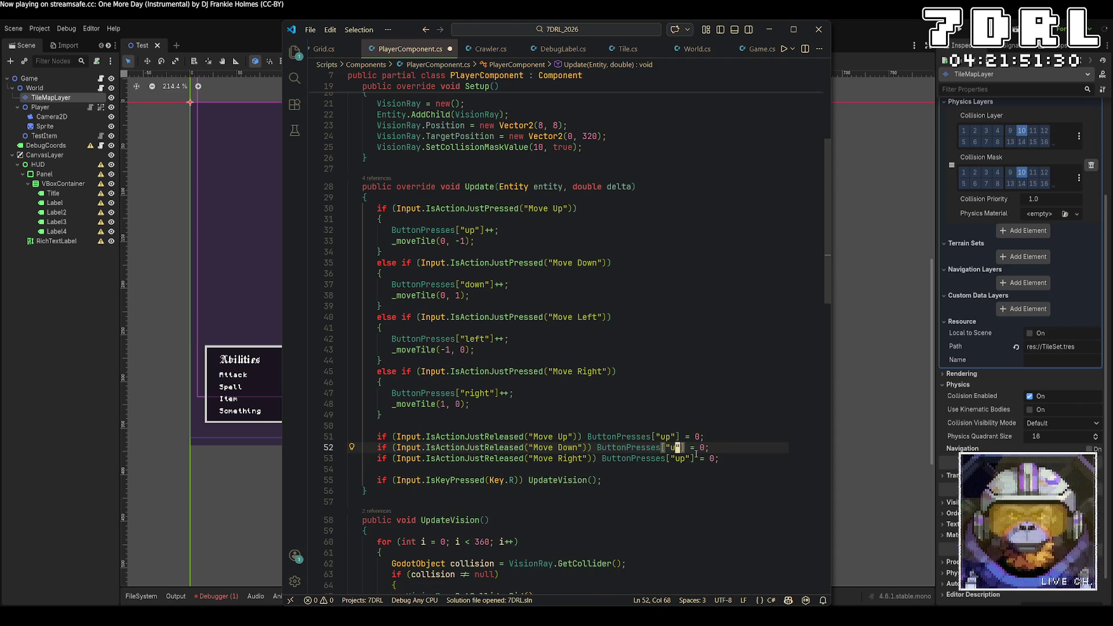
{"action": "key", "text": "ctrl+z"}
{"action": "key", "text": "BackSpace"}
{"action": "type", "text": "down"}
{"action": "double_click", "coordinate": [676, 458]}
{"action": "type", "text": "left"}
{"action": "key", "text": "Down"}
{"action": "key", "text": "Left"}
{"action": "key", "text": "BackSpace"}
{"action": "key", "text": "BackSpace"}
{"action": "type", "text": "right"}
Start a new line below the last release check
{"action": "key", "text": "Up"}
{"action": "key", "text": "Up"}
{"action": "key", "text": "Up"}
{"action": "scroll", "coordinate": [739, 450], "scroll_direction": "down", "scroll_amount": 4}
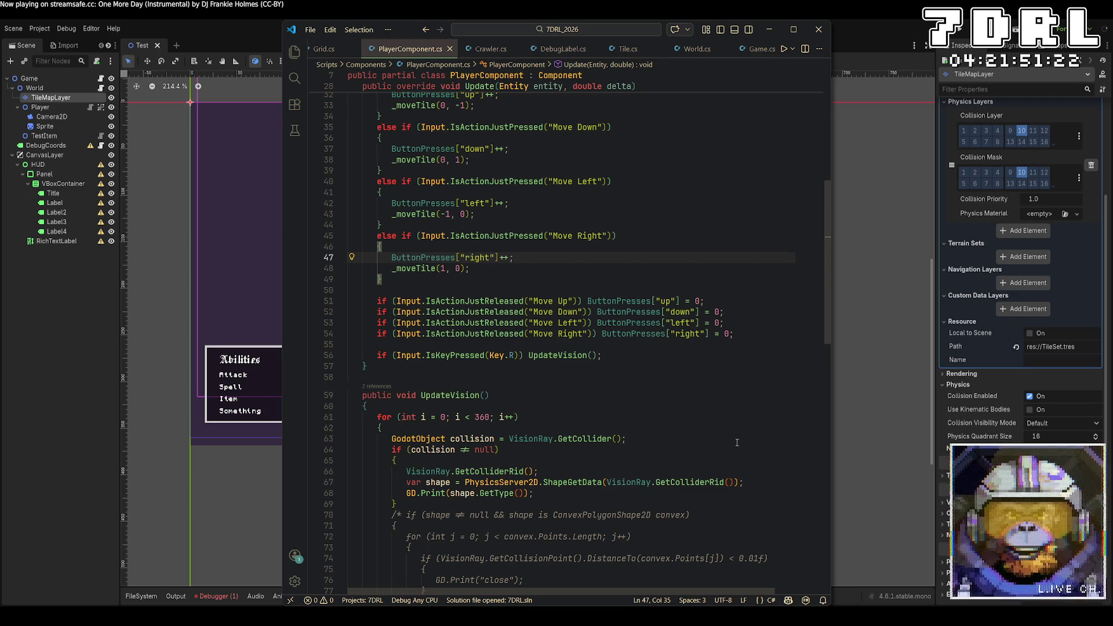
{"action": "scroll", "coordinate": [733, 434], "scroll_direction": "up", "scroll_amount": 3}
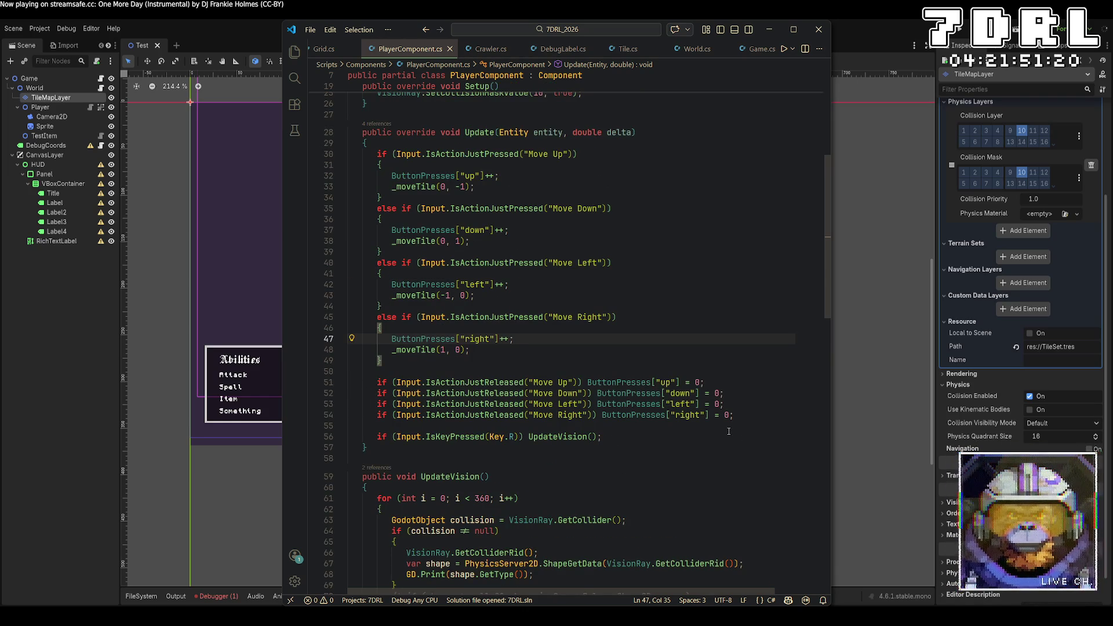
{"action": "left_click", "coordinate": [752, 418]}
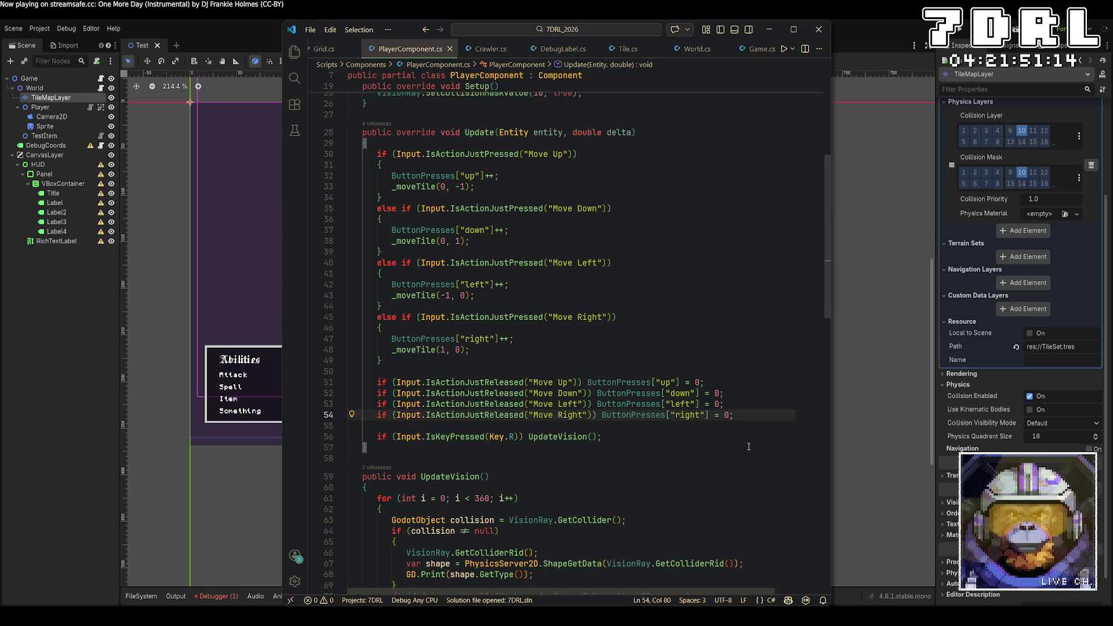
{"action": "key", "text": "Return"}
{"action": "key", "text": "Return"}
Write the condition if (ButtonPresses["up"] == 1 || ButtonPresses["up"] > 10) and save
{"action": "type", "text": "if ("}
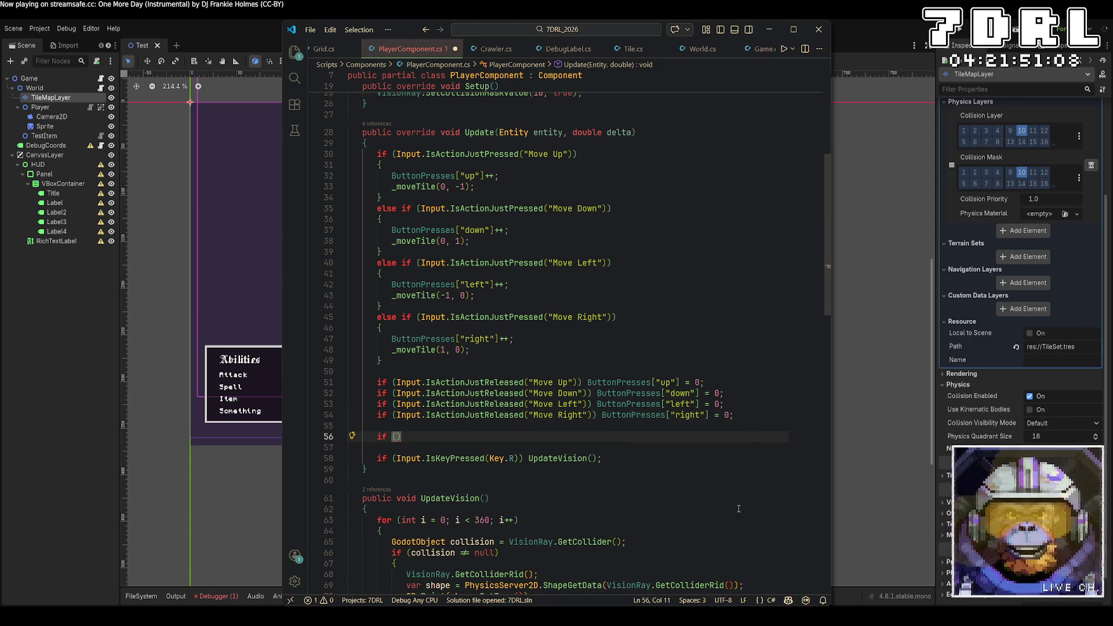
{"action": "type", "text": "ButtonPressed["}
{"action": "key", "text": "BackSpace"}
{"action": "key", "text": "BackSpace"}
{"action": "type", "text": "["}
{"action": "key", "text": "BackSpace"}
{"action": "key", "text": "BackSpace"}
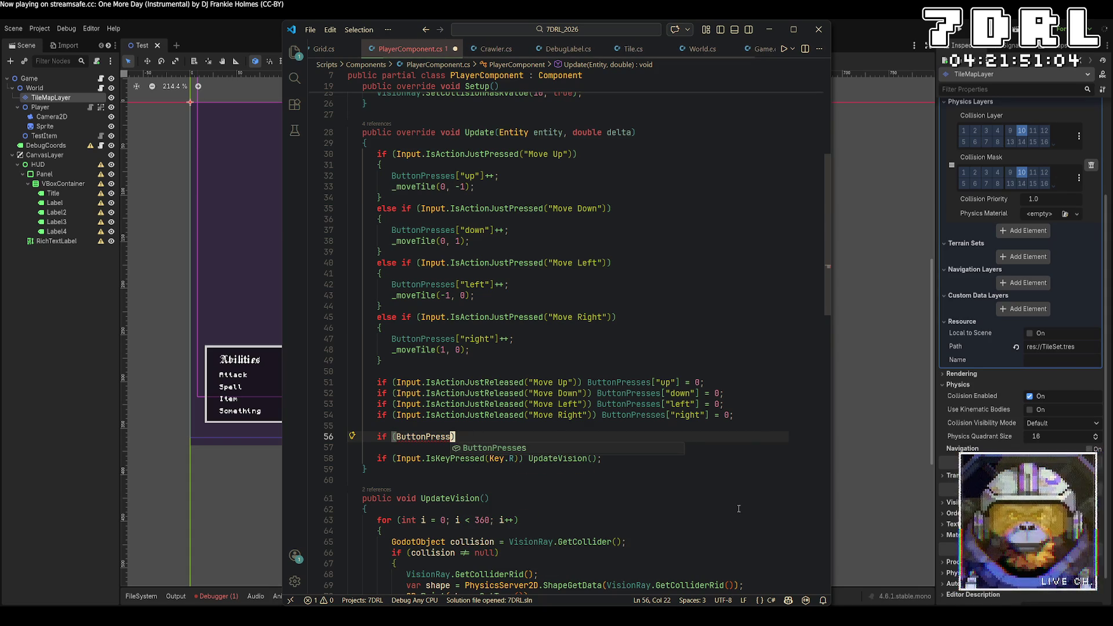
{"action": "key", "text": "Tab"}
{"action": "type", "text": "["}
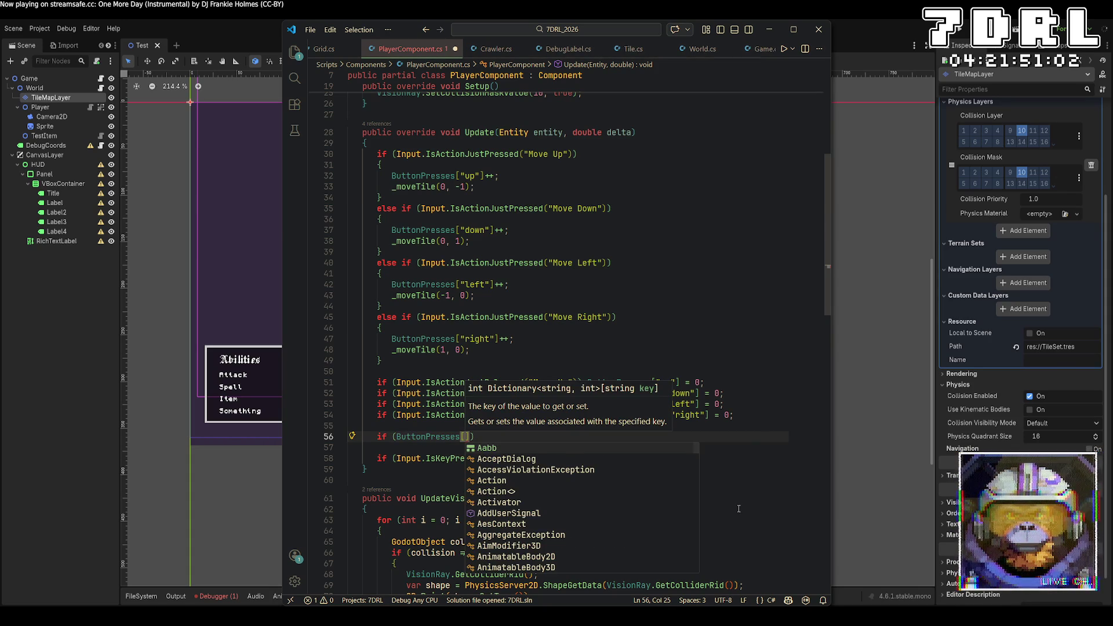
{"action": "type", "text": "\"up])"}
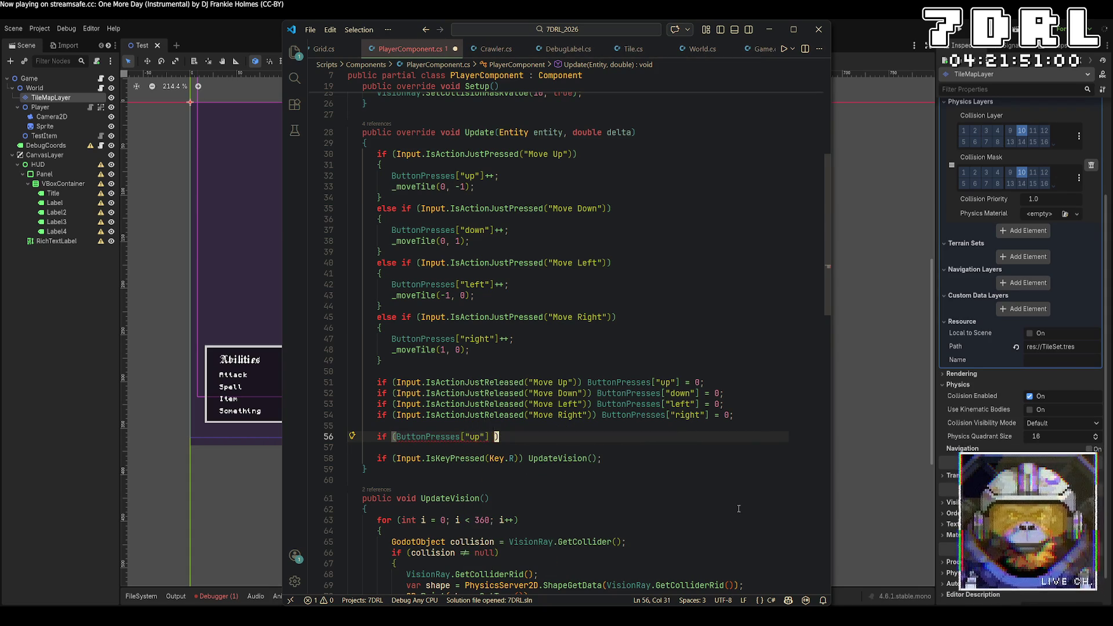
{"action": "type", "text": "== 1 "}
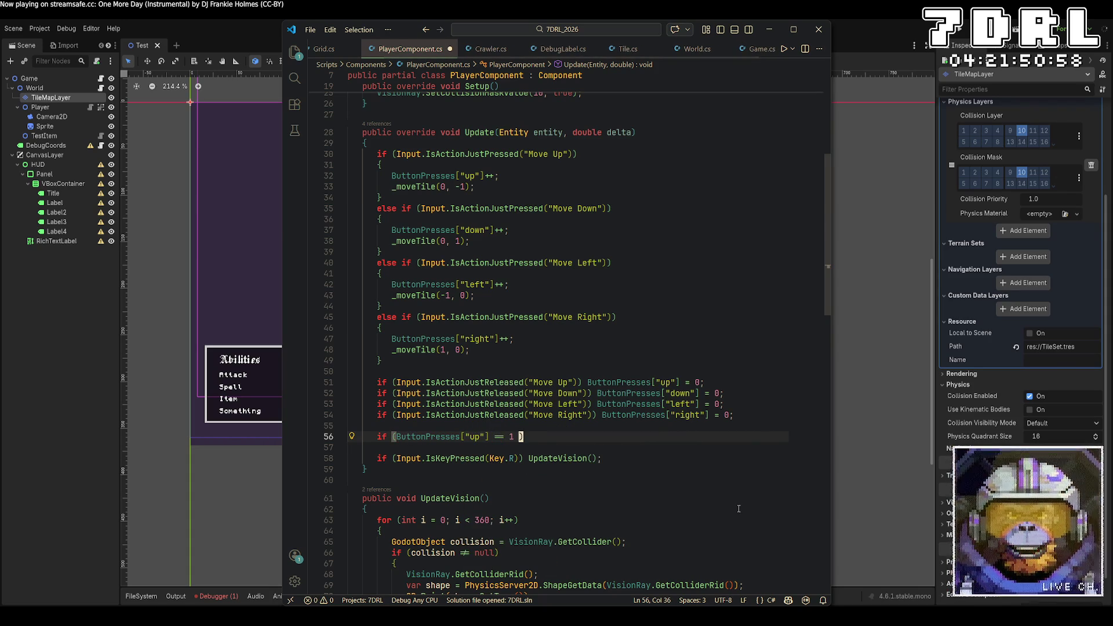
{"action": "type", "text": "|| ButtonP"}
{"action": "key", "text": "Tab"}
{"action": "type", "text": "[\"up\"] > "}
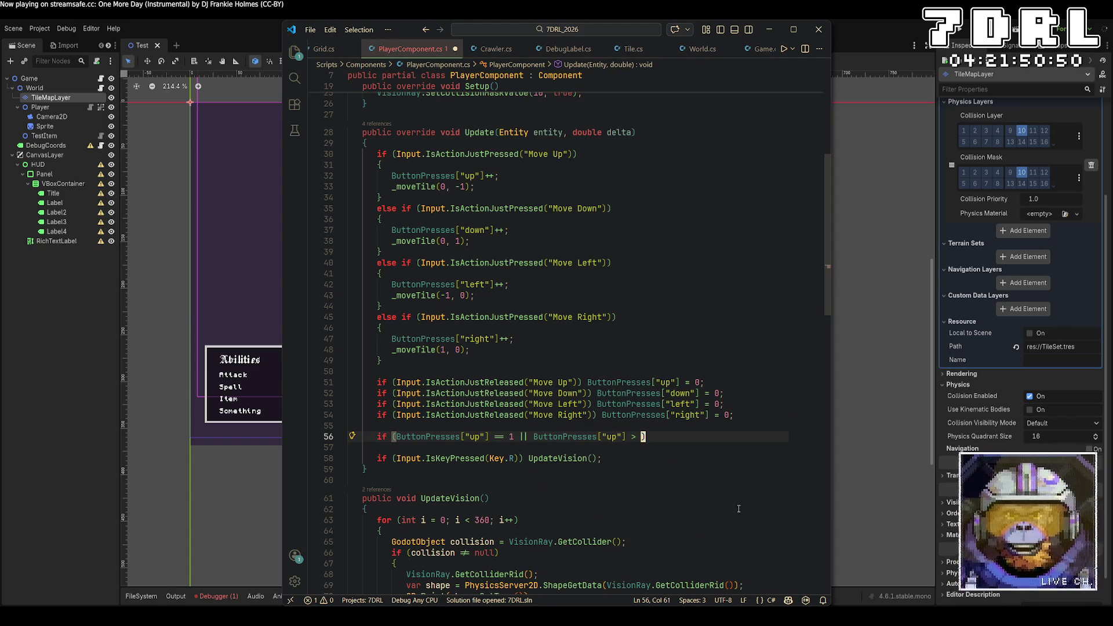
{"action": "type", "text": "10"}
{"action": "key", "text": "Return"}
{"action": "type", "text": "{"}
{"action": "key", "text": "Return"}
{"action": "key", "text": "ctrl+s"}
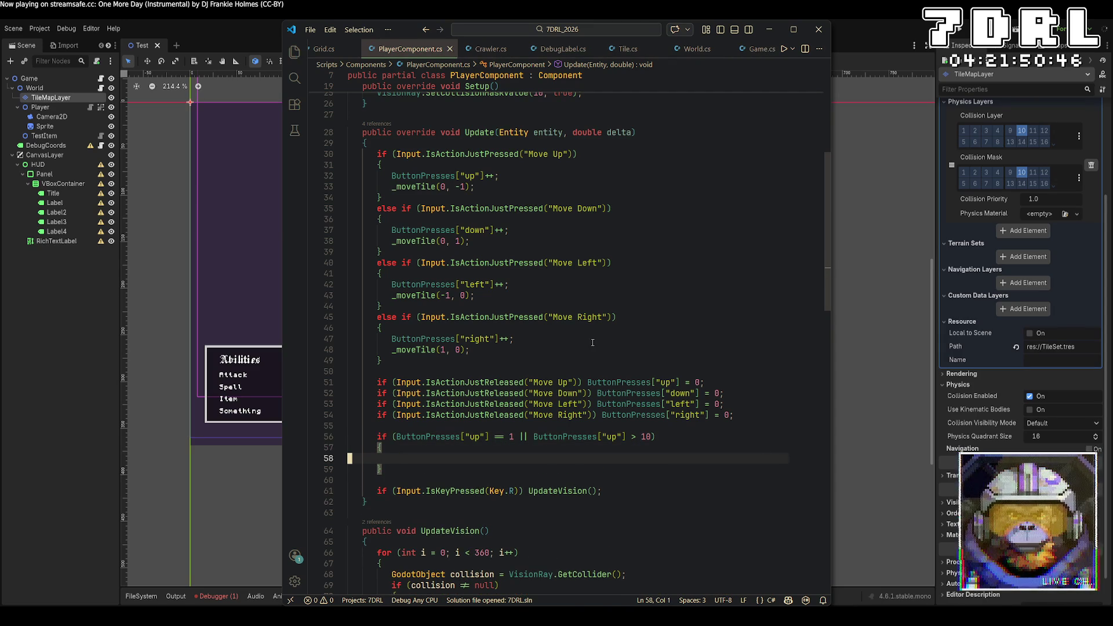
Drop the empty braced block and end the condition line with _moveTile(0, -1); then save
{"action": "key", "text": "Tab"}
{"action": "key", "text": "ctrl+z"}
{"action": "key", "text": "ctrl+z"}
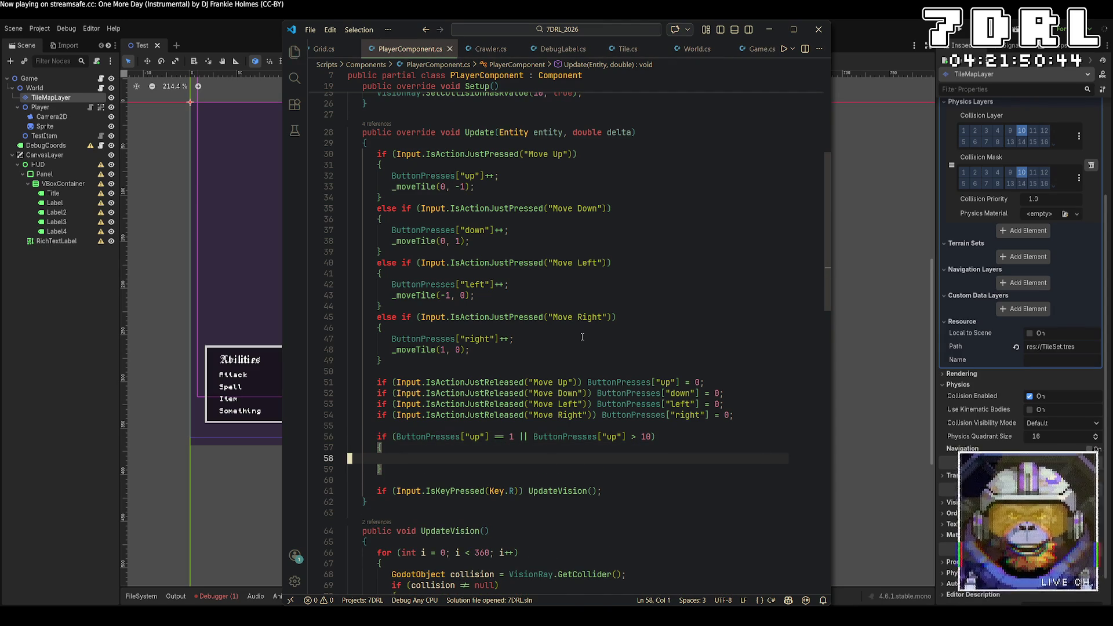
{"action": "key", "text": "Up"}
{"action": "key", "text": "End"}
{"action": "type", "text": "mo"}
{"action": "key", "text": "BackSpace"}
{"action": "key", "text": "BackSpace"}
{"action": "type", "text": "_move_"}
{"action": "key", "text": "BackSpace"}
{"action": "key", "text": "BackSpace"}
{"action": "key", "text": "BackSpace"}
{"action": "type", "text": "Tile("}
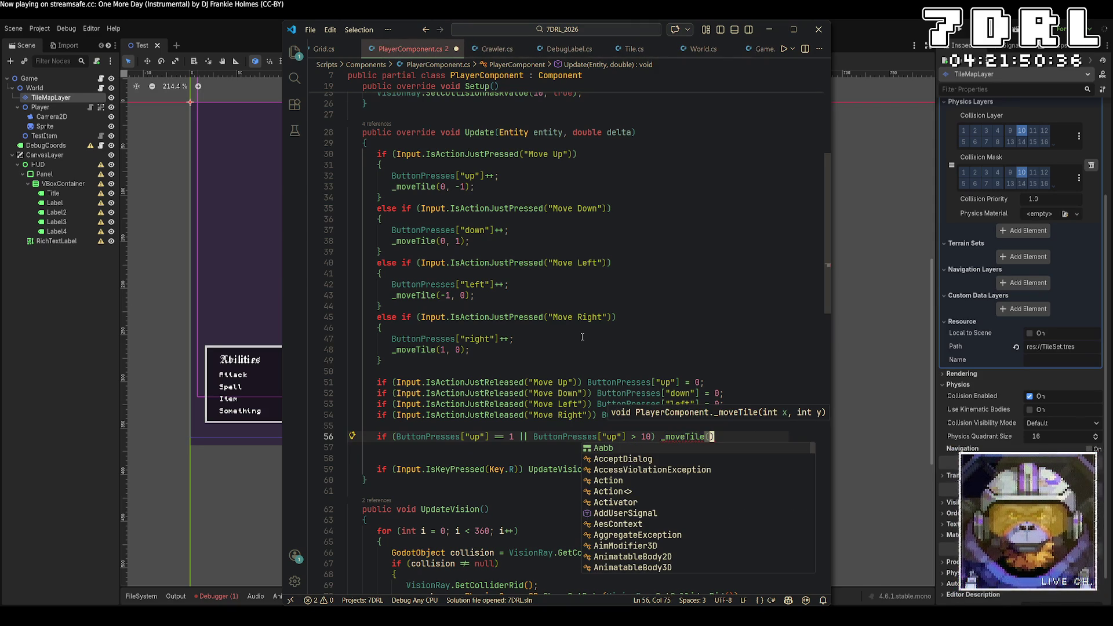
{"action": "type", "text": "0, -1);"}
{"action": "key", "text": "ctrl+s"}
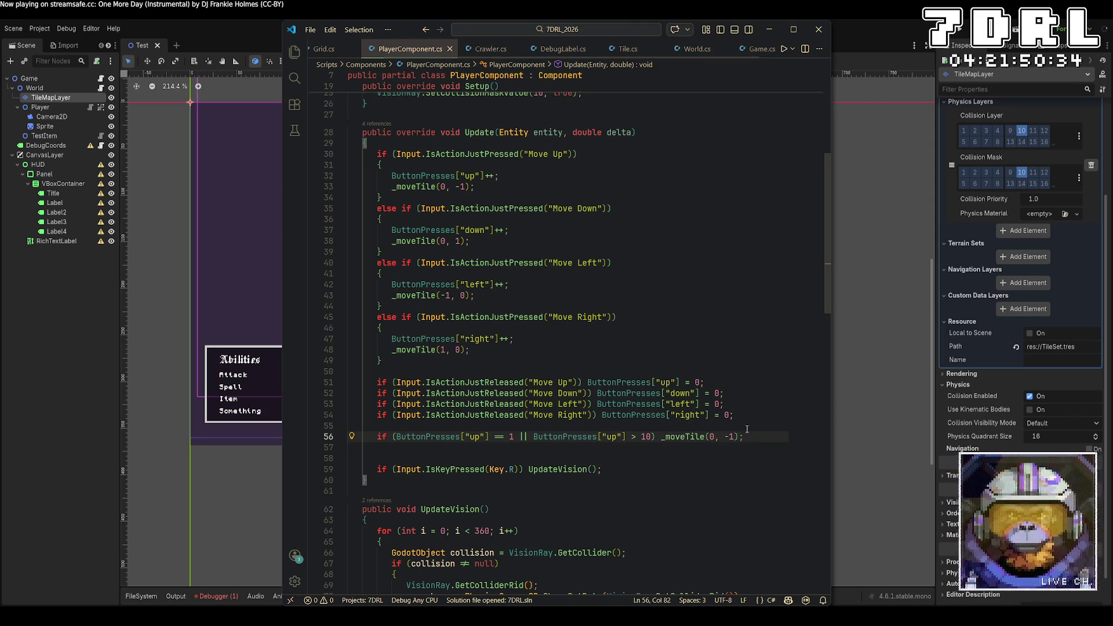
Copy the repeat-move line to make four identical lines
{"action": "key", "text": "shift+Home"}
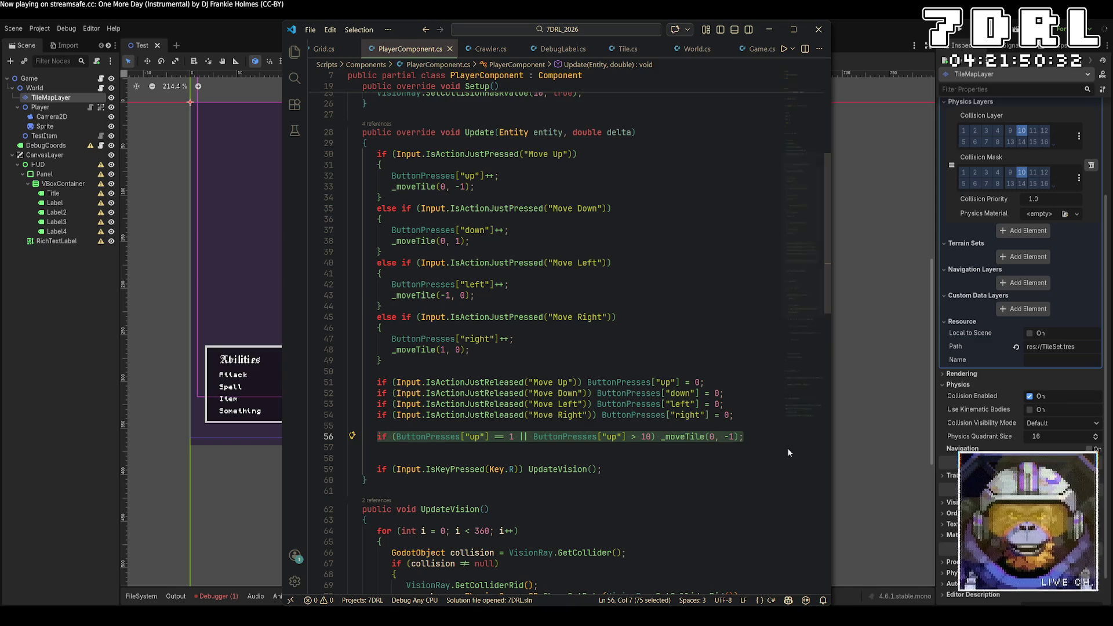
{"action": "key", "text": "ctrl+c"}
{"action": "key", "text": "End"}
{"action": "key", "text": "Return"}
{"action": "key", "text": "ctrl+v"}
{"action": "key", "text": "Return"}
{"action": "key", "text": "ctrl+v"}
{"action": "key", "text": "Return"}
{"action": "key", "text": "ctrl+v"}
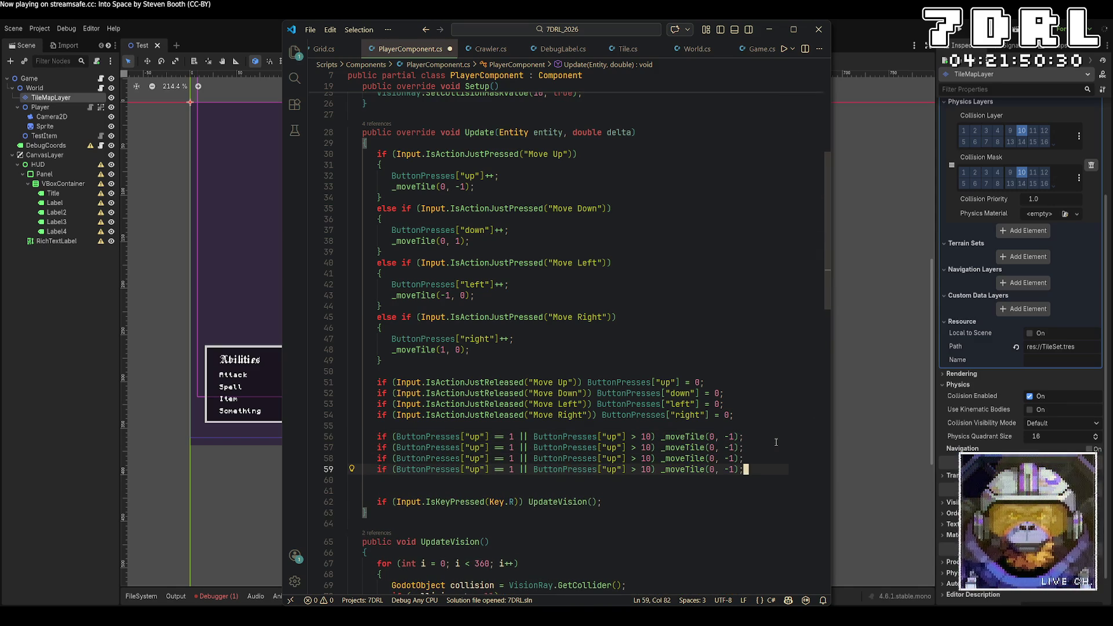
{"action": "left_click", "coordinate": [475, 447]}
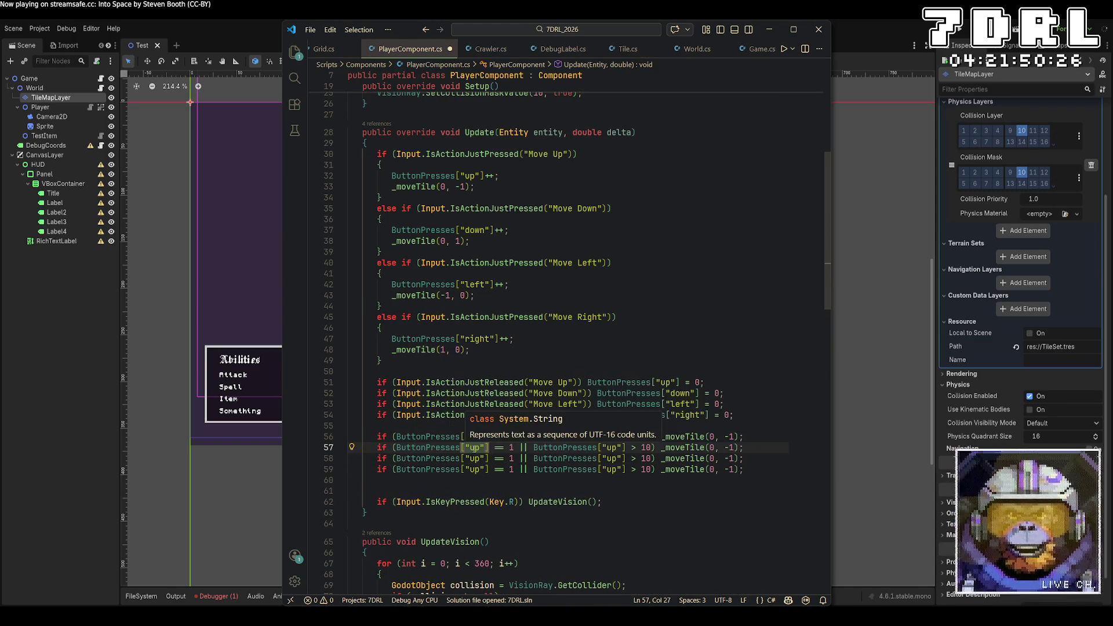
Retype the copied 'up' keys on lines 57–59 as 'down', 'left' and 'right'
{"action": "key", "text": "ctrl+a"}
{"action": "left_click", "coordinate": [481, 447]}
{"action": "left_click", "coordinate": [613, 447], "text": "alt"}
{"action": "key", "text": "BackSpace"}
{"action": "key", "text": "BackSpace"}
{"action": "type", "text": "down"}
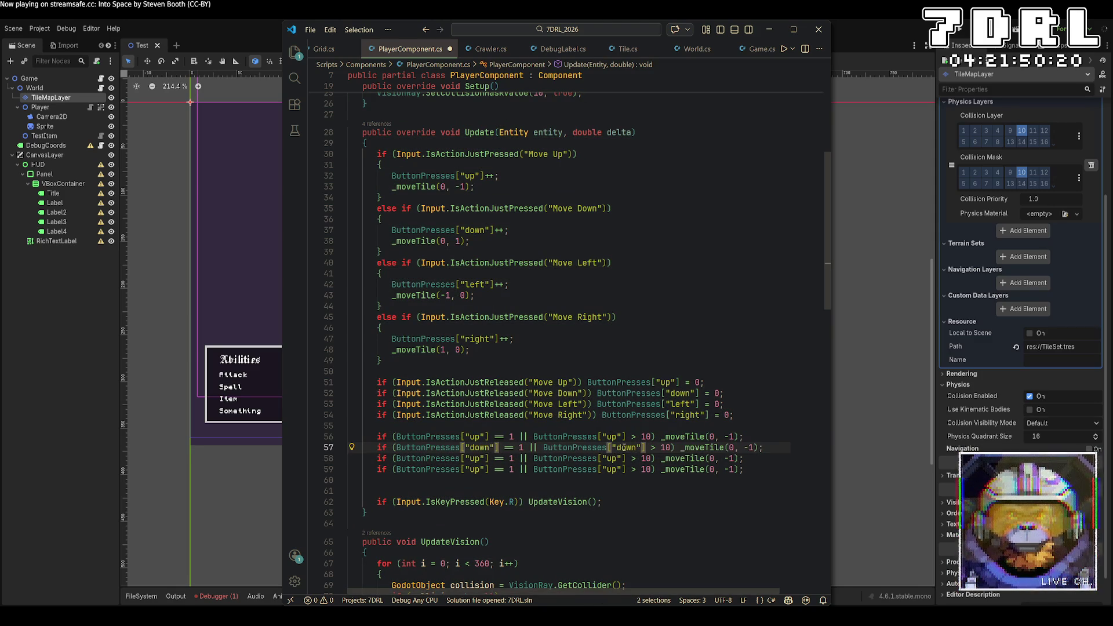
{"action": "left_click", "coordinate": [479, 459]}
{"action": "left_click", "coordinate": [615, 458], "text": "alt"}
{"action": "key", "text": "BackSpace"}
{"action": "key", "text": "BackSpace"}
{"action": "type", "text": "left"}
{"action": "left_click", "coordinate": [480, 470]}
{"action": "left_click", "coordinate": [619, 470], "text": "alt"}
{"action": "key", "text": "BackSpace"}
{"action": "key", "text": "BackSpace"}
{"action": "type", "text": "right"}
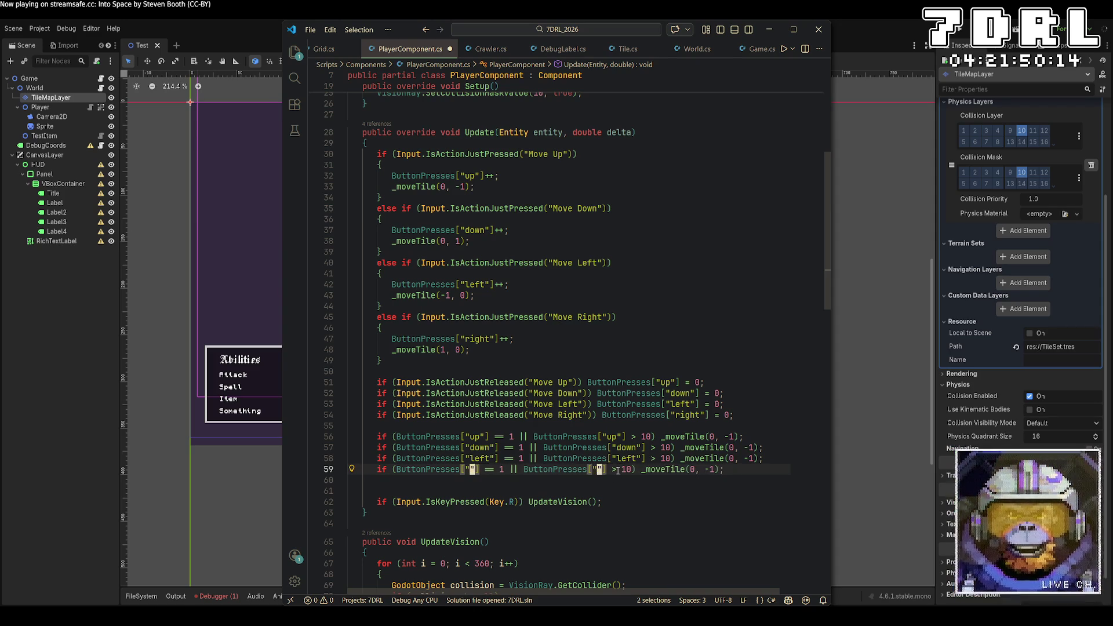
Correct the down and left repeat calls to _moveTile(0, 1) and _moveTile(-1, 0)
{"action": "left_click", "coordinate": [406, 523]}
{"action": "left_click", "coordinate": [755, 448]}
{"action": "key", "text": "Left"}
{"action": "key", "text": "BackSpace"}
{"action": "key", "text": "Down"}
{"action": "key", "text": "Delete"}
{"action": "key", "text": "Delete"}
{"action": "type", "text": "0"}
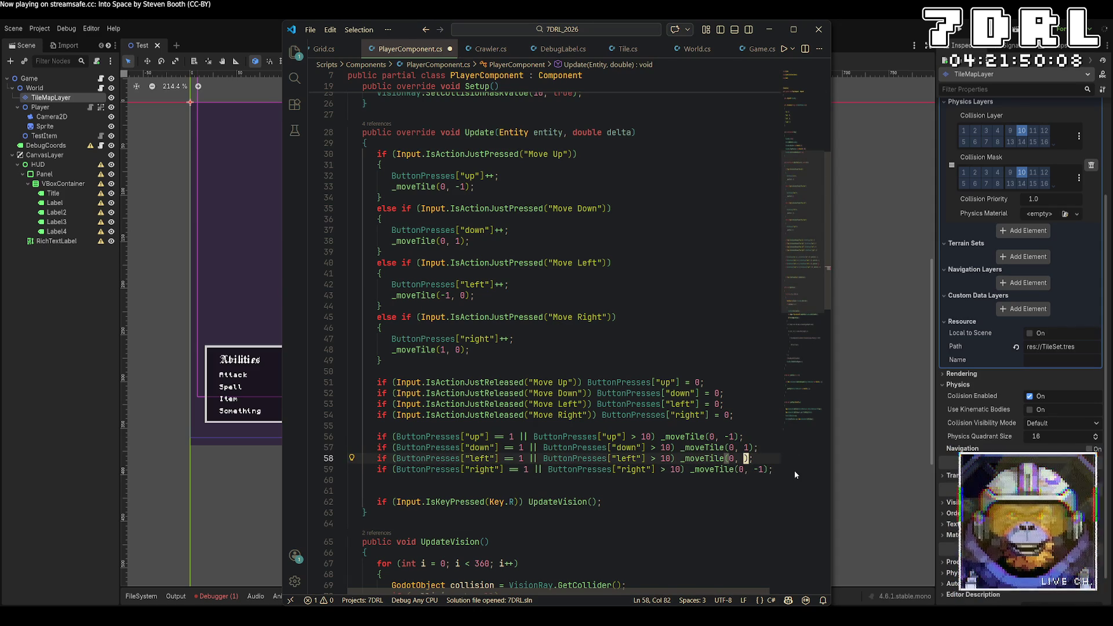
{"action": "key", "text": "Left"}
{"action": "key", "text": "Left"}
{"action": "key", "text": "Left"}
{"action": "key", "text": "BackSpace"}
{"action": "type", "text": "-1"}
Correct the right repeat call to _moveTile(1, 0) and save the file
{"action": "key", "text": "Down"}
{"action": "key", "text": "Delete"}
{"action": "type", "text": "1"}
{"action": "key", "text": "Right"}
{"action": "key", "text": "Right"}
{"action": "key", "text": "Delete"}
{"action": "key", "text": "Delete"}
{"action": "type", "text": "0"}
{"action": "key", "text": "ctrl+s"}
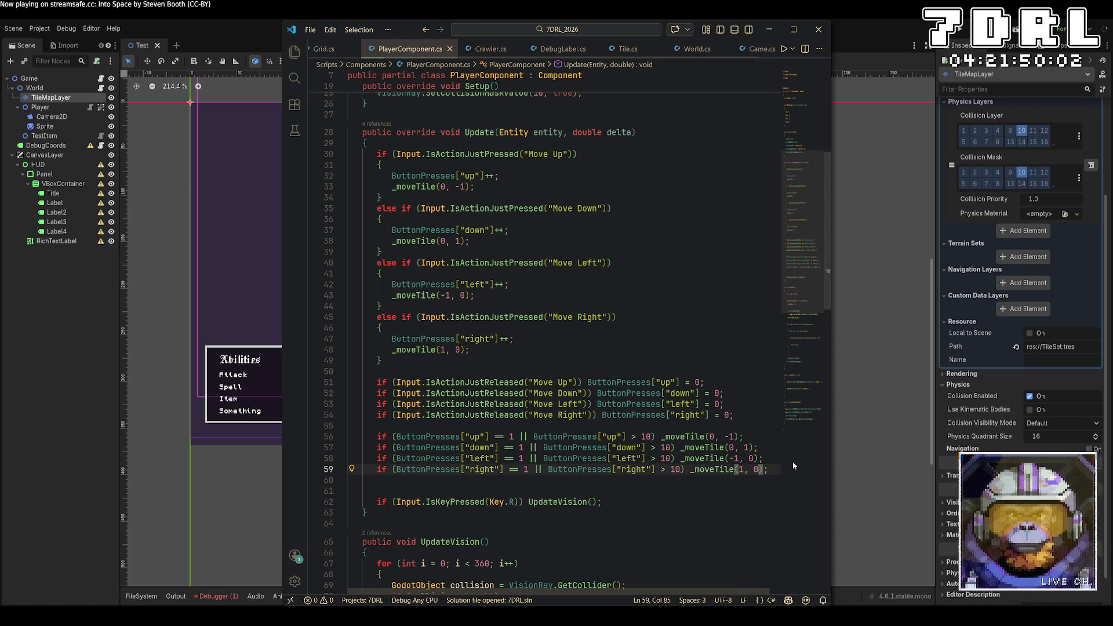
Select the redundant move call in the right-press block for deletion
{"action": "left_click", "coordinate": [733, 514]}
{"action": "left_click", "coordinate": [497, 349]}
{"action": "key", "text": "shift+Home"}
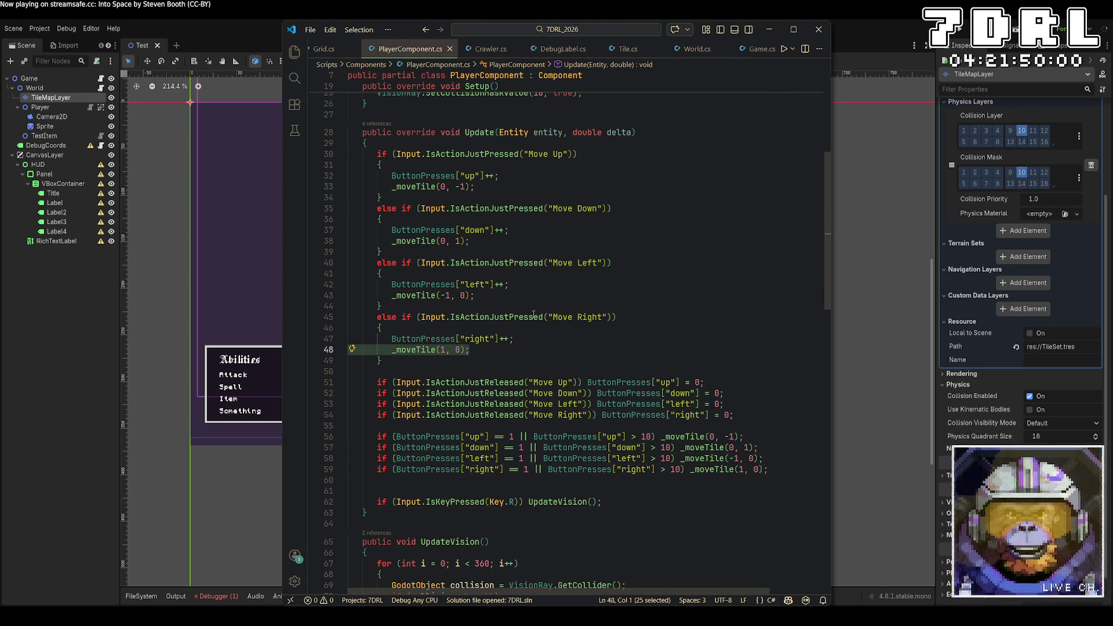
Delete the move calls from the right, left, down and up press blocks
{"action": "key", "text": "BackSpace"}
{"action": "key", "text": "BackSpace"}
{"action": "left_click", "coordinate": [498, 296]}
{"action": "key", "text": "shift+Home"}
{"action": "key", "text": "BackSpace"}
{"action": "key", "text": "BackSpace"}
{"action": "left_click", "coordinate": [497, 241]}
{"action": "key", "text": "shift+Home"}
{"action": "key", "text": "BackSpace"}
{"action": "key", "text": "BackSpace"}
{"action": "left_click", "coordinate": [497, 187]}
{"action": "key", "text": "shift+Home"}
{"action": "key", "text": "BackSpace"}
{"action": "key", "text": "BackSpace"}
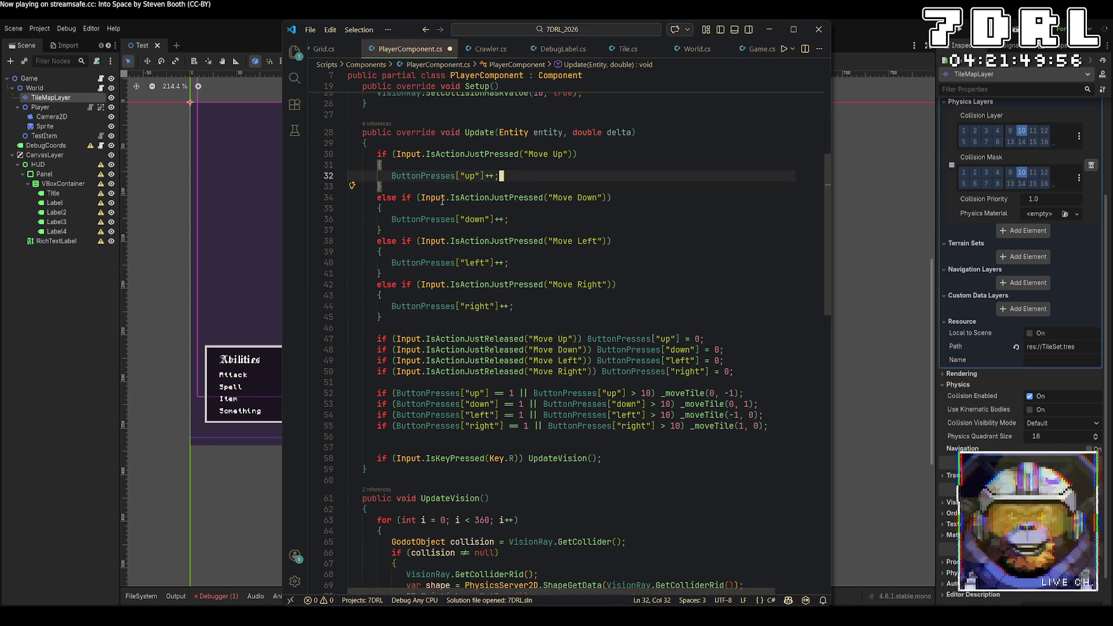
Remove the braces around the up, down, left and right just-pressed blocks
{"action": "left_click", "coordinate": [392, 163]}
{"action": "key", "text": "BackSpace"}
{"action": "left_click", "coordinate": [394, 186]}
{"action": "key", "text": "BackSpace"}
{"action": "left_click", "coordinate": [398, 208]}
{"action": "key", "text": "BackSpace"}
{"action": "left_click", "coordinate": [400, 231]}
{"action": "key", "text": "BackSpace"}
{"action": "left_click", "coordinate": [401, 253]}
{"action": "key", "text": "BackSpace"}
{"action": "key", "text": "Down"}
{"action": "key", "text": "Down"}
{"action": "key", "text": "Delete"}
{"action": "key", "text": "Down"}
{"action": "key", "text": "Down"}
{"action": "key", "text": "Delete"}
{"action": "key", "text": "Down"}
{"action": "key", "text": "Down"}
{"action": "key", "text": "Delete"}
Drop the else keywords before the Move Right, Move Left and Move Down checks
{"action": "left_click", "coordinate": [403, 284]}
{"action": "key", "text": "BackSpace"}
{"action": "key", "text": "BackSpace"}
{"action": "key", "text": "BackSpace"}
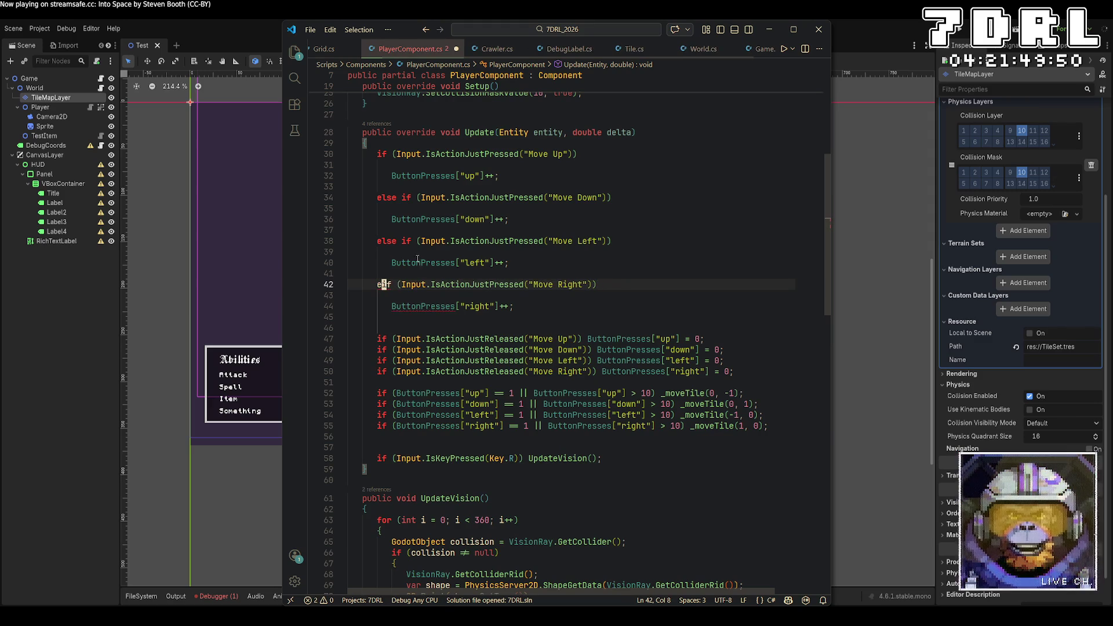
{"action": "left_click", "coordinate": [400, 241]}
{"action": "key", "text": "BackSpace"}
{"action": "key", "text": "BackSpace"}
{"action": "key", "text": "BackSpace"}
{"action": "key", "text": "BackSpace"}
{"action": "left_click", "coordinate": [402, 198]}
{"action": "key", "text": "BackSpace"}
{"action": "key", "text": "BackSpace"}
{"action": "key", "text": "BackSpace"}
Join each counter increment onto its Move Up, Down, Left or Right condition line
{"action": "left_click", "coordinate": [597, 155]}
{"action": "key", "text": "Delete"}
{"action": "key", "text": "Delete"}
{"action": "key", "text": "Delete"}
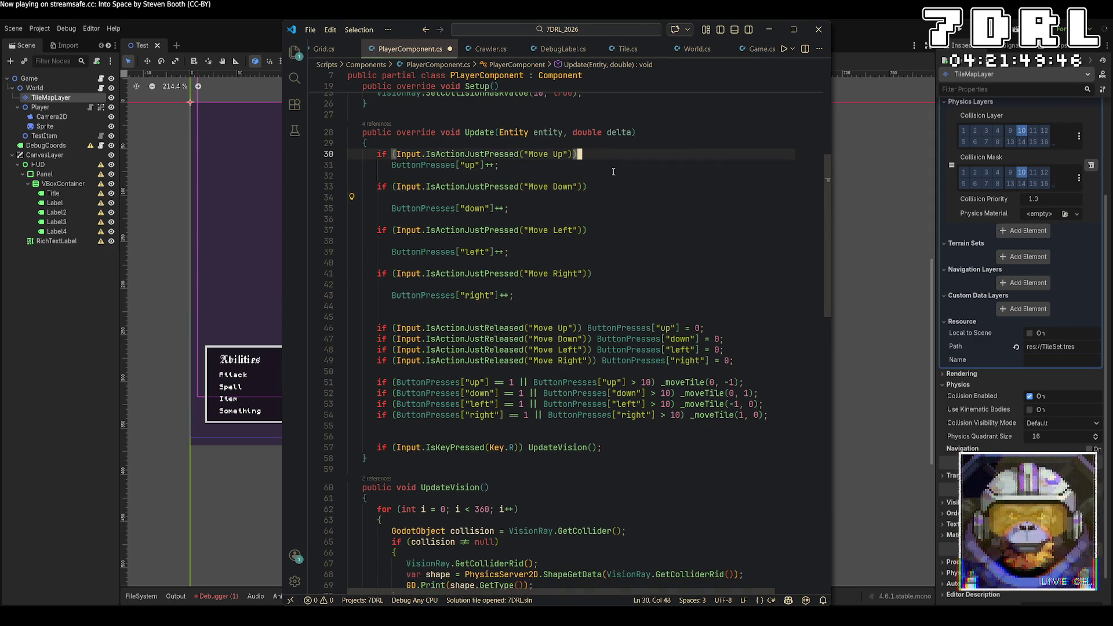
{"action": "key", "text": "Delete"}
{"action": "key", "text": "Delete"}
{"action": "left_click", "coordinate": [610, 173]}
{"action": "key", "text": "Delete"}
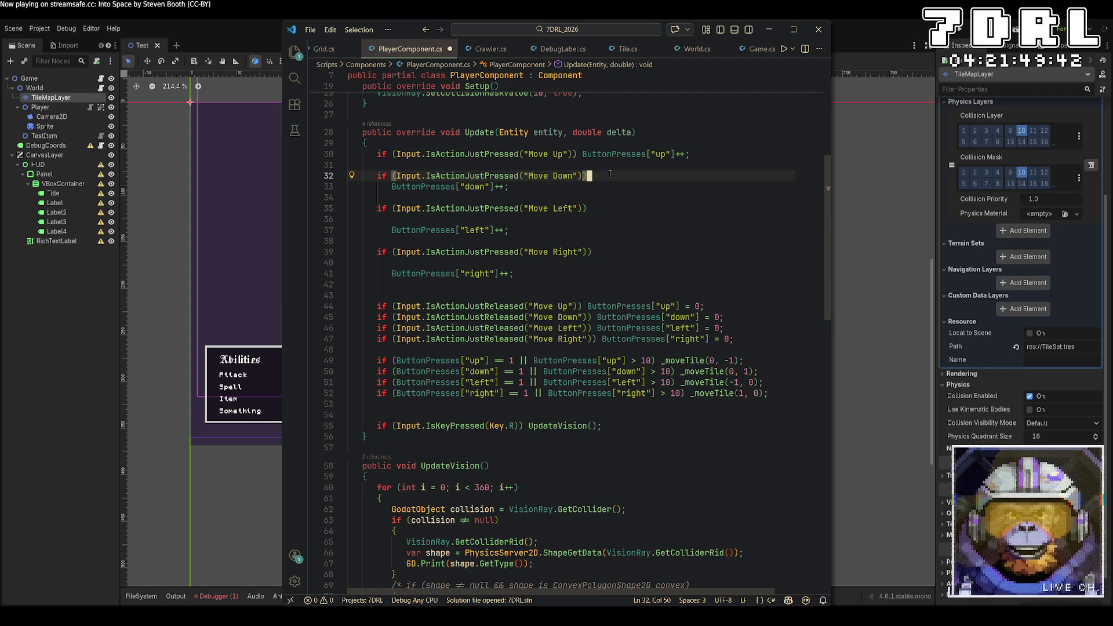
{"action": "key", "text": "Delete"}
{"action": "key", "text": "Delete"}
{"action": "key", "text": "Delete"}
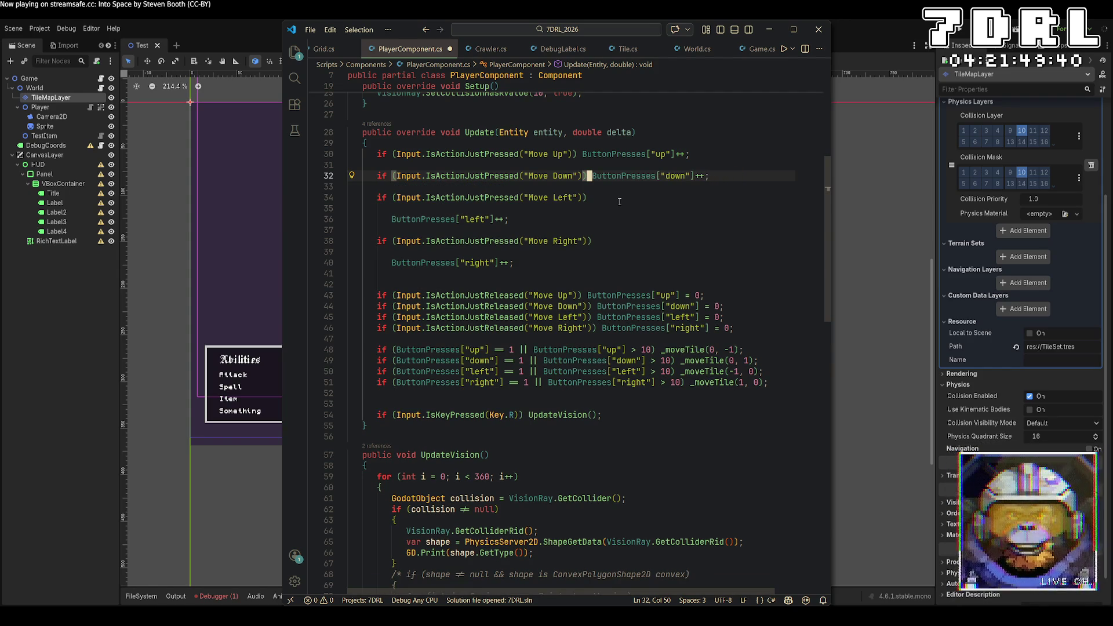
{"action": "left_click", "coordinate": [616, 195]}
{"action": "key", "text": "Delete"}
{"action": "key", "text": "Delete"}
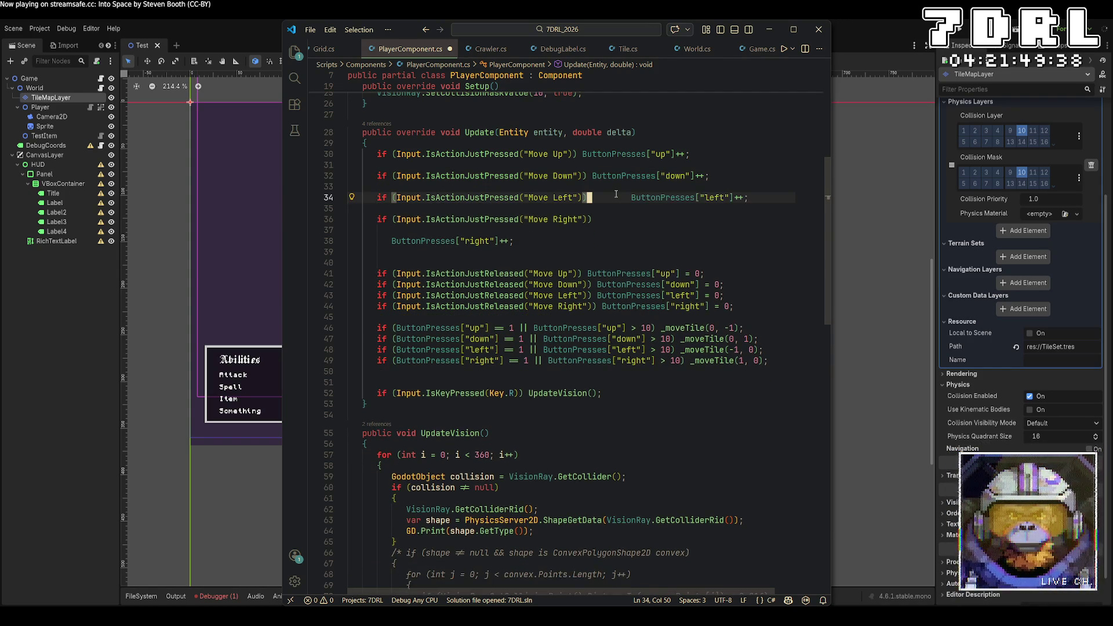
{"action": "key", "text": "Delete"}
{"action": "key", "text": "Delete"}
{"action": "key", "text": "Delete"}
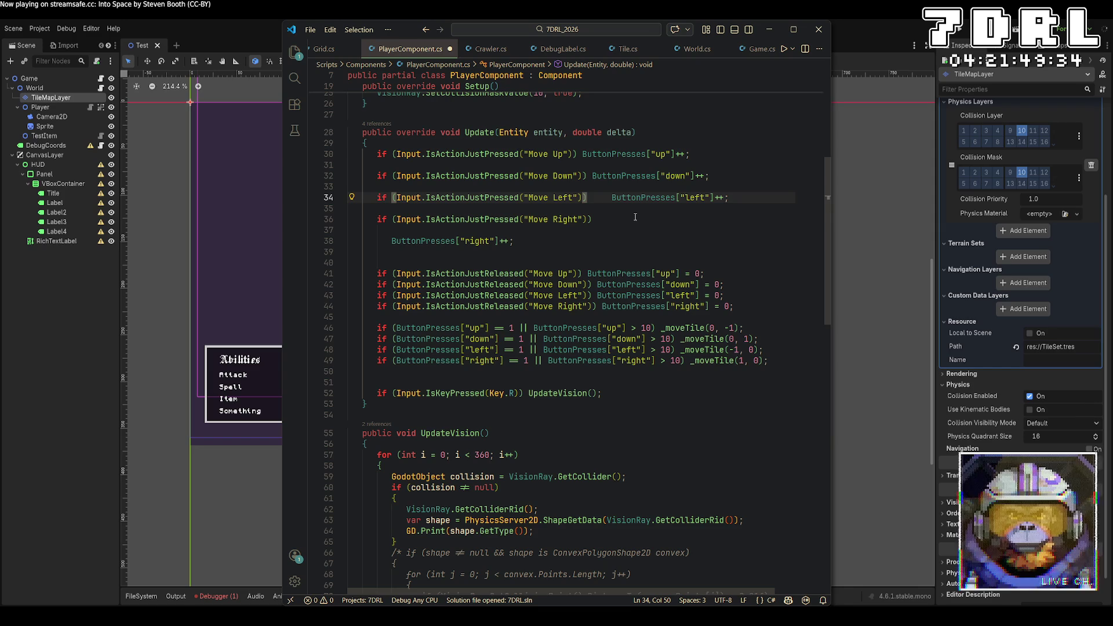
{"action": "key", "text": "Delete"}
{"action": "key", "text": "Delete"}
{"action": "key", "text": "Delete"}
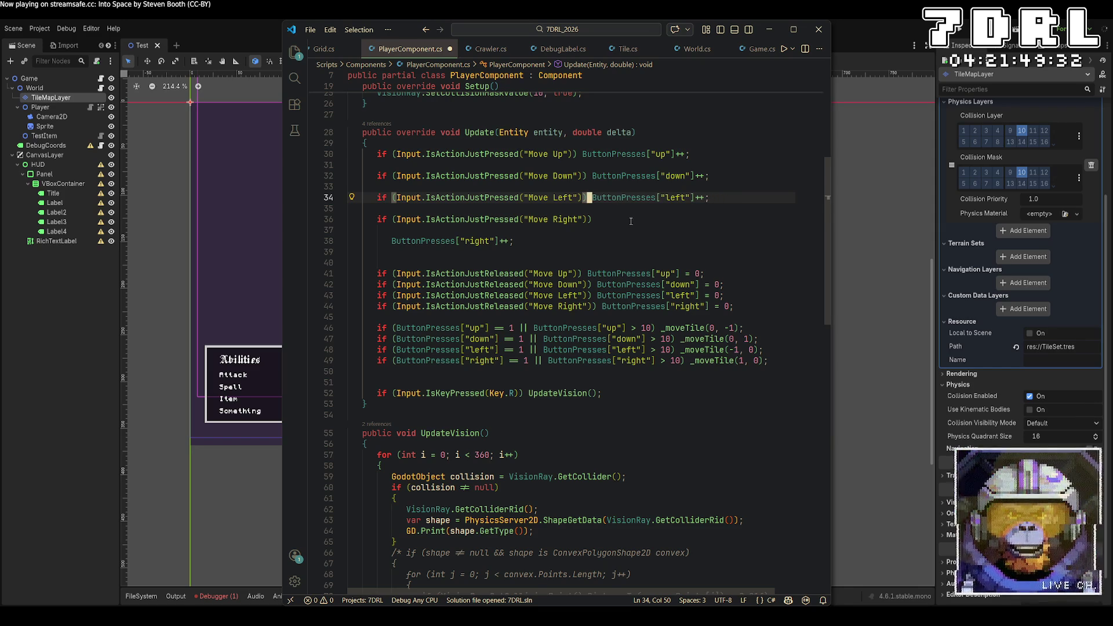
{"action": "left_click", "coordinate": [631, 220]}
{"action": "key", "text": "Delete"}
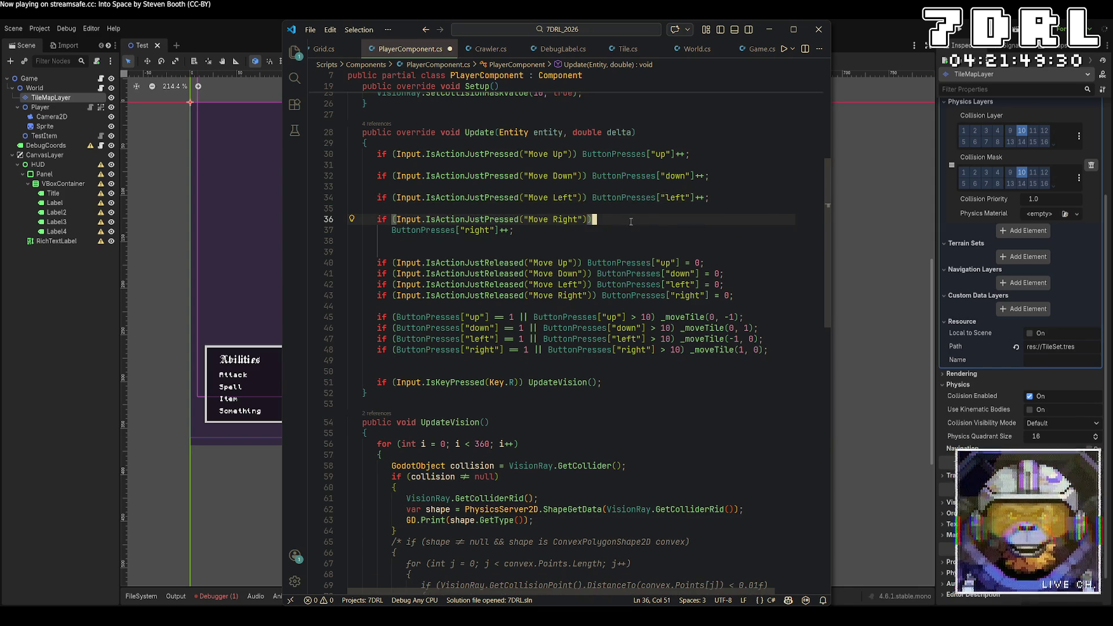
{"action": "key", "text": "Delete"}
{"action": "key", "text": "Delete"}
{"action": "key", "text": "Delete"}
Remove the leftover blank lines, keep Move Up on its own line, and save
{"action": "left_click", "coordinate": [727, 198]}
{"action": "key", "text": "Delete"}
{"action": "left_click", "coordinate": [728, 175]}
{"action": "key", "text": "Delete"}
{"action": "left_click", "coordinate": [727, 147]}
{"action": "key", "text": "Delete"}
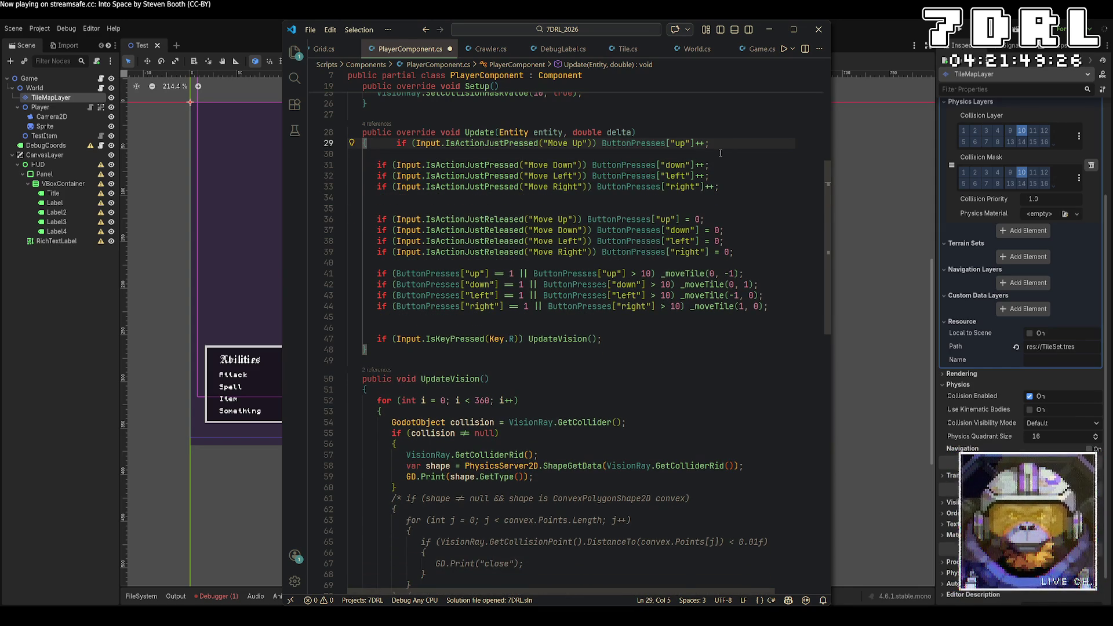
{"action": "key", "text": "Return"}
{"action": "left_click", "coordinate": [720, 153]}
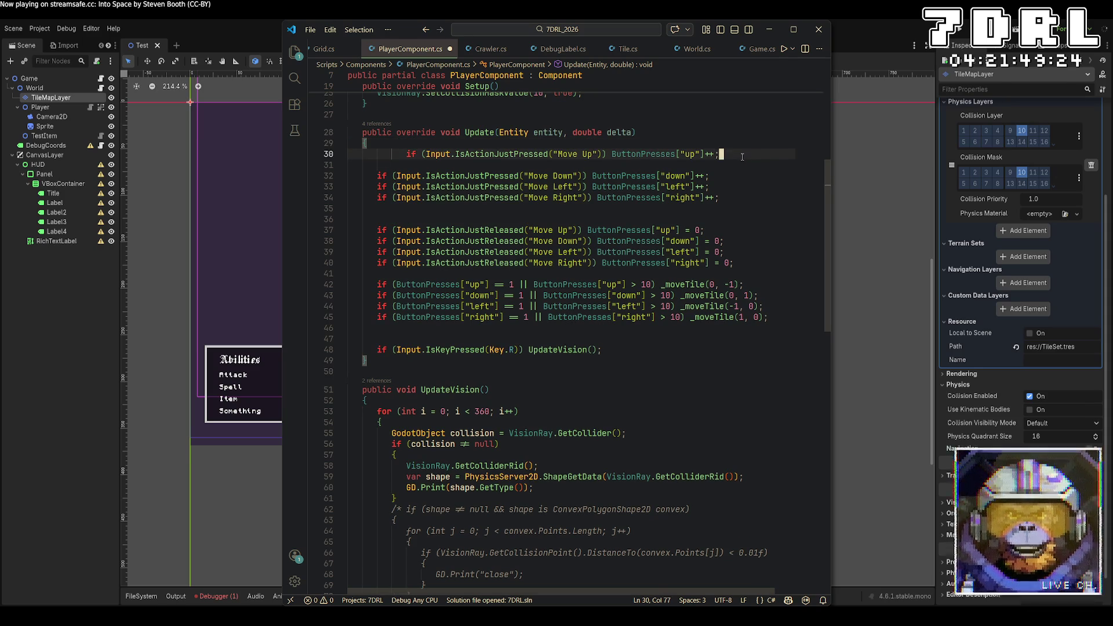
{"action": "key", "text": "ctrl+s"}
Build and run the game from Godot to test the movement
{"action": "left_click", "coordinate": [350, 379]}
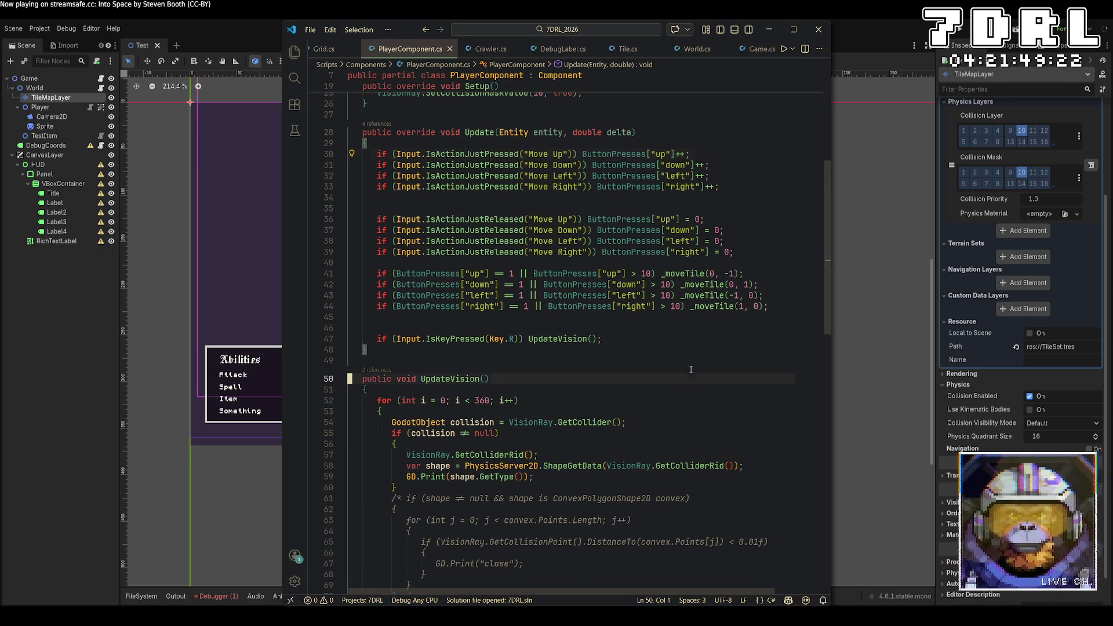
{"action": "left_click", "coordinate": [552, 328]}
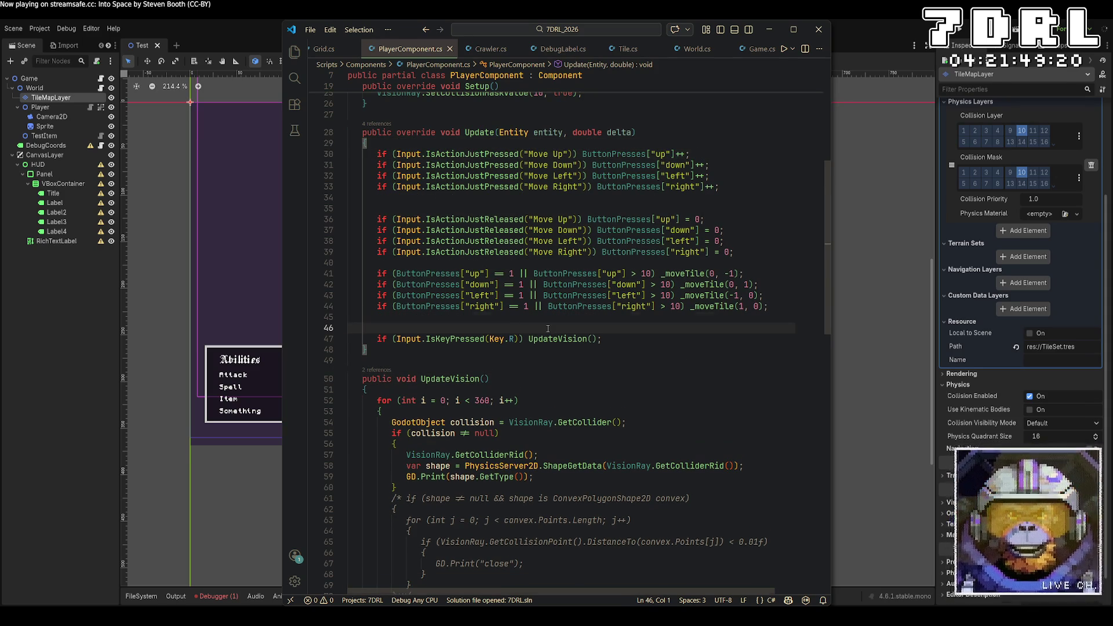
{"action": "left_click", "coordinate": [961, 34]}
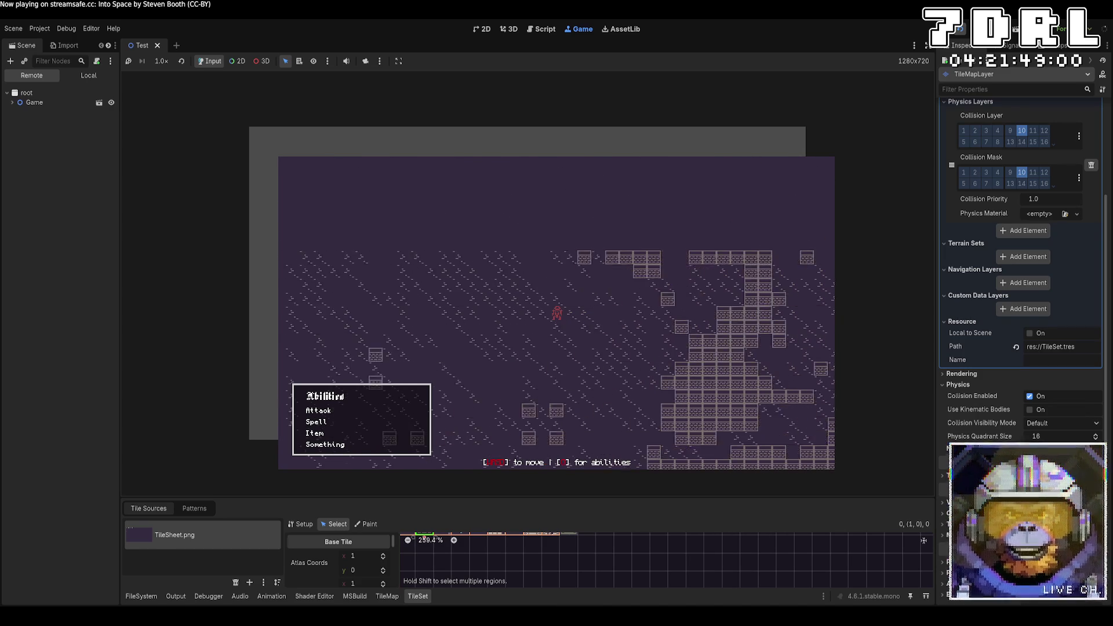
Stop the test run with F8 and return to PlayerComponent.cs in the code editor
{"action": "key", "text": "F8"}
{"action": "key", "text": "alt+Tab"}
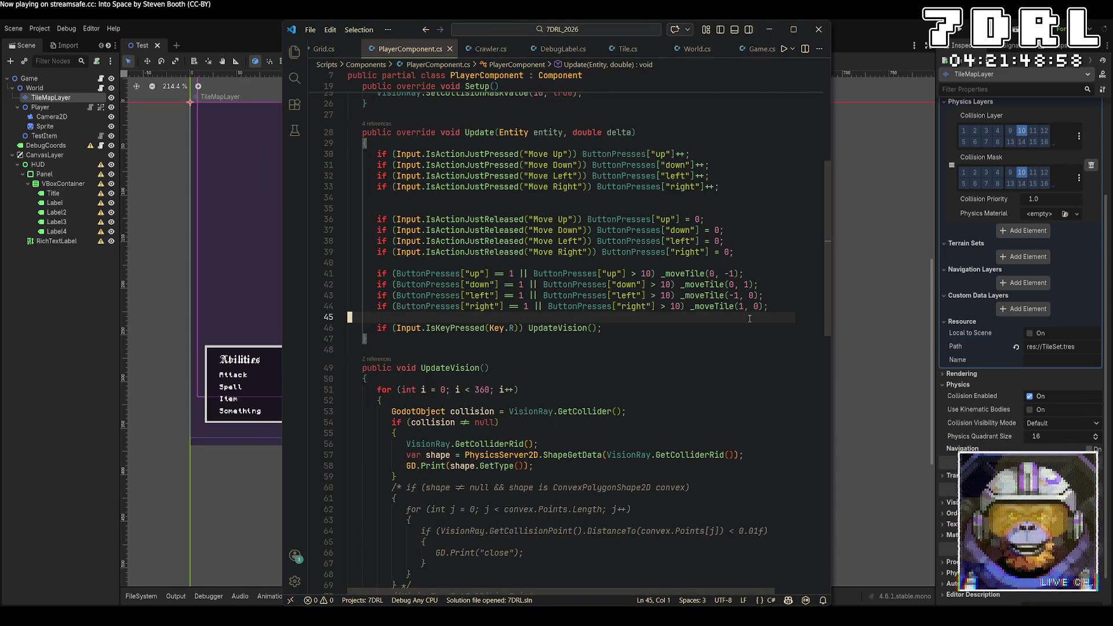
Place edit points before the 0 of each '> 10' threshold on lines 41–44, then test-run the game
{"action": "left_click", "coordinate": [653, 273]}
{"action": "key", "text": "Left"}
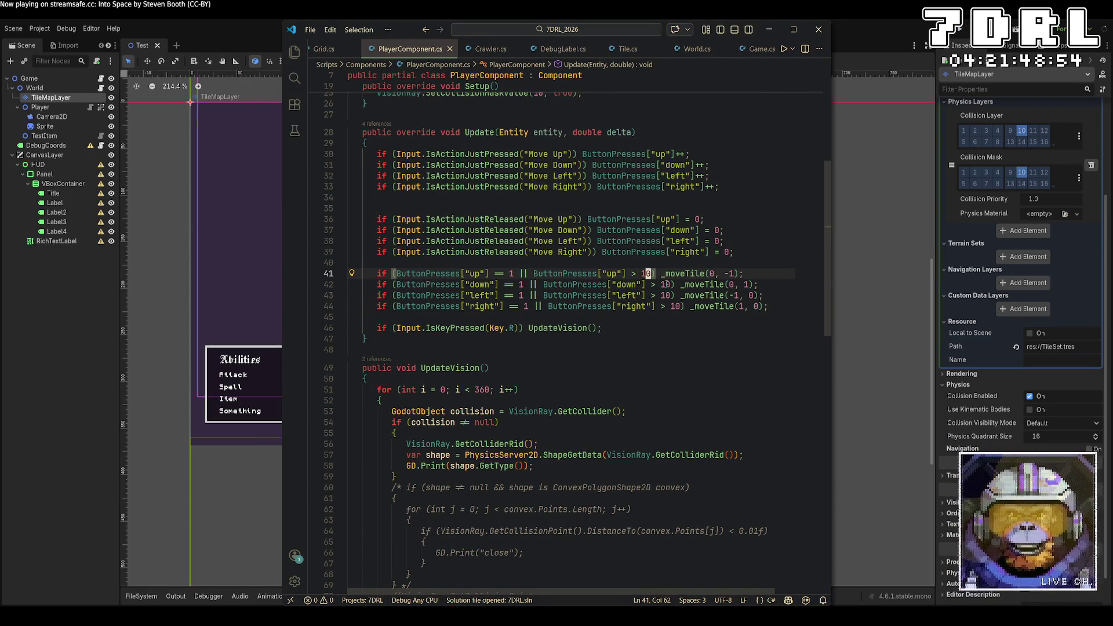
{"action": "left_click", "coordinate": [665, 284], "text": "alt"}
{"action": "left_click", "coordinate": [665, 295], "text": "alt"}
{"action": "left_click", "coordinate": [675, 306], "text": "alt"}
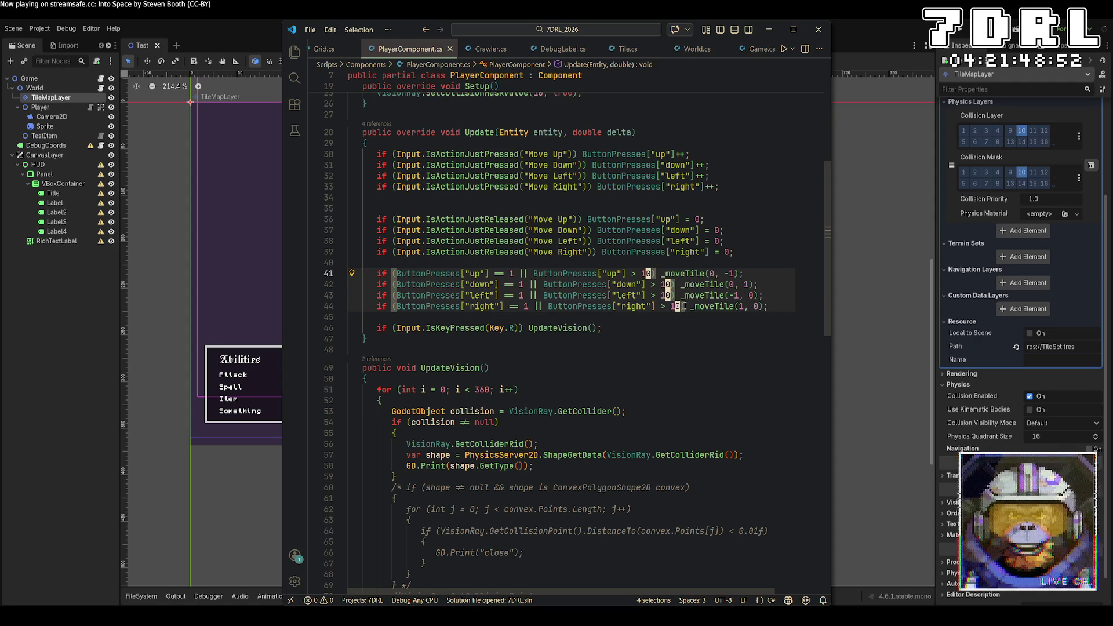
{"action": "type", "text": "6"}
{"action": "left_click", "coordinate": [962, 35]}
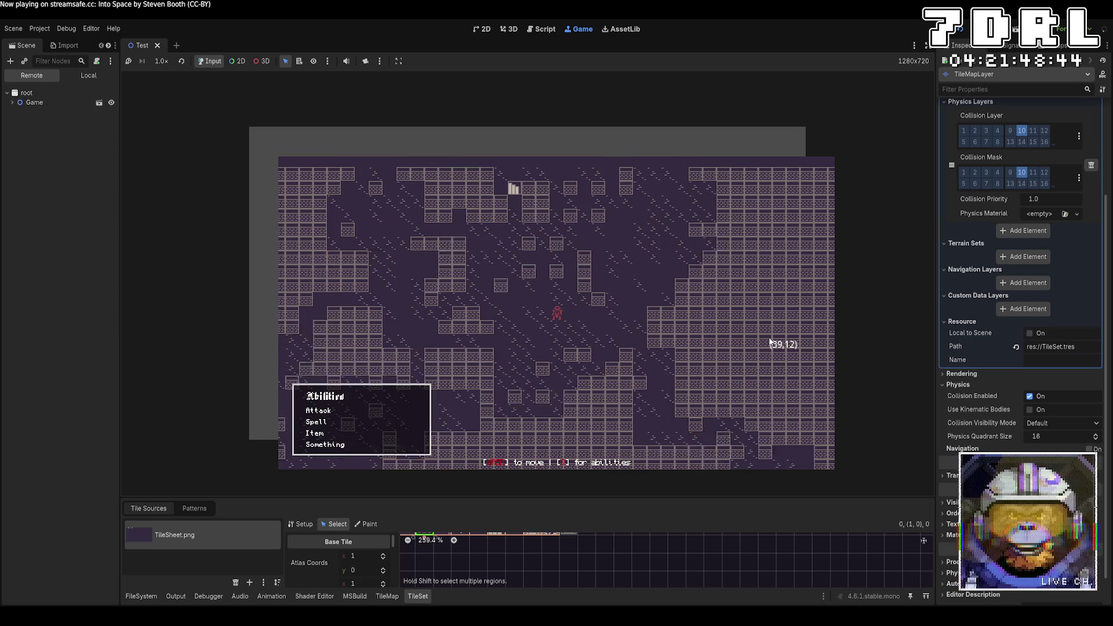
{"action": "key", "text": "F8"}
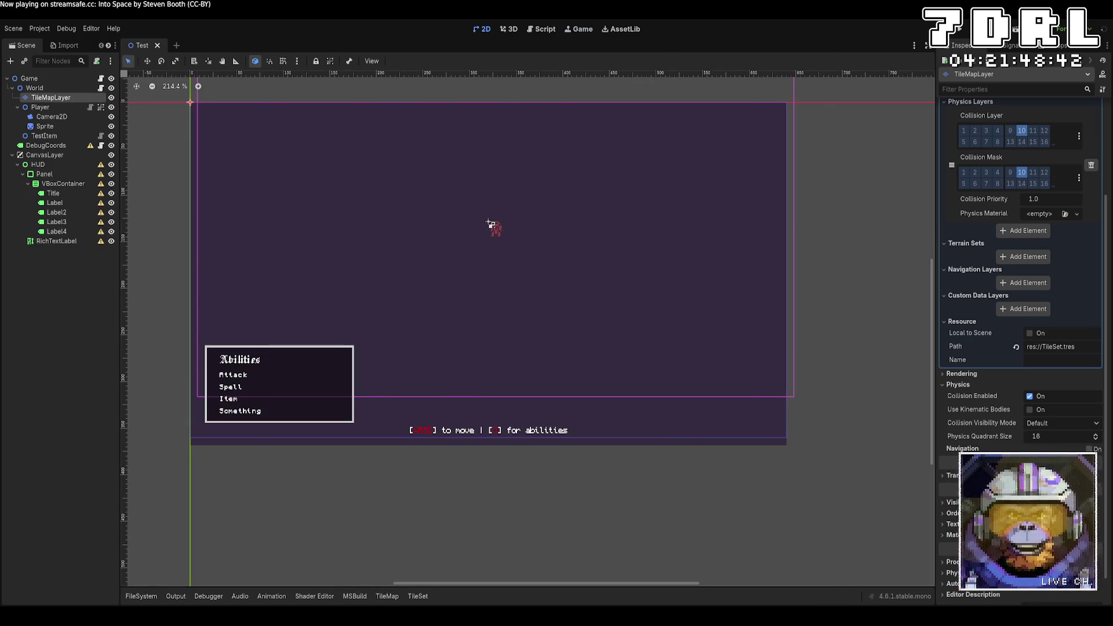
Back in PlayerComponent.cs, raise the lines 41–44 repeat thresholds from 10 to 60
{"action": "key", "text": "alt+Tab"}
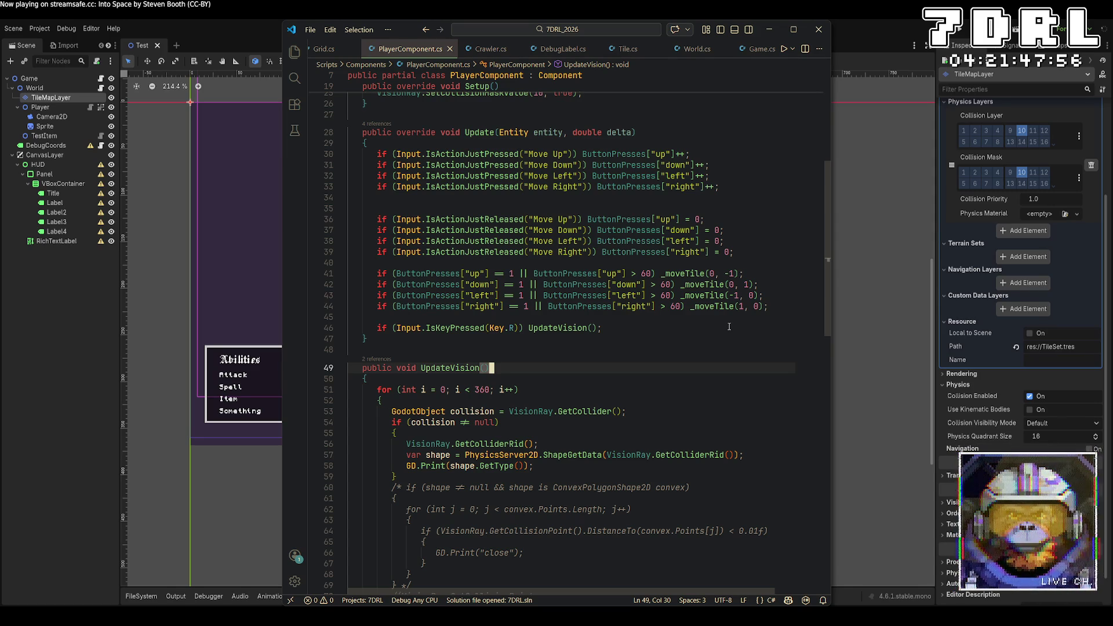
{"action": "scroll", "coordinate": [731, 319], "scroll_direction": "up", "scroll_amount": 7}
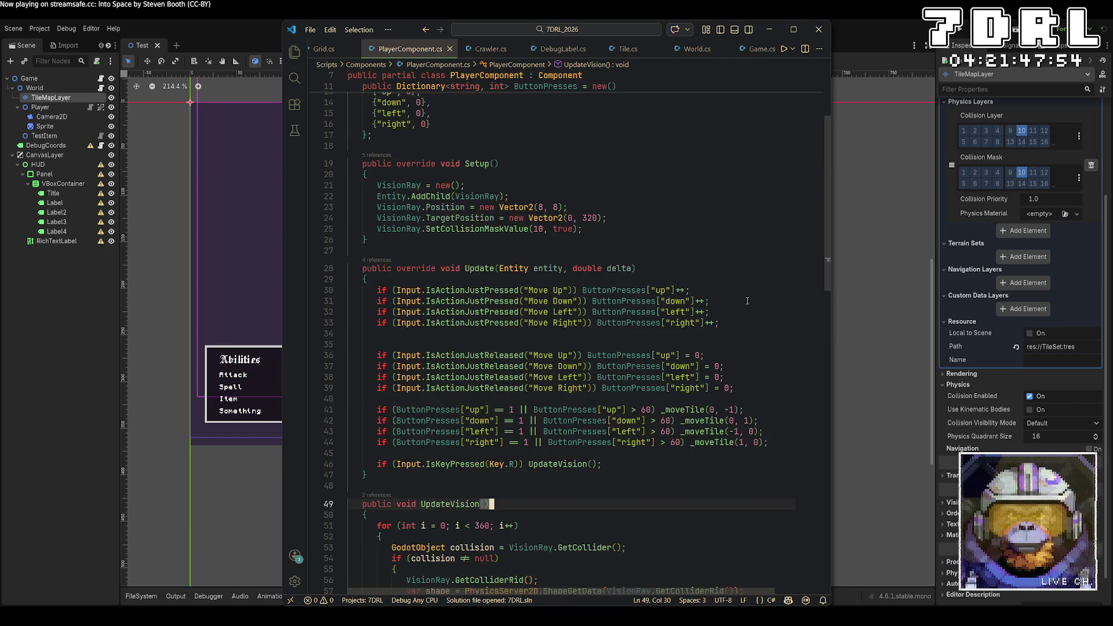
Change the ButtonPresses dictionary's value type from int to float
{"action": "scroll", "coordinate": [731, 310], "scroll_direction": "down", "scroll_amount": 5}
{"action": "scroll", "coordinate": [734, 303], "scroll_direction": "up", "scroll_amount": 5}
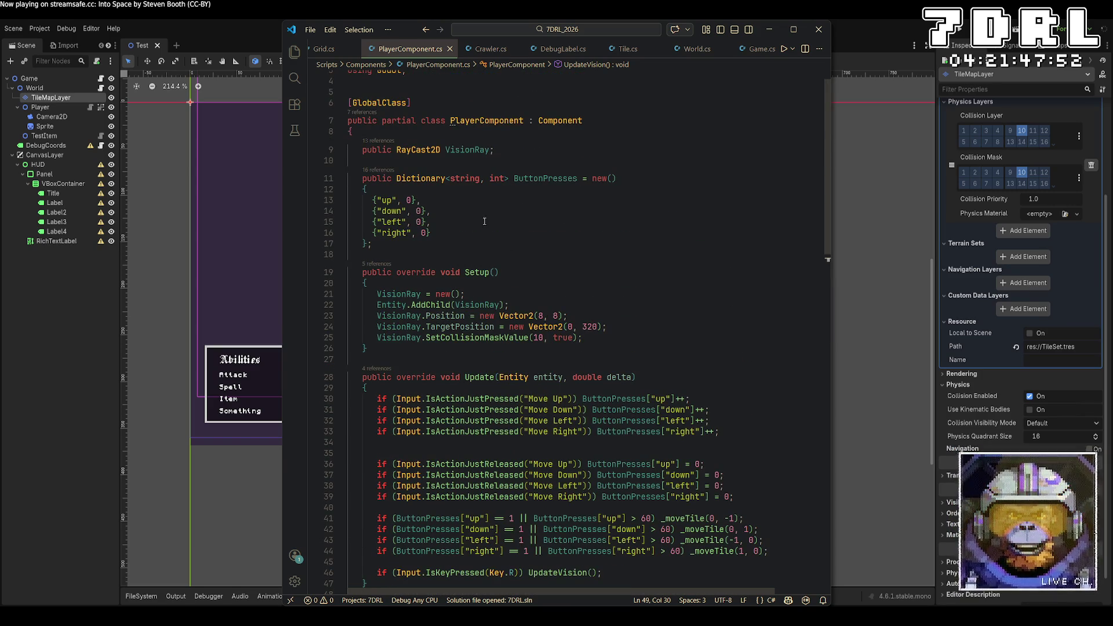
{"action": "double_click", "coordinate": [496, 180]}
{"action": "type", "text": "float"}
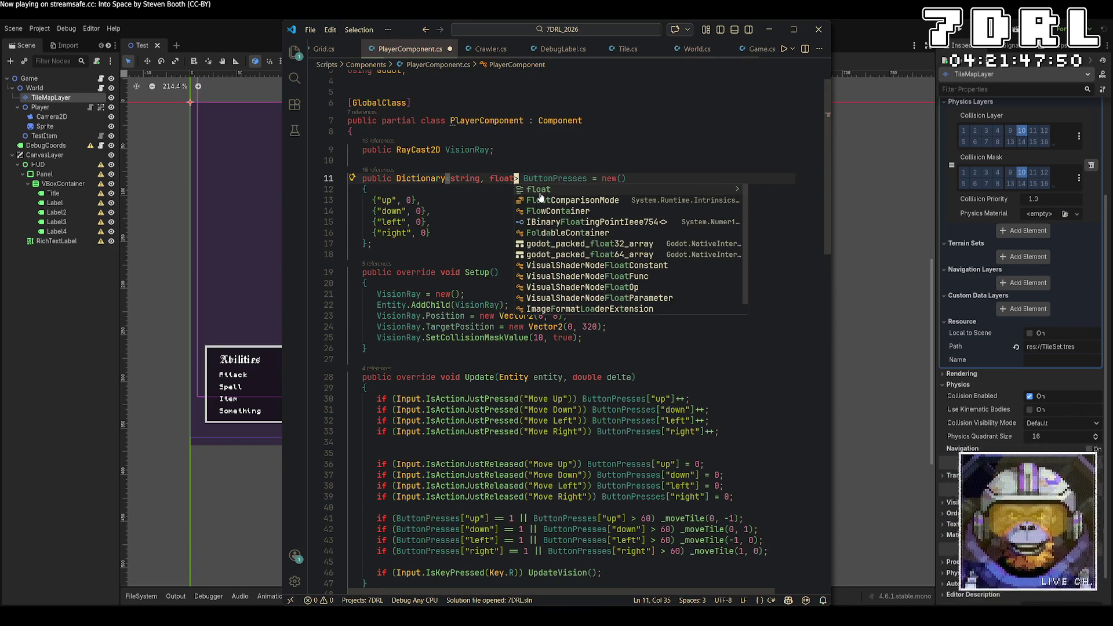
Replace the Move Up ++ increment with += (float)delta; and copy that text
{"action": "scroll", "coordinate": [580, 232], "scroll_direction": "down", "scroll_amount": 4}
{"action": "left_click", "coordinate": [724, 446]}
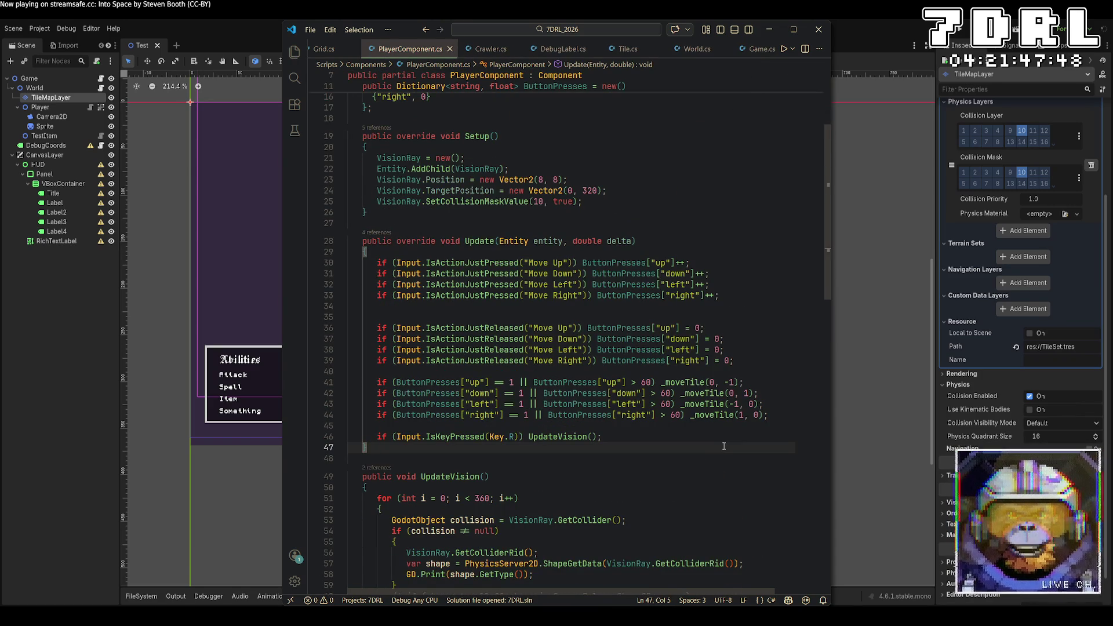
{"action": "left_click", "coordinate": [693, 263]}
{"action": "key", "text": "BackSpace"}
{"action": "key", "text": "BackSpace"}
{"action": "key", "text": "BackSpace"}
{"action": "type", "text": "+= "}
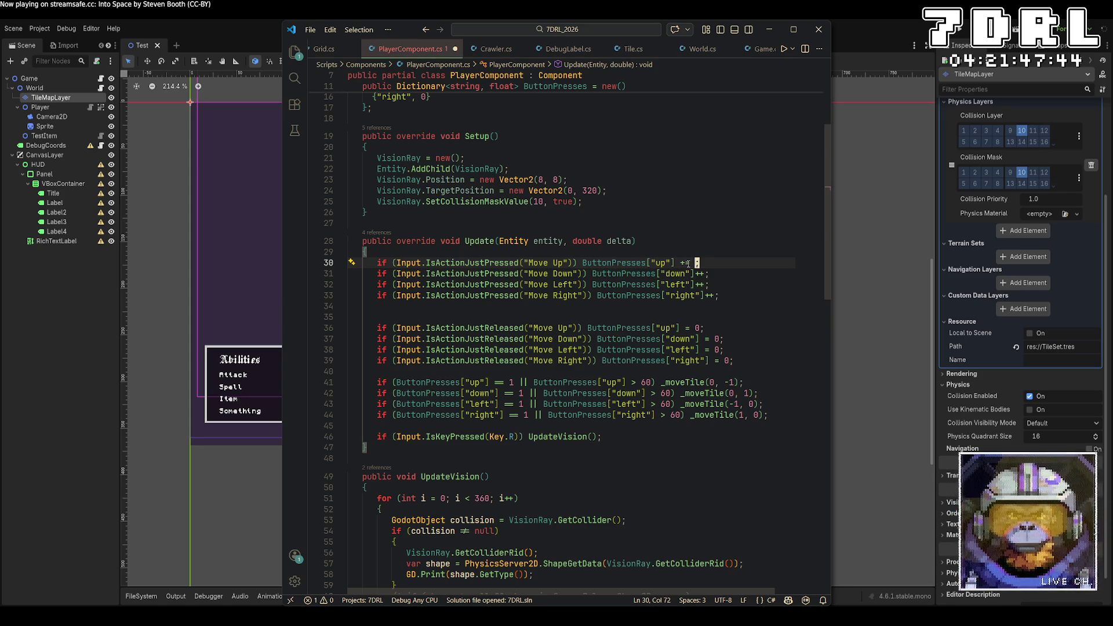
{"action": "type", "text": "delta"}
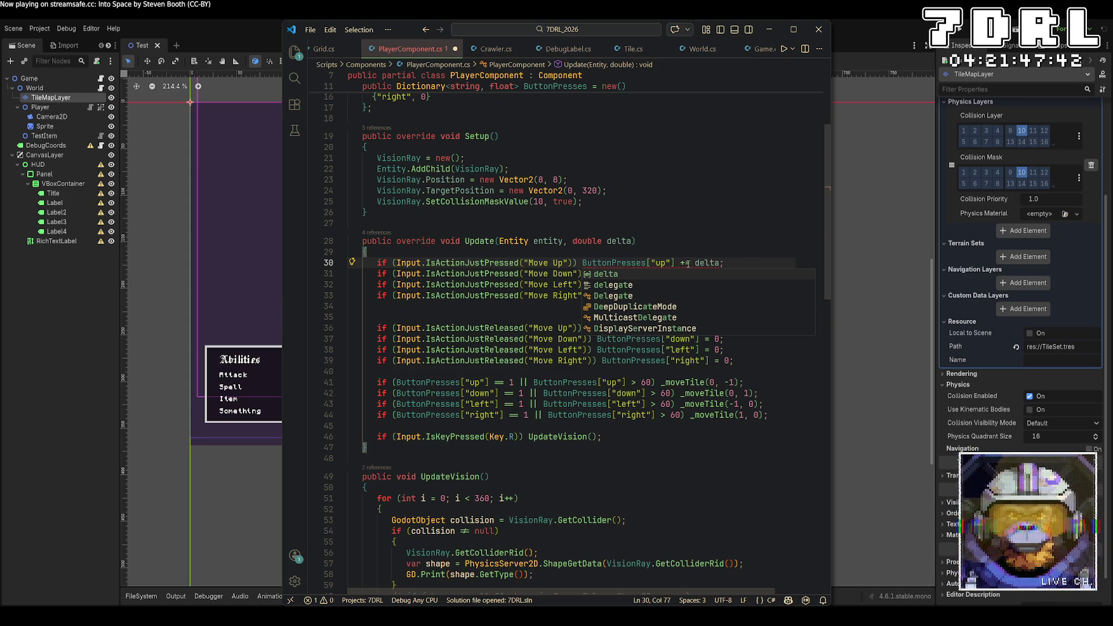
{"action": "left_click", "coordinate": [698, 263]}
{"action": "type", "text": "(float)"}
{"action": "left_click_drag", "start_coordinate": [760, 264], "coordinate": [682, 263]}
{"action": "key", "text": "ctrl+c"}
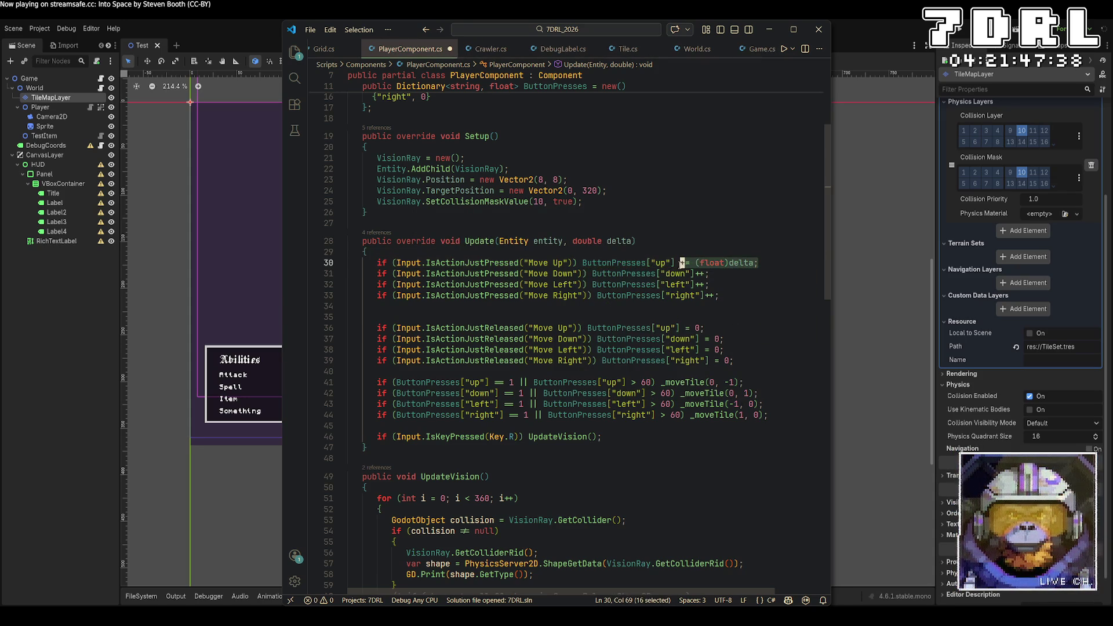
Paste += (float)delta; over the Move Down, Left and Right increments, save, and run the game
{"action": "double_click", "coordinate": [702, 274]}
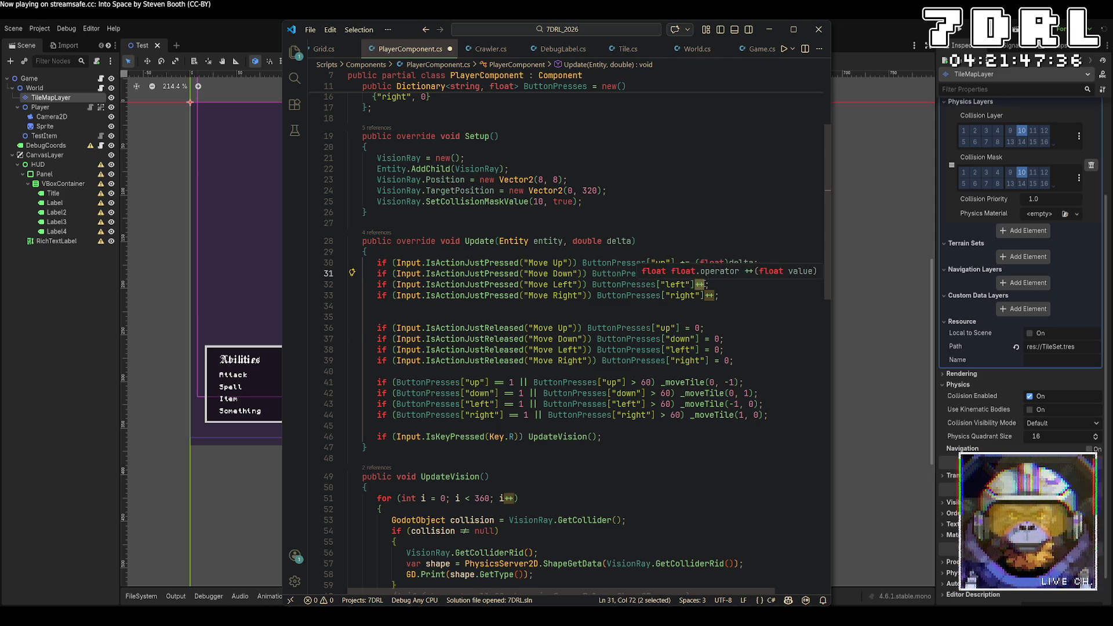
{"action": "left_click", "coordinate": [706, 274]}
{"action": "left_click", "coordinate": [706, 285], "text": "alt"}
{"action": "left_click", "coordinate": [718, 296], "text": "alt"}
{"action": "key", "text": "BackSpace"}
{"action": "key", "text": "BackSpace"}
{"action": "key", "text": "ctrl+v"}
{"action": "key", "text": "ctrl+s"}
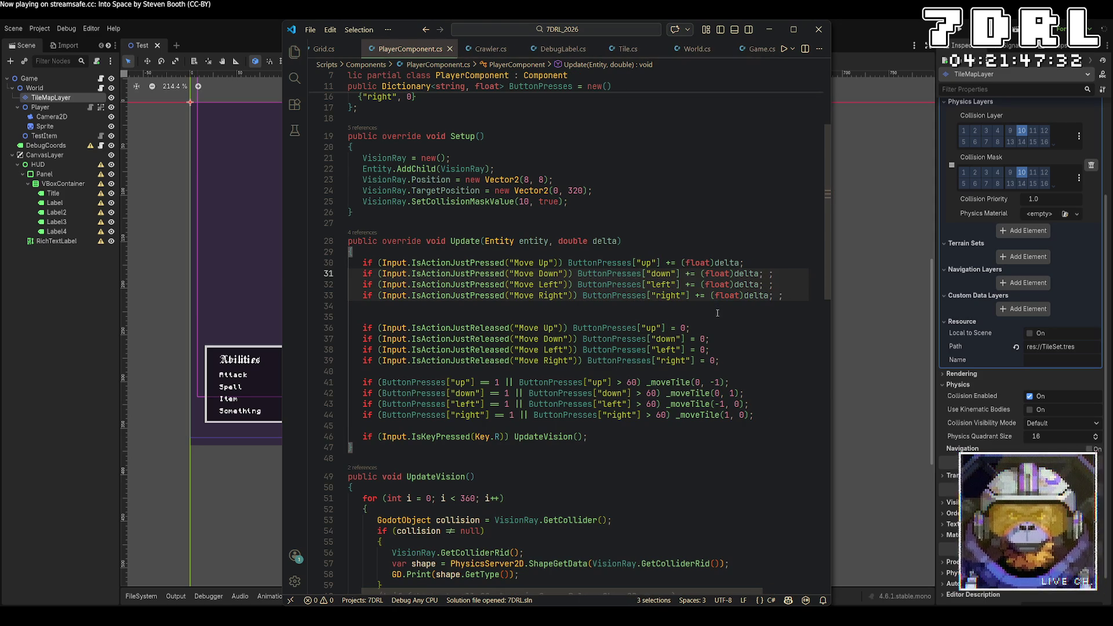
{"action": "key", "text": "alt+Tab"}
{"action": "key", "text": "F5"}
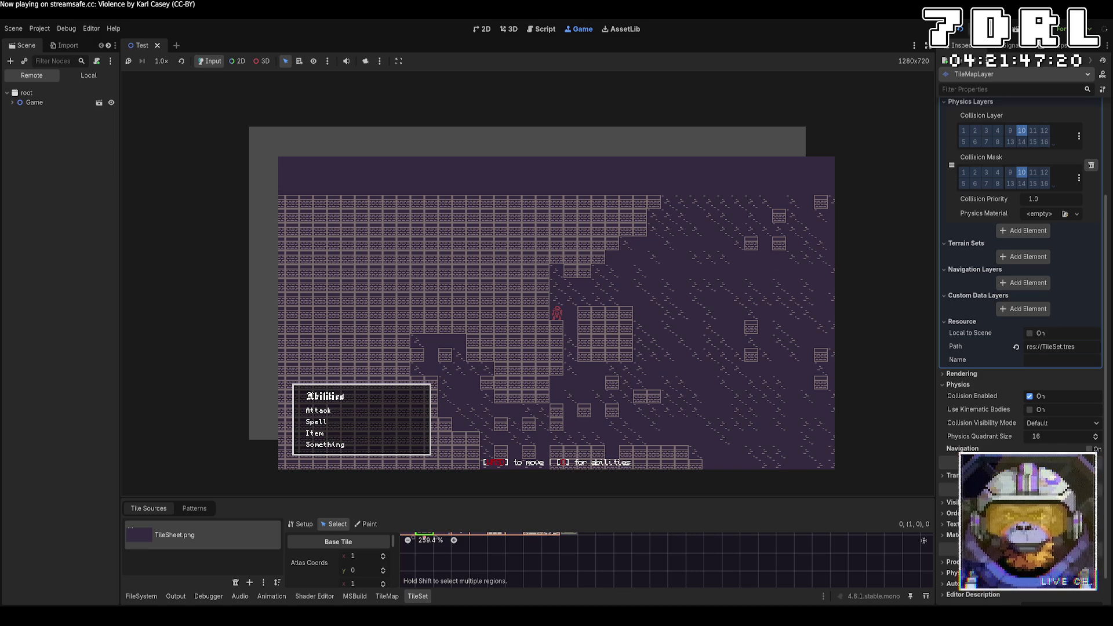
Stop the game and change line 41's '== 1' check to '== (float)delta'
{"action": "key", "text": "F8"}
{"action": "key", "text": "alt+Tab"}
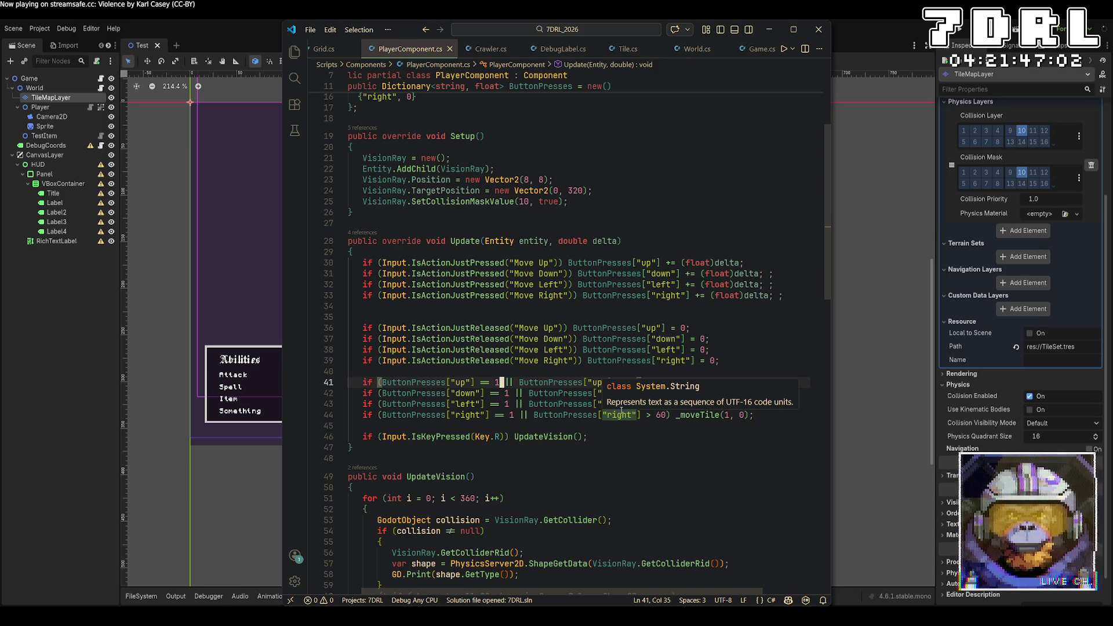
{"action": "key", "text": "BackSpace"}
{"action": "type", "text": "defta"}
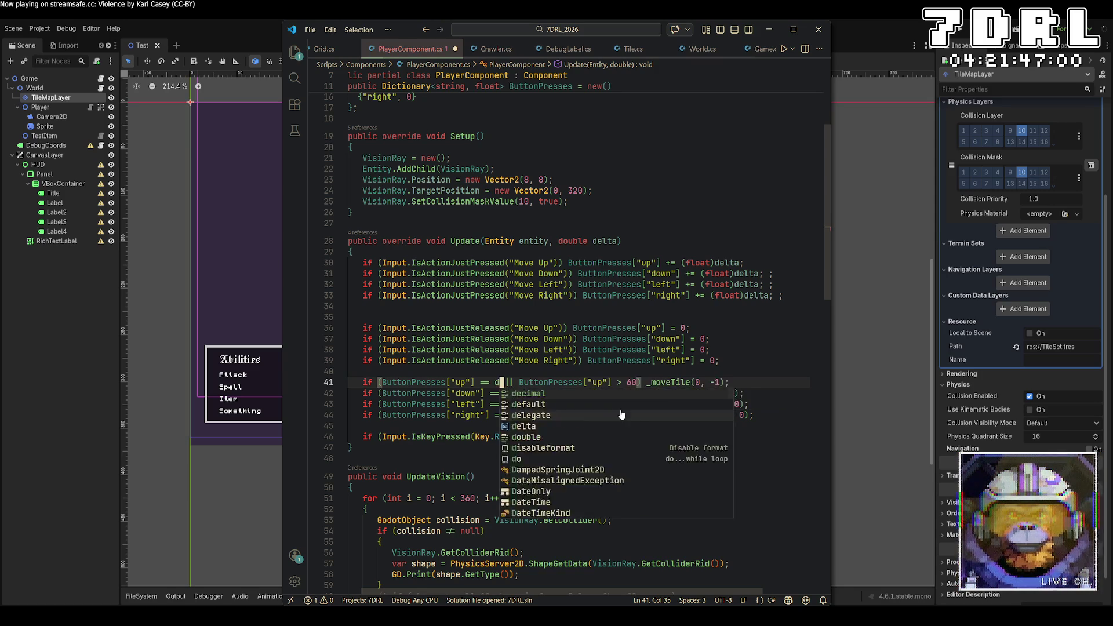
{"action": "key", "text": "BackSpace"}
{"action": "key", "text": "BackSpace"}
{"action": "key", "text": "BackSpace"}
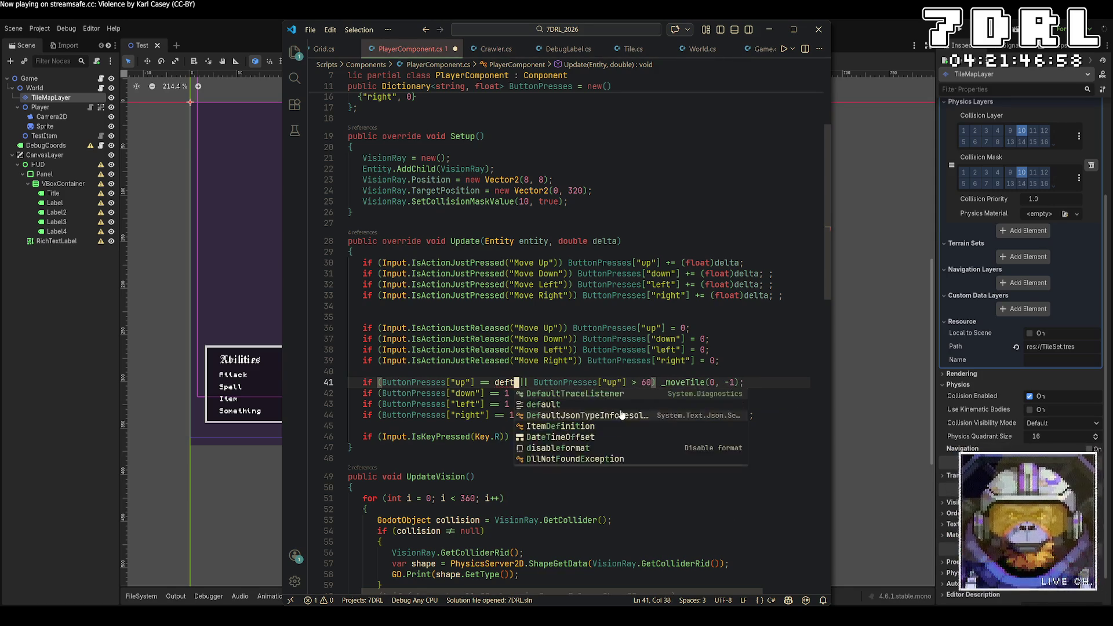
{"action": "key", "text": "BackSpace"}
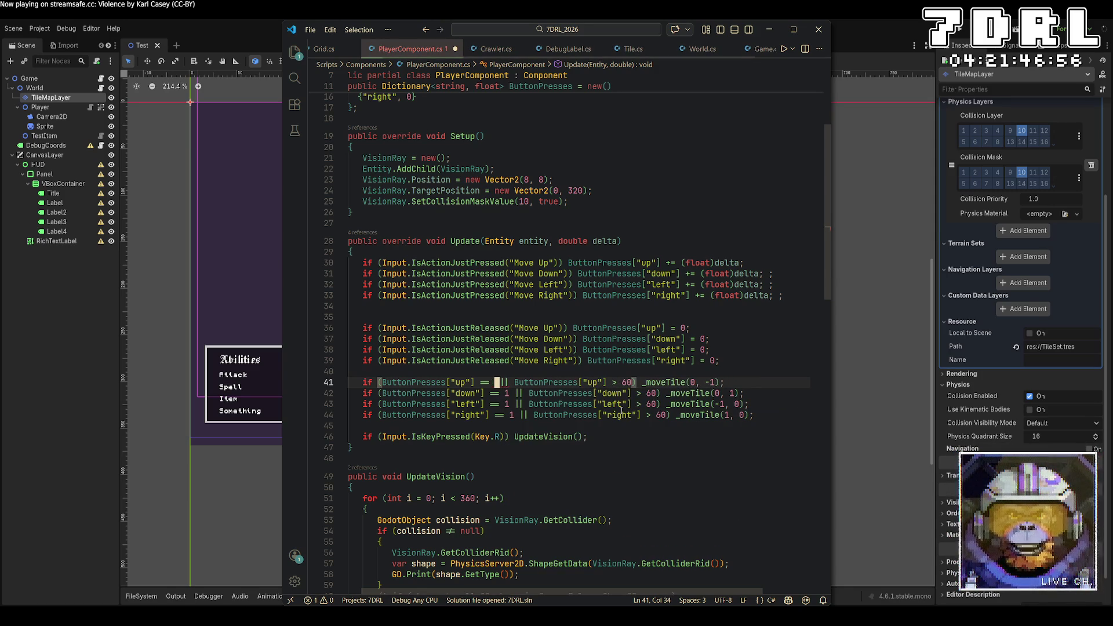
{"action": "type", "text": "(float)"}
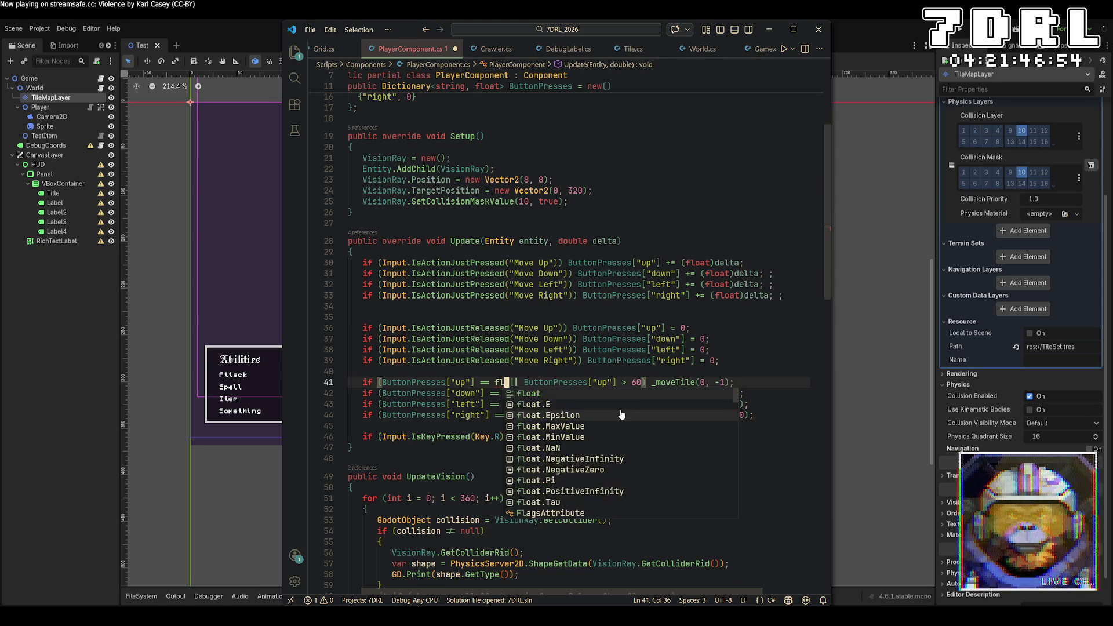
{"action": "type", "text": "delta"}
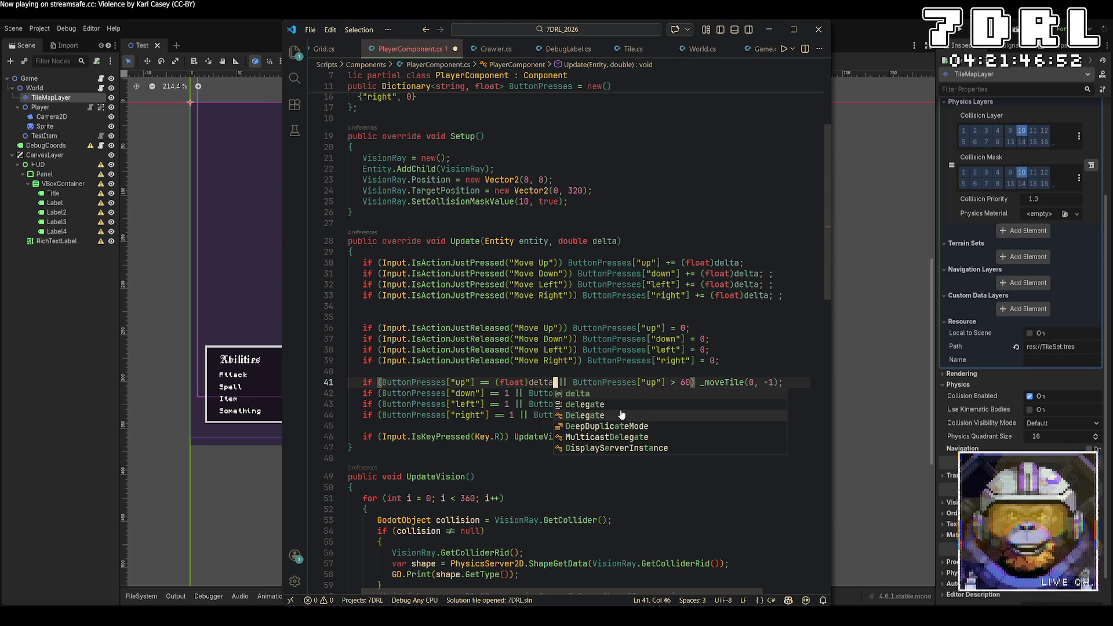
{"action": "key", "text": "ctrl+shift+Left"}
{"action": "key", "text": "ctrl+shift+Left"}
{"action": "key", "text": "ctrl+shift+Left"}
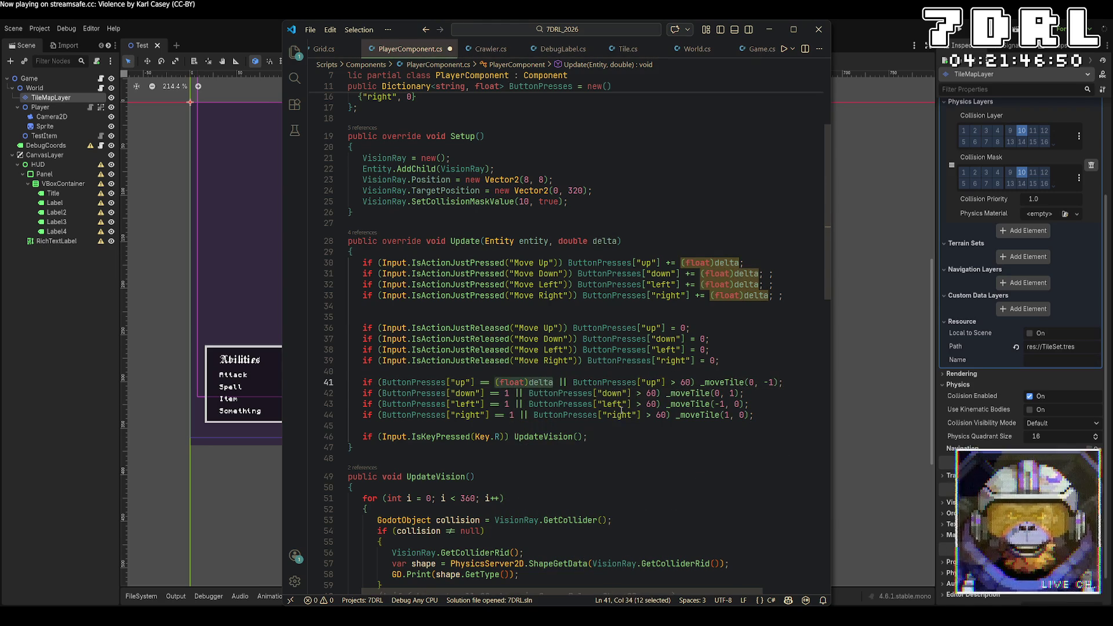
Delete the '1' after == on the down, right and left movement checks
{"action": "left_click", "coordinate": [554, 394]}
{"action": "left_click", "coordinate": [511, 402]}
{"action": "key", "text": "Down"}
{"action": "key", "text": "ctrl+alt+Up"}
{"action": "key", "text": "ctrl+alt+Up"}
{"action": "key", "text": "Delete"}
{"action": "type", "text": "(float)delta"}
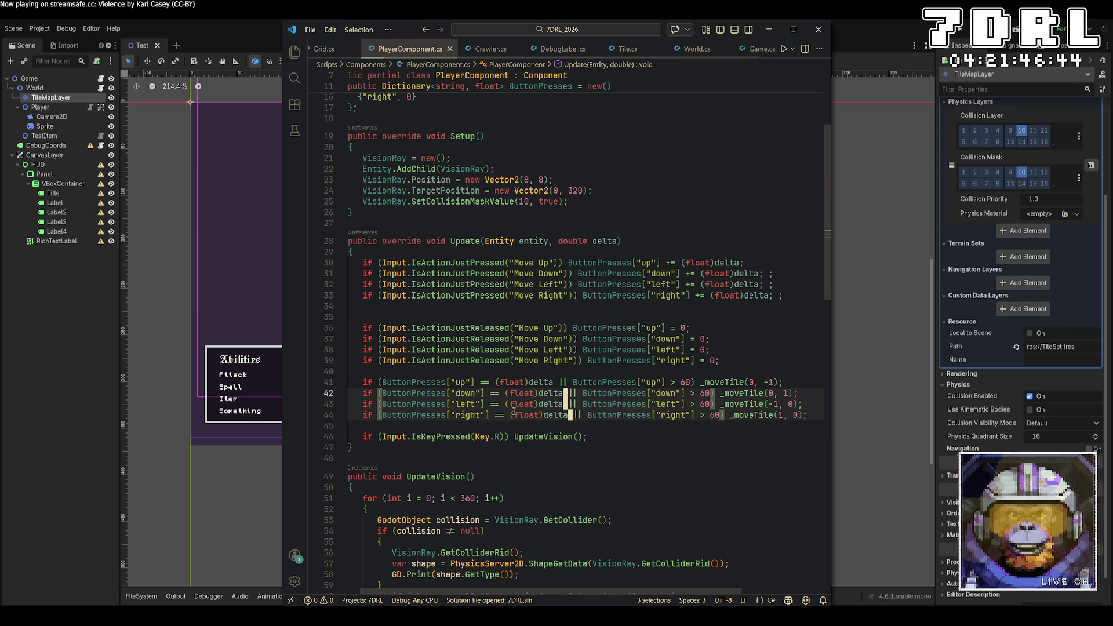
Change all 60 held-key thresholds to 1.5, then rebuild and launch the game
{"action": "left_click", "coordinate": [705, 394], "text": "alt"}
{"action": "key", "text": "ctrl+d"}
{"action": "key", "text": "ctrl+d"}
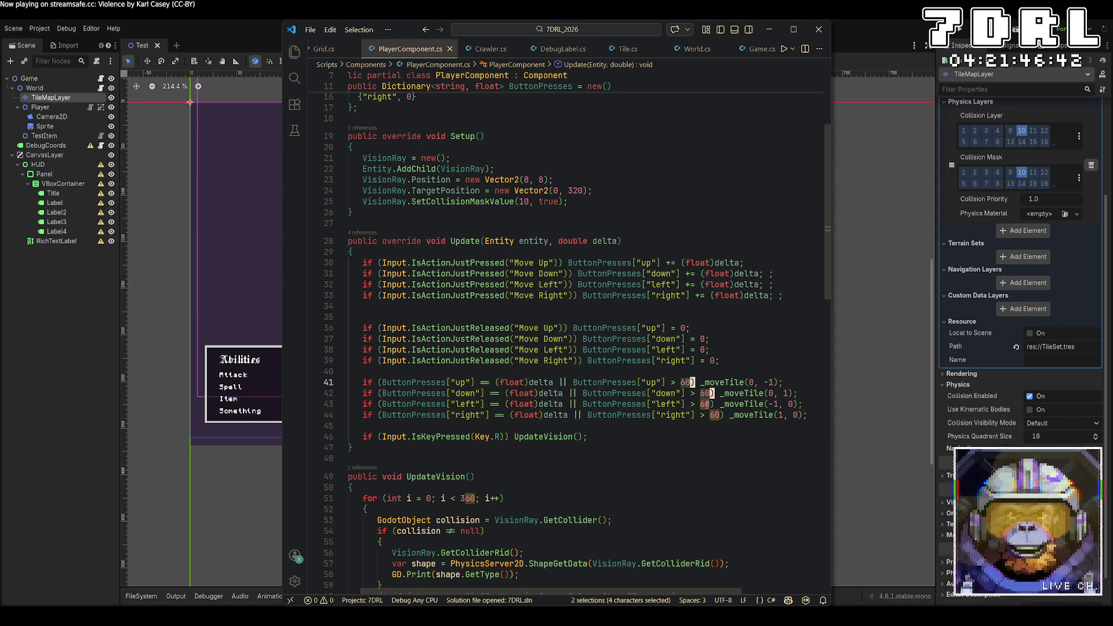
{"action": "type", "text": "1.5"}
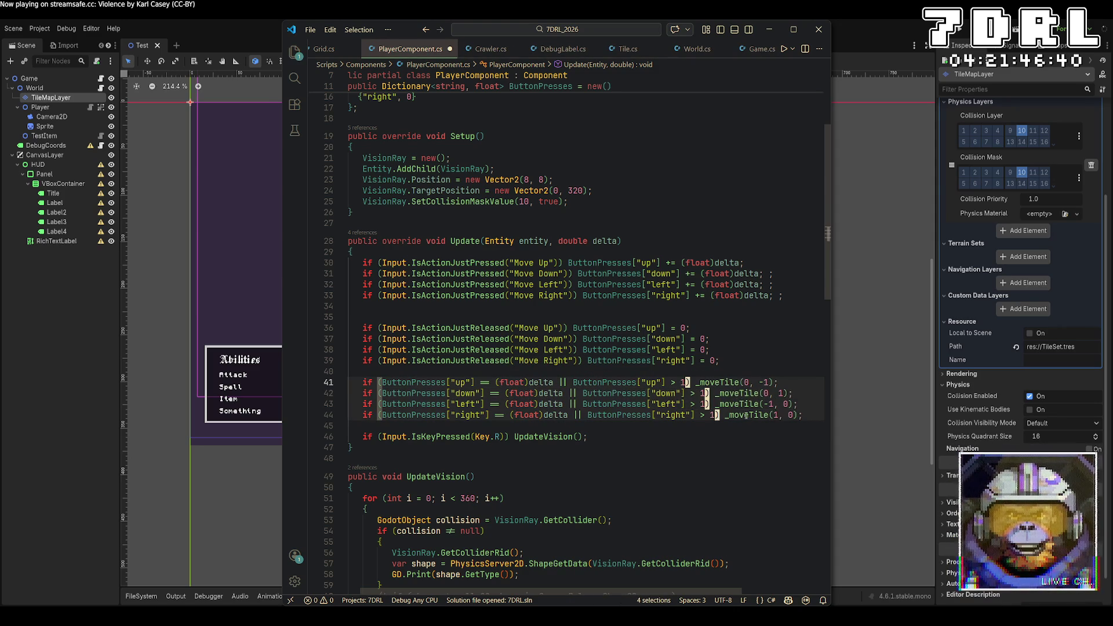
{"action": "key", "text": "alt+Tab"}
{"action": "key", "text": "F5"}
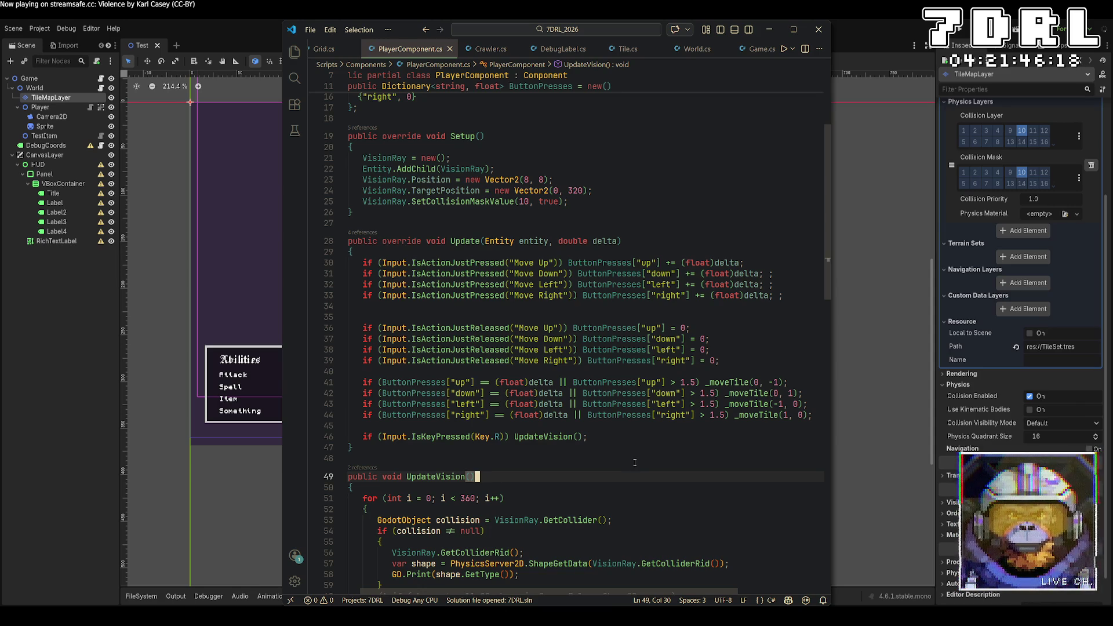
Delete the extra blank line between the movement code blocks
{"action": "left_click", "coordinate": [412, 317]}
{"action": "key", "text": "BackSpace"}
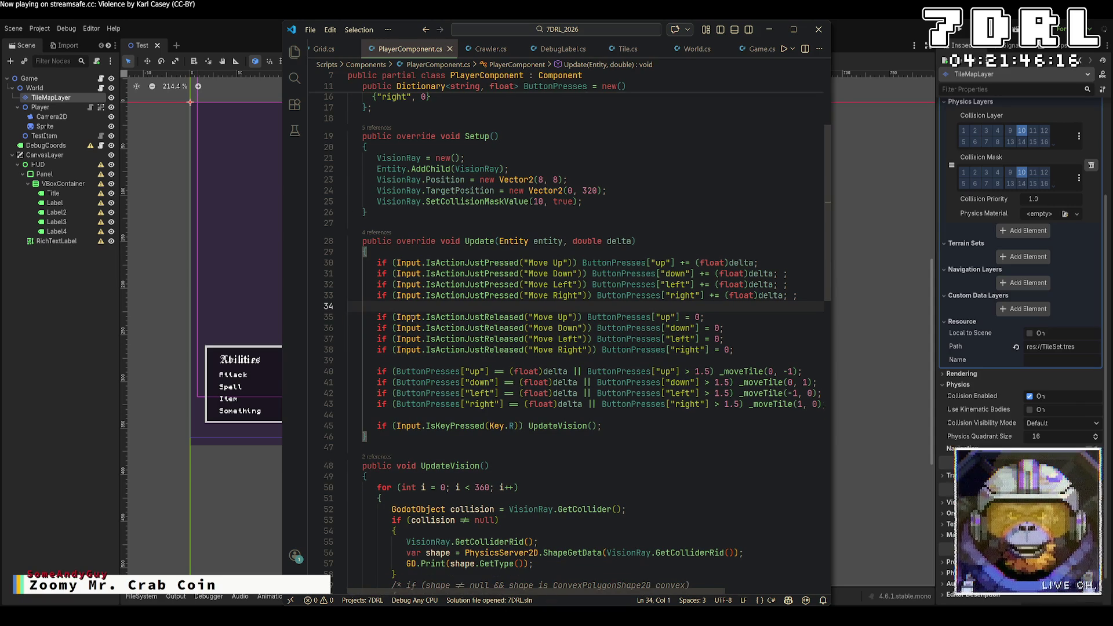
{"action": "left_click", "coordinate": [738, 462]}
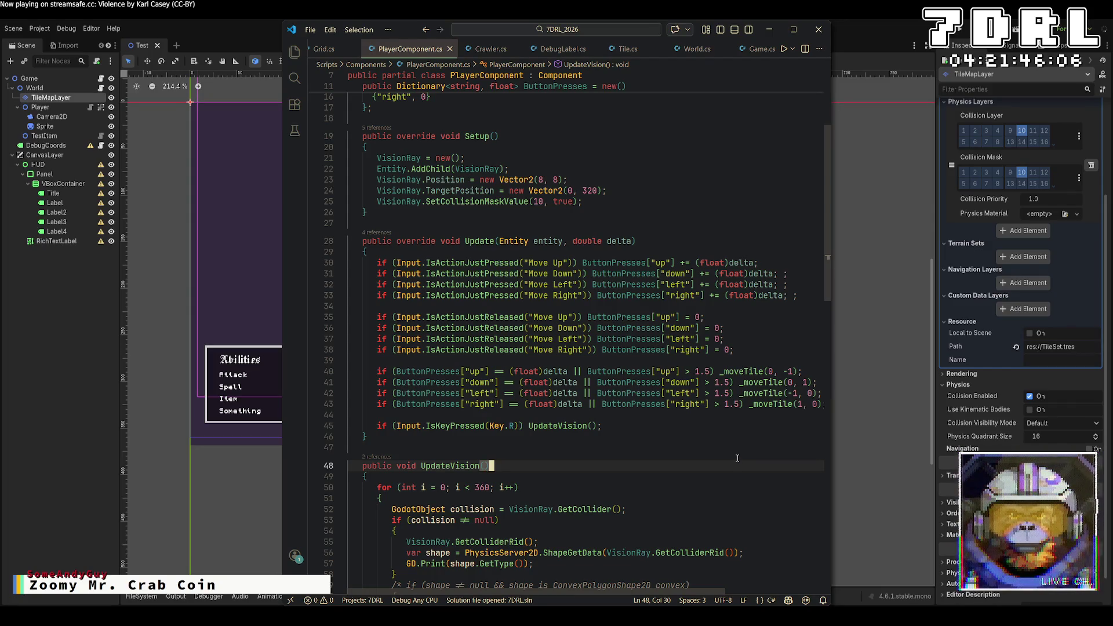
Replace the 1.5 thresholds on lines 40–43 with 3, then rebuild and launch the game
{"action": "left_click", "coordinate": [712, 372]}
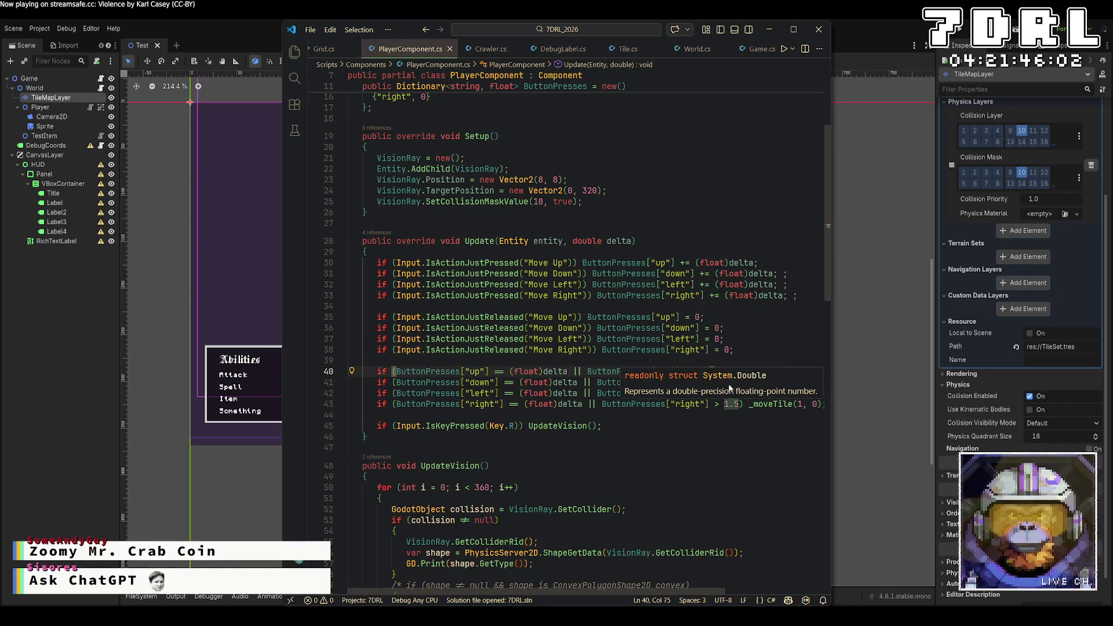
{"action": "left_click", "coordinate": [741, 404]}
{"action": "left_click", "coordinate": [731, 393], "text": "alt"}
{"action": "left_click", "coordinate": [731, 383], "text": "alt"}
{"action": "left_click", "coordinate": [713, 372], "text": "alt"}
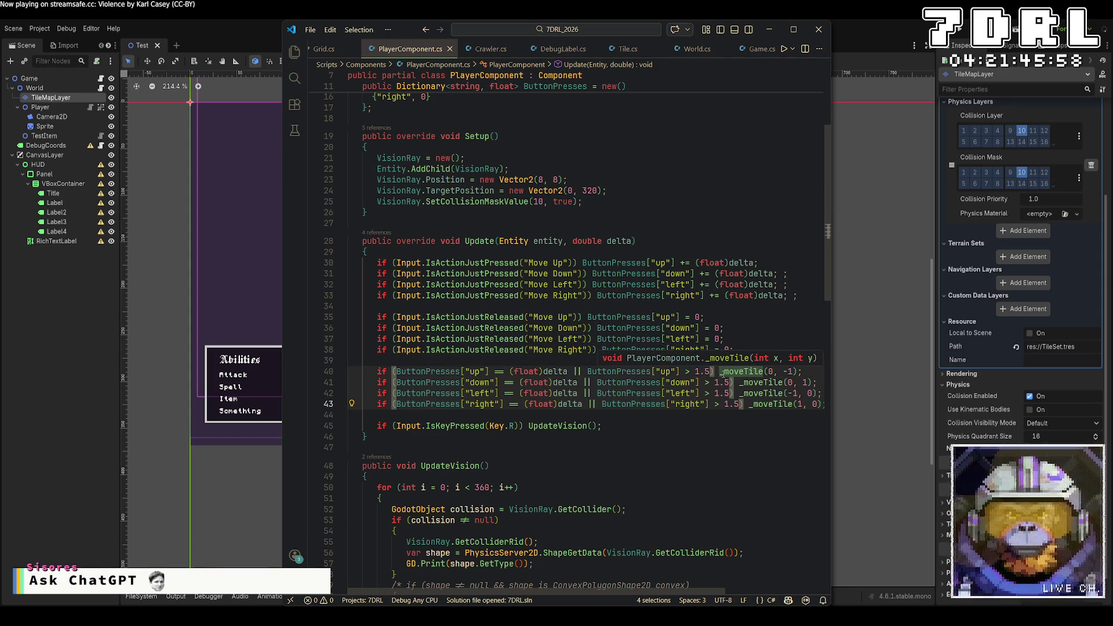
{"action": "key", "text": "BackSpace"}
{"action": "key", "text": "BackSpace"}
{"action": "key", "text": "BackSpace"}
{"action": "type", "text": "3"}
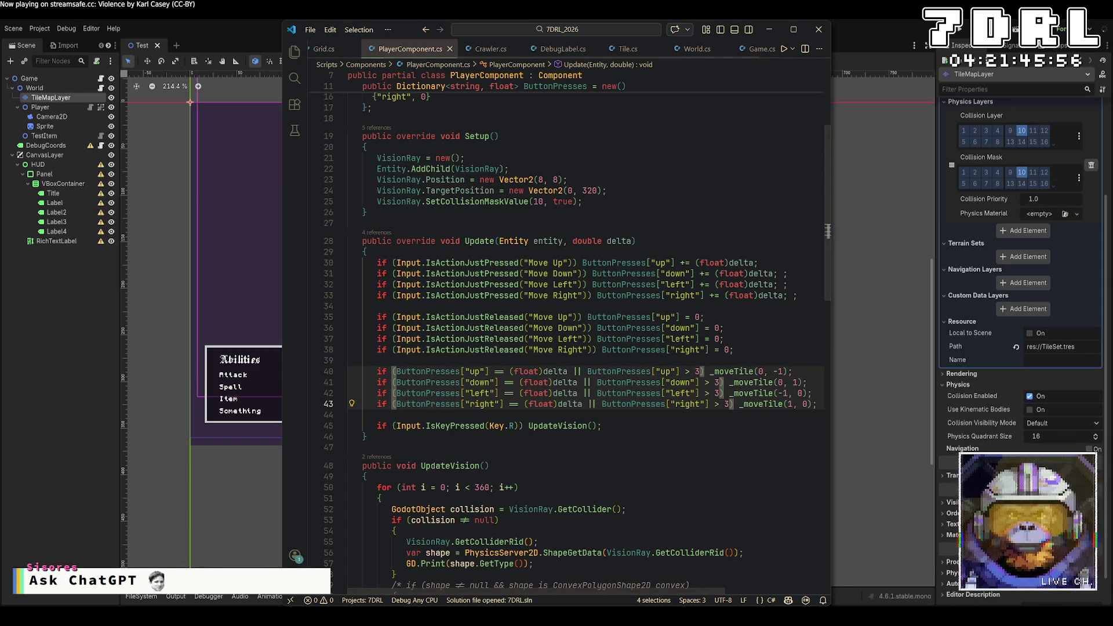
{"action": "key", "text": "alt+Tab"}
{"action": "key", "text": "F5"}
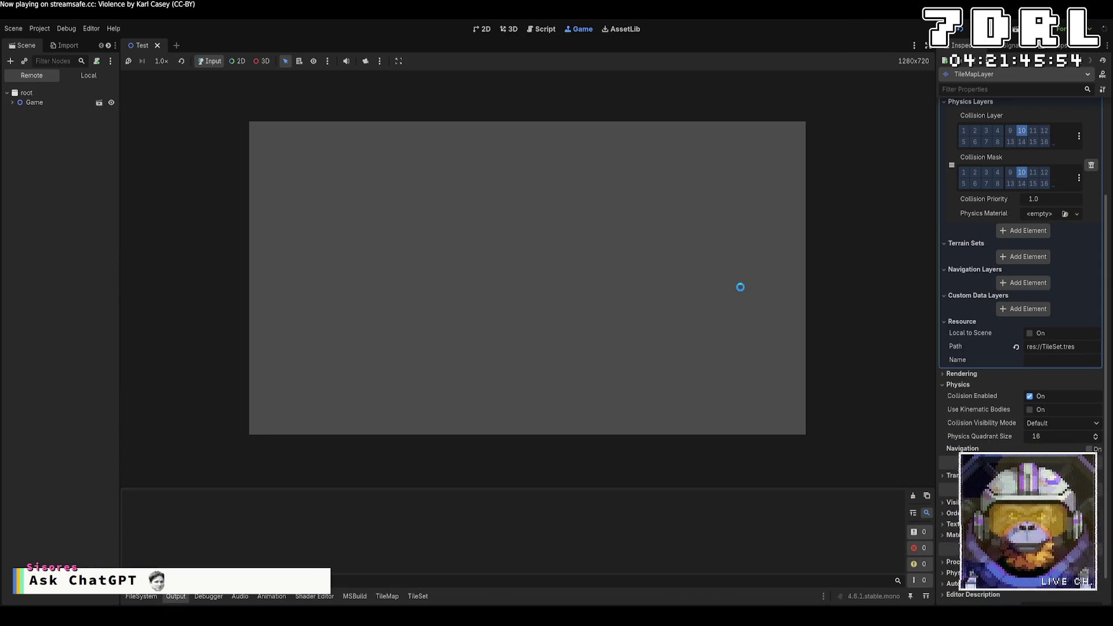
Walk the player up-right and down-left with WASD, then stop the game and return to PlayerComponent.cs
{"action": "key", "text": "d"}
{"action": "key", "text": "d"}
{"action": "key", "text": "d"}
{"action": "key", "text": "w"}
{"action": "key", "text": "w"}
{"action": "key", "text": "w"}
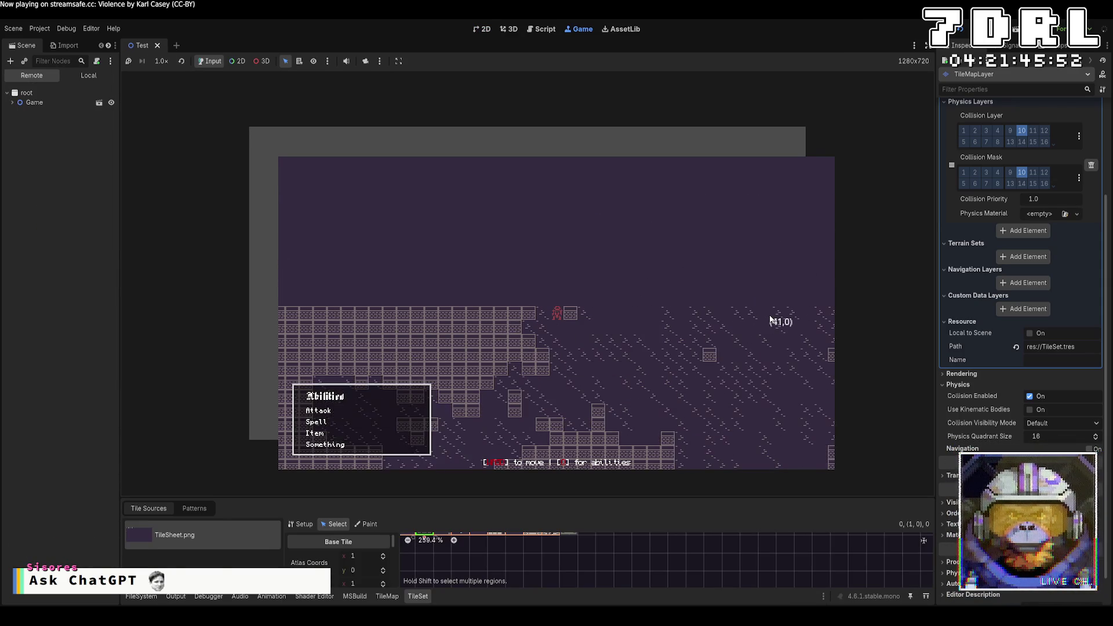
{"action": "key", "text": "s"}
{"action": "key", "text": "s"}
{"action": "key", "text": "s"}
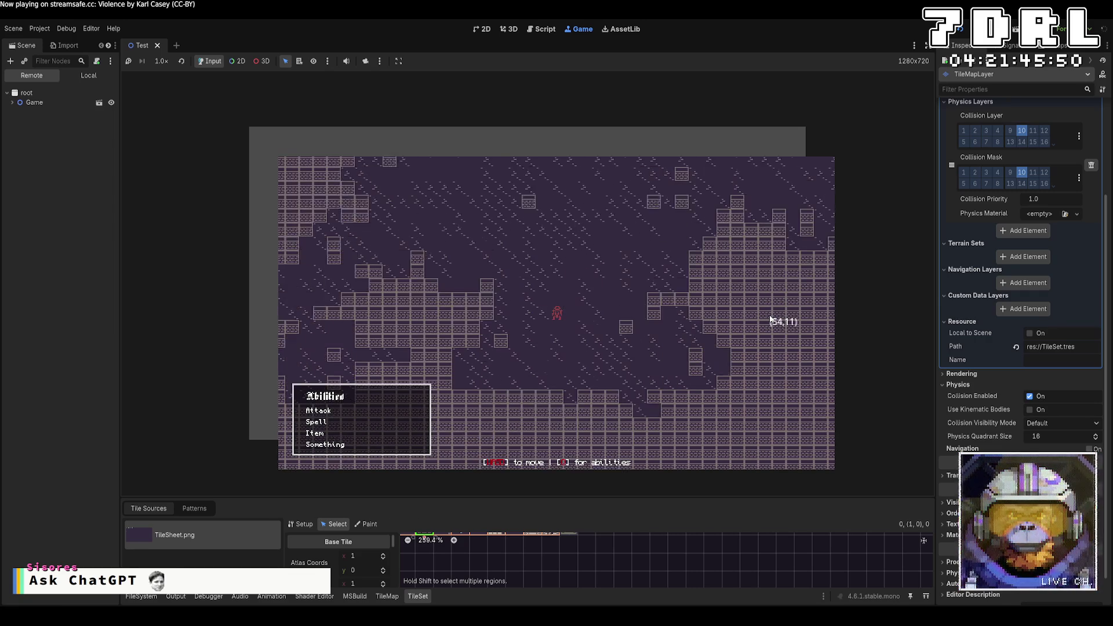
{"action": "key", "text": "a"}
{"action": "key", "text": "a"}
{"action": "key", "text": "a"}
{"action": "key", "text": "w"}
{"action": "key", "text": "w"}
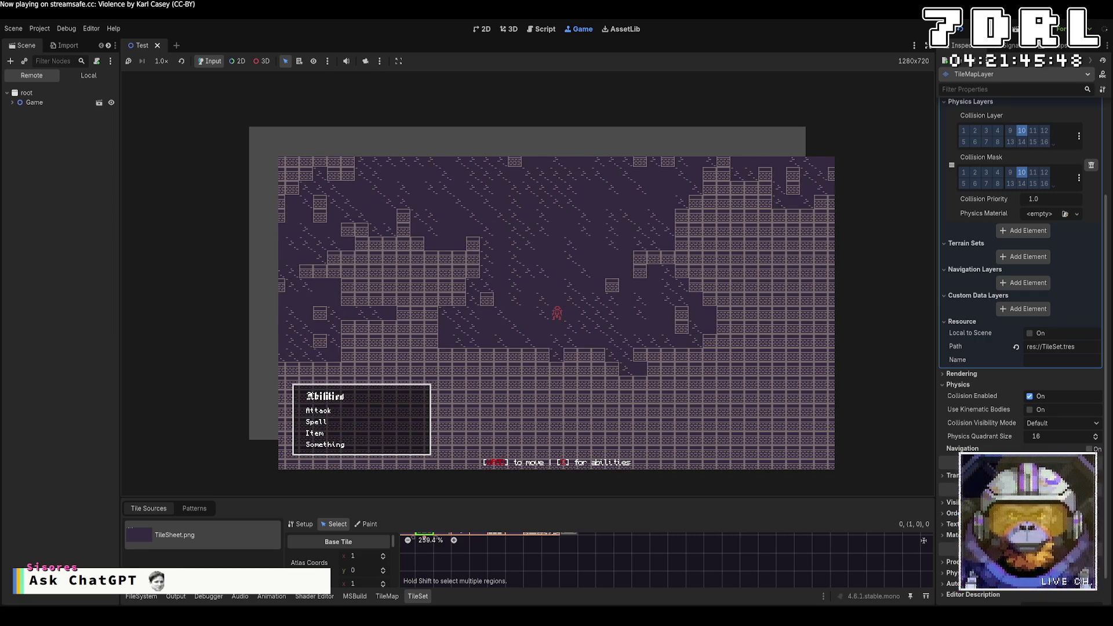
{"action": "key", "text": "F8"}
{"action": "key", "text": "alt+Tab"}
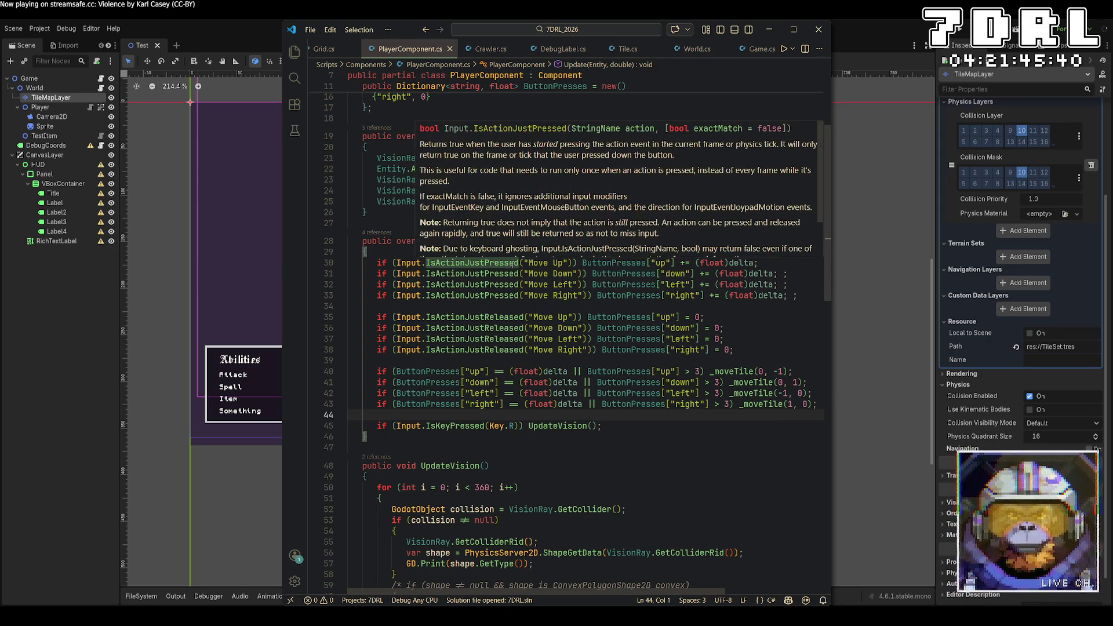
Change lines 30 and 31 from IsActionJustPressed to IsActionPressed
{"action": "left_click", "coordinate": [510, 263]}
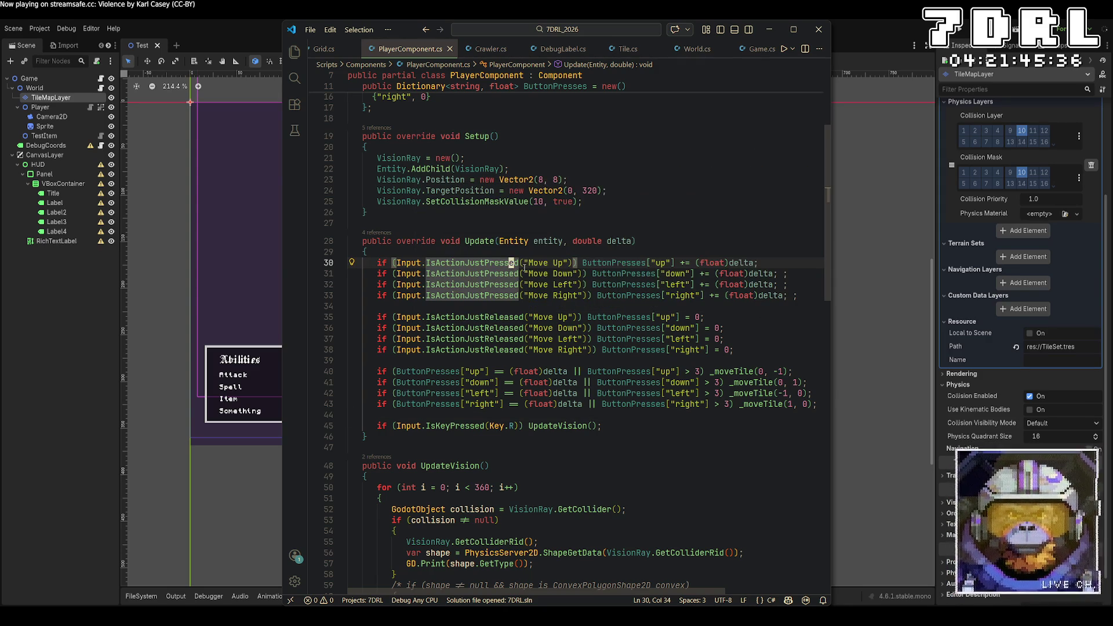
{"action": "left_click", "coordinate": [481, 262]}
{"action": "key", "text": "BackSpace"}
{"action": "key", "text": "BackSpace"}
{"action": "key", "text": "BackSpace"}
{"action": "key", "text": "BackSpace"}
{"action": "left_click", "coordinate": [487, 274]}
{"action": "key", "text": "BackSpace"}
{"action": "key", "text": "BackSpace"}
{"action": "key", "text": "BackSpace"}
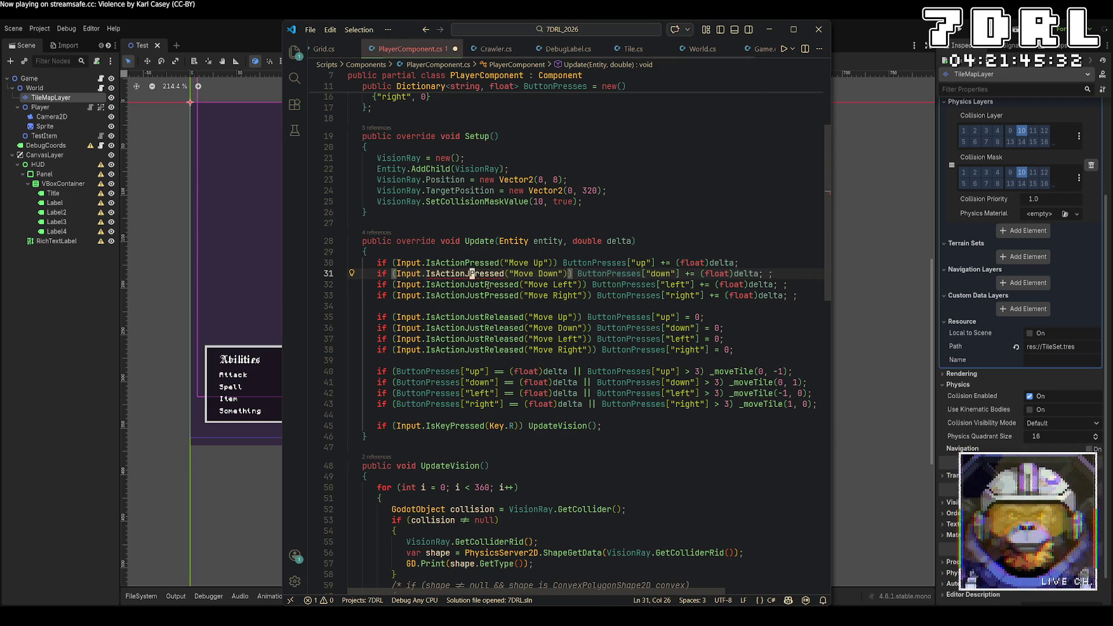
{"action": "type", "text": "t"}
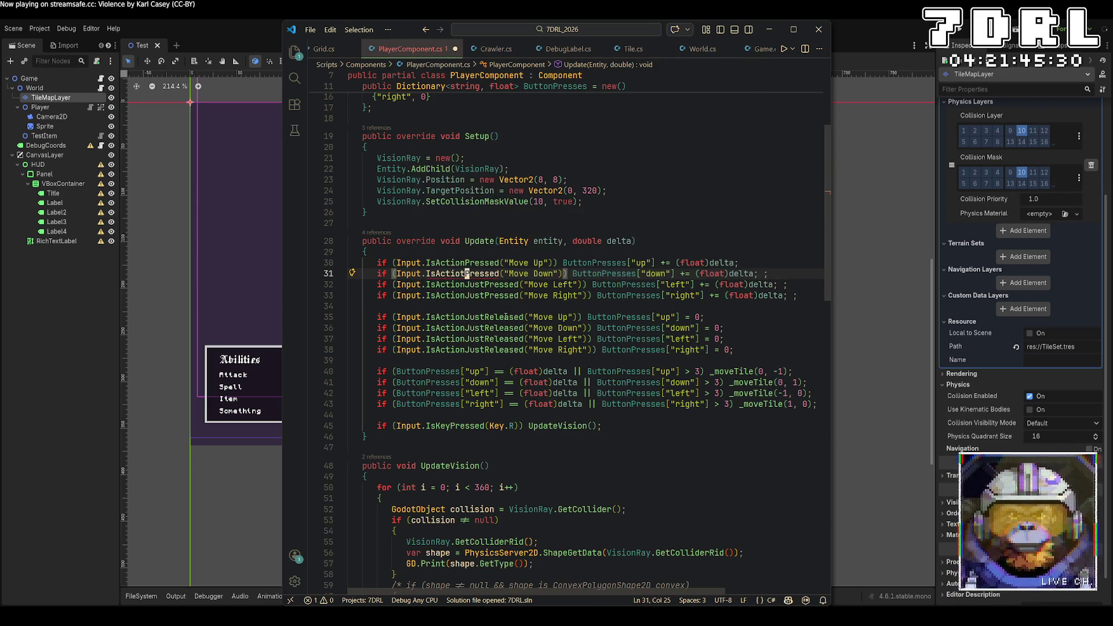
{"action": "key", "text": "BackSpace"}
{"action": "type", "text": "n"}
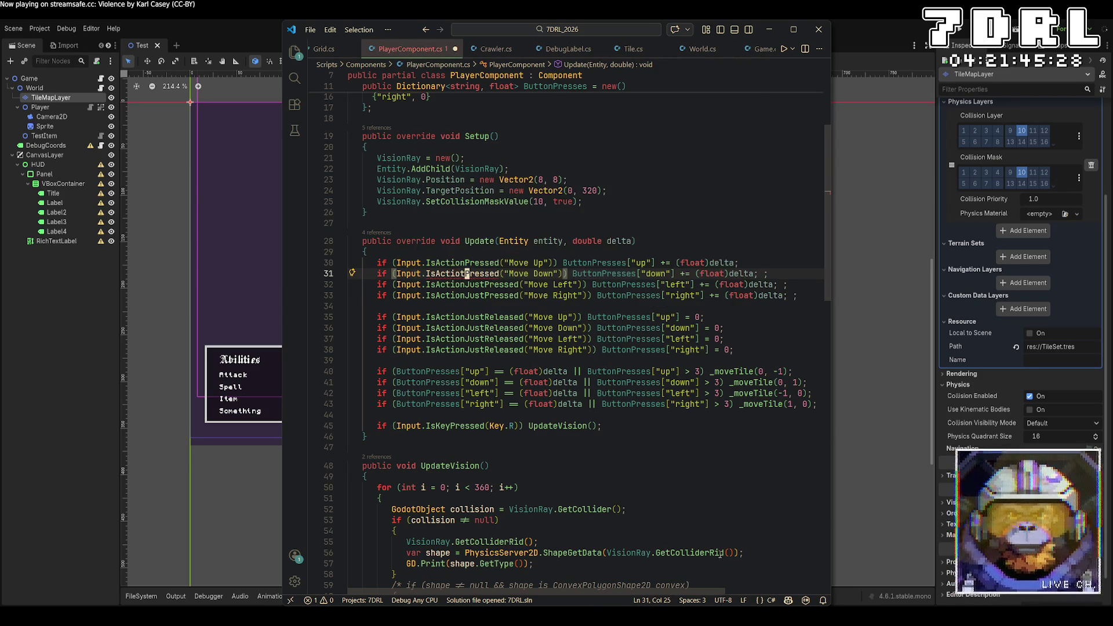
Remove 'Just' from lines 32 and 33, save, and run the game
{"action": "left_click", "coordinate": [487, 284]}
{"action": "left_click", "coordinate": [487, 295], "text": "alt"}
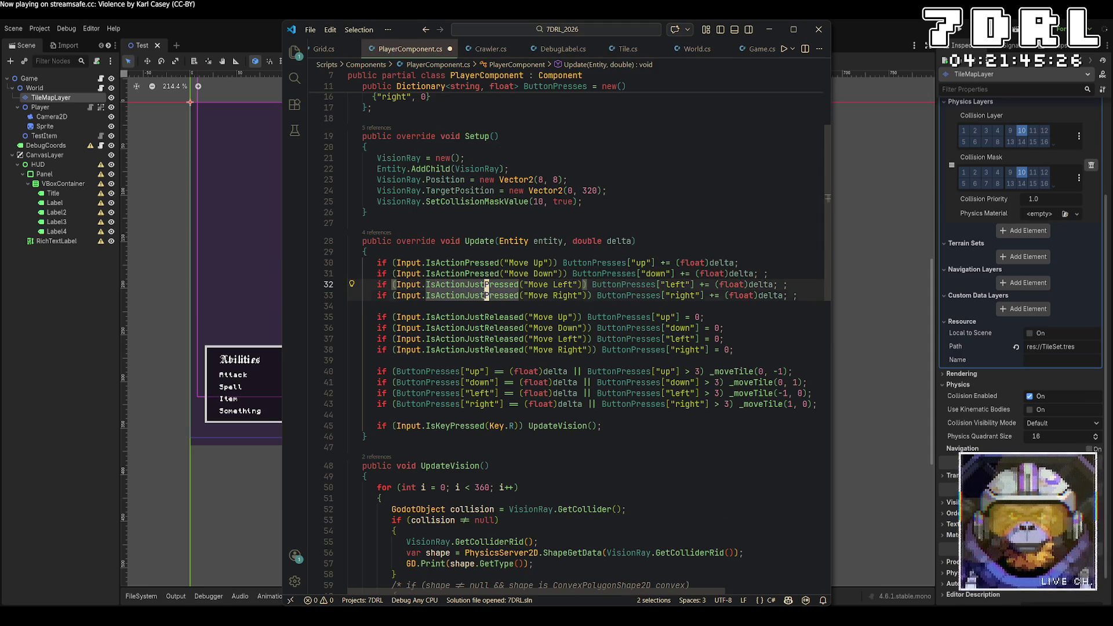
{"action": "key", "text": "BackSpace"}
{"action": "key", "text": "BackSpace"}
{"action": "key", "text": "BackSpace"}
{"action": "key", "text": "ctrl+s"}
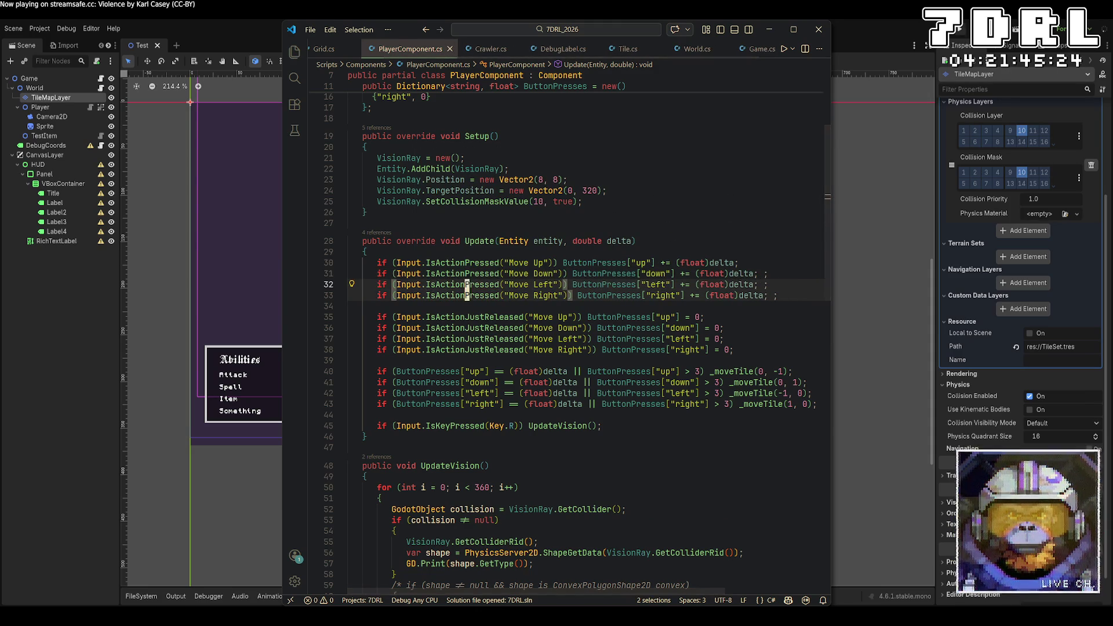
{"action": "left_click", "coordinate": [959, 34]}
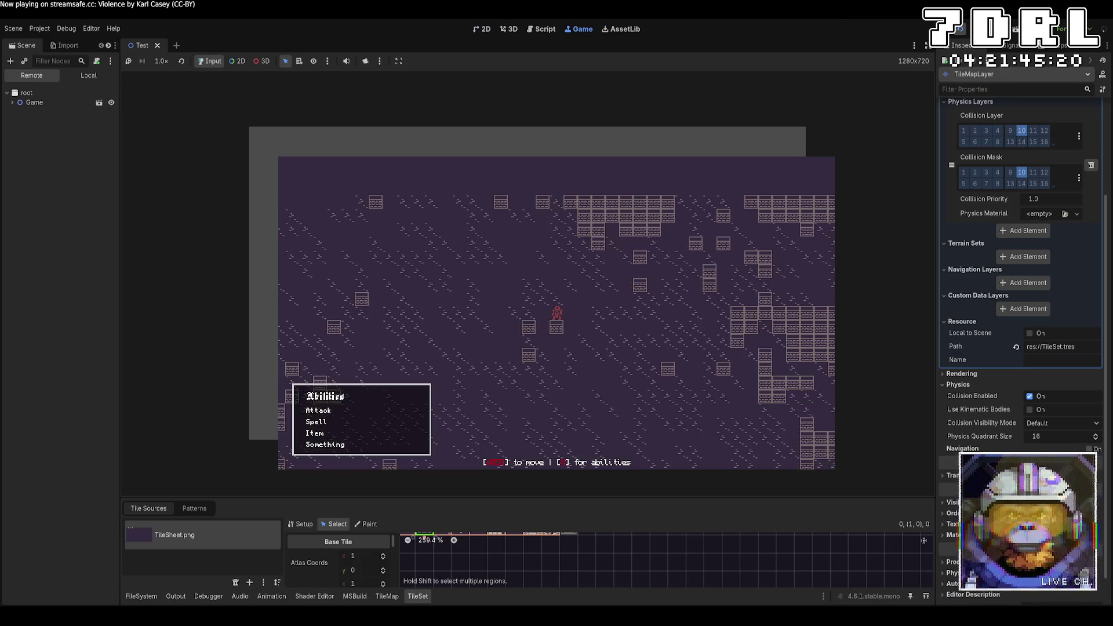
Hold movement keys to walk the player through the dungeon, then stop and return to line 40's code
{"action": "key", "text": "d"}
{"action": "key", "text": "s"}
{"action": "key", "text": "s"}
{"action": "key", "text": "s"}
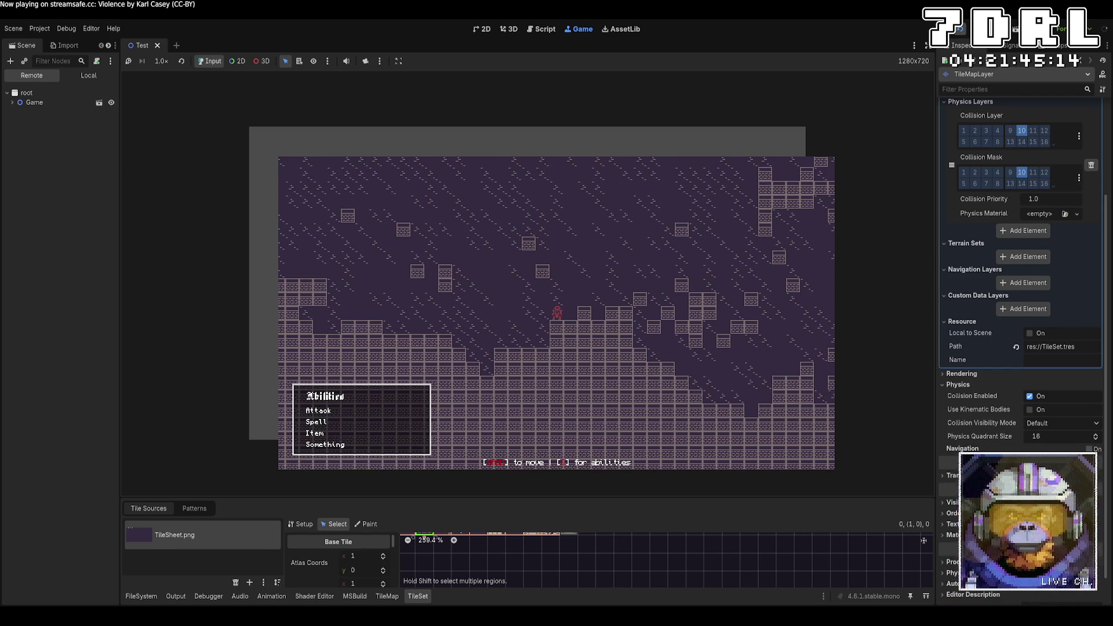
{"action": "key", "text": "w"}
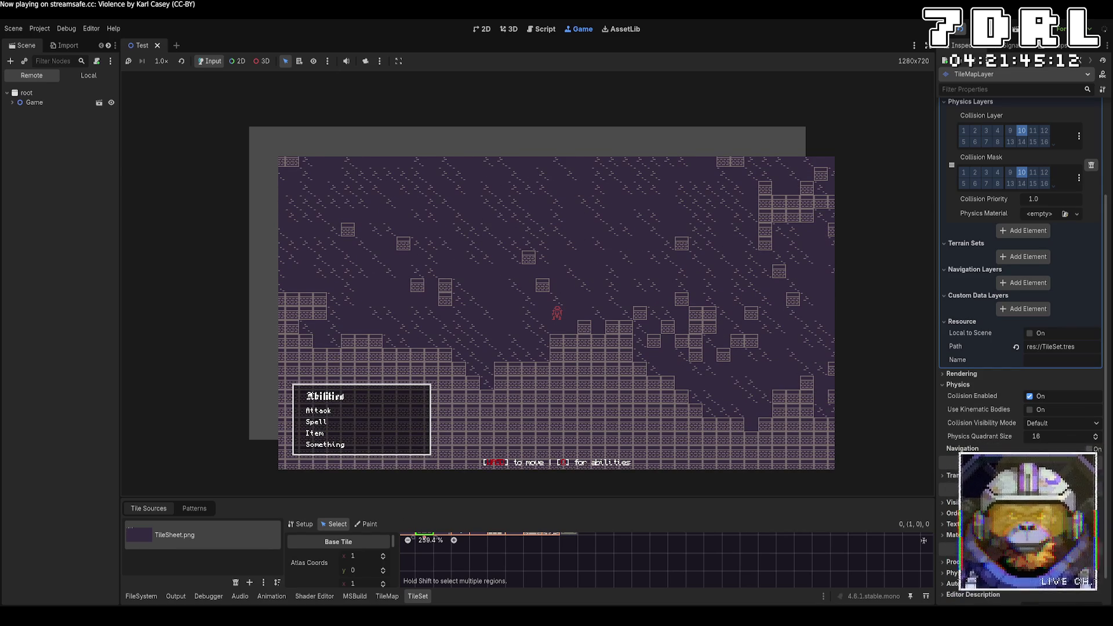
{"action": "key", "text": "s"}
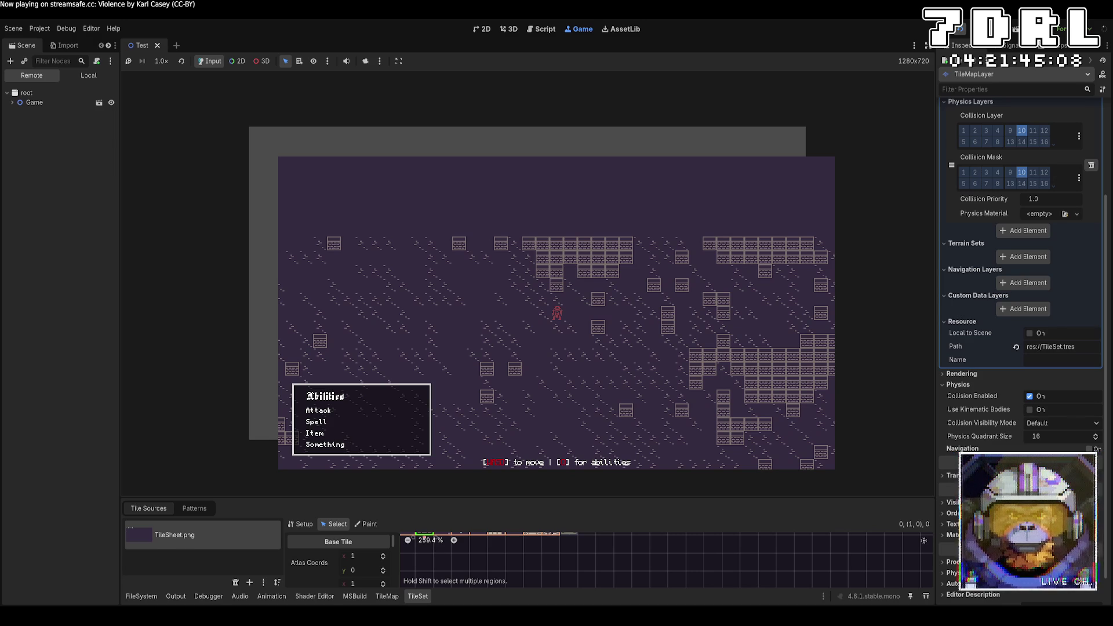
{"action": "key", "text": "s"}
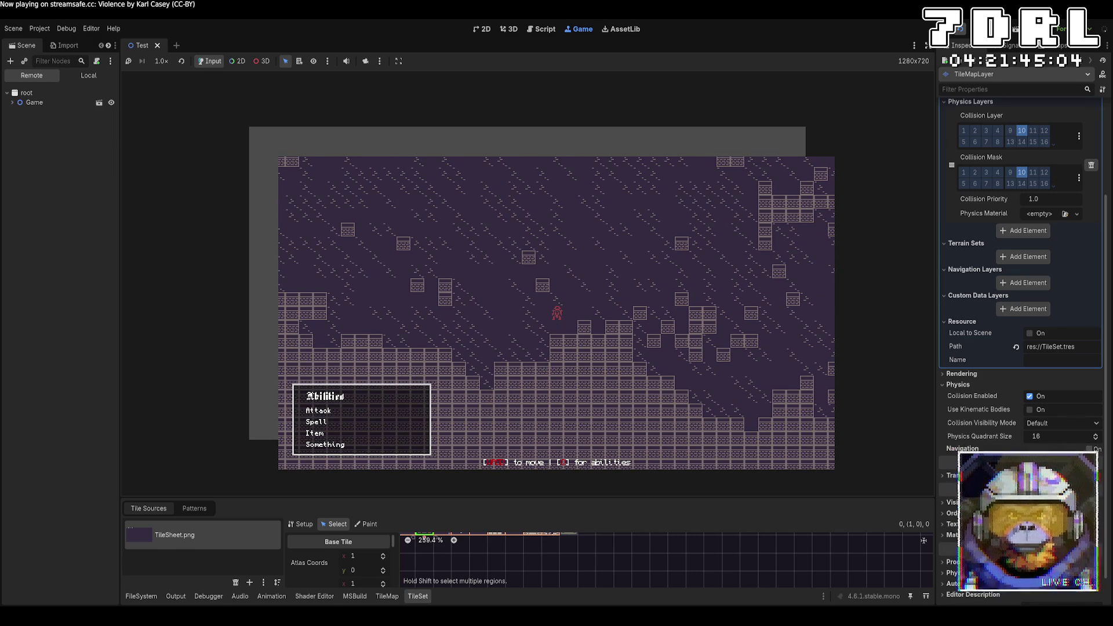
{"action": "key", "text": "s"}
{"action": "key", "text": "s"}
{"action": "key", "text": "F8"}
{"action": "key", "text": "alt+Tab"}
{"action": "left_click", "coordinate": [700, 372]}
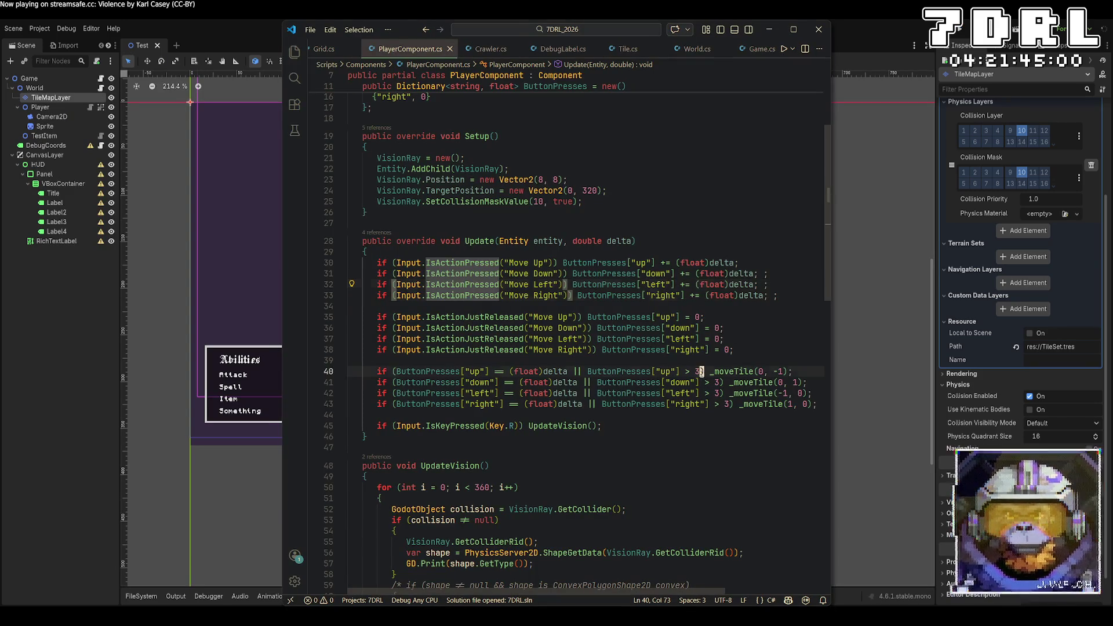
Lower the 3 thresholds on lines 40–43 to 1, save, and rebuild and run
{"action": "key", "text": "BackSpace"}
{"action": "type", "text": "1"}
{"action": "left_click", "coordinate": [705, 382]}
{"action": "key", "text": "Right"}
{"action": "key", "text": "Right"}
{"action": "key", "text": "Right"}
{"action": "key", "text": "BackSpace"}
{"action": "type", "text": "1"}
{"action": "key", "text": "Down"}
{"action": "key", "text": "BackSpace"}
{"action": "type", "text": "1"}
{"action": "key", "text": "Down"}
{"action": "key", "text": "Right"}
{"action": "key", "text": "Right"}
{"action": "key", "text": "BackSpace"}
{"action": "type", "text": "1"}
{"action": "key", "text": "ctrl+s"}
{"action": "key", "text": "alt+Tab"}
{"action": "key", "text": "F5"}
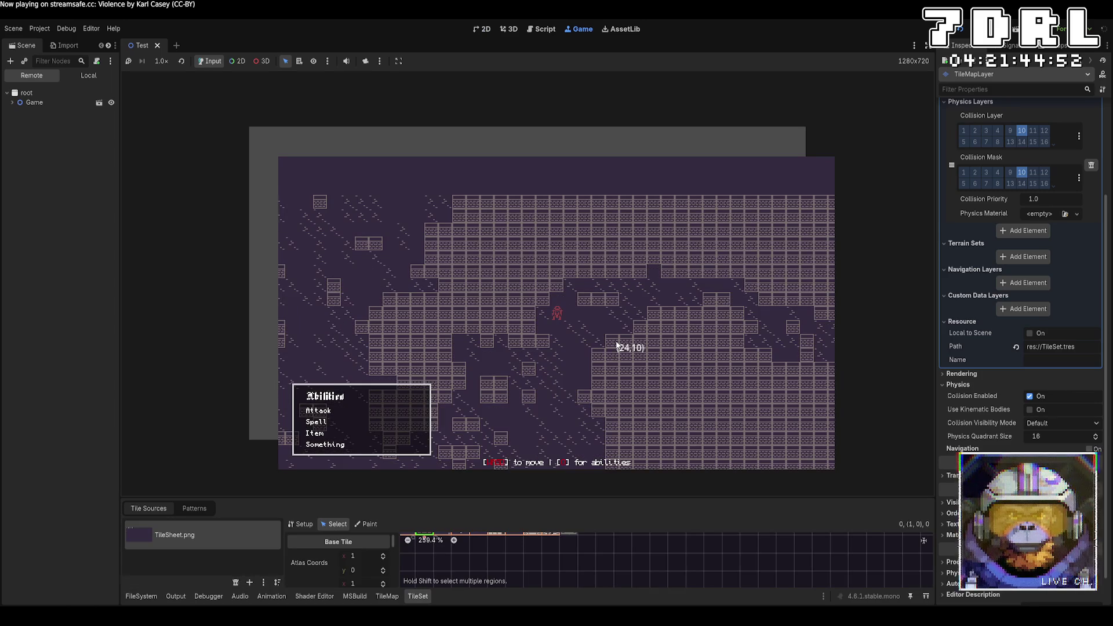
Test arrow-key movement right, left and down, then stop the game and return to the script
{"action": "key", "text": "Right"}
{"action": "key", "text": "Right"}
{"action": "key", "text": "Right"}
{"action": "key", "text": "Right"}
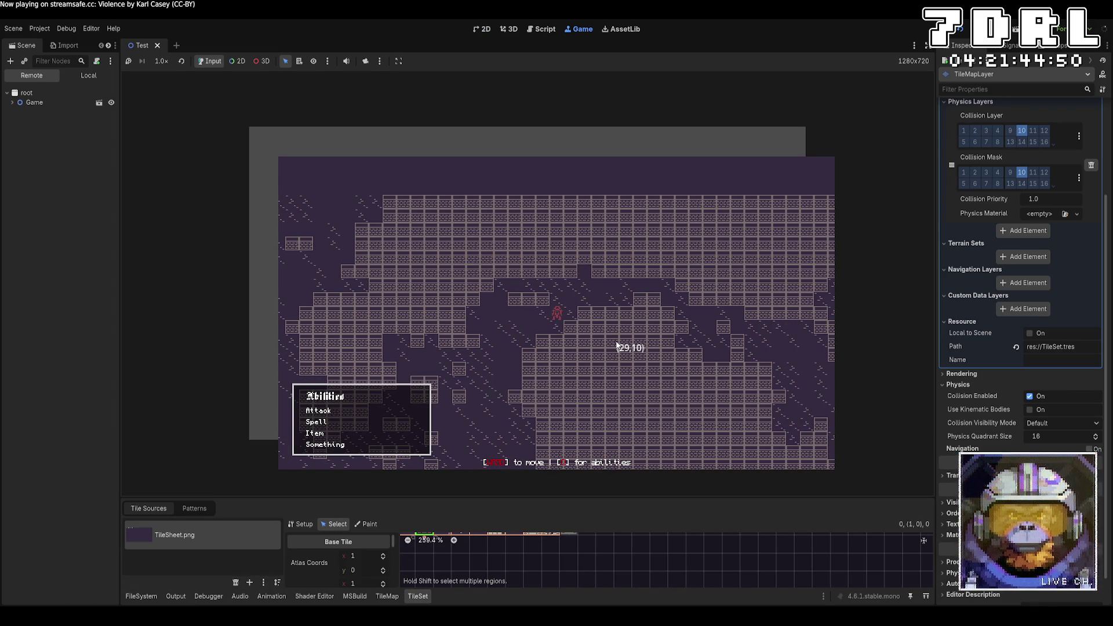
{"action": "key", "text": "Left"}
{"action": "key", "text": "Left"}
{"action": "key", "text": "Left"}
{"action": "key", "text": "Down"}
{"action": "key", "text": "Down"}
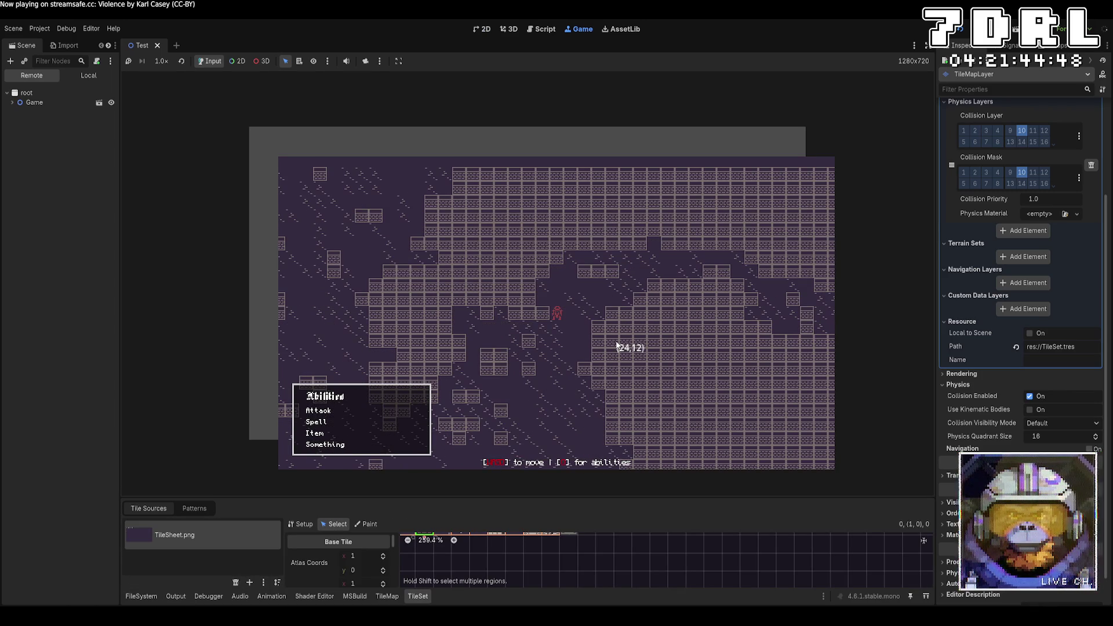
{"action": "key", "text": "Down"}
{"action": "key", "text": "Down"}
{"action": "key", "text": "Down"}
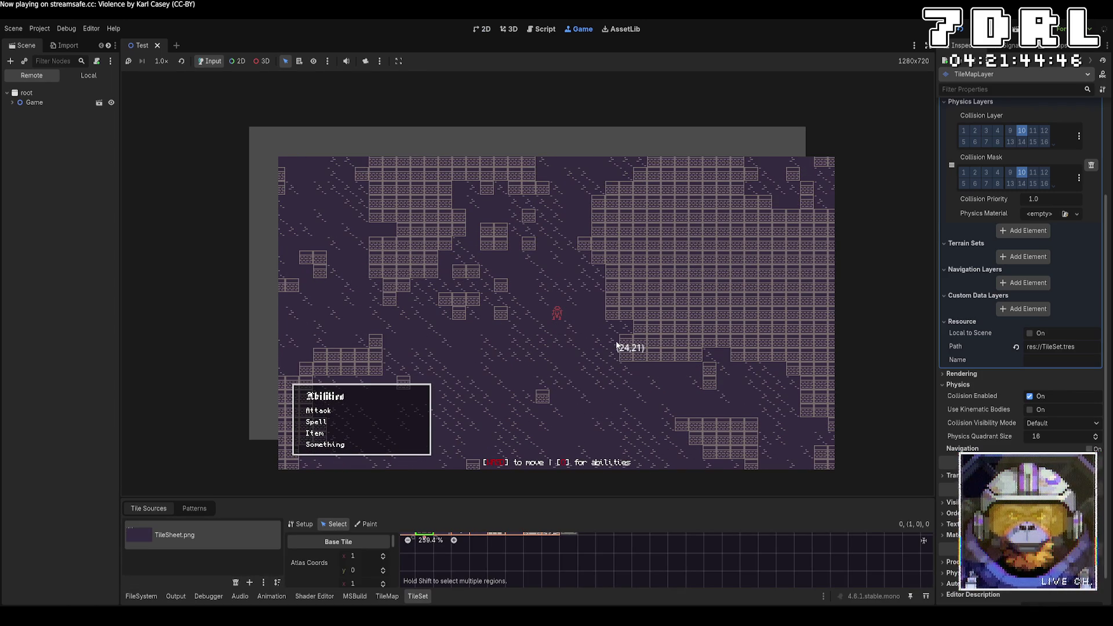
{"action": "left_click", "coordinate": [1009, 29]}
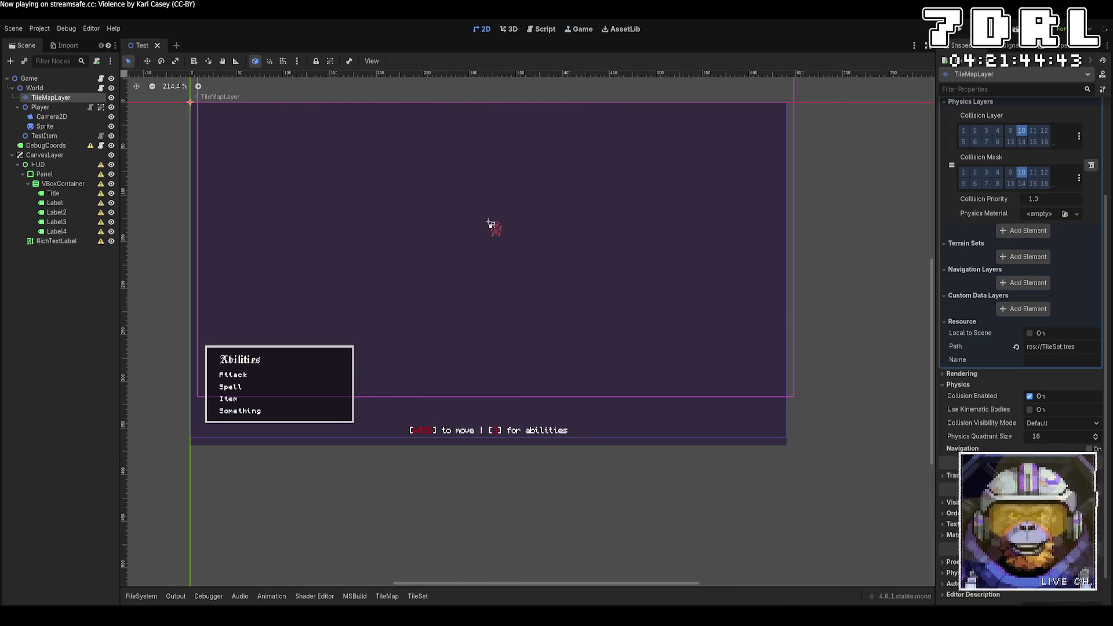
{"action": "key", "text": "alt+Tab"}
Delete the threshold values on lines 40–43 using four carets
{"action": "left_click", "coordinate": [700, 371]}
{"action": "left_click", "coordinate": [721, 382], "text": "alt"}
{"action": "left_click", "coordinate": [720, 393], "text": "alt"}
{"action": "left_click", "coordinate": [730, 404], "text": "alt"}
{"action": "key", "text": "BackSpace"}
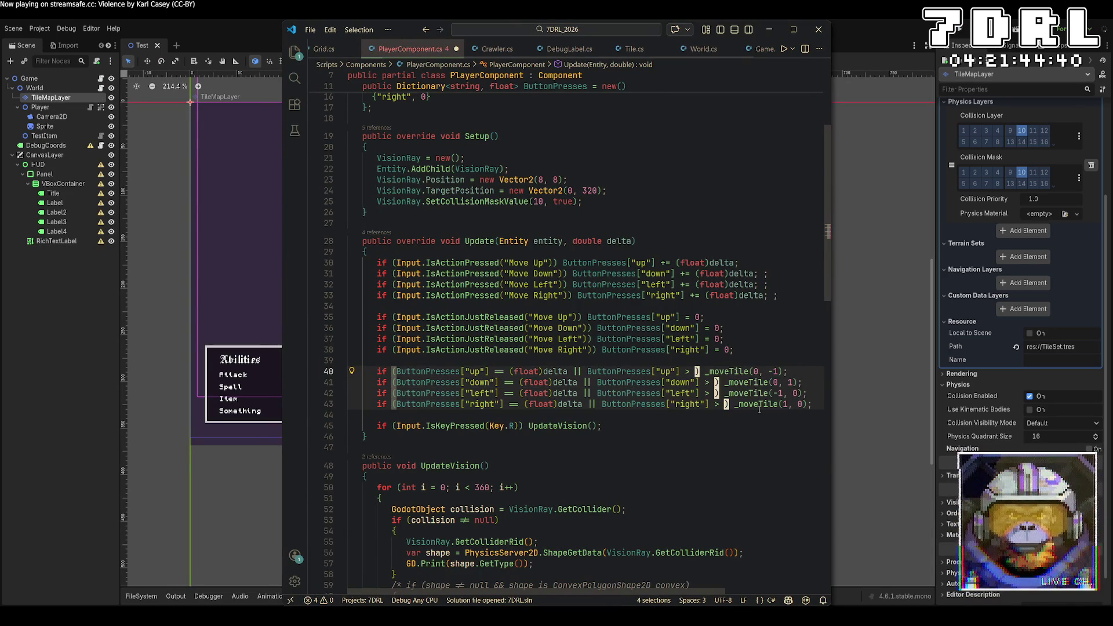
Set the four thresholds to 0.5, save, and build and run the game
{"action": "type", "text": "0.5"}
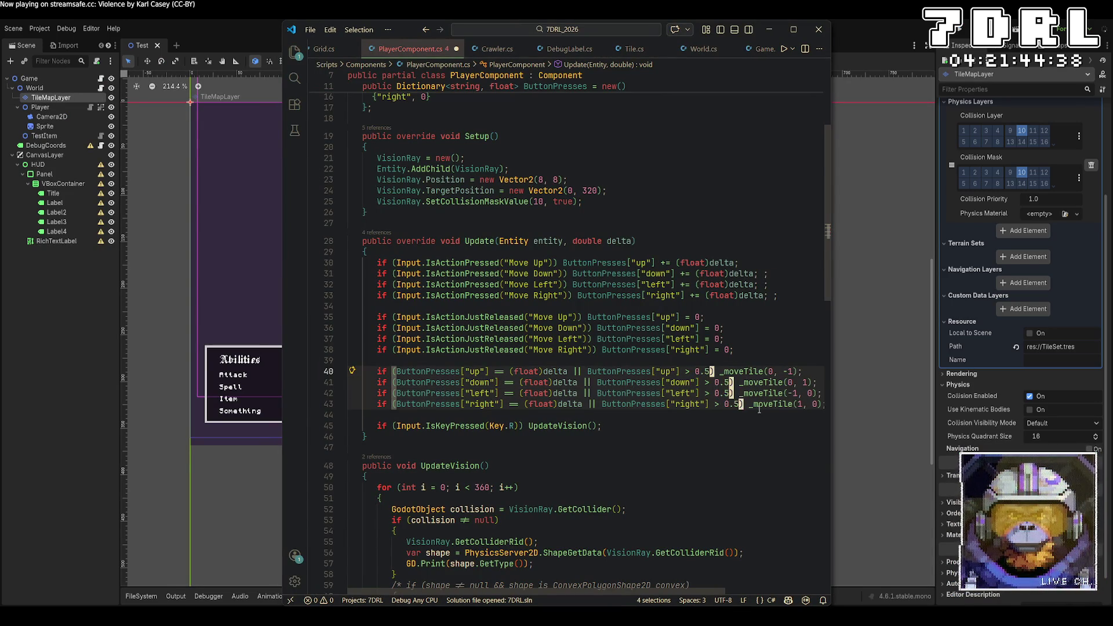
{"action": "key", "text": "ctrl+s"}
{"action": "left_click", "coordinate": [957, 29]}
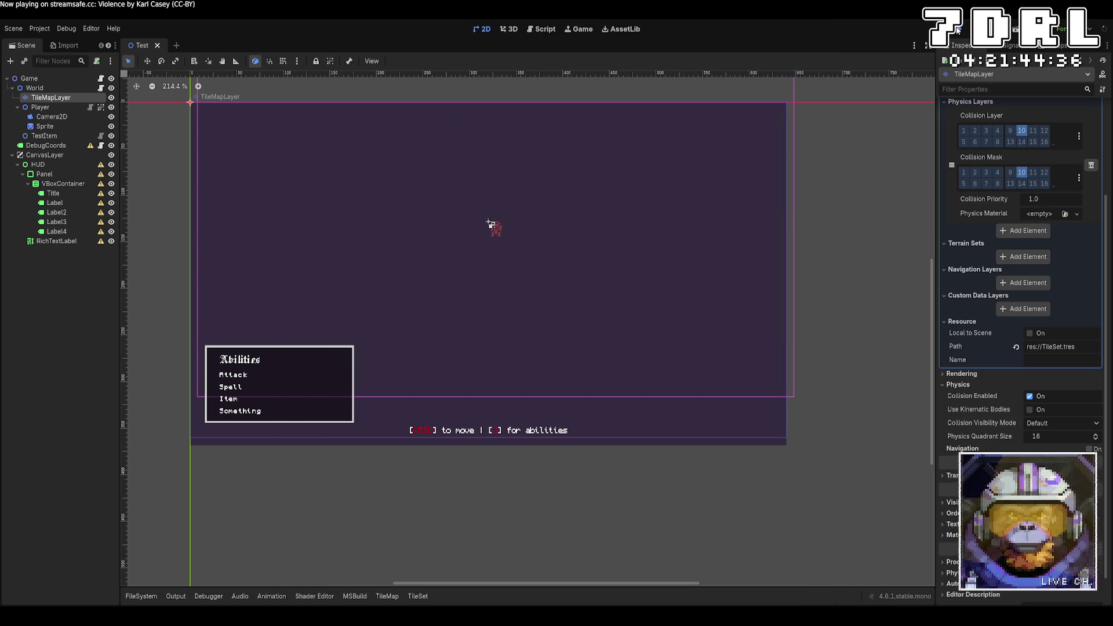
{"action": "key", "text": "F5"}
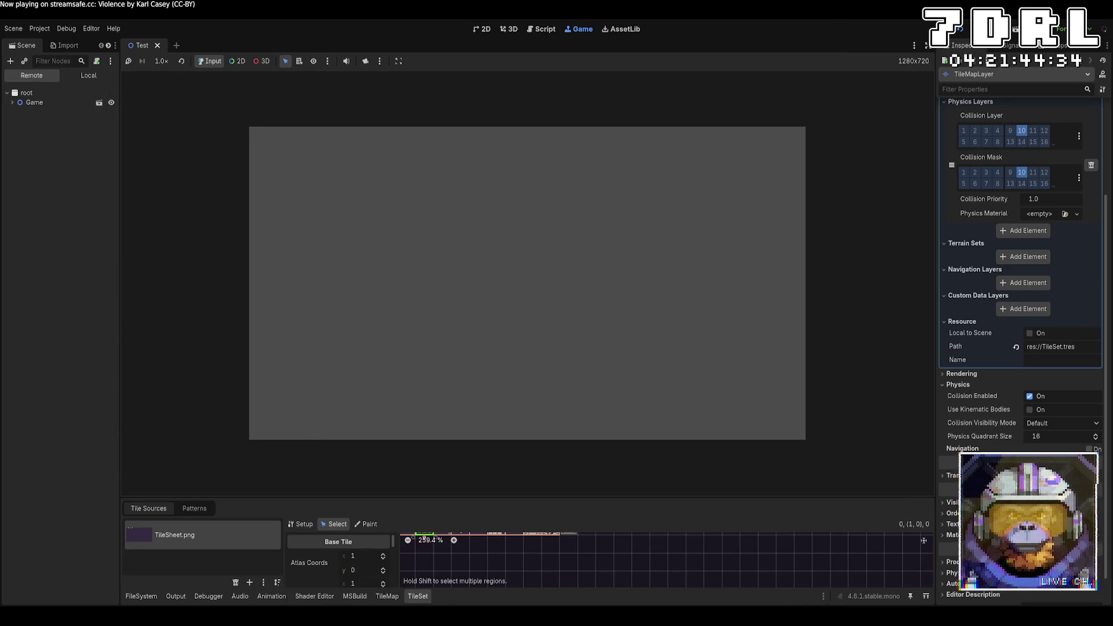
Walk the player diagonally in all directions with WASD, then stop the game
{"action": "key", "text": "a"}
{"action": "key", "text": "a"}
{"action": "key", "text": "a"}
{"action": "key", "text": "s"}
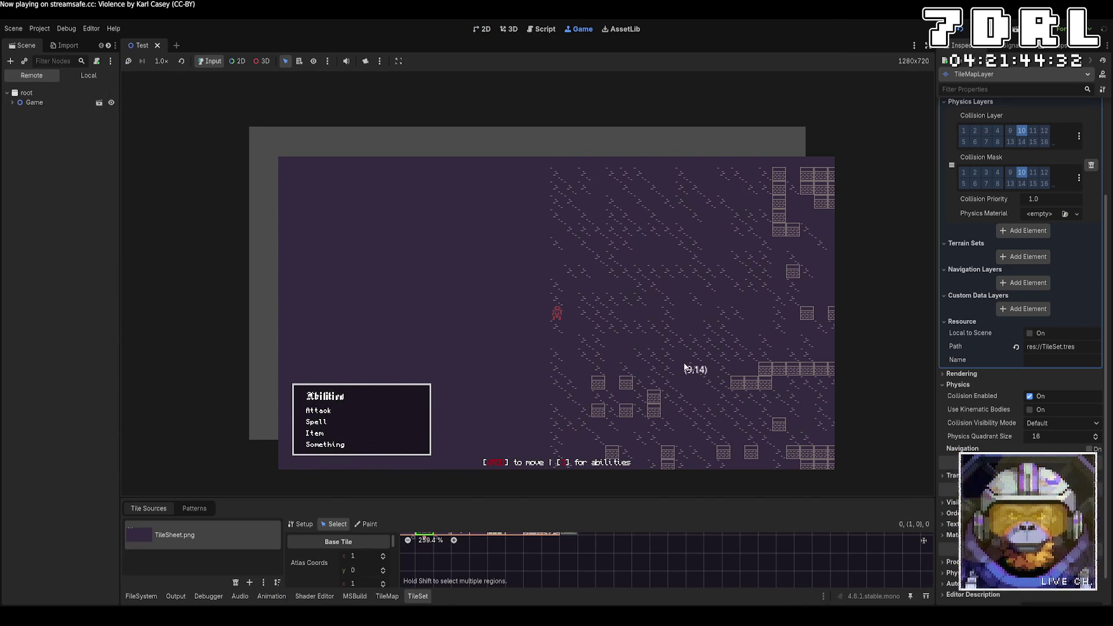
{"action": "key", "text": "d"}
{"action": "key", "text": "d"}
{"action": "key", "text": "d"}
{"action": "key", "text": "w"}
{"action": "key", "text": "w"}
{"action": "key", "text": "w"}
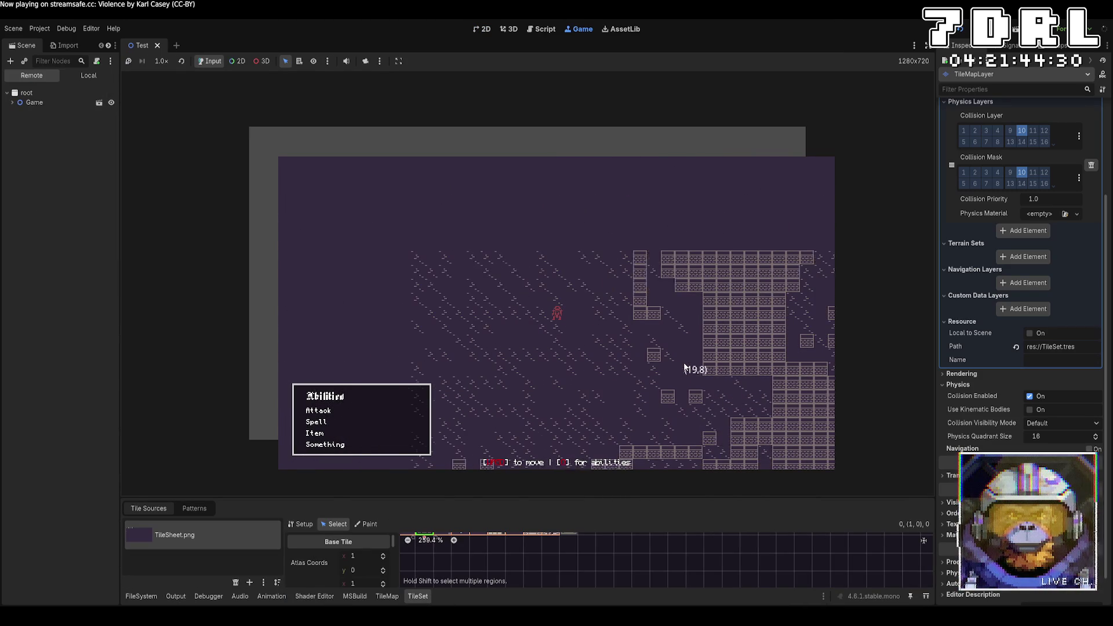
{"action": "key", "text": "a"}
{"action": "key", "text": "a"}
{"action": "key", "text": "a"}
{"action": "key", "text": "s"}
{"action": "key", "text": "s"}
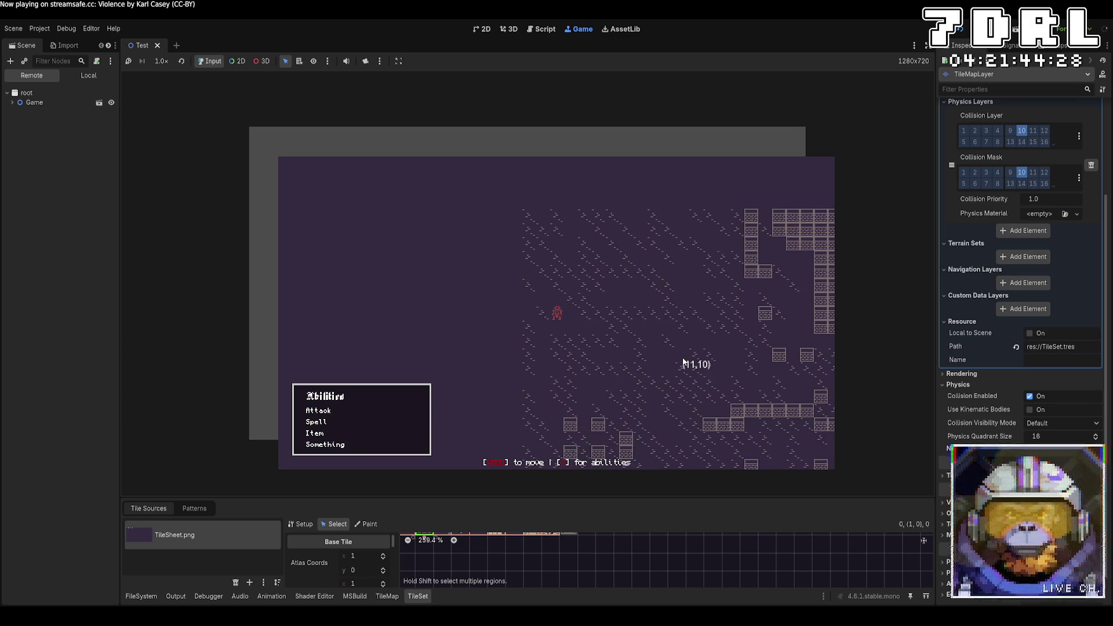
{"action": "key", "text": "a"}
{"action": "key", "text": "a"}
{"action": "key", "text": "a"}
{"action": "key", "text": "s"}
{"action": "key", "text": "s"}
{"action": "key", "text": "s"}
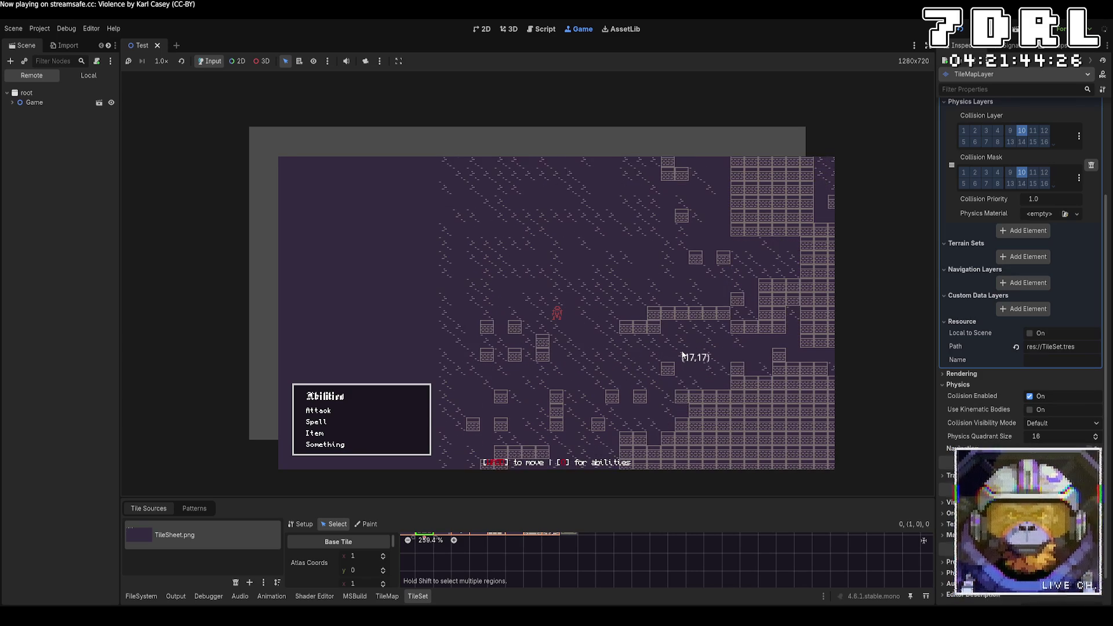
{"action": "key", "text": "d"}
{"action": "key", "text": "d"}
{"action": "key", "text": "w"}
{"action": "key", "text": "w"}
{"action": "key", "text": "w"}
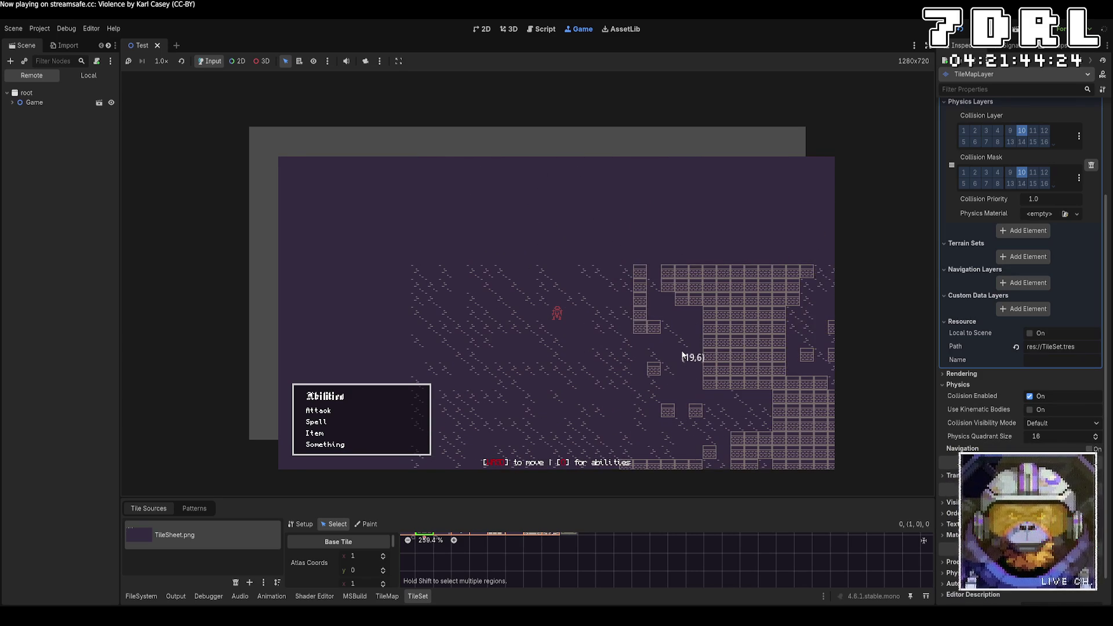
{"action": "key", "text": "d"}
{"action": "key", "text": "d"}
{"action": "key", "text": "d"}
{"action": "key", "text": "s"}
{"action": "key", "text": "s"}
{"action": "key", "text": "s"}
{"action": "key", "text": "w"}
{"action": "key", "text": "w"}
{"action": "key", "text": "a"}
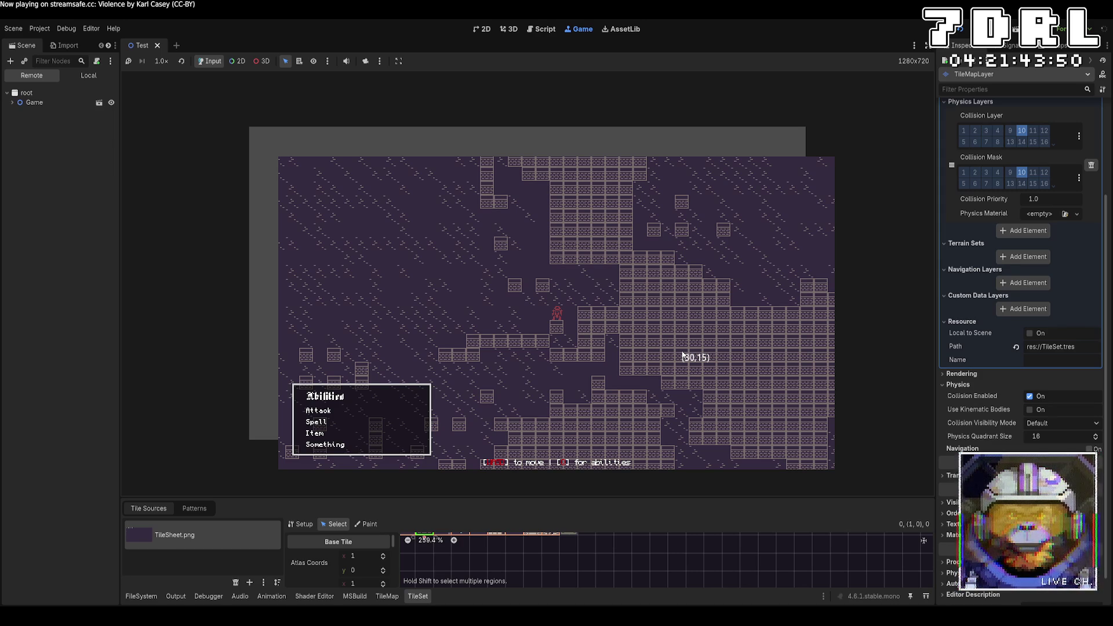
{"action": "key", "text": "a"}
{"action": "key", "text": "a"}
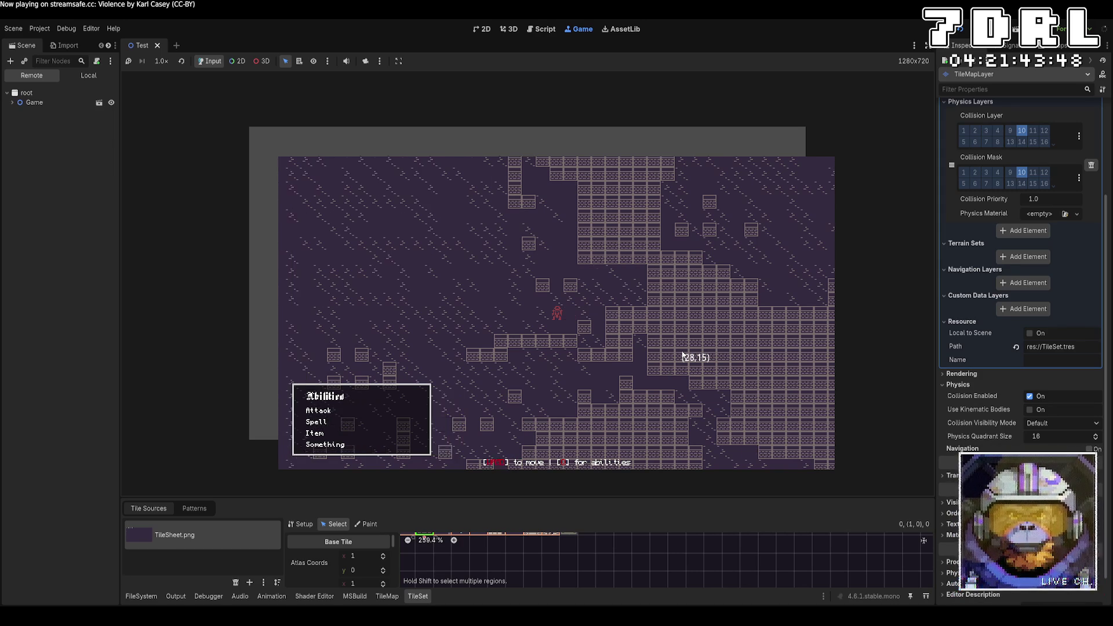
{"action": "key", "text": "w"}
{"action": "key", "text": "w"}
{"action": "key", "text": "F8"}
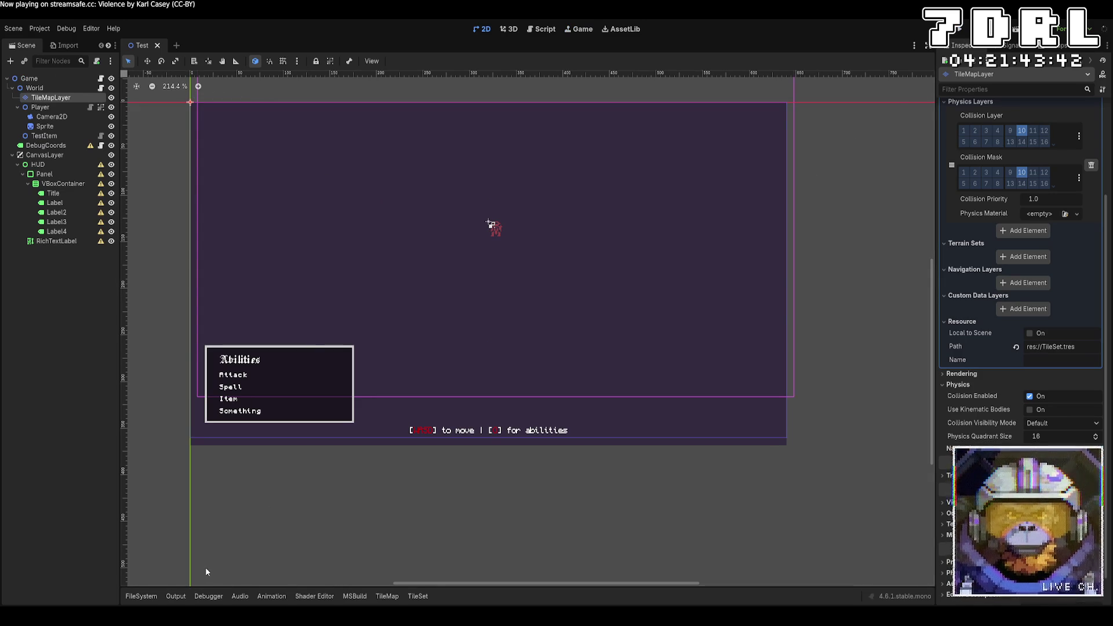
Add a new Label child to the abilities VBoxContainer
{"action": "left_click", "coordinate": [60, 202]}
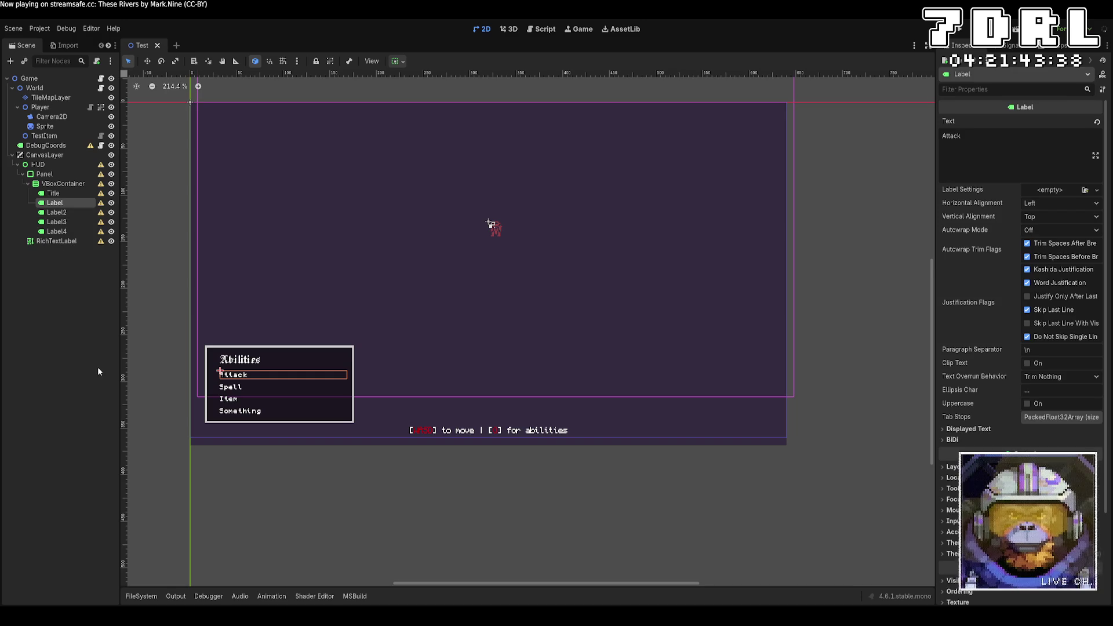
{"action": "left_click", "coordinate": [81, 184]}
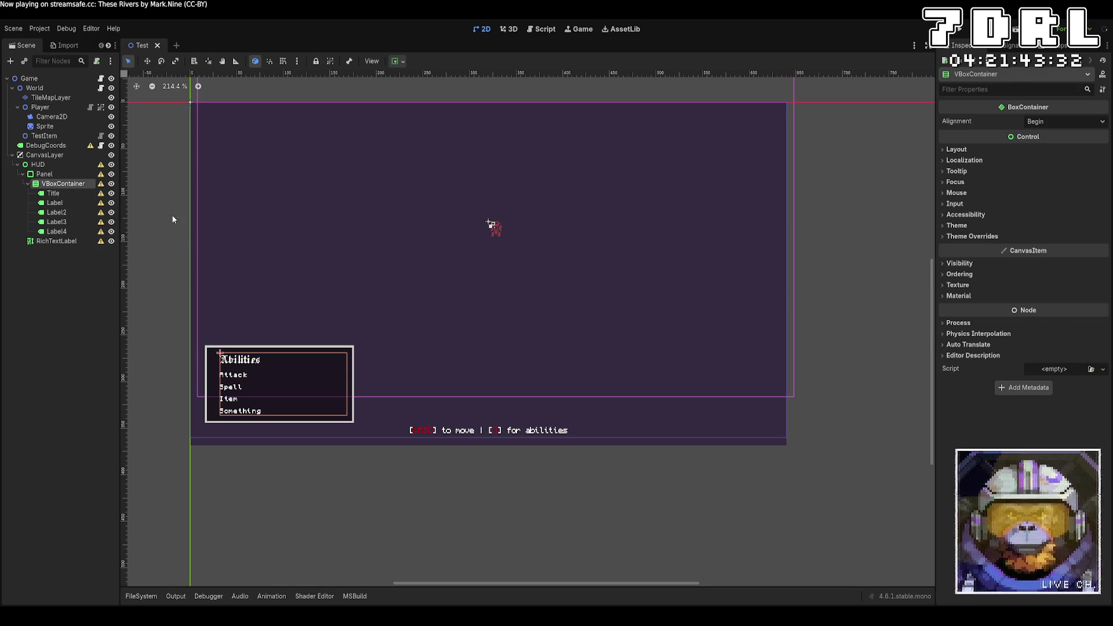
{"action": "key", "text": "ctrl+a"}
{"action": "key", "text": "Return"}
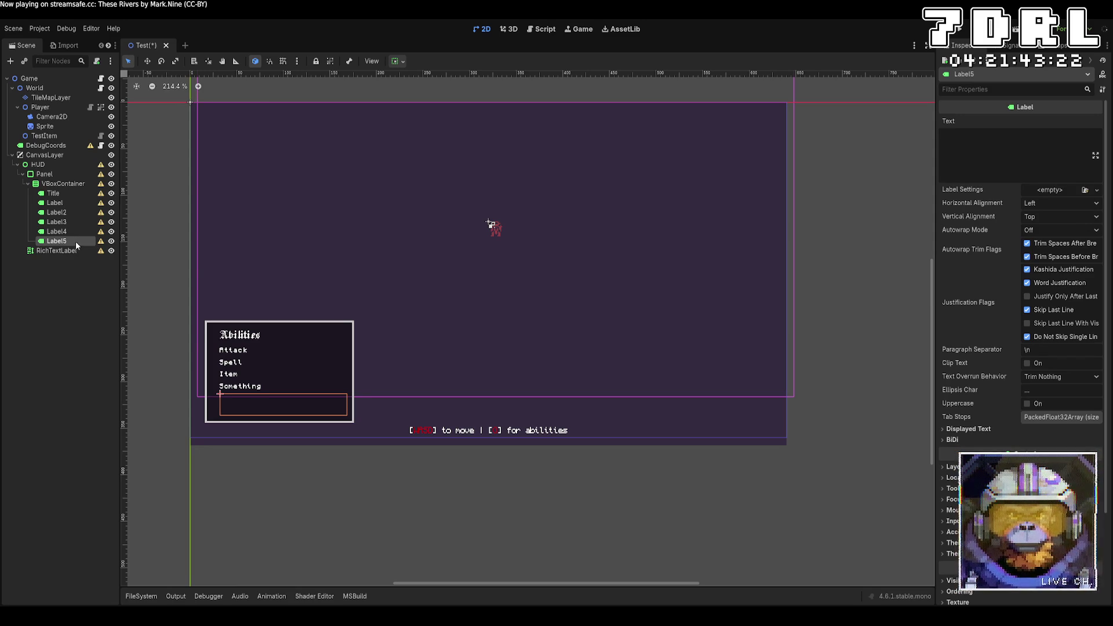
Add an HBoxContainer under Panel, move the VBoxContainer into it, and duplicate it
{"action": "left_click", "coordinate": [64, 174]}
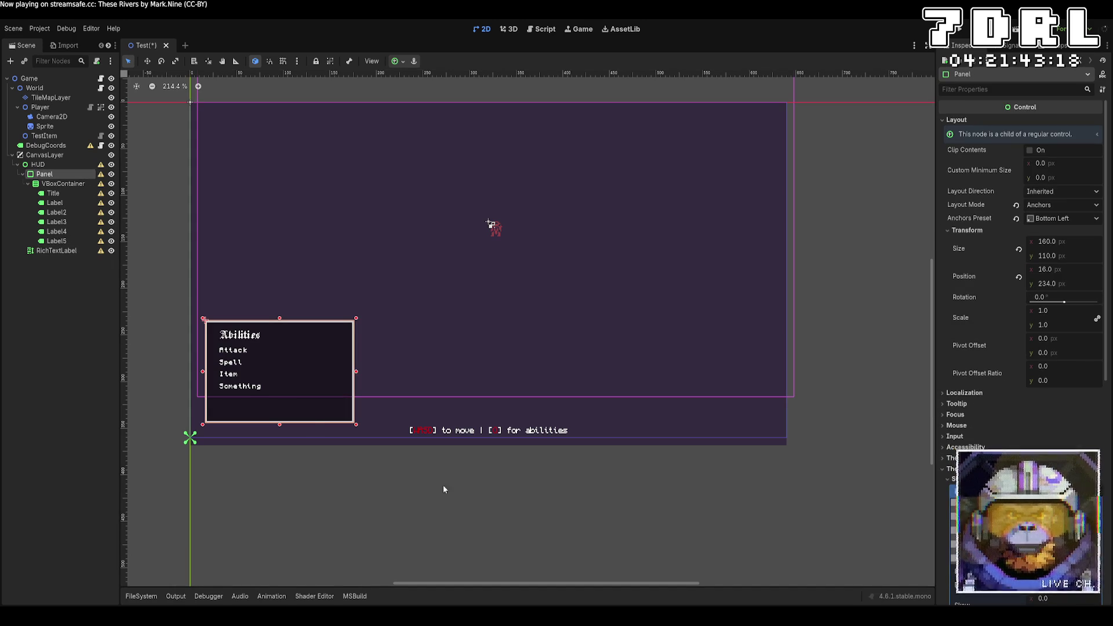
{"action": "key", "text": "ctrl+z"}
{"action": "left_click_drag", "start_coordinate": [61, 183], "coordinate": [64, 250]}
{"action": "key", "text": "ctrl+d"}
Delete the six labels from one column and move Label5 into the empty first VBoxContainer
{"action": "left_click", "coordinate": [72, 203]}
{"action": "left_click", "coordinate": [72, 250], "text": "shift"}
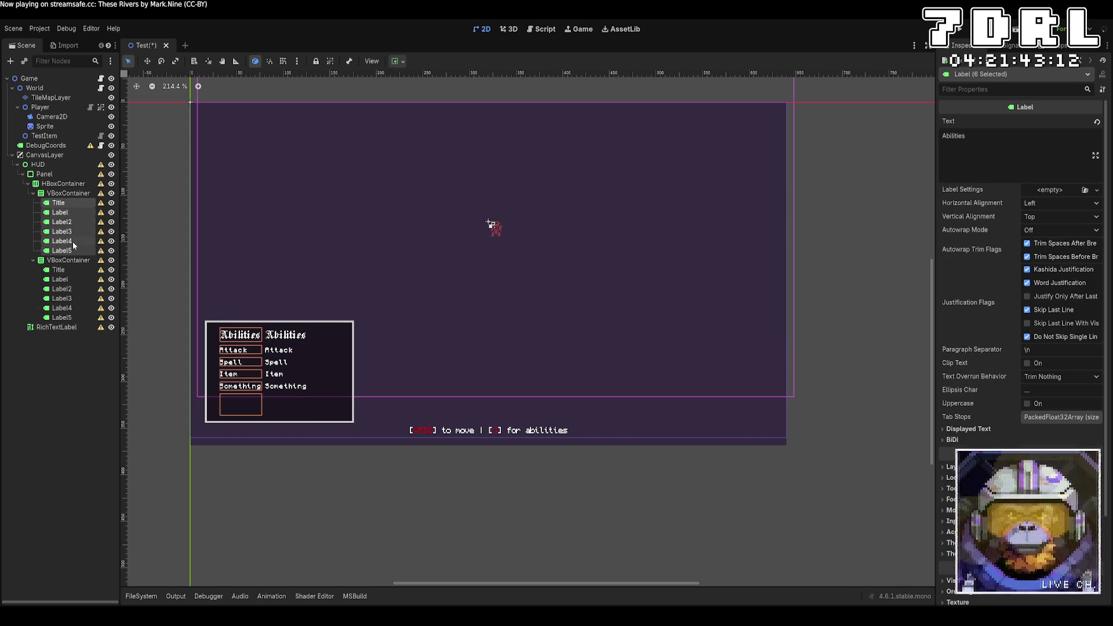
{"action": "key", "text": "Delete"}
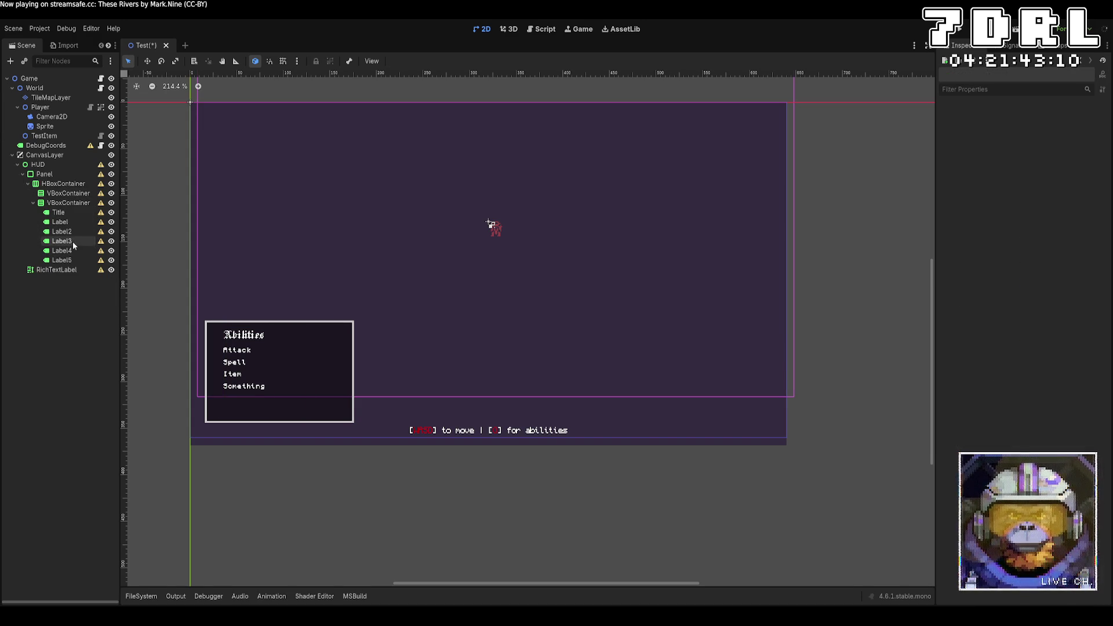
{"action": "left_click", "coordinate": [72, 260]}
{"action": "key", "text": "ctrl+d"}
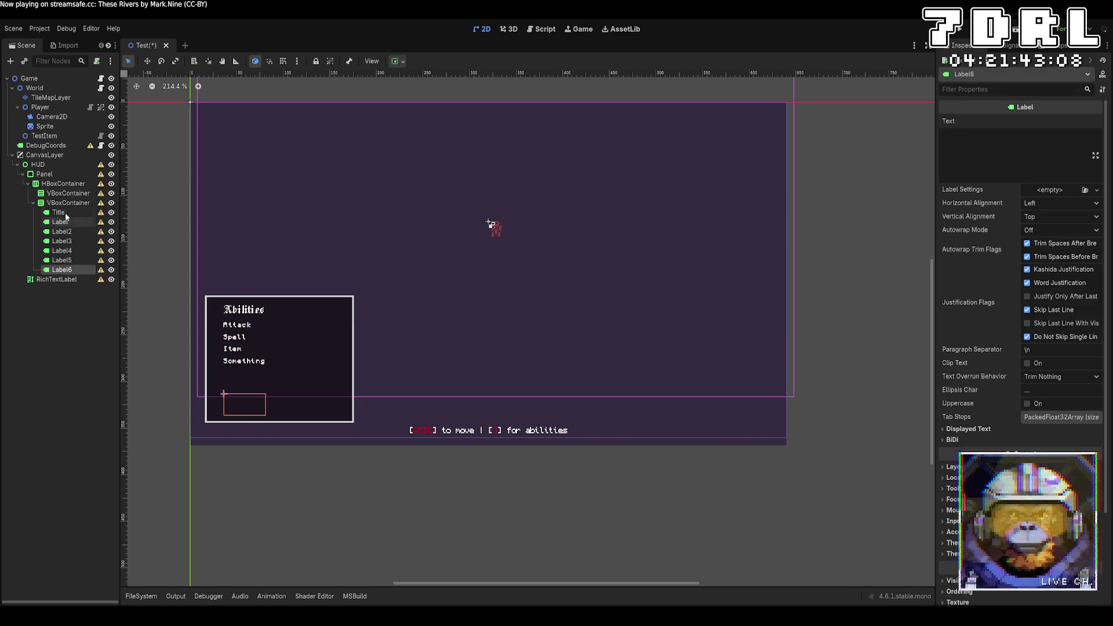
{"action": "key", "text": "ctrl+z"}
{"action": "left_click_drag", "start_coordinate": [63, 260], "coordinate": [68, 194]}
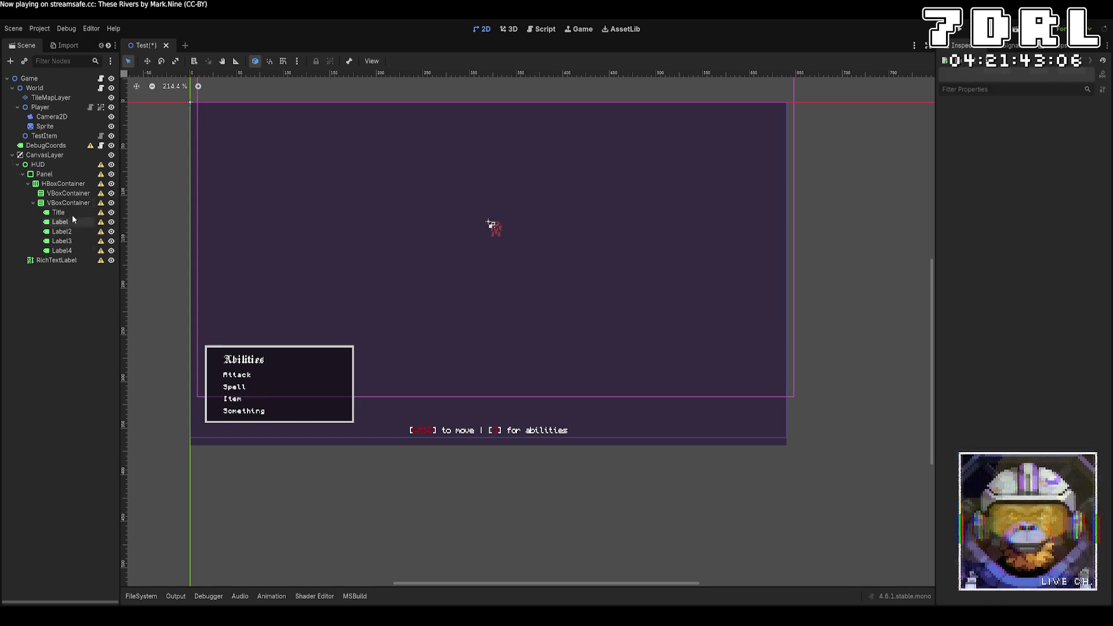
Set Label5's text to an arrow and expand its theme overrides
{"action": "left_click", "coordinate": [1042, 155]}
{"action": "type", "text": "-->"}
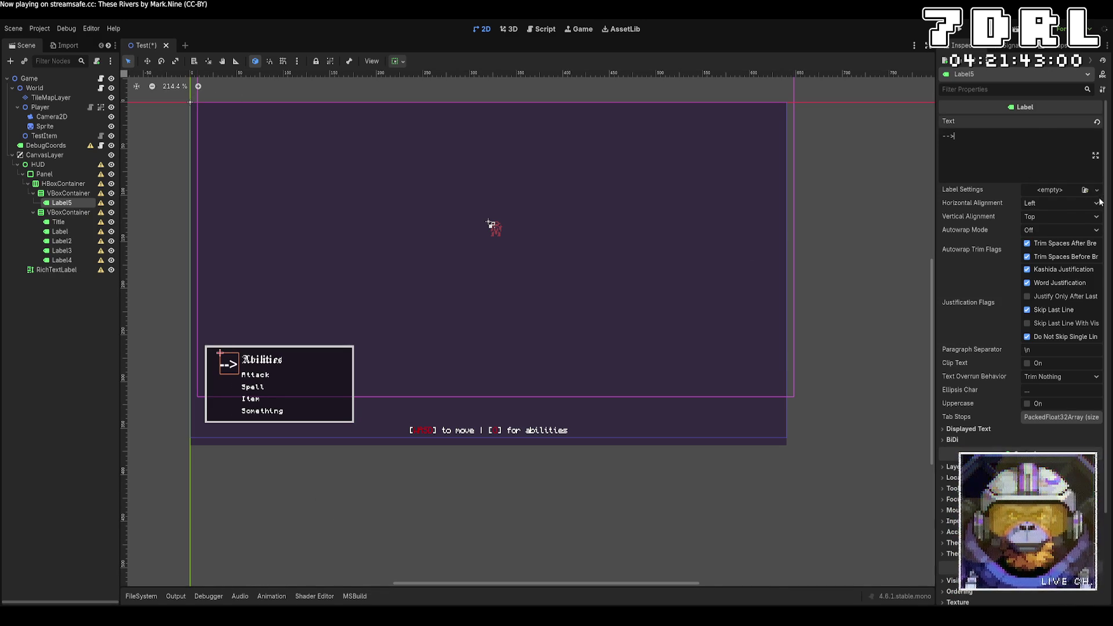
{"action": "scroll", "coordinate": [1037, 375], "scroll_direction": "down", "scroll_amount": 4}
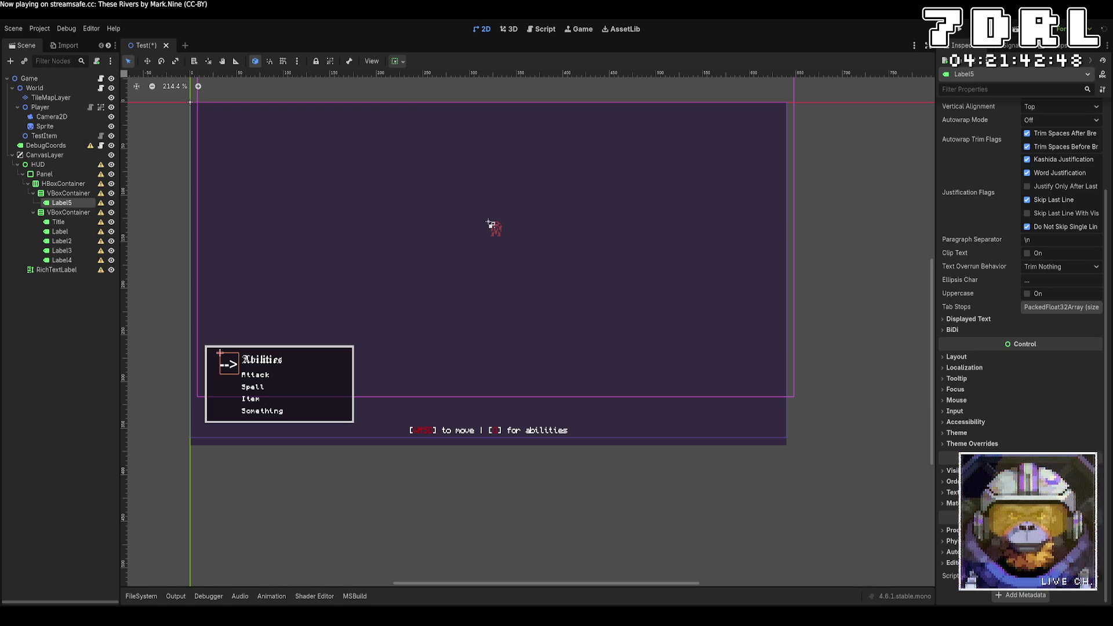
{"action": "left_click", "coordinate": [989, 445]}
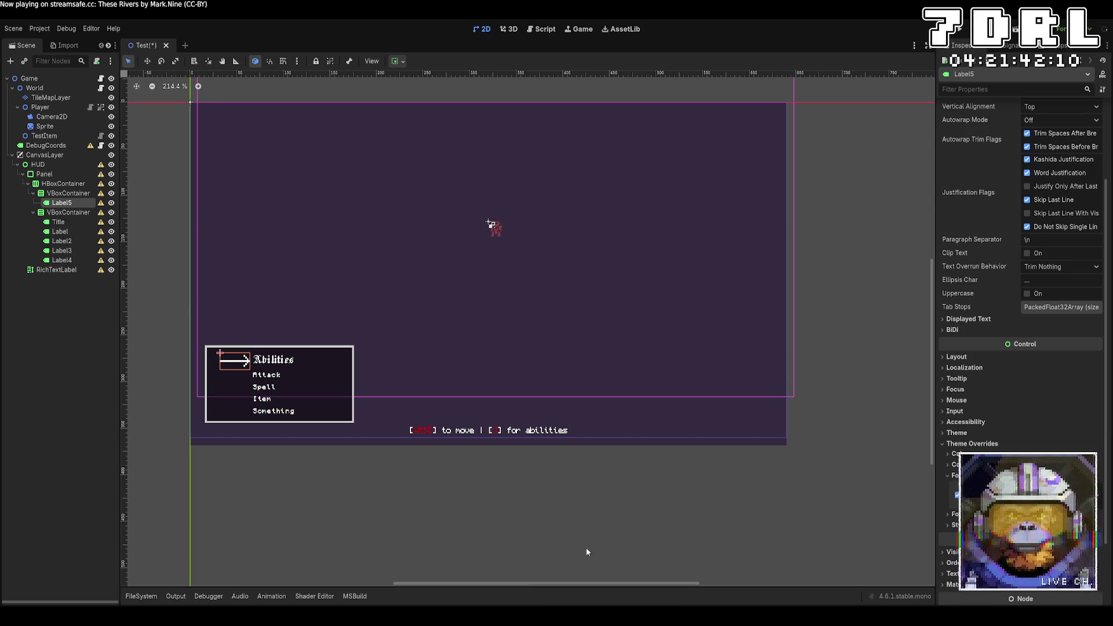
Look through the project files, then shorten Label5's arrow text to '->'
{"action": "left_click", "coordinate": [142, 597]}
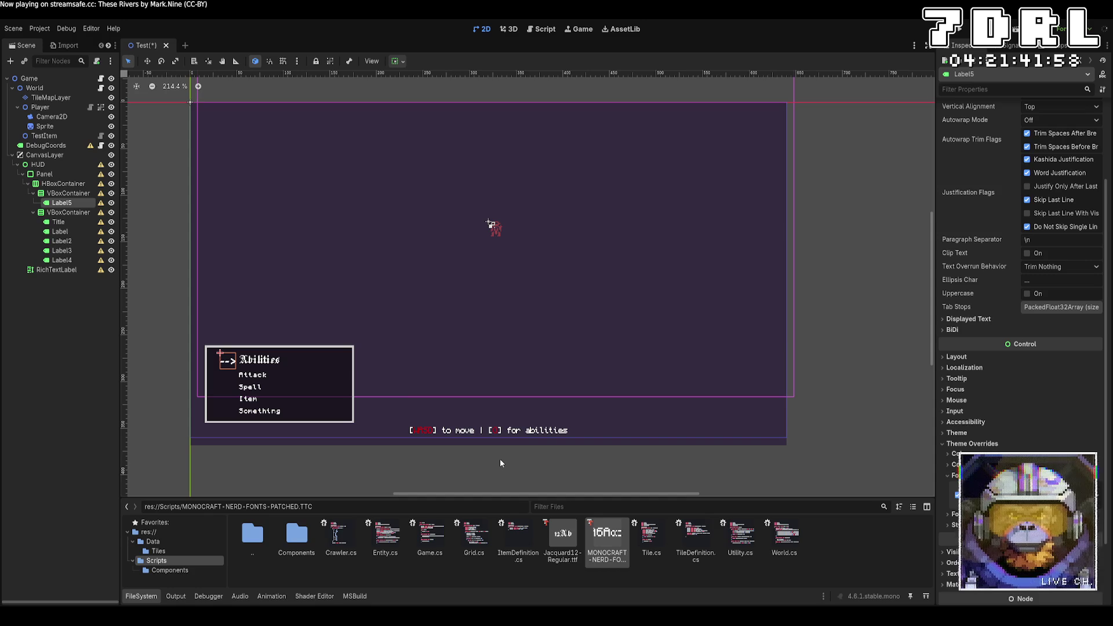
{"action": "scroll", "coordinate": [954, 168], "scroll_direction": "up", "scroll_amount": 3}
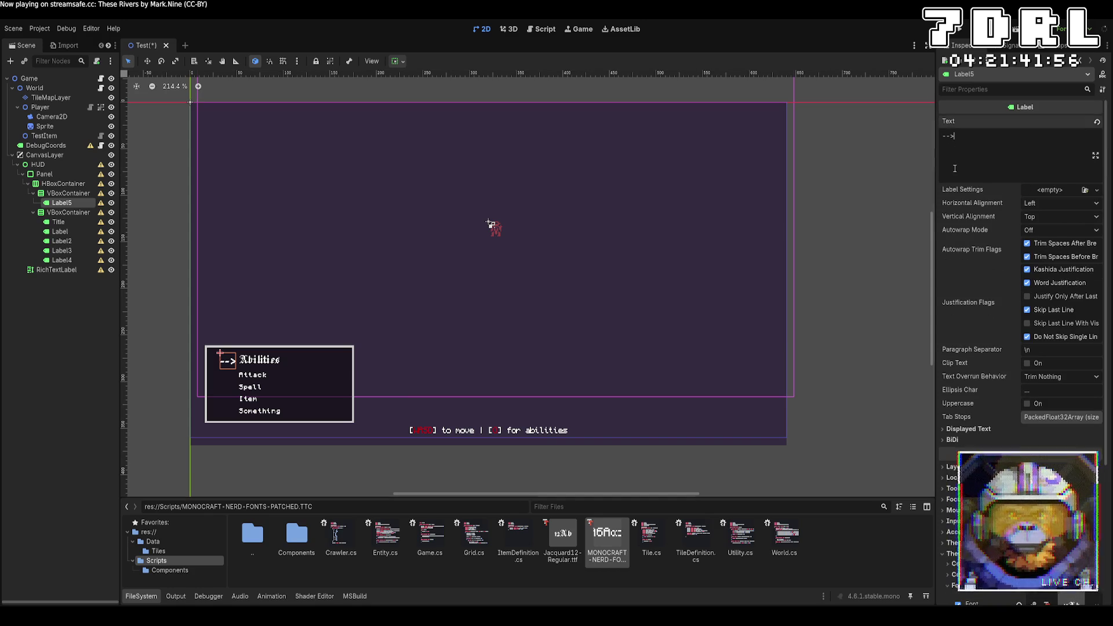
{"action": "key", "text": "Left"}
{"action": "key", "text": "BackSpace"}
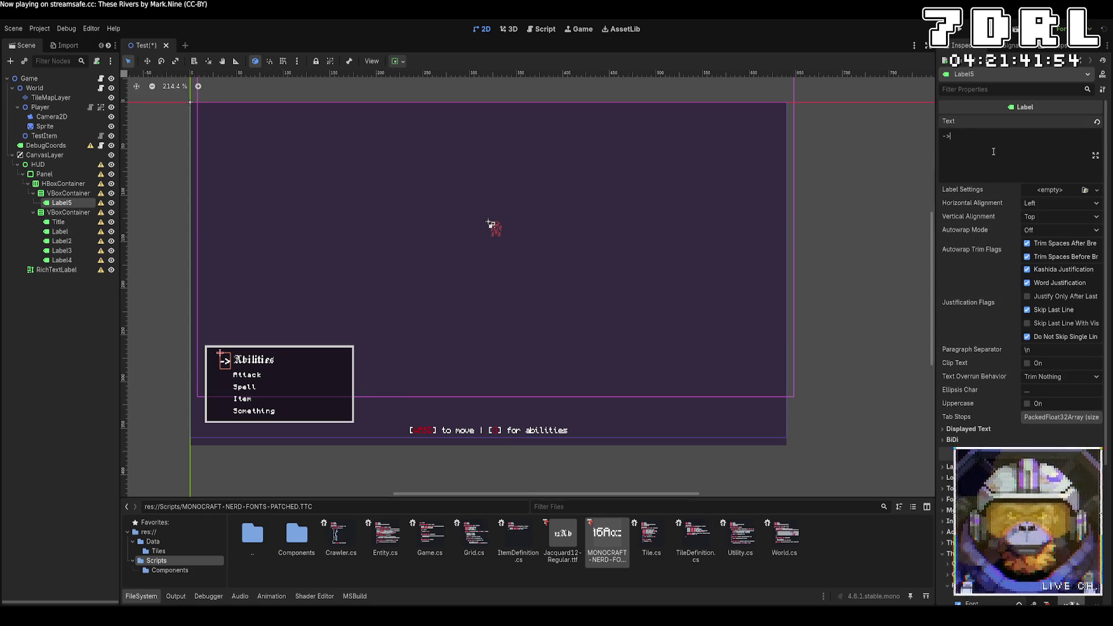
Set Label5's vertical alignment to Center and select the first VBoxContainer
{"action": "left_click", "coordinate": [1057, 215]}
{"action": "left_click", "coordinate": [1059, 242]}
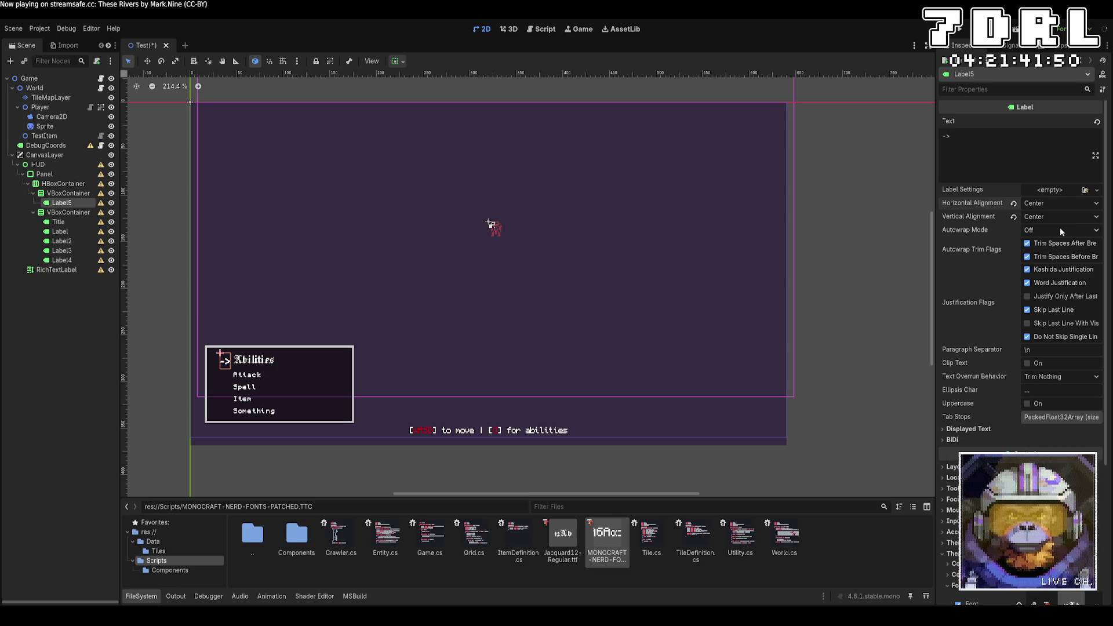
{"action": "left_click", "coordinate": [902, 259]}
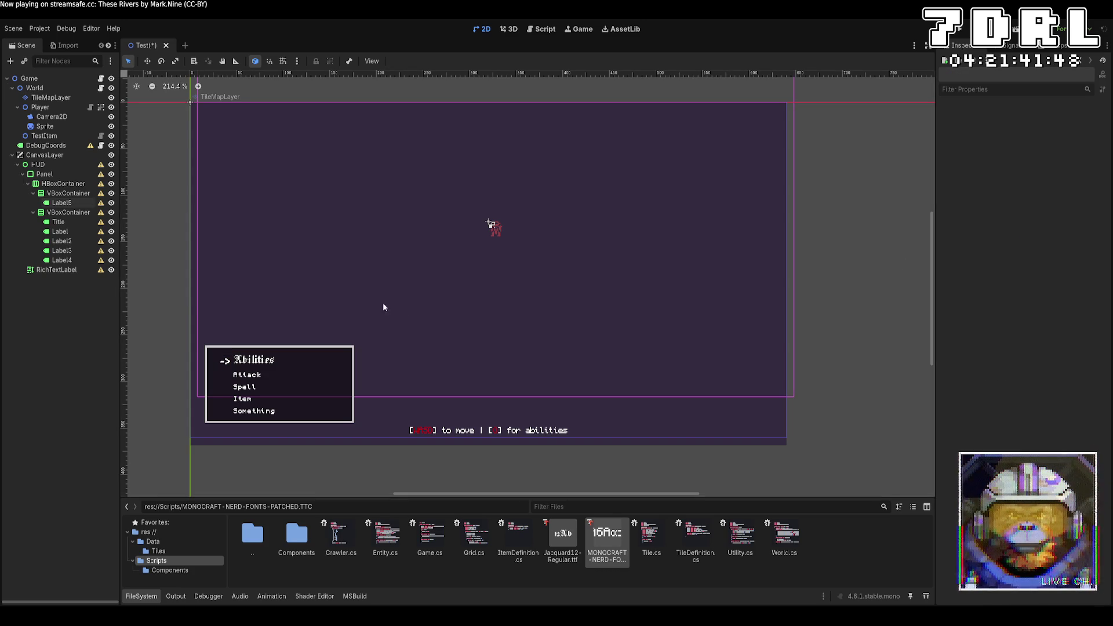
{"action": "left_click", "coordinate": [64, 203]}
{"action": "left_click", "coordinate": [68, 194]}
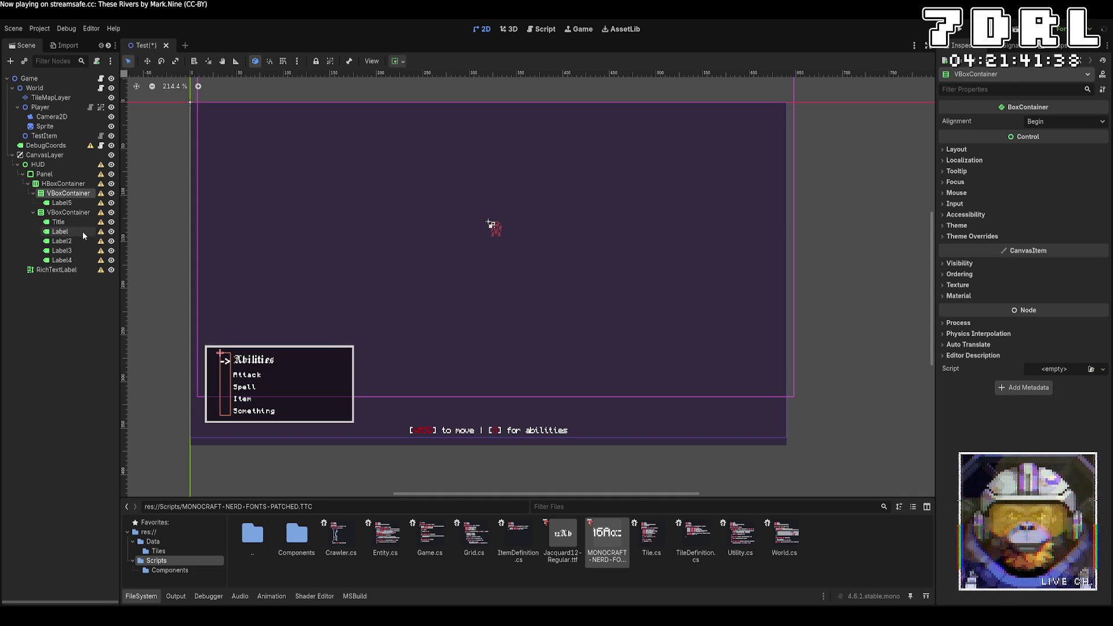
Move the Title label out of the column and undo it, then add a GridContainer under Panel
{"action": "left_click_drag", "start_coordinate": [75, 224], "coordinate": [60, 177]}
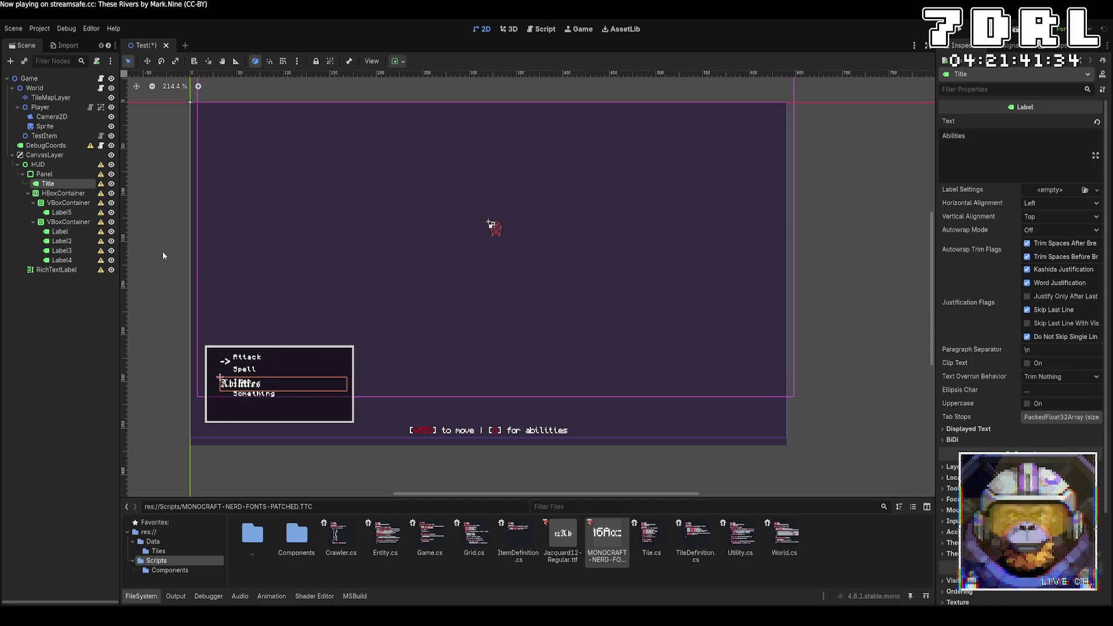
{"action": "key", "text": "ctrl+z"}
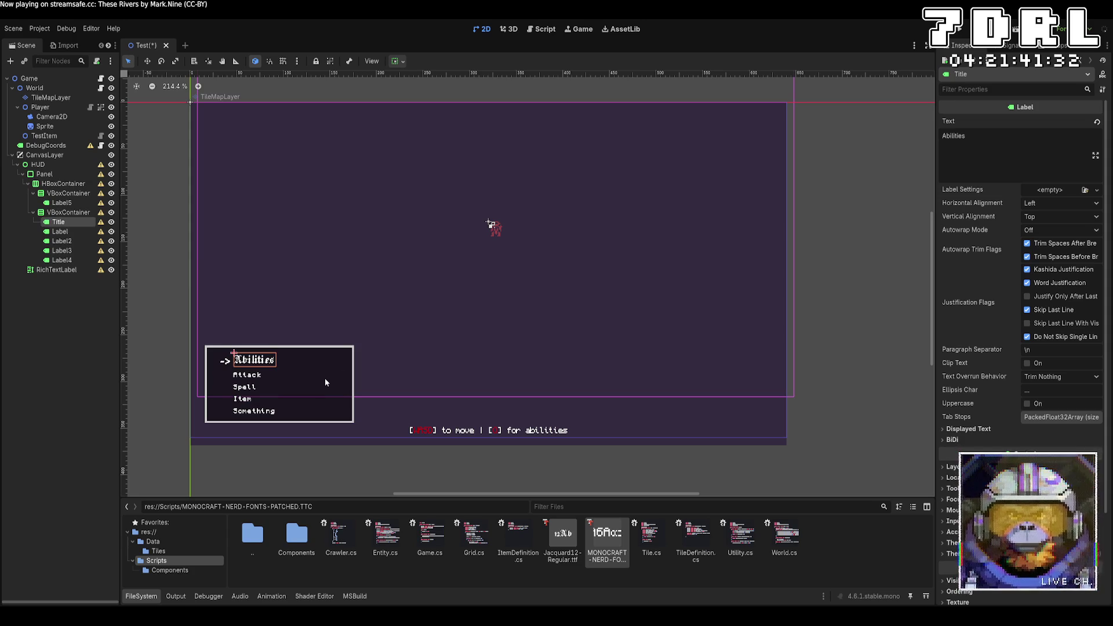
{"action": "left_click", "coordinate": [68, 193]}
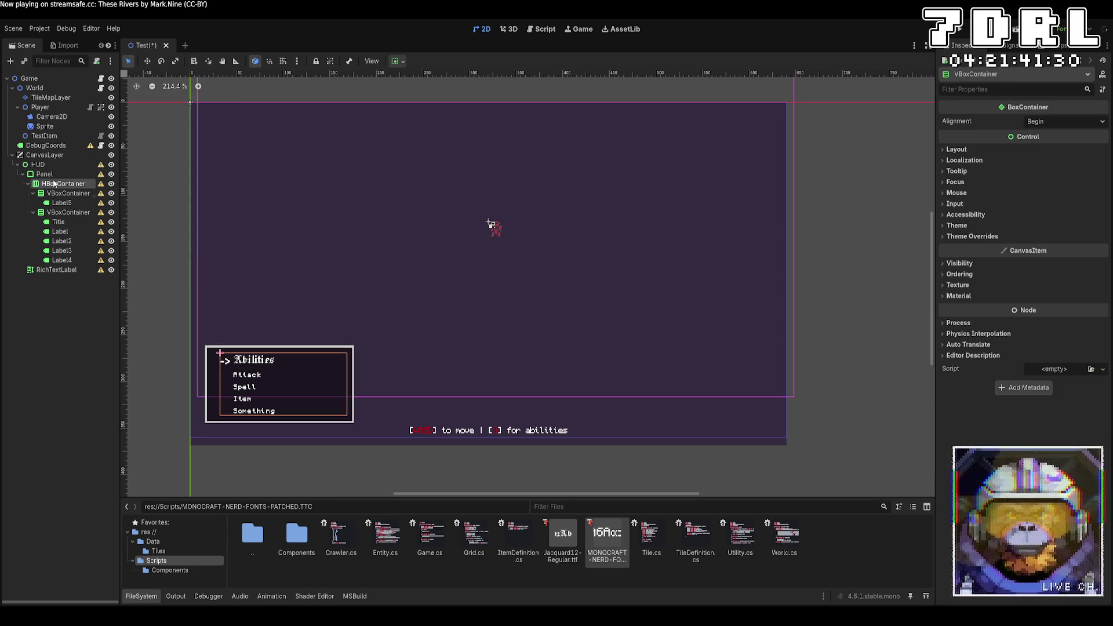
{"action": "left_click", "coordinate": [44, 174]}
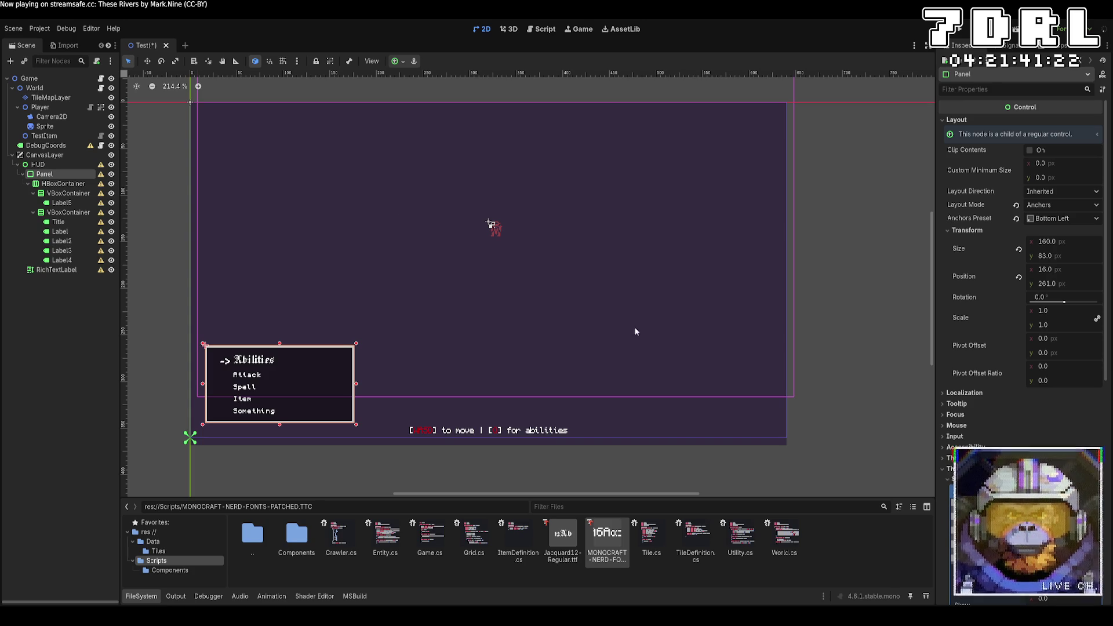
{"action": "key", "text": "ctrl+v"}
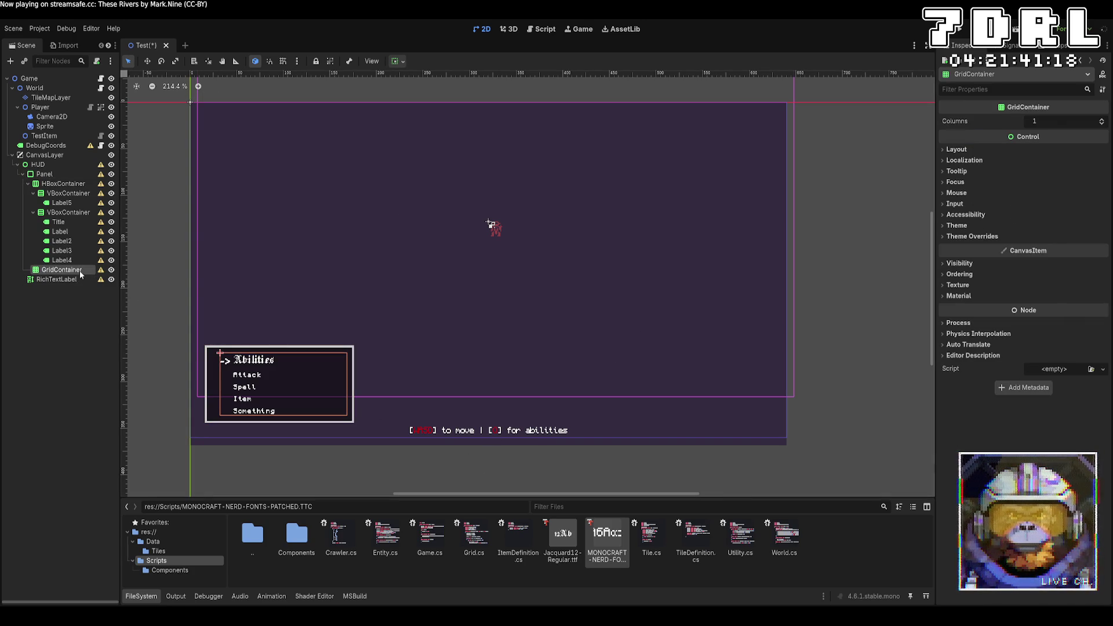
Put the ability labels and the arrow label into the GridContainer
{"action": "left_click", "coordinate": [1102, 118]}
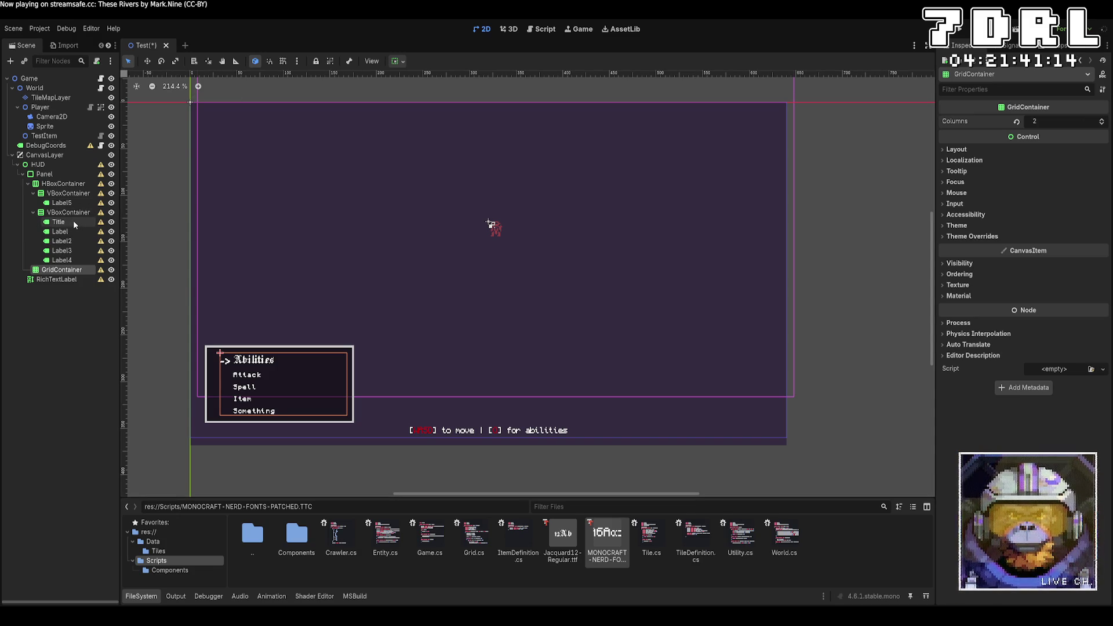
{"action": "left_click", "coordinate": [72, 231]}
{"action": "left_click", "coordinate": [72, 260], "text": "shift"}
{"action": "key", "text": "ctrl+c"}
{"action": "left_click", "coordinate": [66, 270]}
{"action": "key", "text": "ctrl+v"}
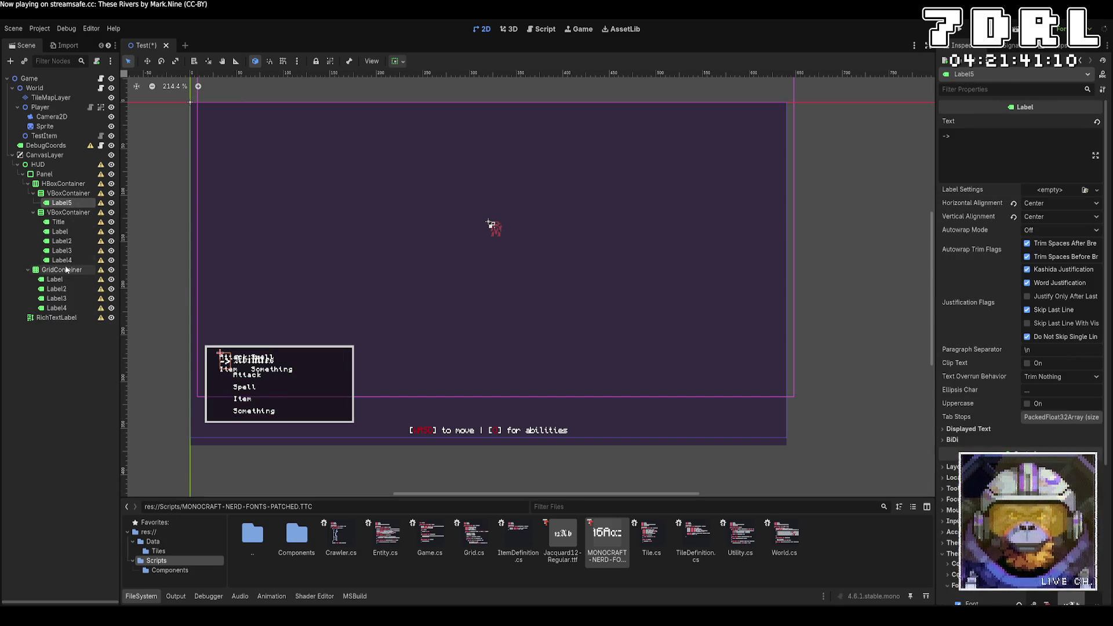
{"action": "key", "text": "ctrl+x"}
{"action": "left_click", "coordinate": [66, 260]}
{"action": "key", "text": "ctrl+v"}
Move the Title directly under the Panel and delete both VBoxContainers and the HBoxContainer
{"action": "left_click", "coordinate": [68, 195]}
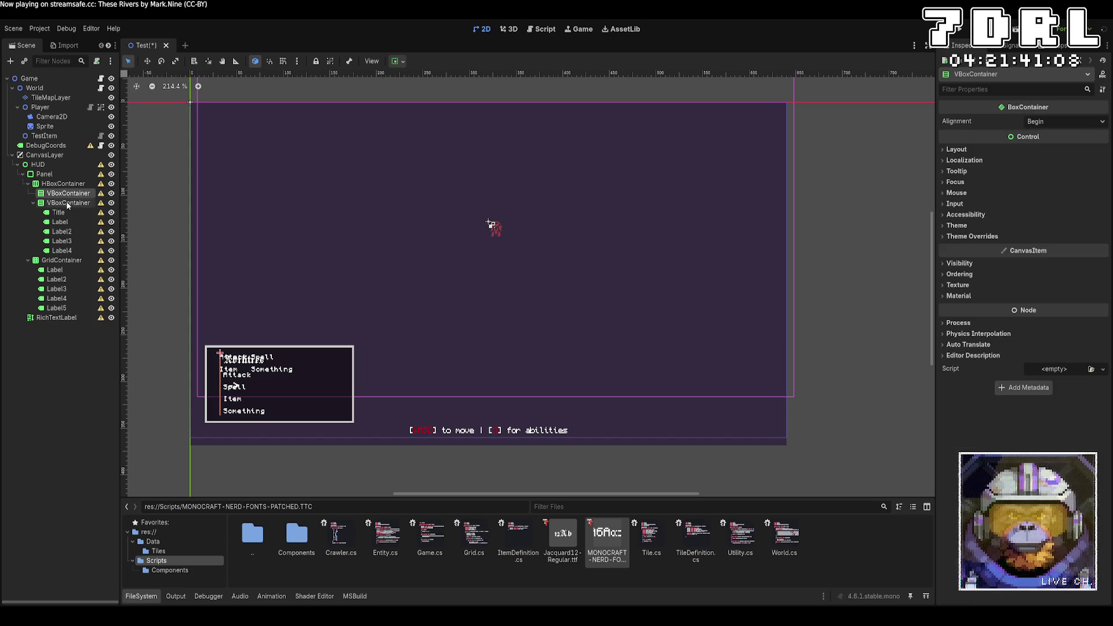
{"action": "left_click_drag", "start_coordinate": [59, 212], "coordinate": [67, 185]}
{"action": "left_click", "coordinate": [63, 203]}
{"action": "left_click", "coordinate": [63, 212], "text": "shift"}
{"action": "key", "text": "Delete"}
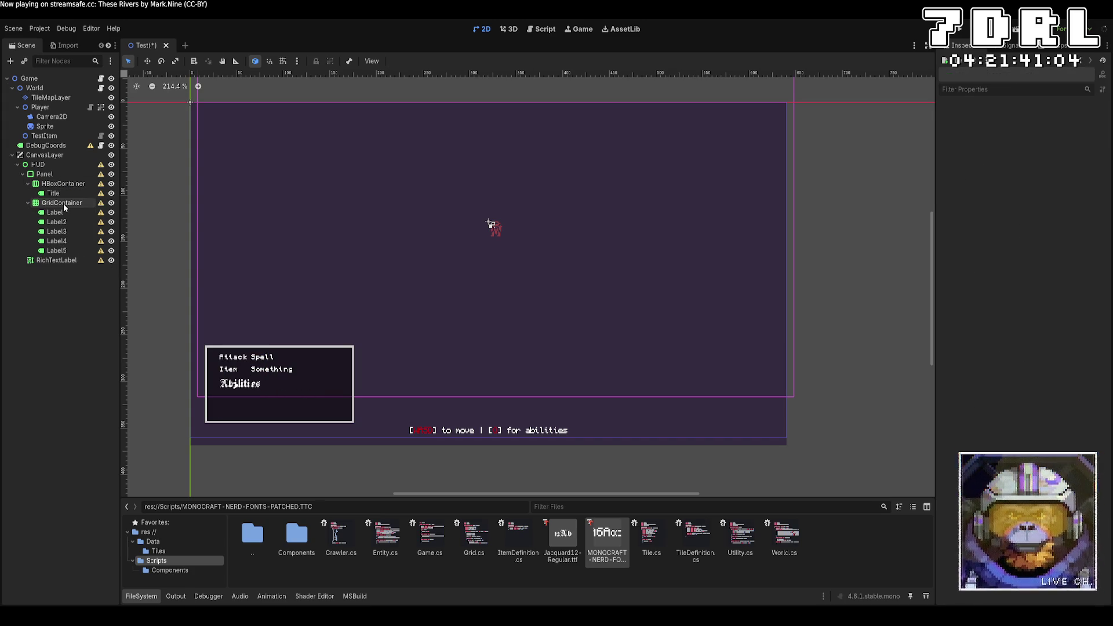
{"action": "left_click_drag", "start_coordinate": [51, 193], "coordinate": [49, 177]}
{"action": "left_click", "coordinate": [73, 184]}
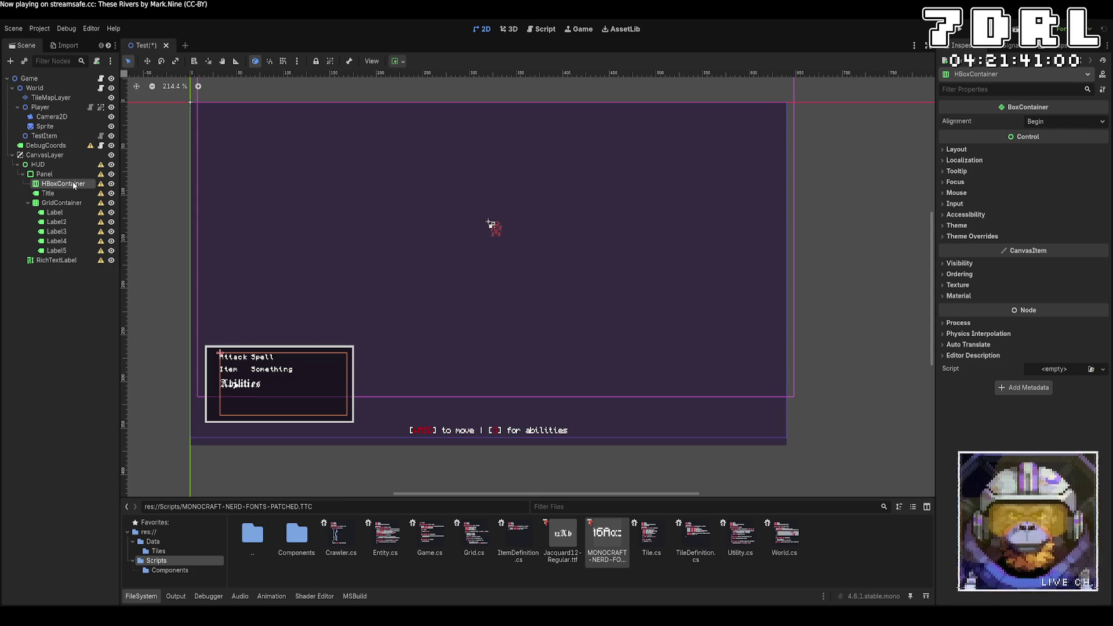
{"action": "key", "text": "Delete"}
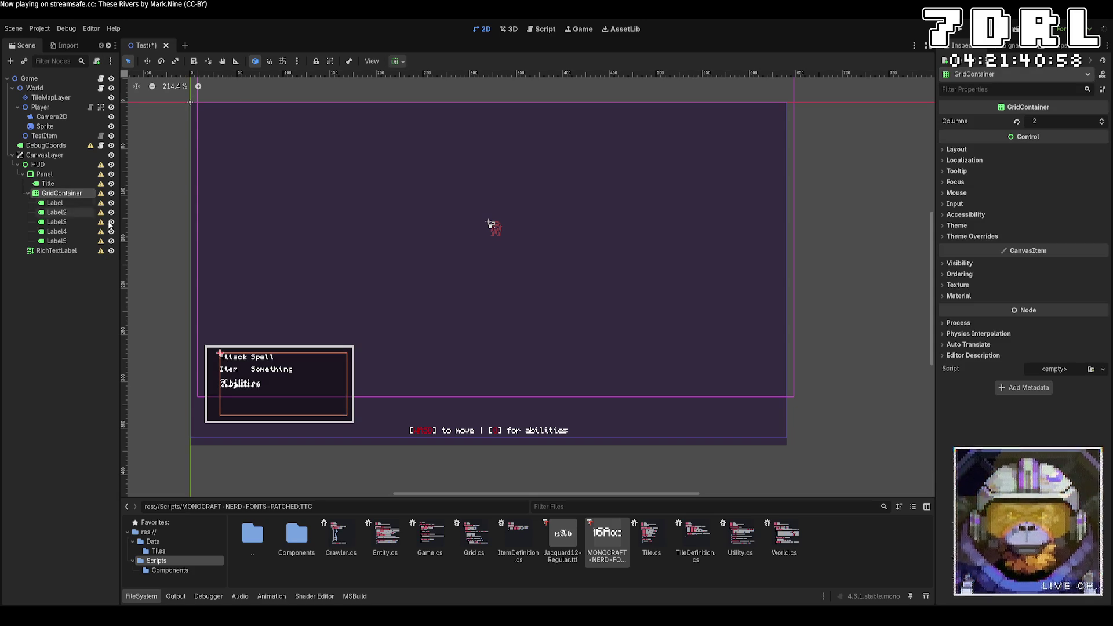
Set the GridContainer's Columns to 1
{"action": "left_click", "coordinate": [1003, 151]}
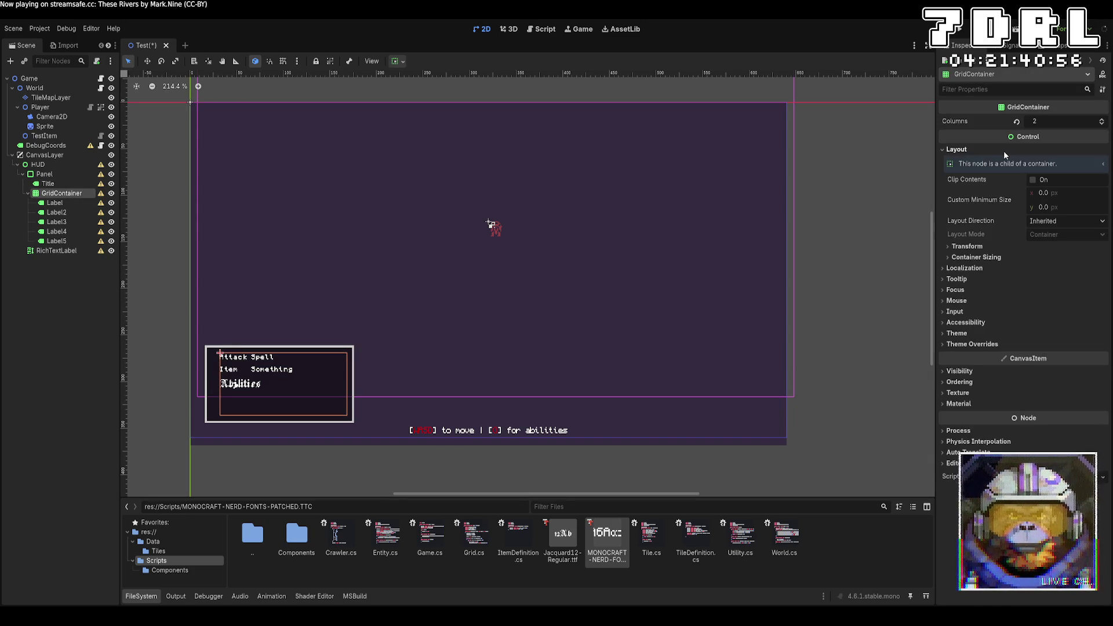
{"action": "left_click", "coordinate": [1003, 151]}
{"action": "left_click", "coordinate": [1103, 124]}
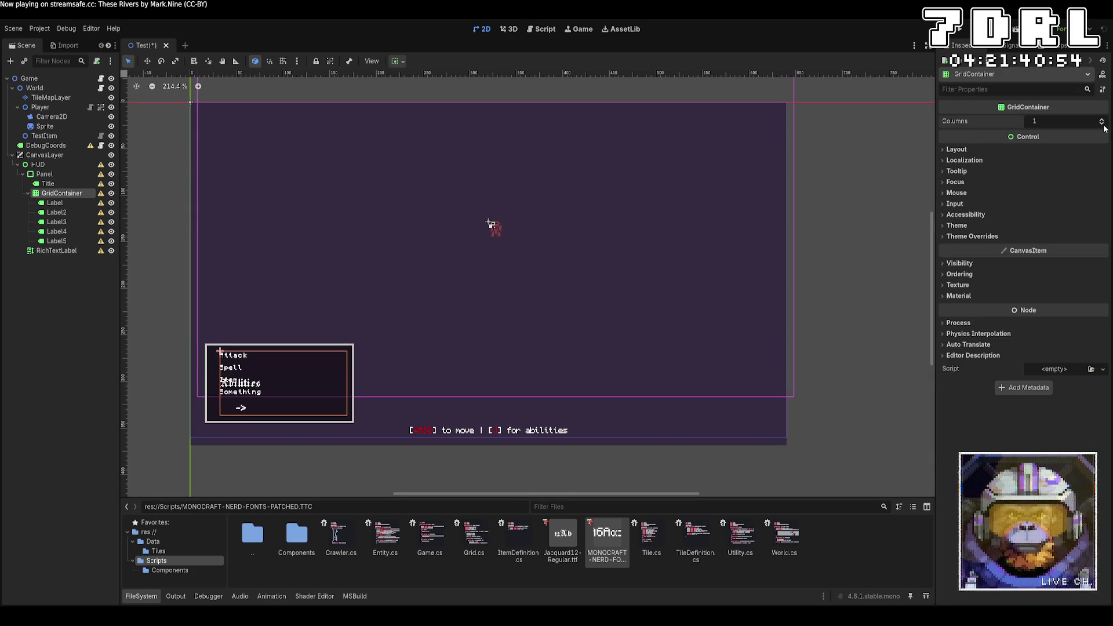
{"action": "left_click", "coordinate": [1103, 120]}
{"action": "left_click", "coordinate": [1104, 124]}
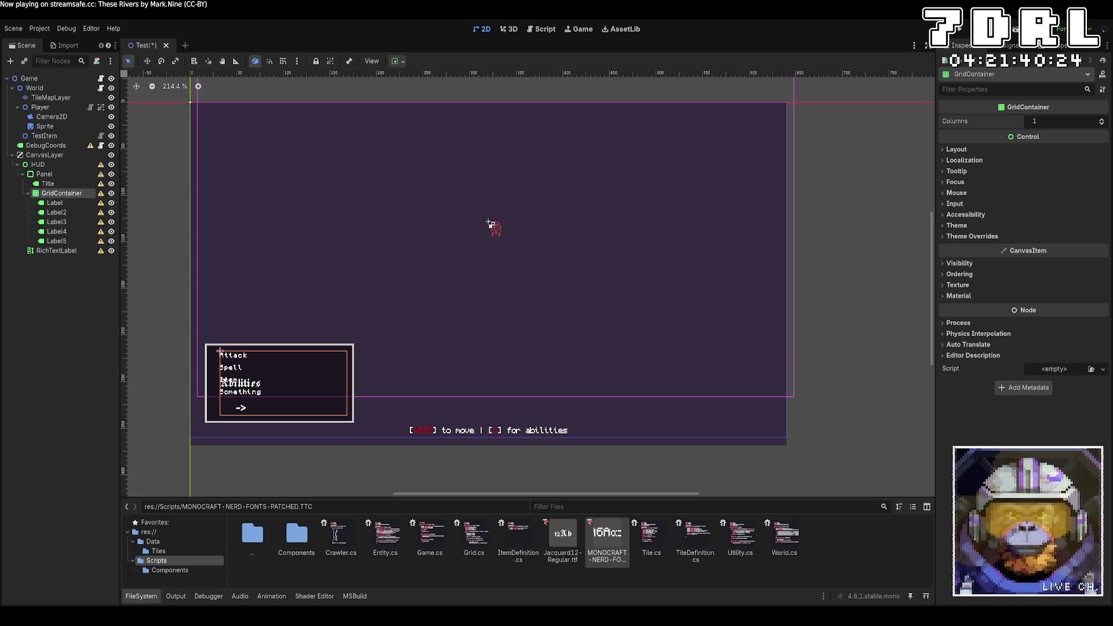
{"action": "left_click", "coordinate": [45, 174]}
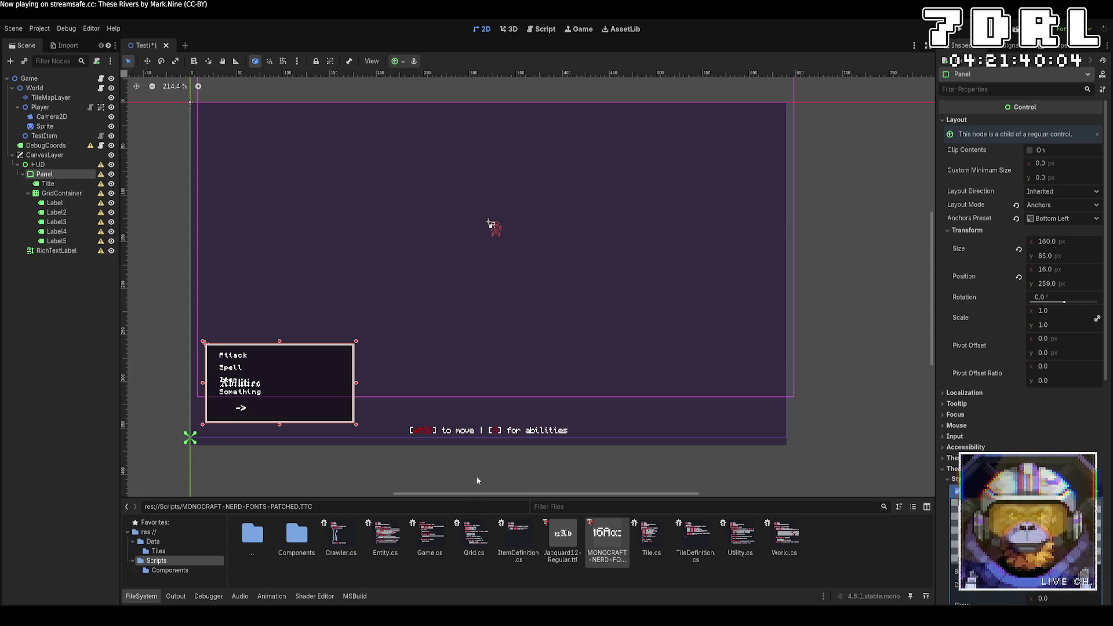
Add an ItemList under the Panel, move the five labels into it, and delete the GridContainer
{"action": "key", "text": "ctrl+v"}
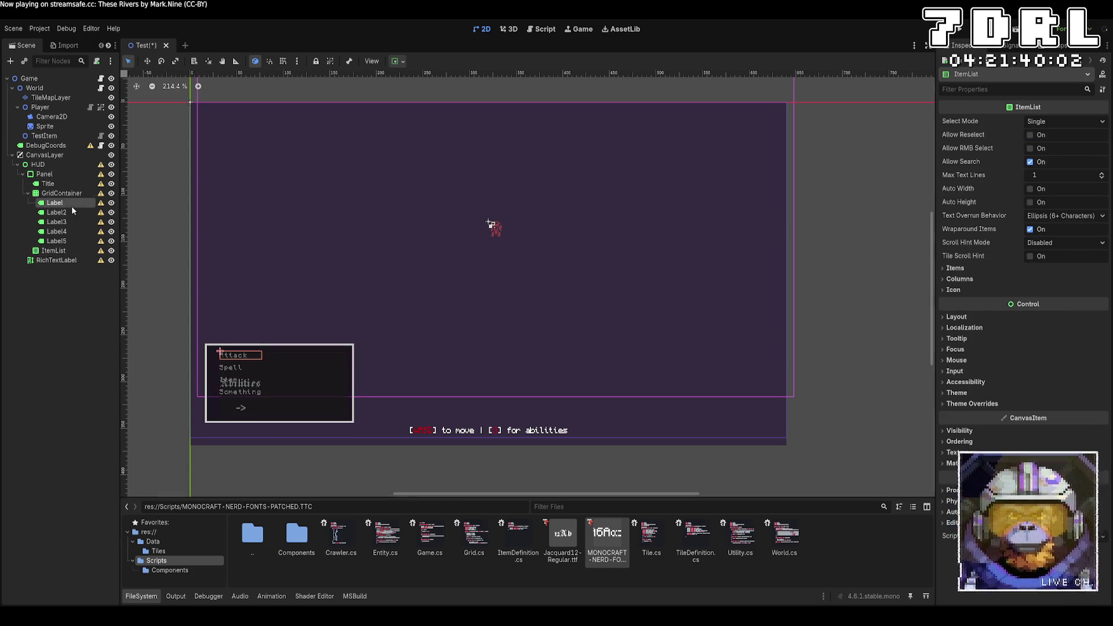
{"action": "left_click", "coordinate": [72, 207]}
{"action": "left_click", "coordinate": [67, 240], "text": "shift"}
{"action": "key", "text": "Delete"}
{"action": "key", "text": "ctrl+v"}
{"action": "left_click", "coordinate": [69, 185]}
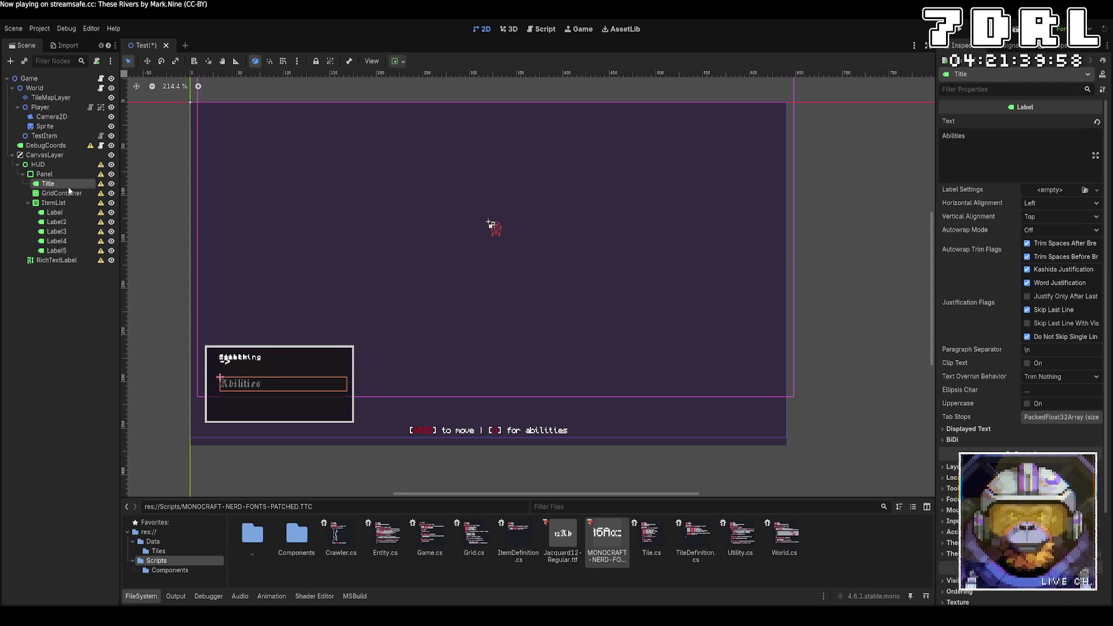
{"action": "left_click", "coordinate": [69, 193]}
{"action": "key", "text": "Delete"}
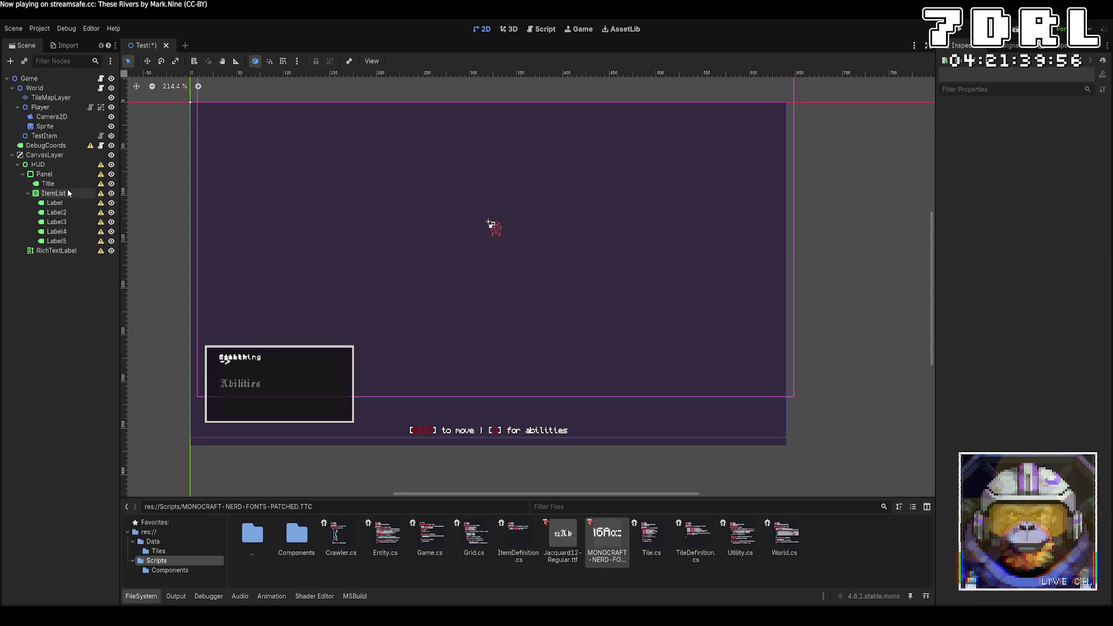
Try the ItemList's Max Text Lines at 3, then return it to 1
{"action": "left_click", "coordinate": [67, 189]}
{"action": "scroll", "coordinate": [280, 408], "scroll_direction": "up", "scroll_amount": 3}
{"action": "left_click_drag", "start_coordinate": [394, 377], "coordinate": [587, 321]}
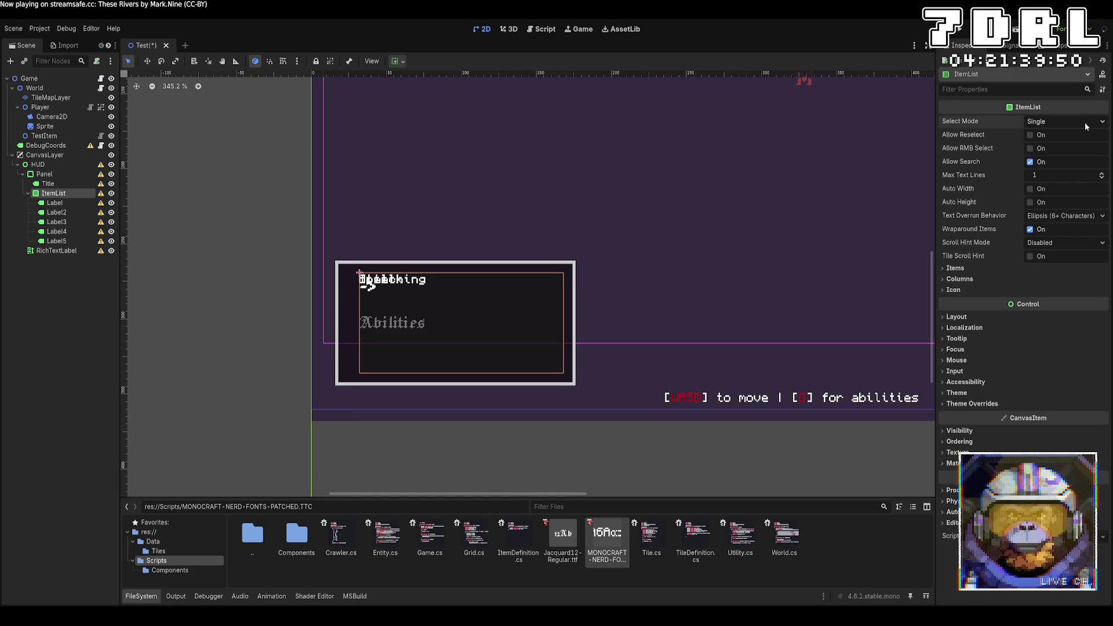
{"action": "left_click", "coordinate": [1101, 173]}
{"action": "left_click", "coordinate": [1102, 173]}
{"action": "left_click", "coordinate": [1102, 179]}
{"action": "left_click", "coordinate": [1101, 179]}
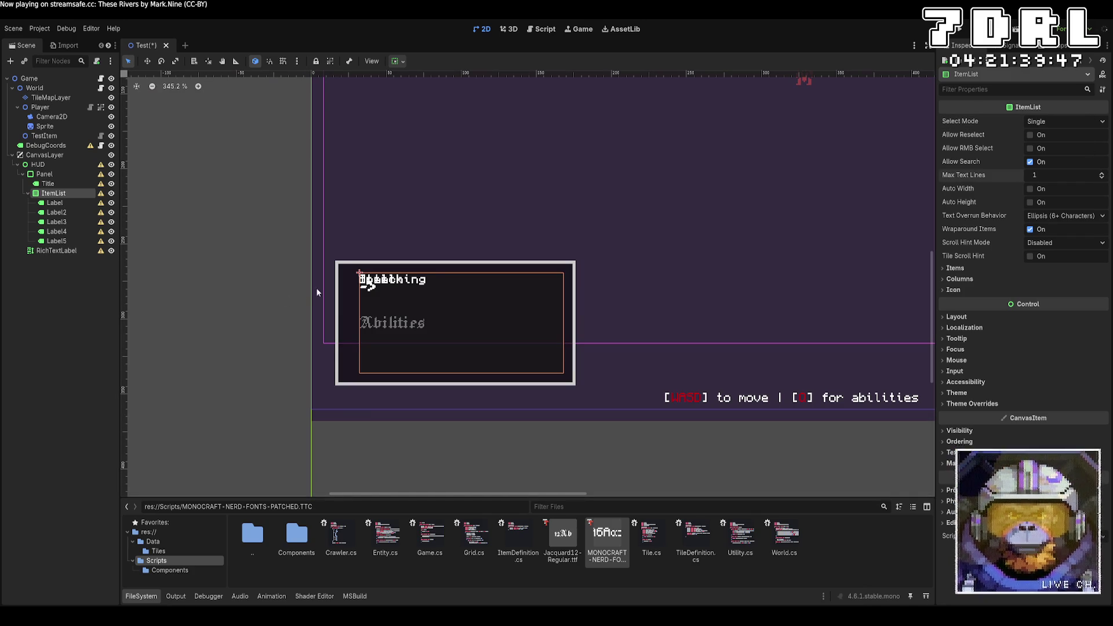
{"action": "left_click", "coordinate": [74, 173]}
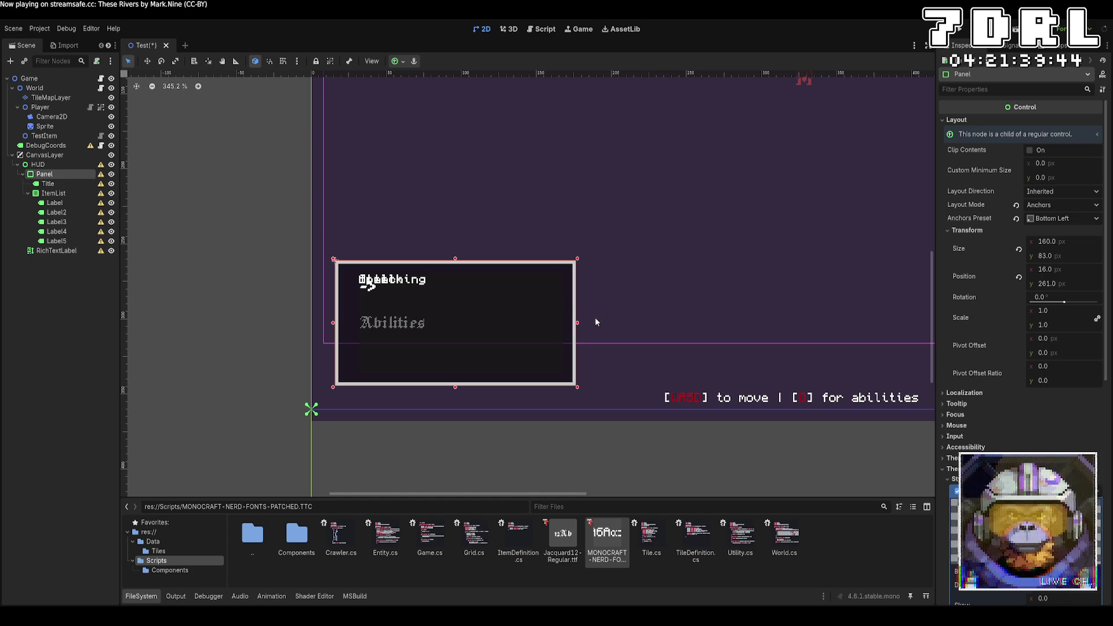
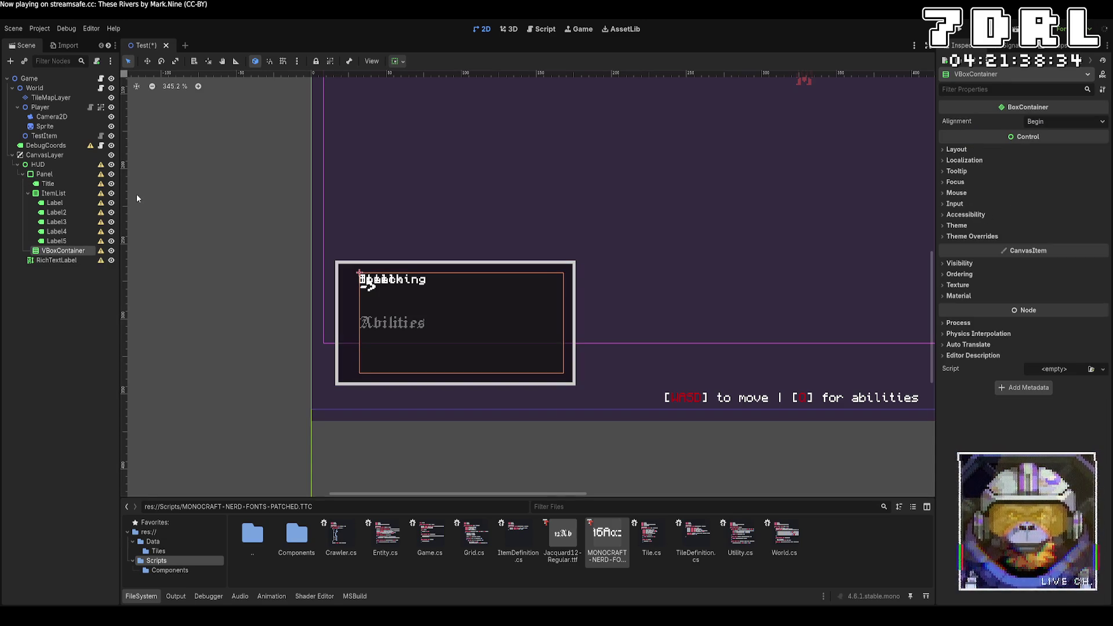
Move the option labels Label through Label5 into the VBoxContainer
{"action": "left_click", "coordinate": [78, 203]}
{"action": "left_click", "coordinate": [65, 241], "text": "shift"}
{"action": "left_click_drag", "start_coordinate": [65, 241], "coordinate": [63, 248]}
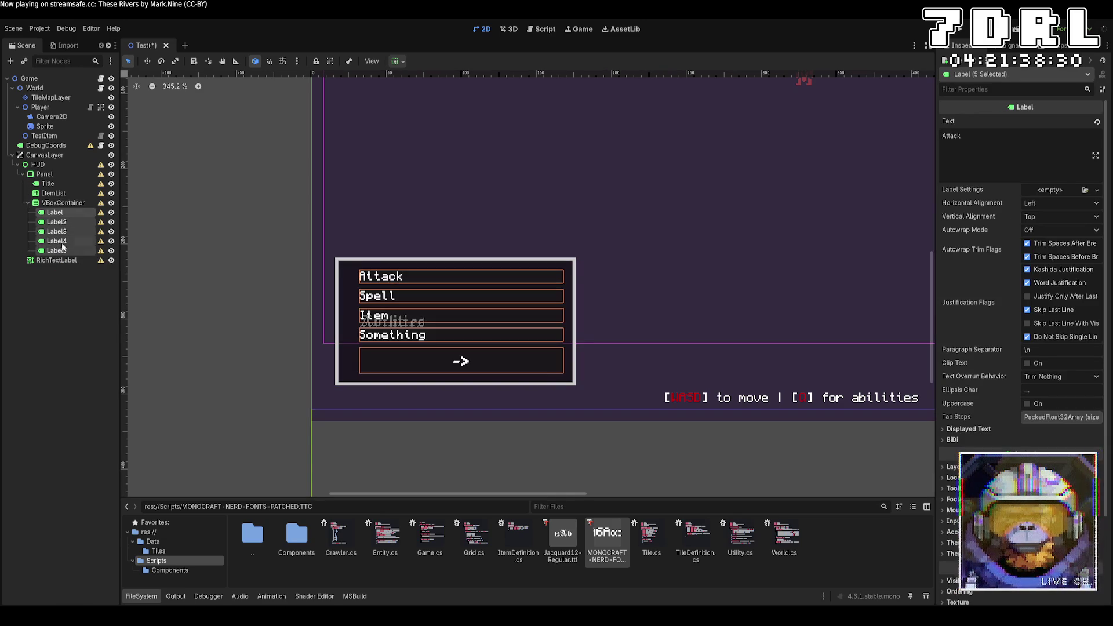
{"action": "left_click", "coordinate": [76, 202]}
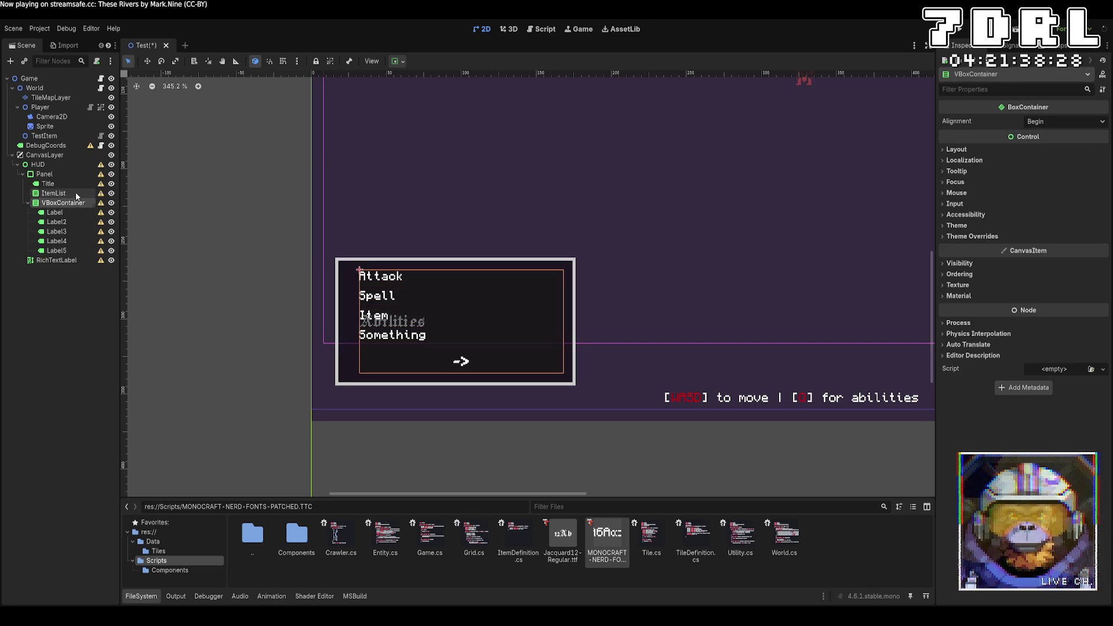
Delete the unused ItemList and move the Title label into the VBoxContainer
{"action": "left_click", "coordinate": [76, 193]}
{"action": "key", "text": "Delete"}
{"action": "left_click_drag", "start_coordinate": [55, 183], "coordinate": [65, 203]}
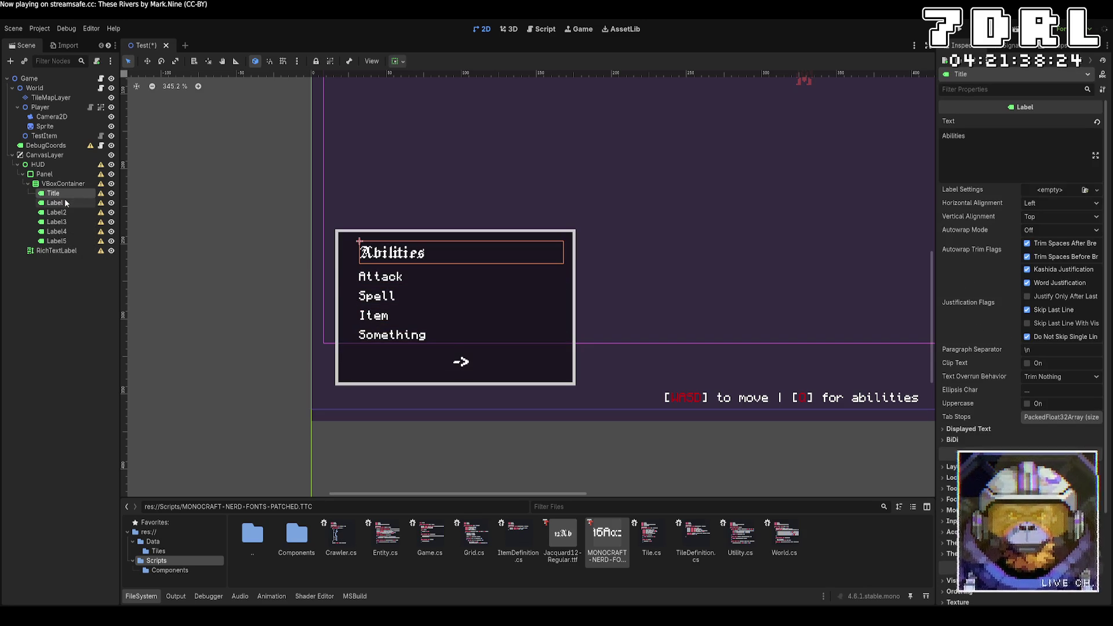
Delete Label5, the arrow box label
{"action": "scroll", "coordinate": [429, 442], "scroll_direction": "down", "scroll_amount": 2}
{"action": "left_click", "coordinate": [469, 449]}
{"action": "scroll", "coordinate": [469, 449], "scroll_direction": "up", "scroll_amount": 1}
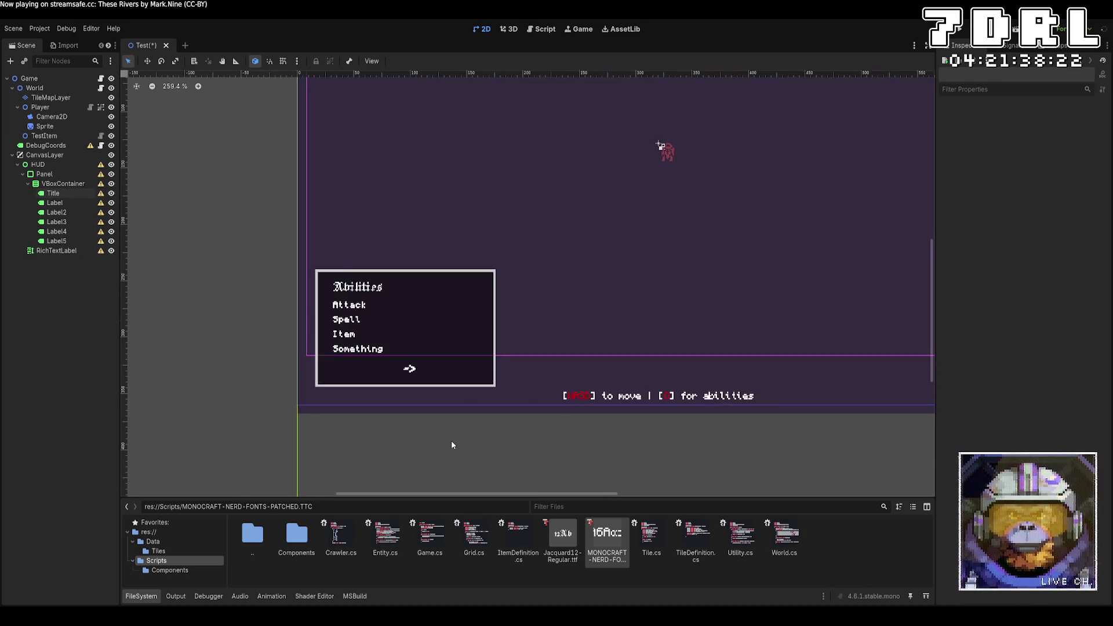
{"action": "scroll", "coordinate": [452, 445], "scroll_direction": "up", "scroll_amount": 2}
{"action": "left_click", "coordinate": [74, 240]}
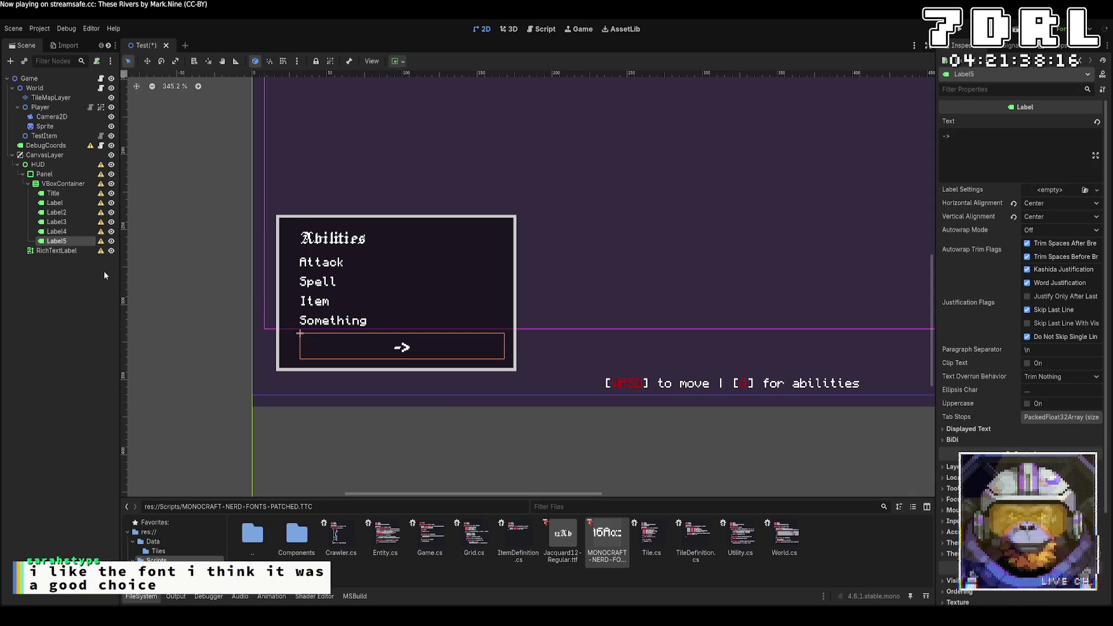
{"action": "key", "text": "Delete"}
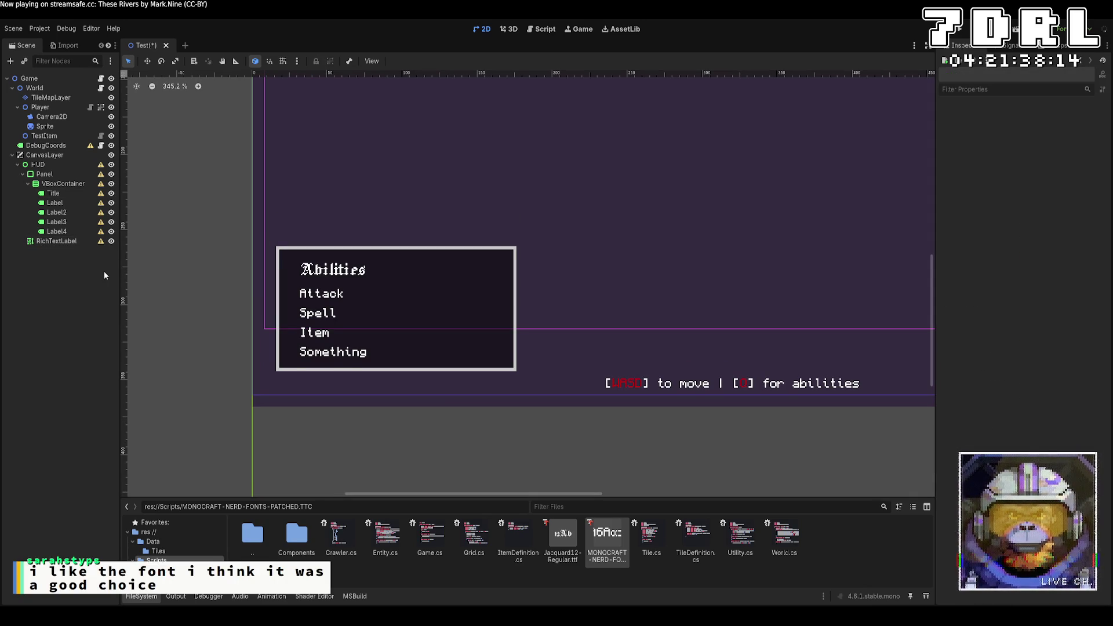
Prefix the Attack label's text with an arrow so it reads → Attack
{"action": "left_click", "coordinate": [62, 202]}
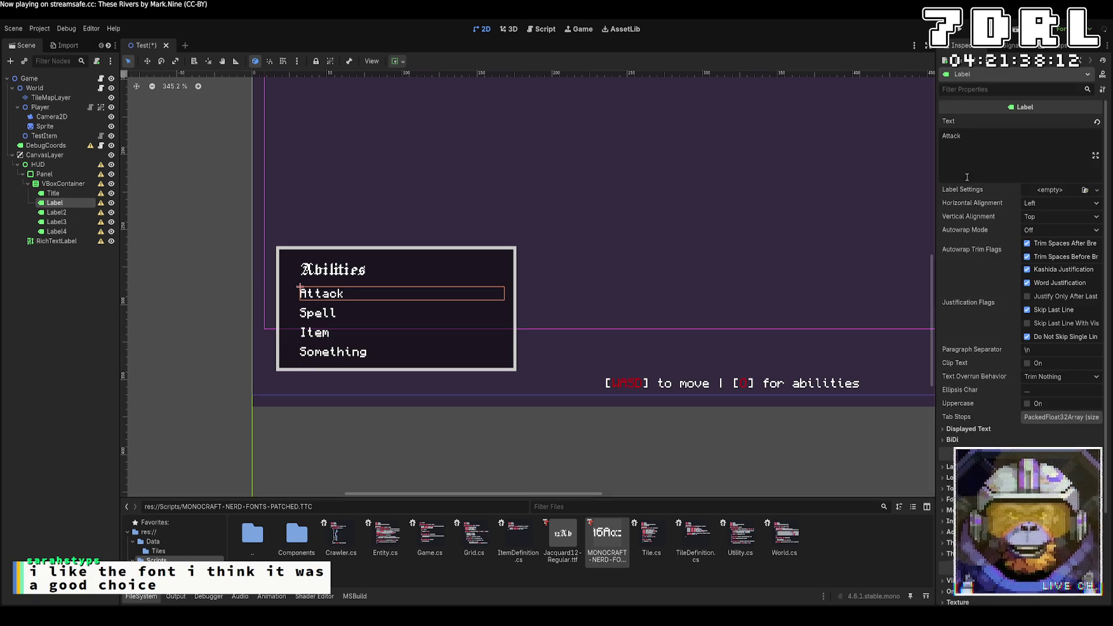
{"action": "left_click", "coordinate": [943, 136]}
{"action": "type", "text": "."}
{"action": "type", "text": ">"}
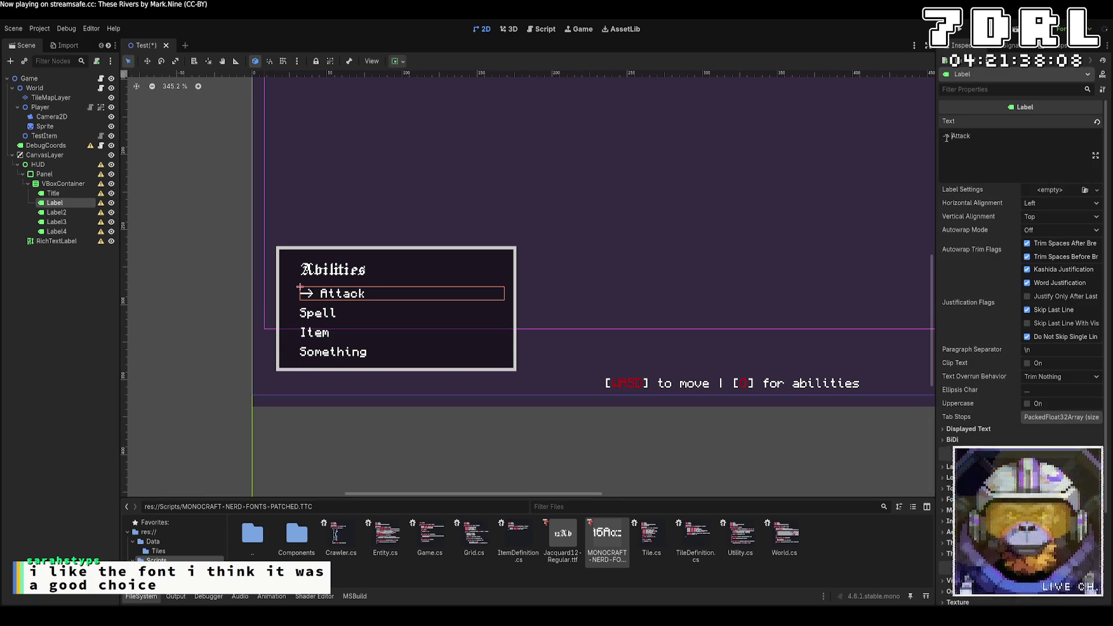
{"action": "left_click", "coordinate": [780, 434]}
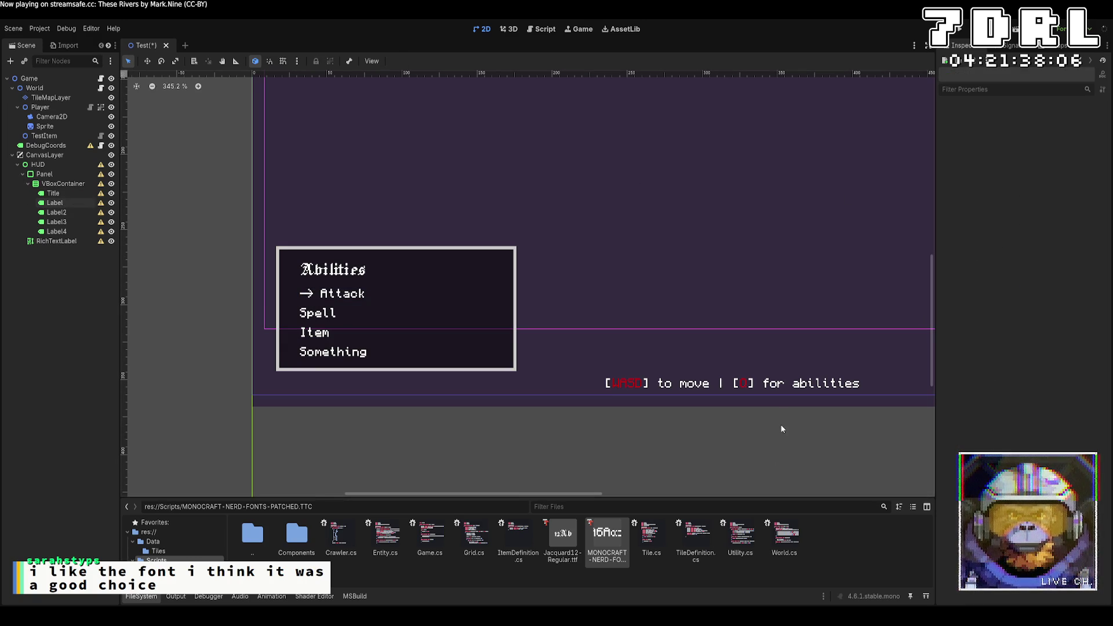
{"action": "scroll", "coordinate": [690, 270], "scroll_direction": "down", "scroll_amount": 2}
{"action": "left_click_drag", "start_coordinate": [690, 271], "coordinate": [616, 330]}
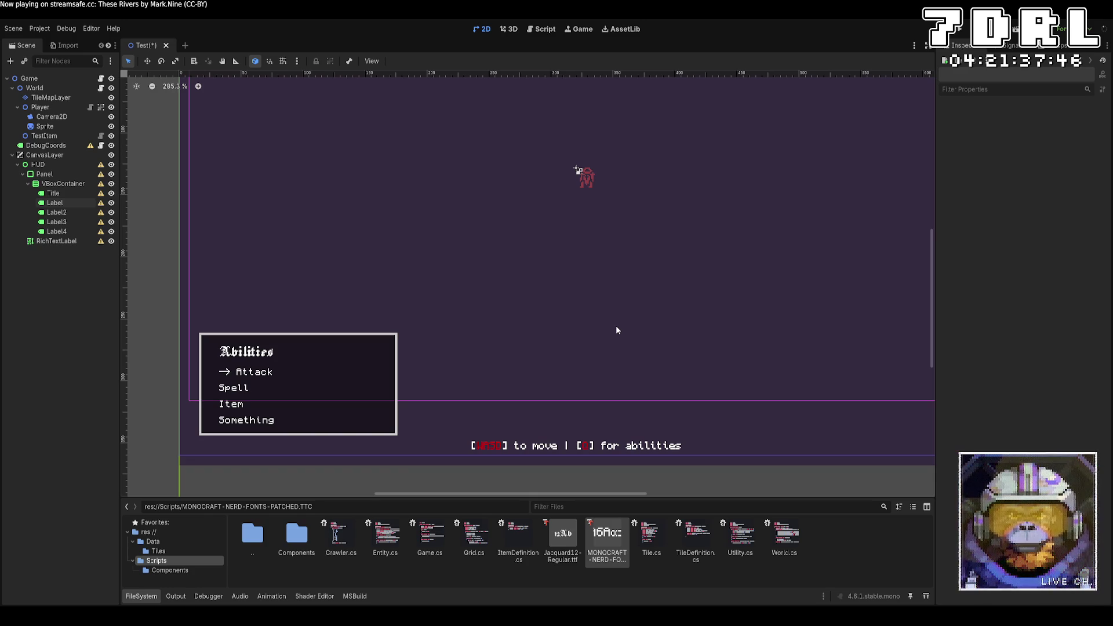
Save and run the game, regenerating the dungeon map six times with R
{"action": "key", "text": "F5"}
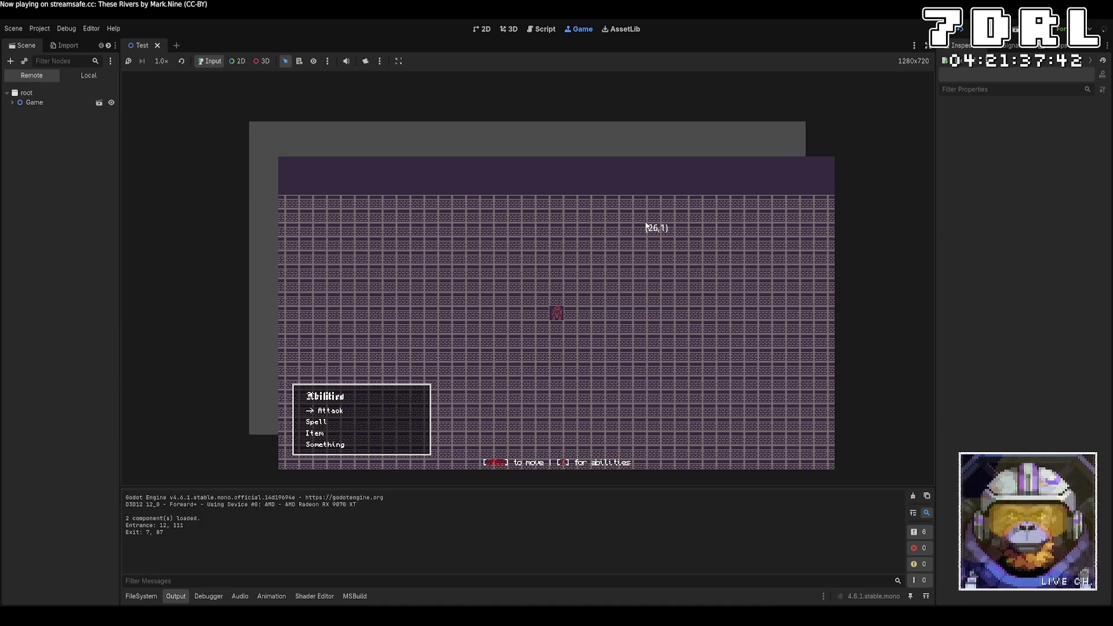
{"action": "key", "text": "r"}
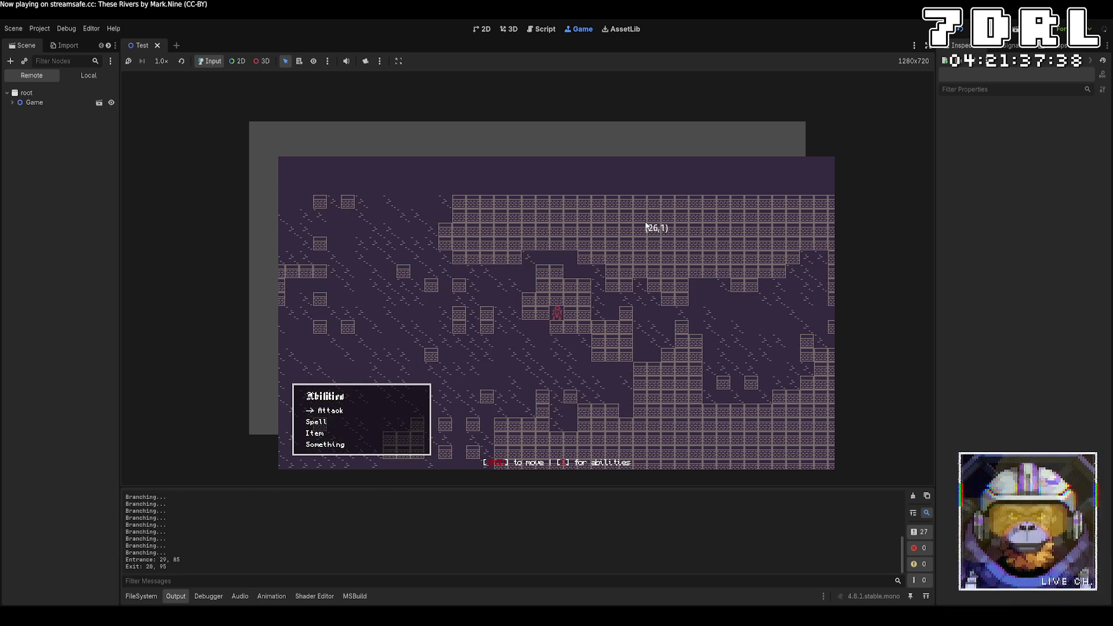
{"action": "key", "text": "r"}
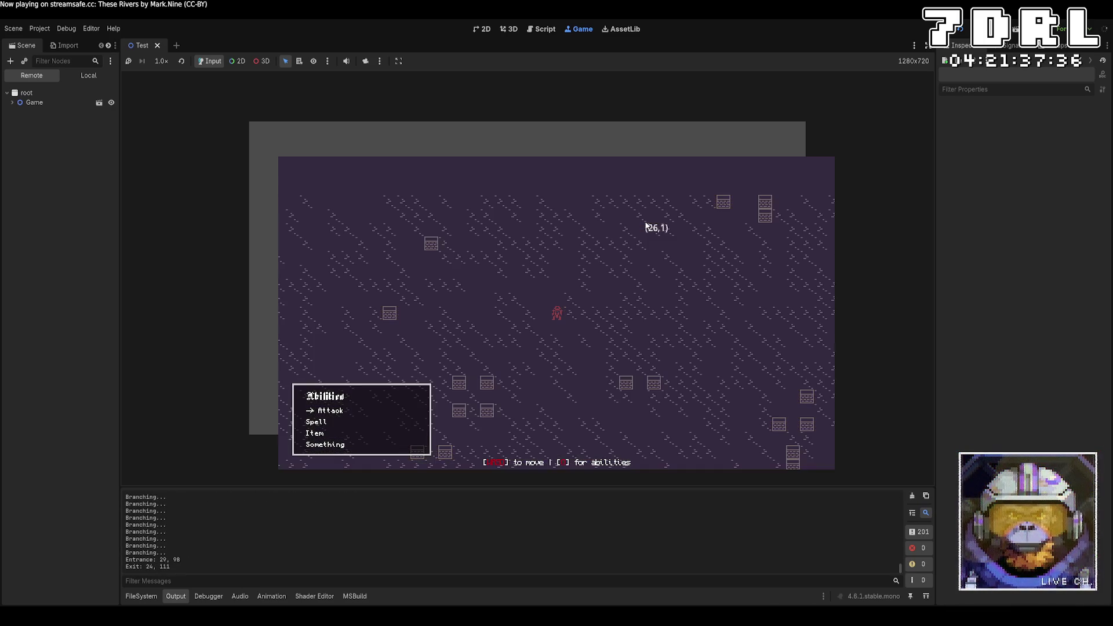
{"action": "key", "text": "r"}
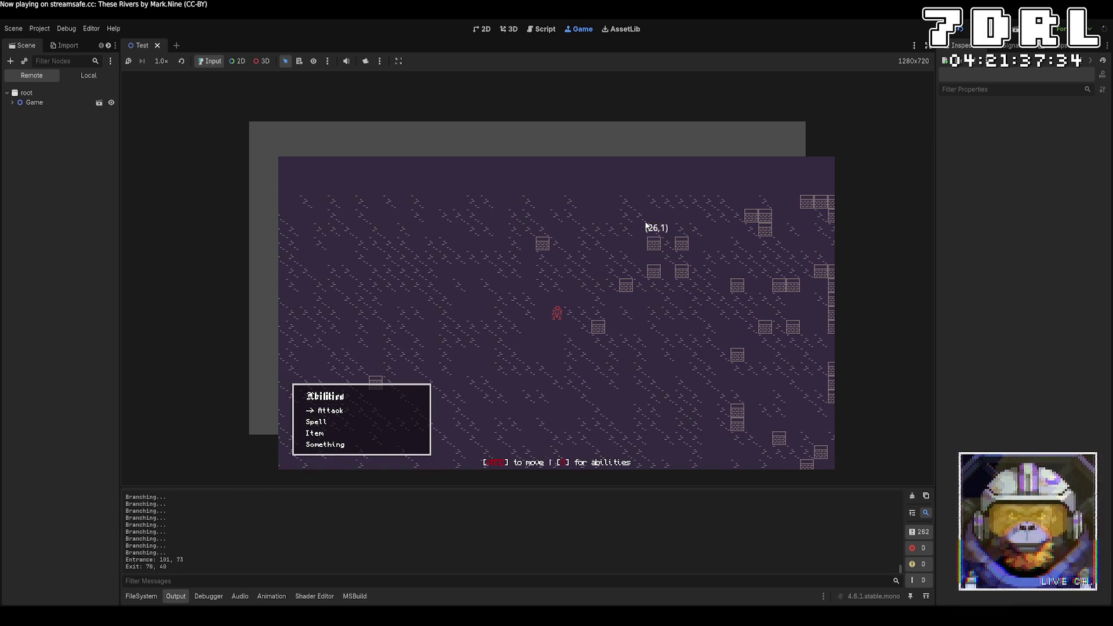
{"action": "key", "text": "r"}
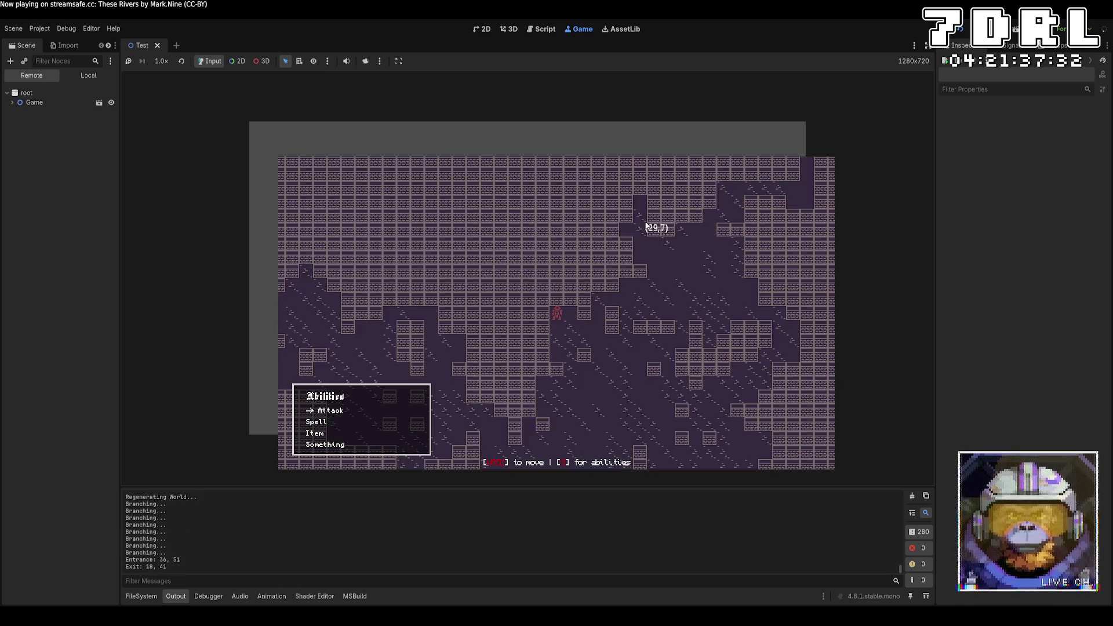
{"action": "key", "text": "r"}
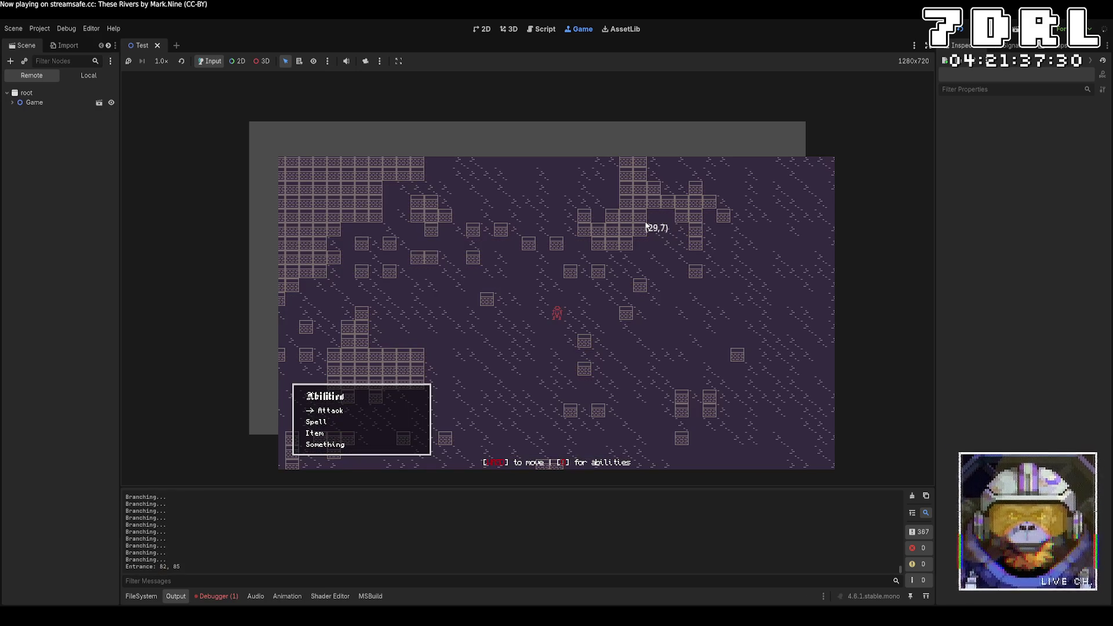
{"action": "key", "text": "r"}
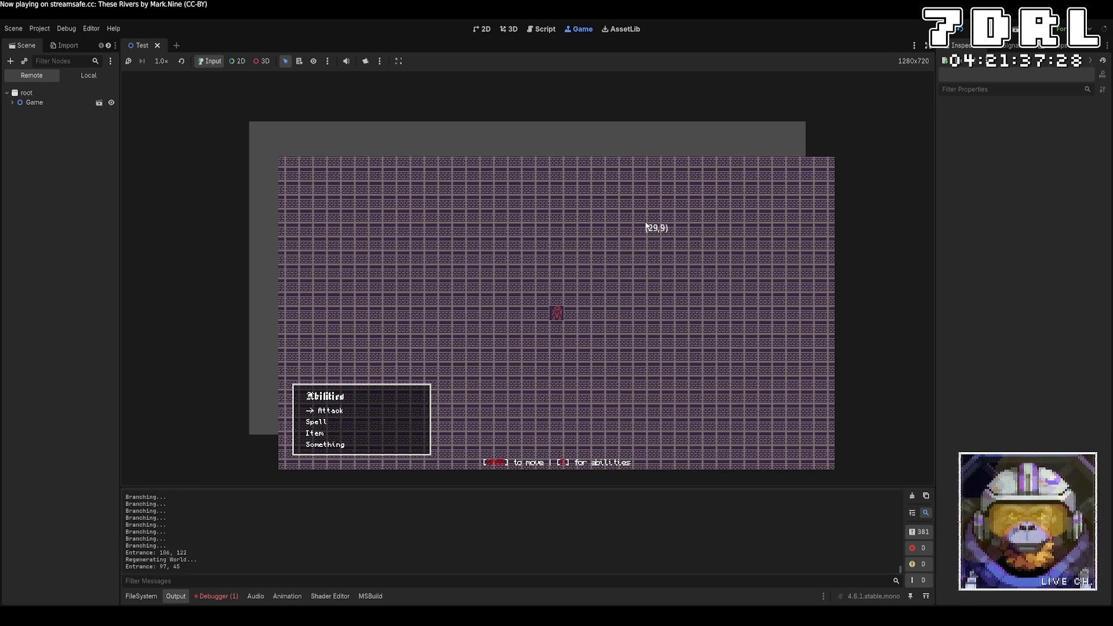
Walk the player through the dungeon onto the stairs with WASD, then stop the game
{"action": "key", "text": "a"}
{"action": "key", "text": "a"}
{"action": "key", "text": "a"}
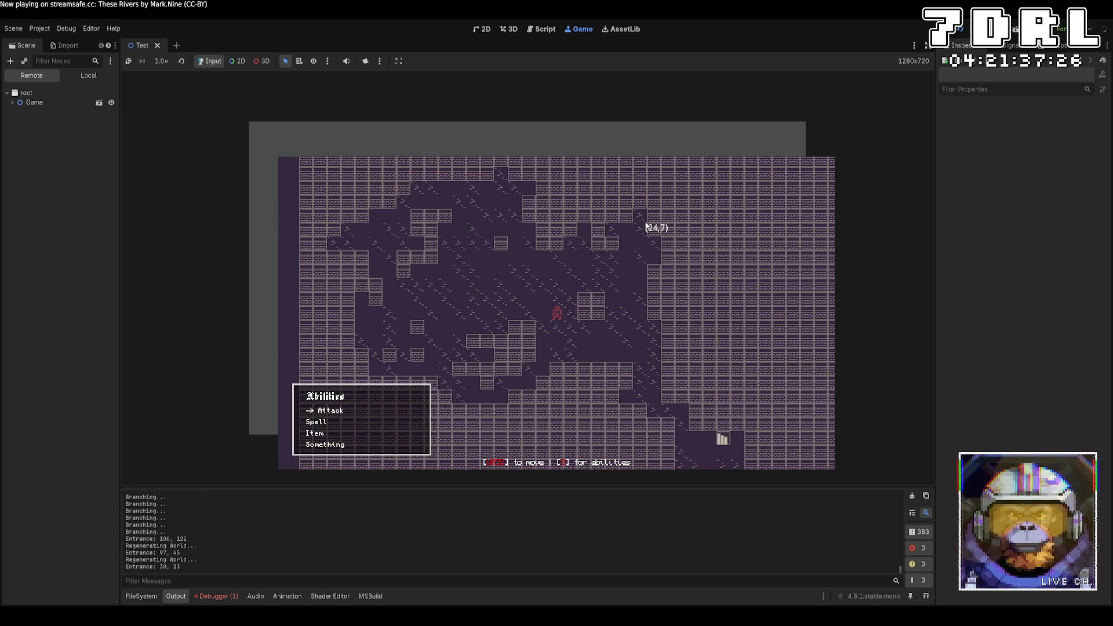
{"action": "key", "text": "w"}
{"action": "key", "text": "w"}
{"action": "key", "text": "w"}
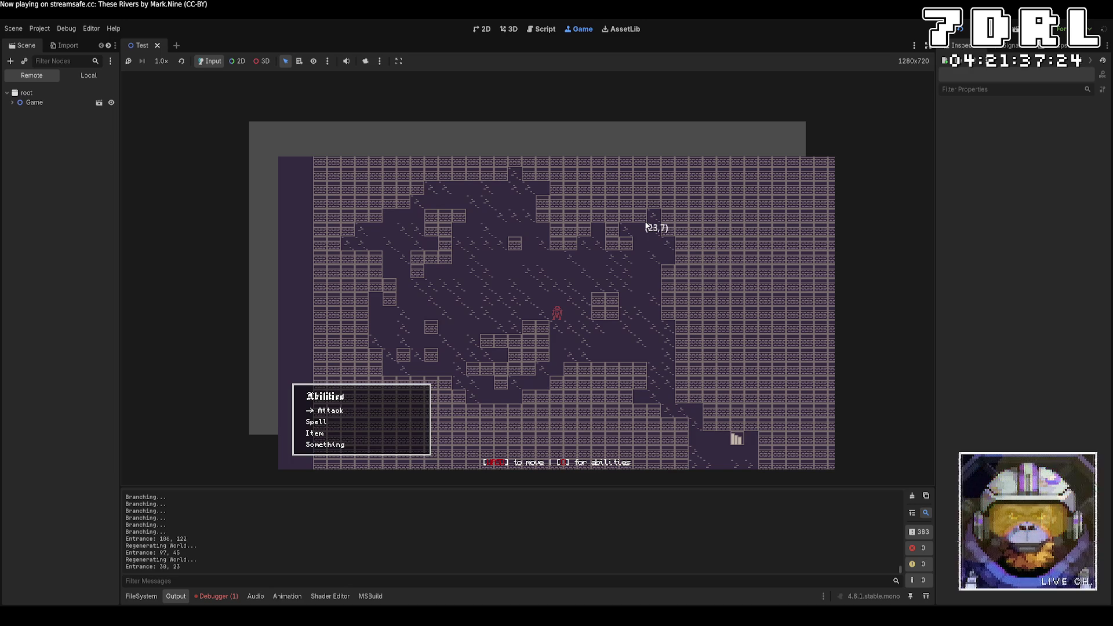
{"action": "key", "text": "w"}
{"action": "key", "text": "s"}
{"action": "key", "text": "s"}
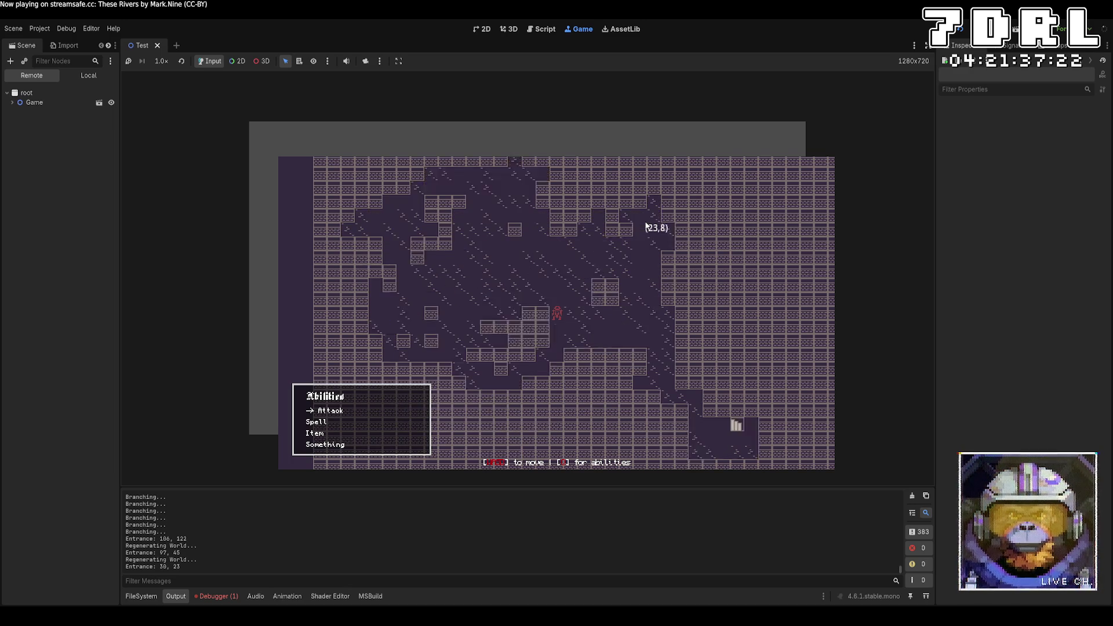
{"action": "key", "text": "s"}
{"action": "key", "text": "s"}
{"action": "key", "text": "s"}
{"action": "key", "text": "d"}
{"action": "key", "text": "d"}
{"action": "key", "text": "d"}
{"action": "key", "text": "s"}
{"action": "key", "text": "s"}
{"action": "key", "text": "s"}
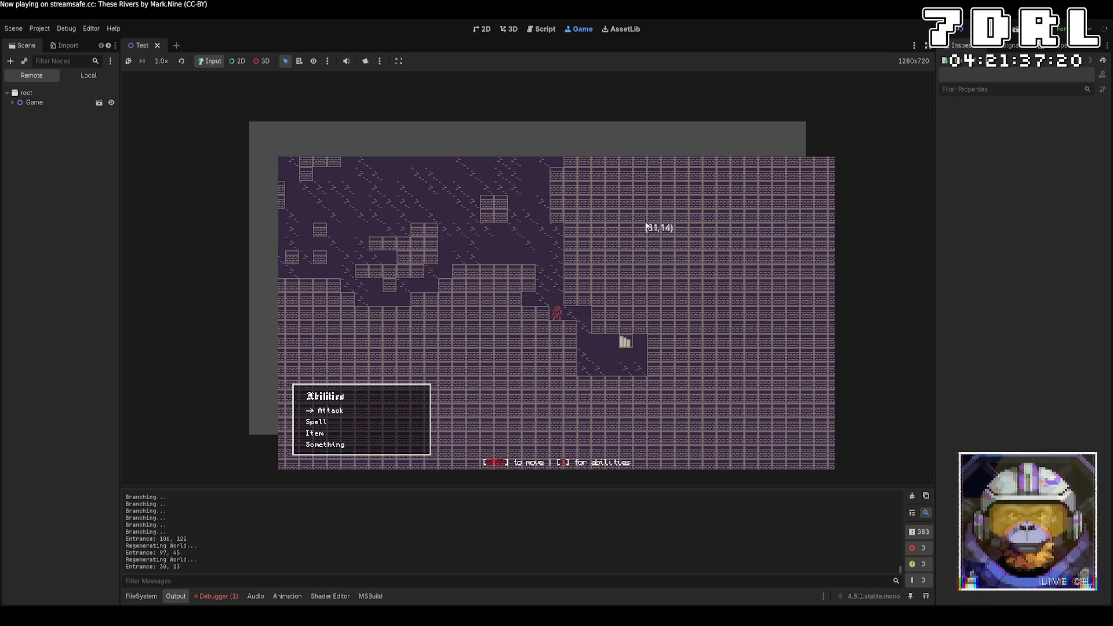
{"action": "key", "text": "d"}
{"action": "key", "text": "d"}
{"action": "key", "text": "d"}
{"action": "key", "text": "d"}
{"action": "key", "text": "s"}
{"action": "key", "text": "s"}
{"action": "key", "text": "s"}
{"action": "key", "text": "d"}
{"action": "key", "text": "d"}
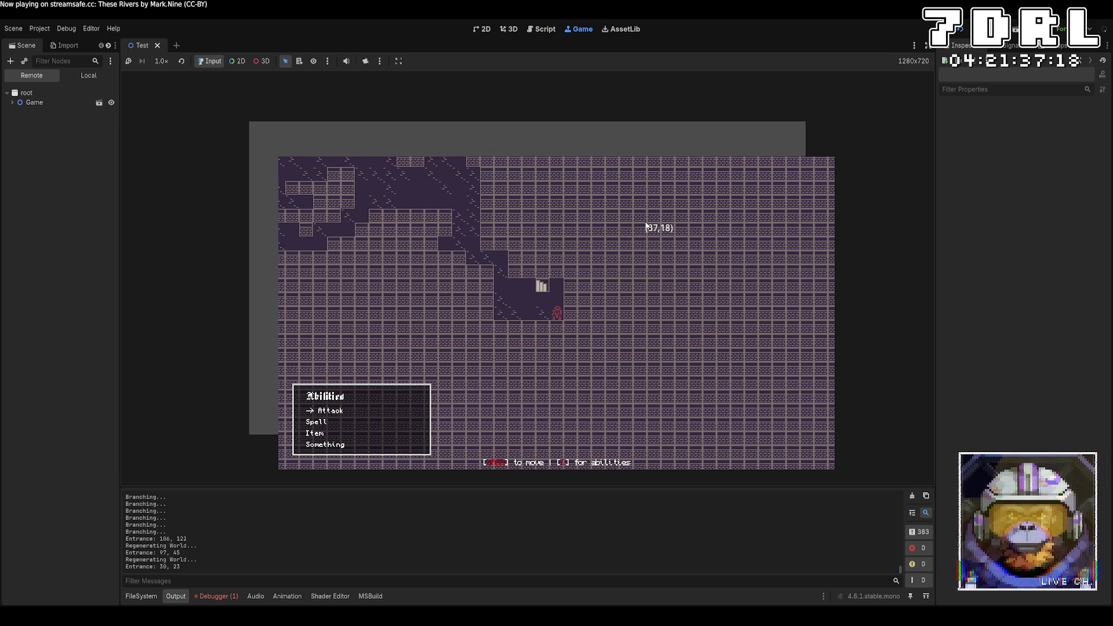
{"action": "key", "text": "w"}
{"action": "key", "text": "w"}
{"action": "key", "text": "a"}
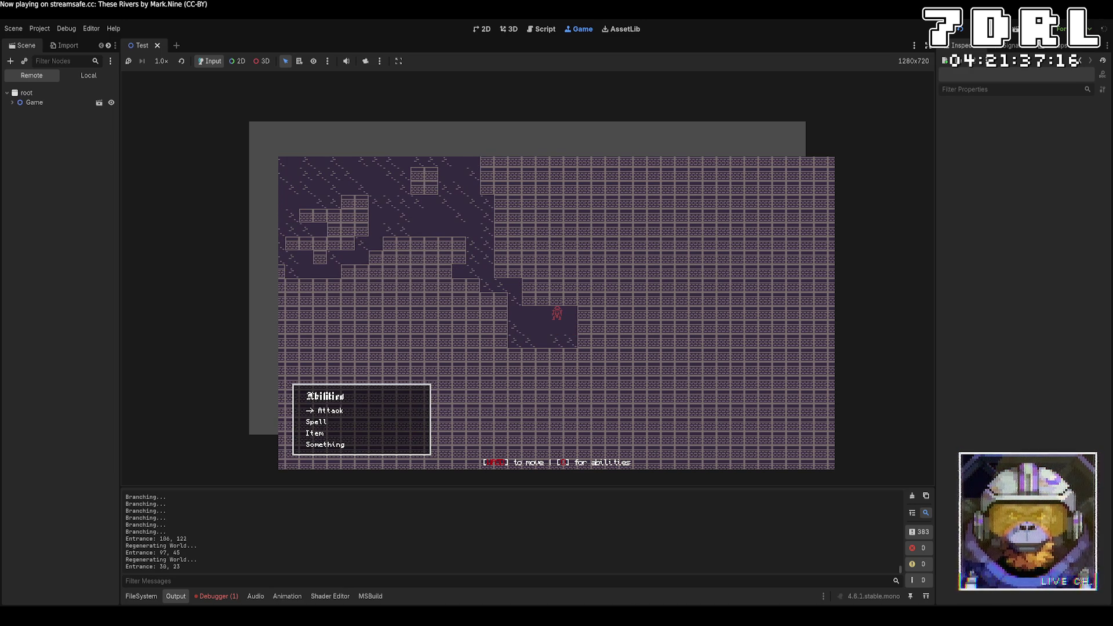
{"action": "key", "text": "F8"}
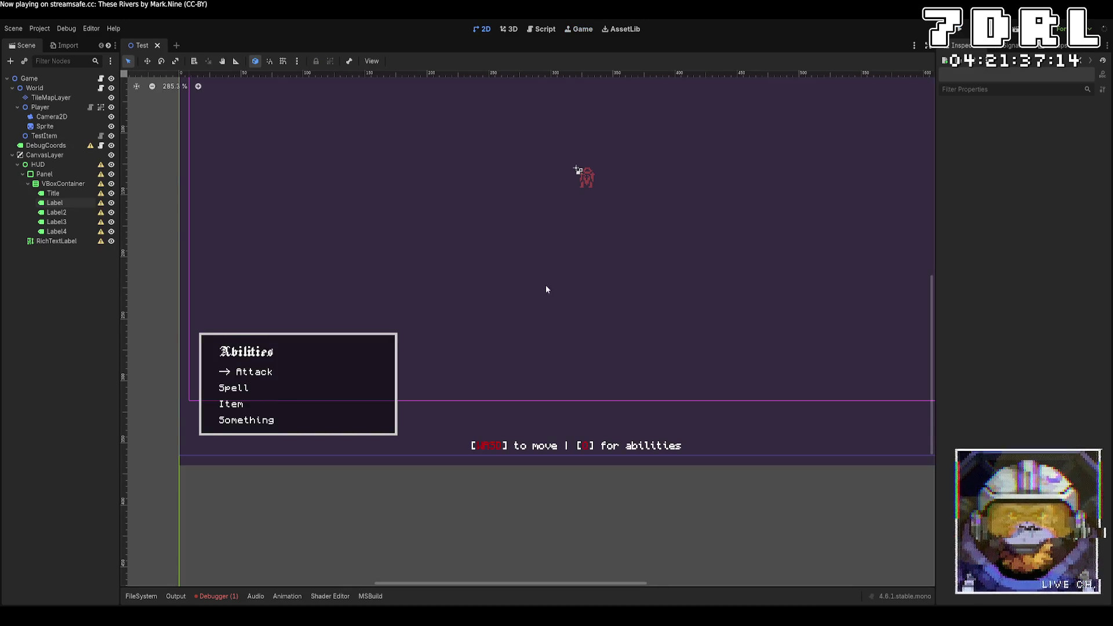
Pan the 2D view and bring back the FileSystem dock showing the Scripts folder
{"action": "left_click_drag", "start_coordinate": [546, 289], "coordinate": [505, 365]}
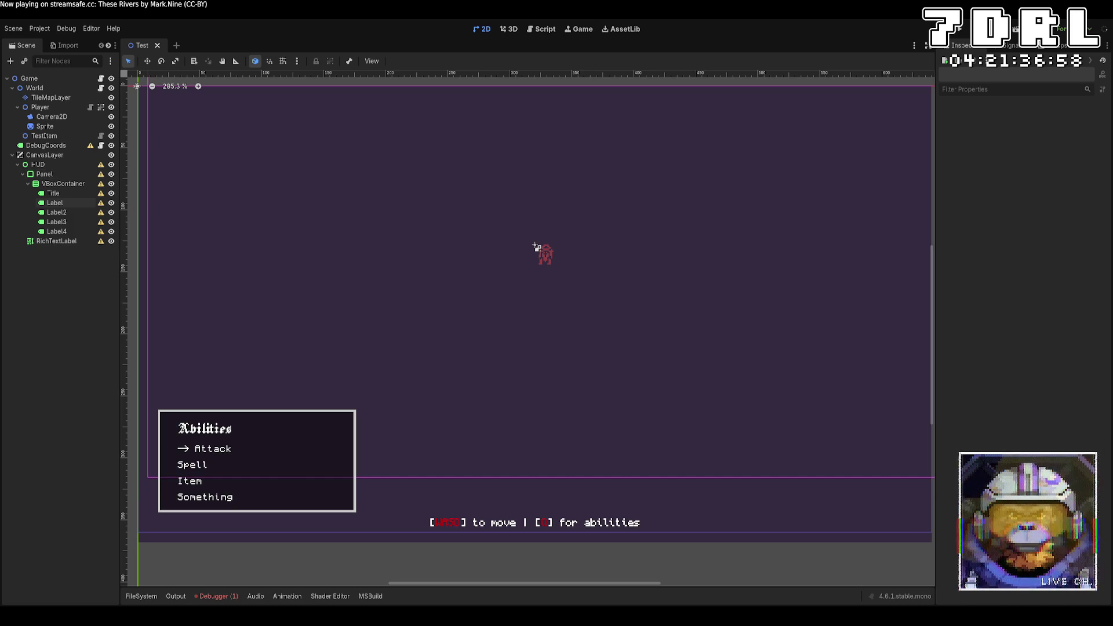
{"action": "left_click", "coordinate": [141, 596]}
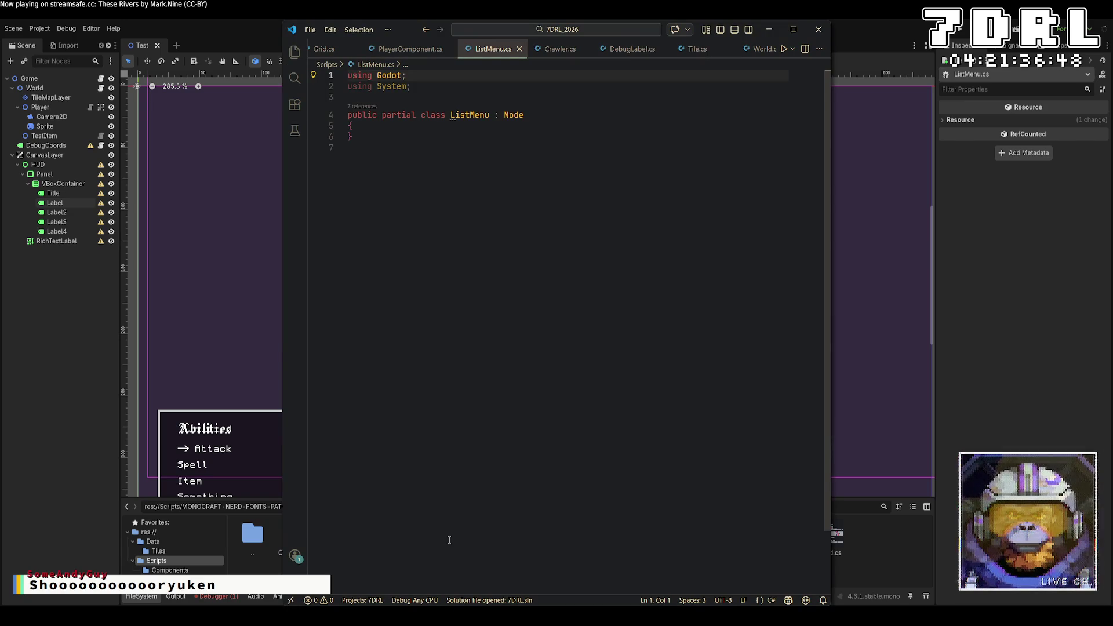
Add an exported field '[Export] public string Title;' inside the ListMenu class
{"action": "key", "text": "Down"}
{"action": "key", "text": "Down"}
{"action": "key", "text": "Down"}
{"action": "key", "text": "Down"}
{"action": "key", "text": "End"}
{"action": "key", "text": "Return"}
{"action": "type", "text": "public"}
{"action": "key", "text": "BackSpace"}
{"action": "key", "text": "BackSpace"}
{"action": "key", "text": "BackSpace"}
{"action": "key", "text": "BackSpace"}
{"action": "type", "text": "[Export"}
{"action": "key", "text": "Escape"}
{"action": "type", "text": "] public string Title;"}
Add 'public int SelectionIndex;' below Title and begin another exported field
{"action": "key", "text": "Return"}
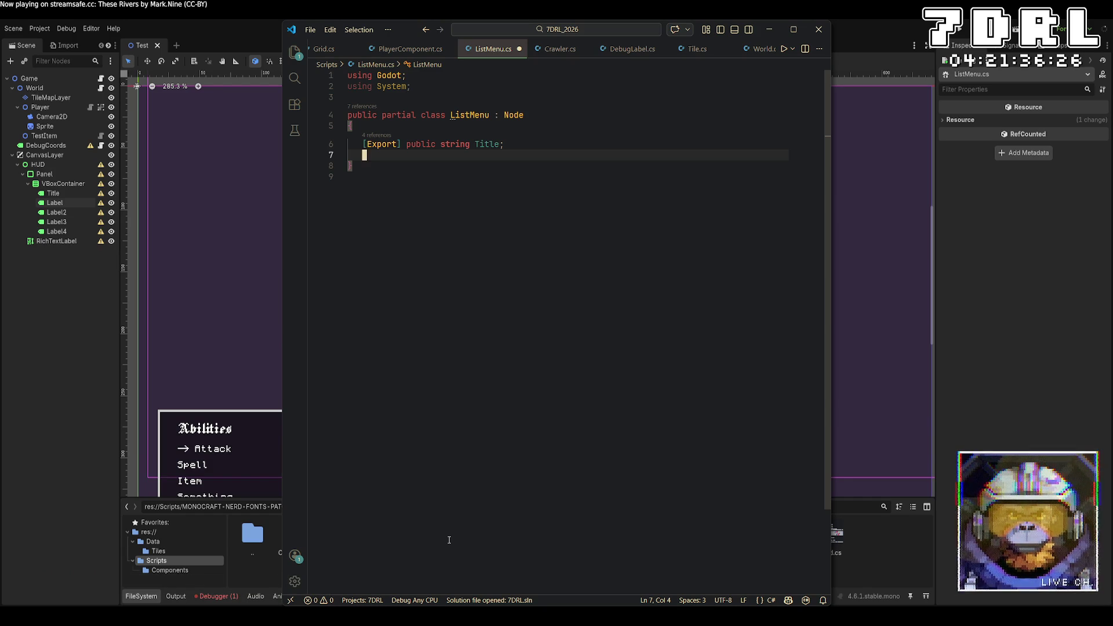
{"action": "type", "text": "public int SelectionIndex;"}
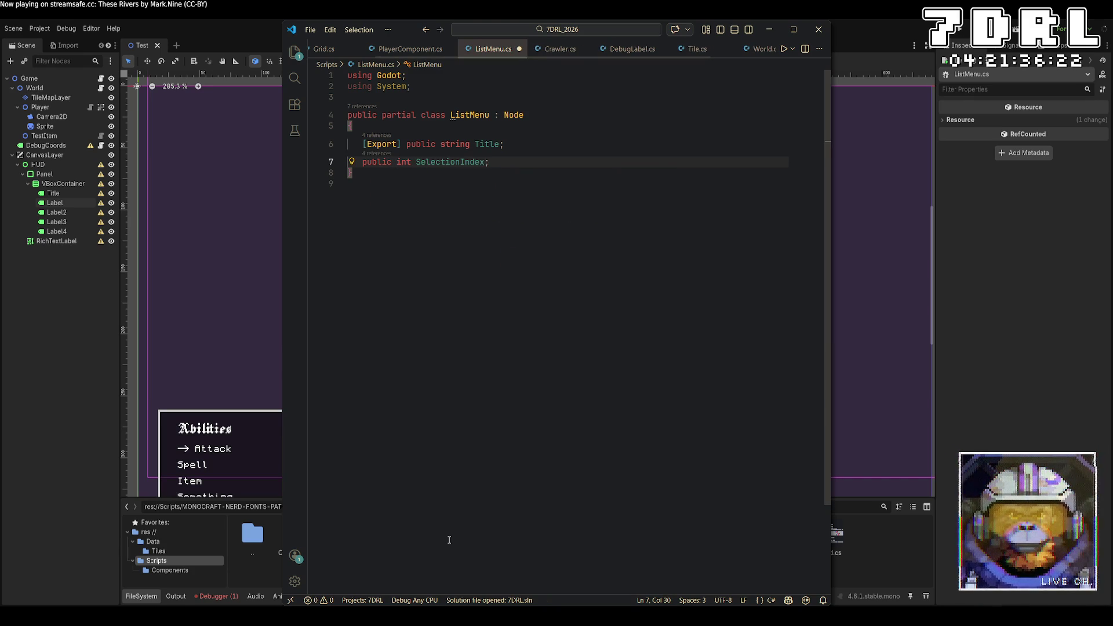
{"action": "key", "text": "Return"}
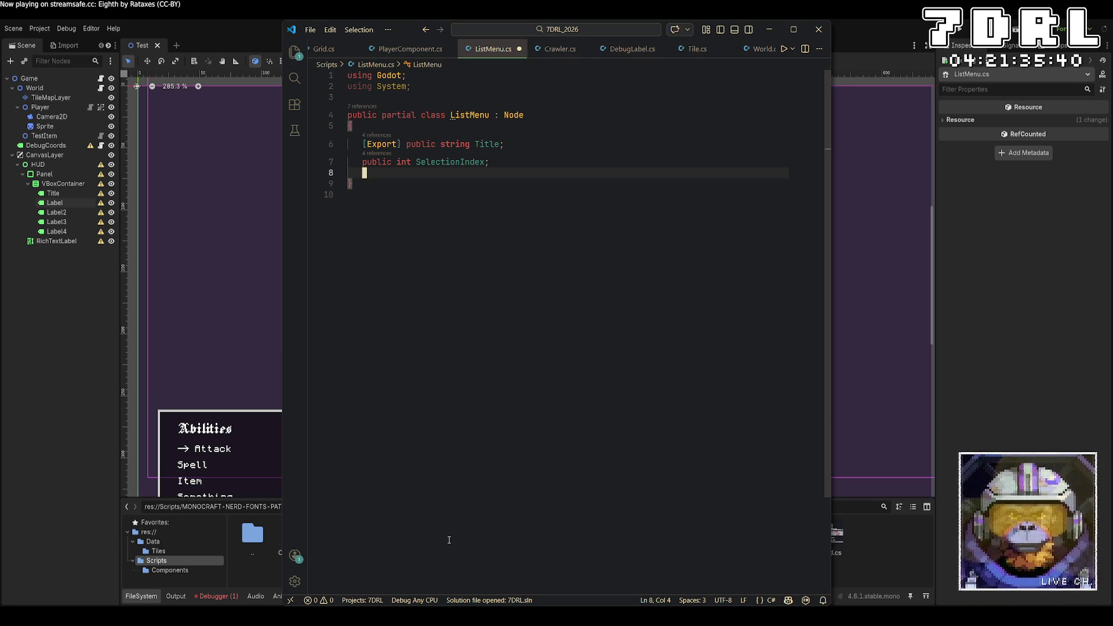
{"action": "type", "text": "[Export]"}
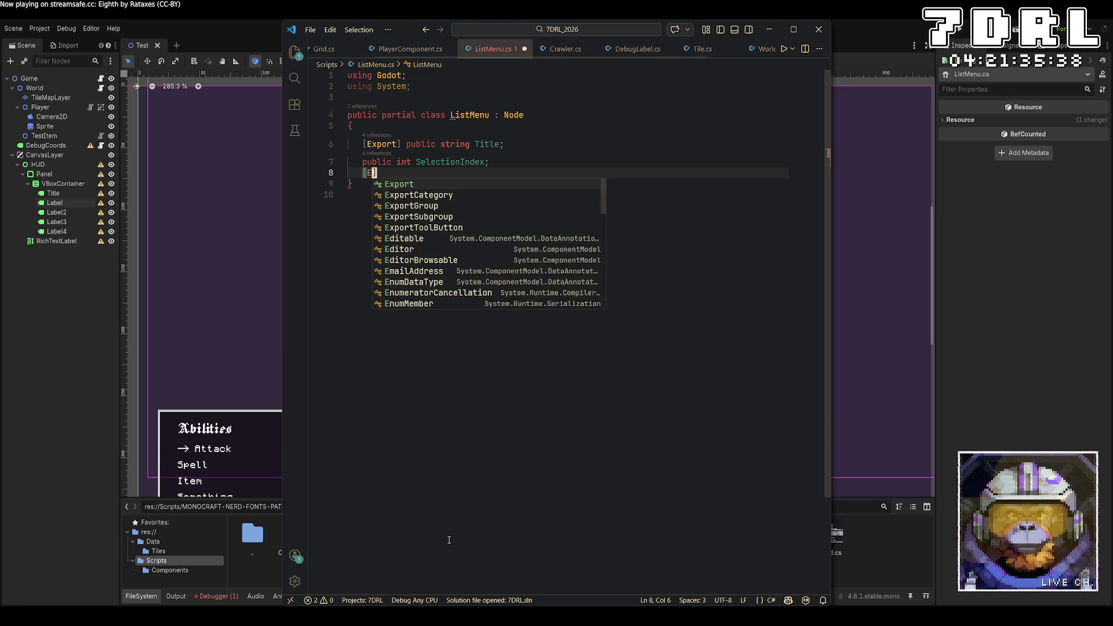
{"action": "type", "text": " strin"}
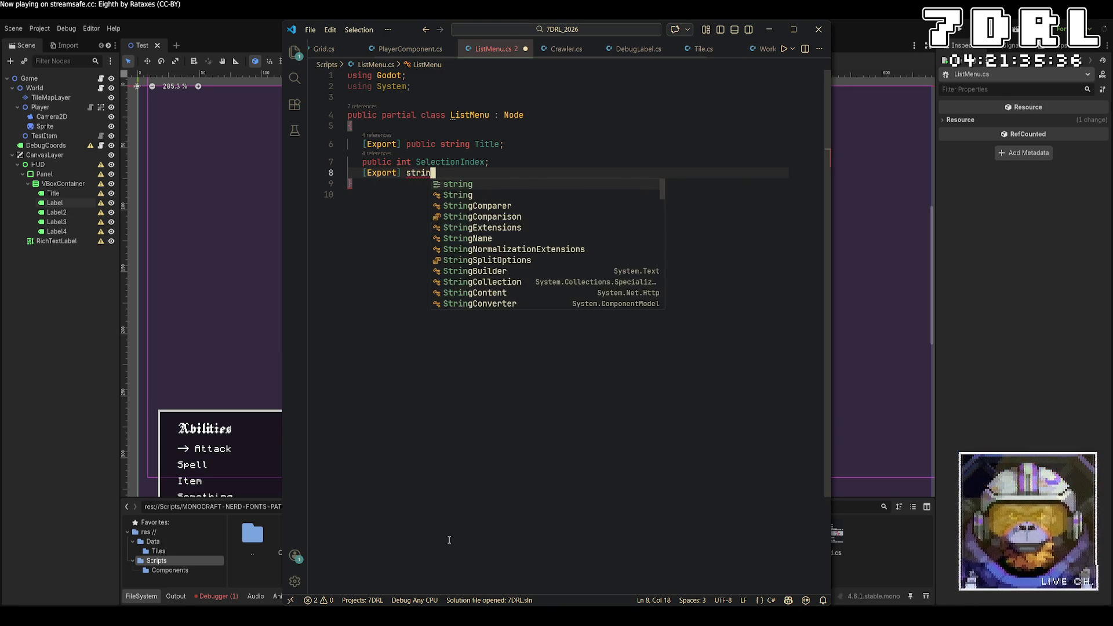
Declare '[Export] public string[] Options;' below SelectionIndex and begin another Export attribute
{"action": "key", "text": "BackSpace"}
{"action": "key", "text": "BackSpace"}
{"action": "key", "text": "BackSpace"}
{"action": "key", "text": "BackSpace"}
{"action": "key", "text": "BackSpace"}
{"action": "type", "text": "pu"}
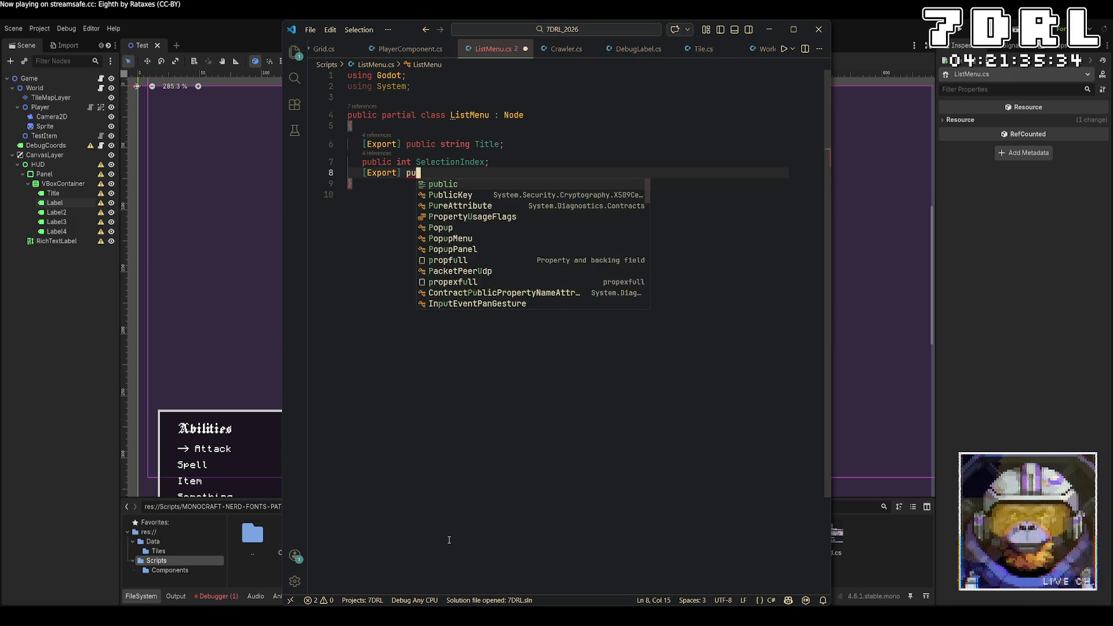
{"action": "type", "text": "blic str"}
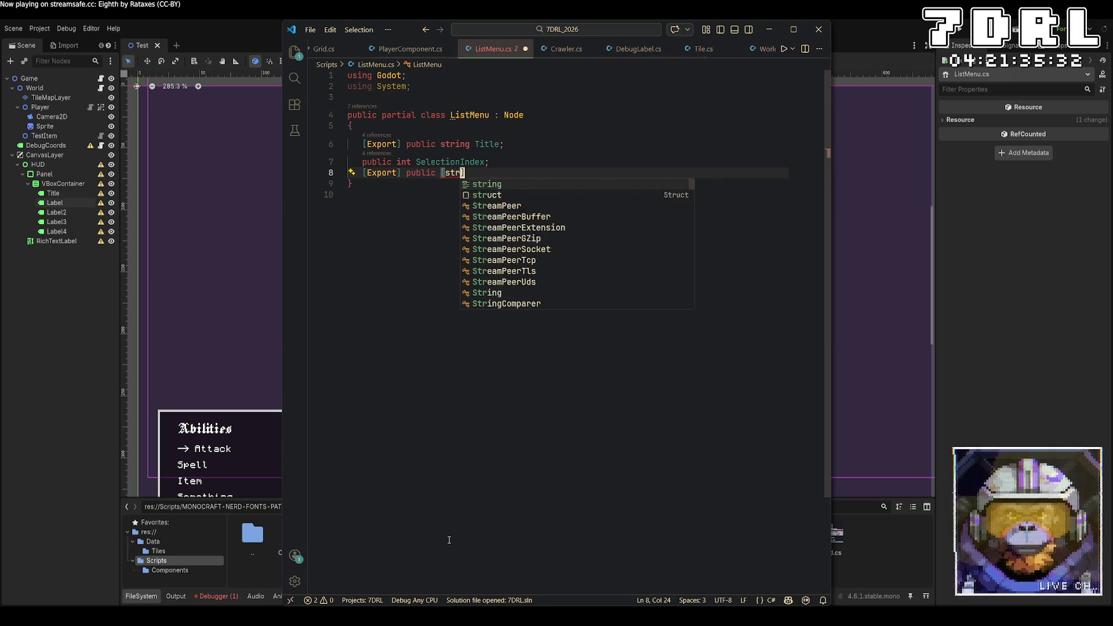
{"action": "type", "text": "ing[] Optio"}
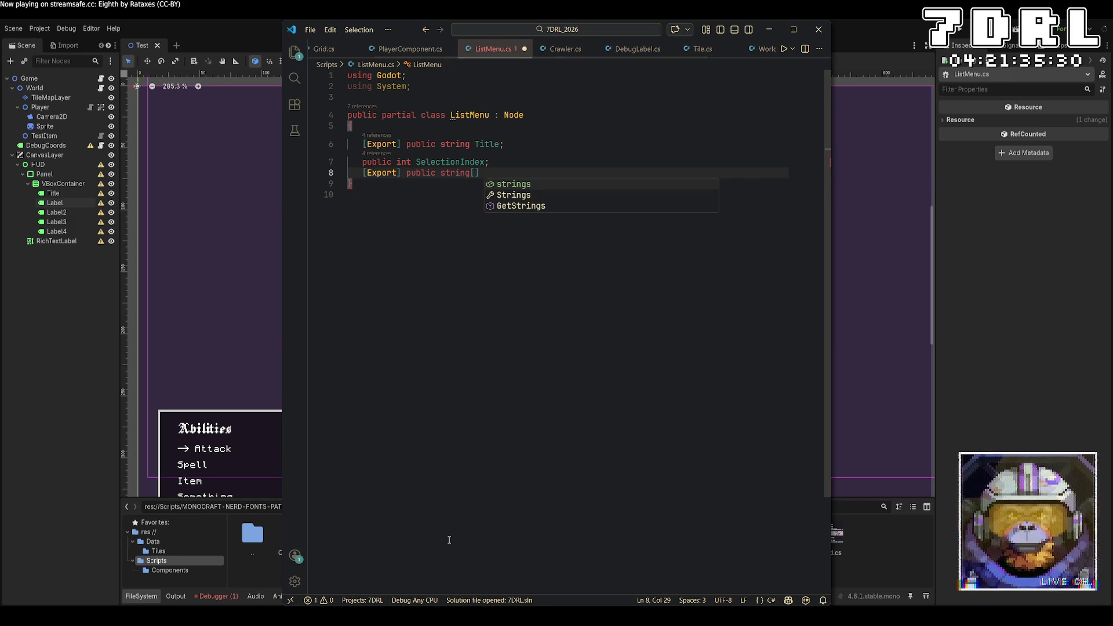
{"action": "type", "text": "ns;"}
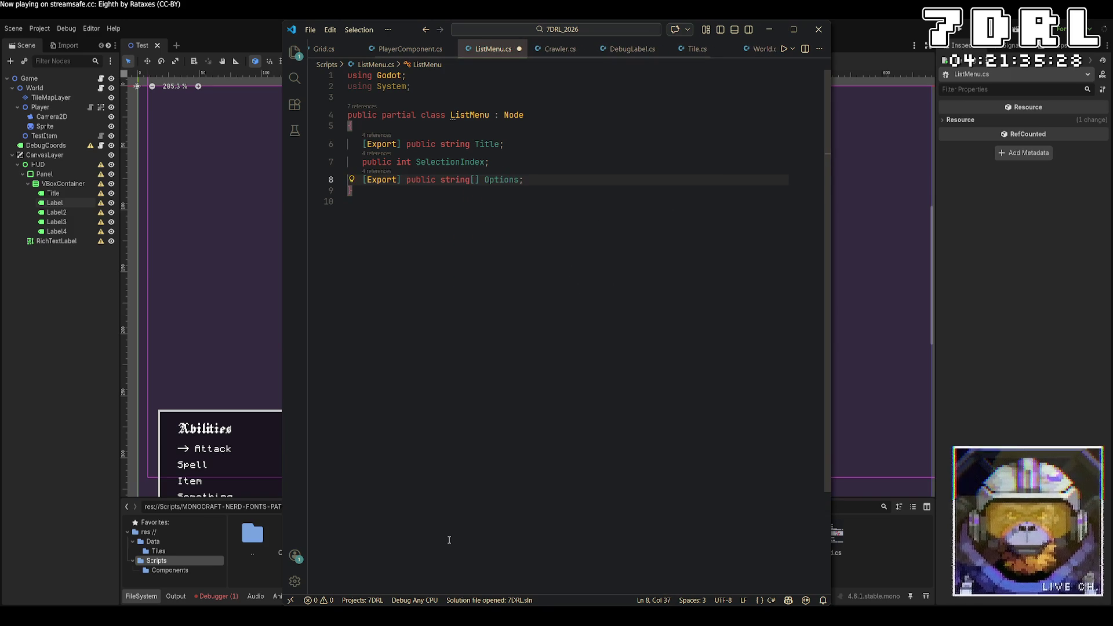
{"action": "key", "text": "Return"}
{"action": "key", "text": "Return"}
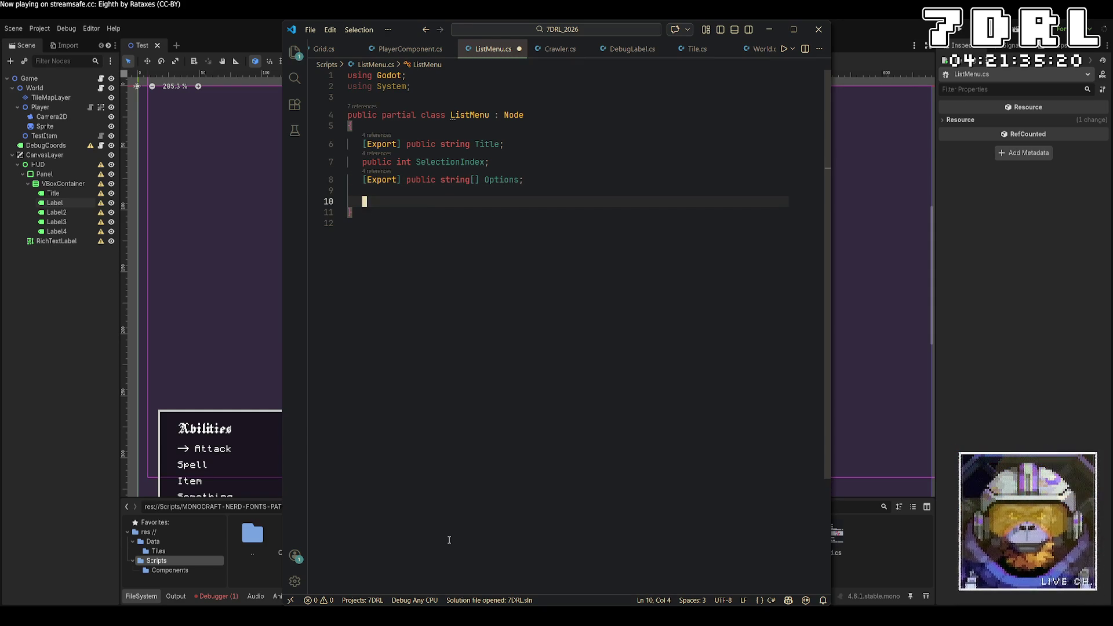
{"action": "type", "text": "[Ex"}
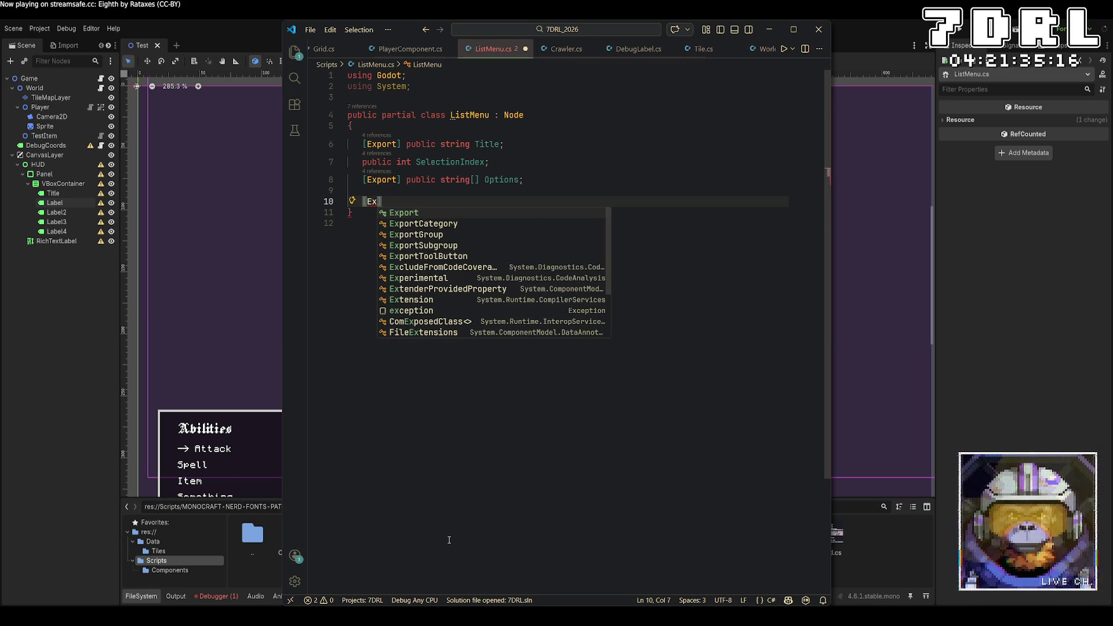
{"action": "key", "text": "Tab"}
{"action": "type", "text": "]"}
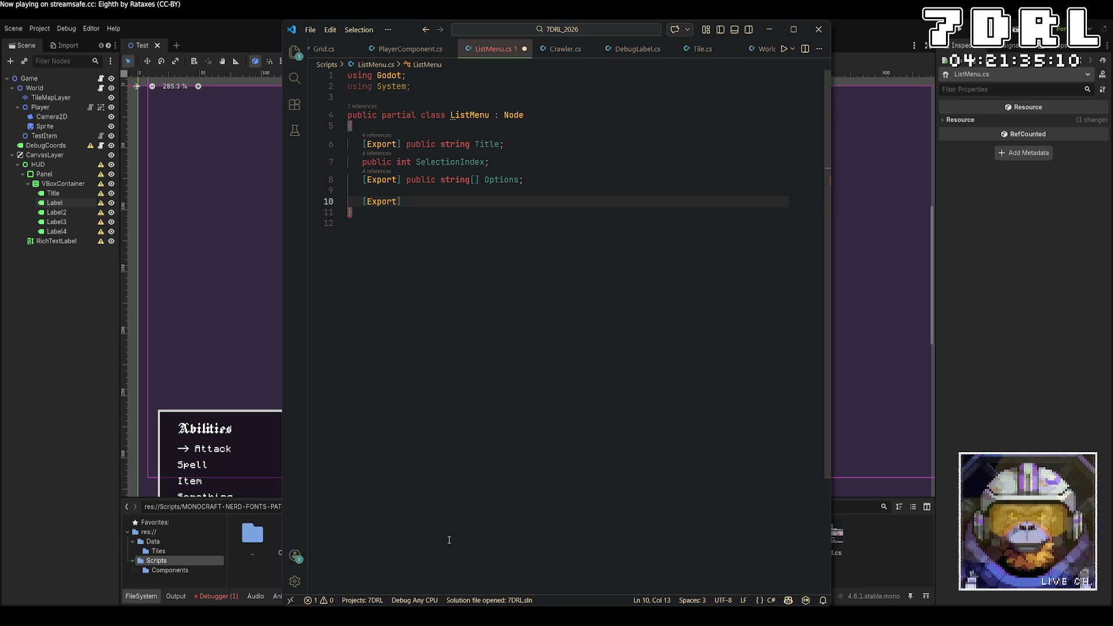
{"action": "key", "text": "BackSpace"}
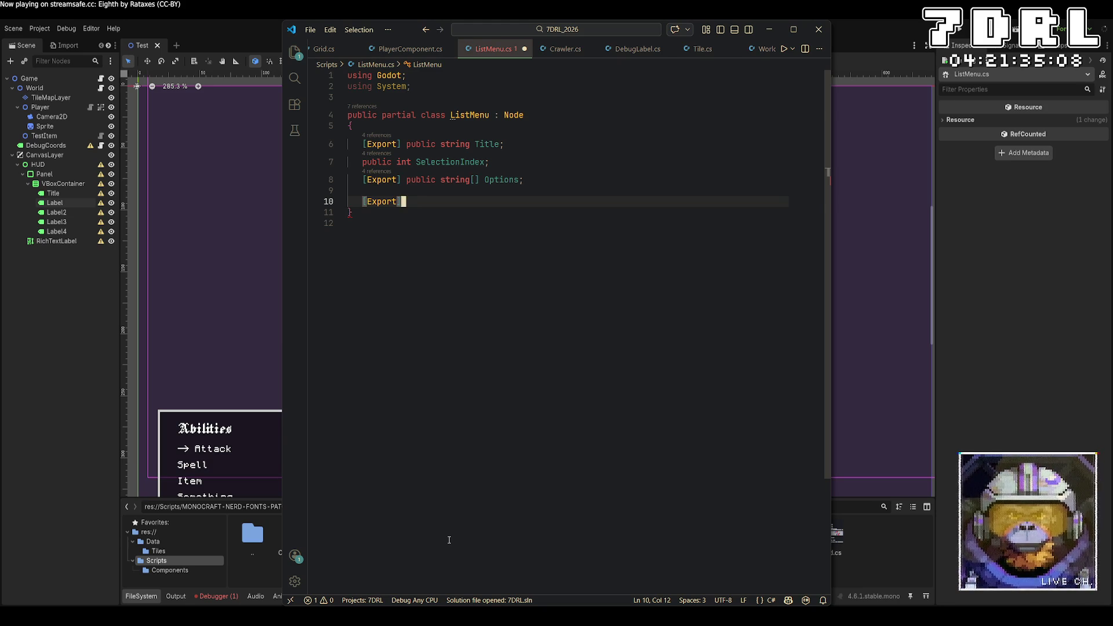
Replace the stray attribute with a _Ready override containing a for loop over Options.Length
{"action": "key", "text": "BackSpace"}
{"action": "key", "text": "BackSpace"}
{"action": "key", "text": "BackSpace"}
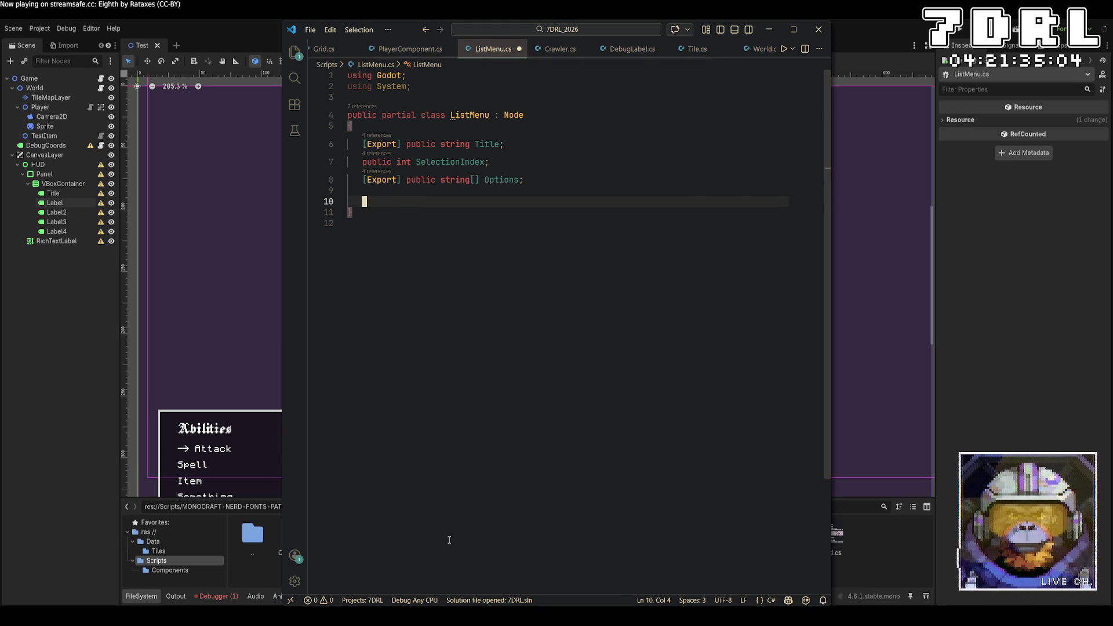
{"action": "type", "text": "public override"}
{"action": "key", "text": "Escape"}
{"action": "type", "text": "rea"}
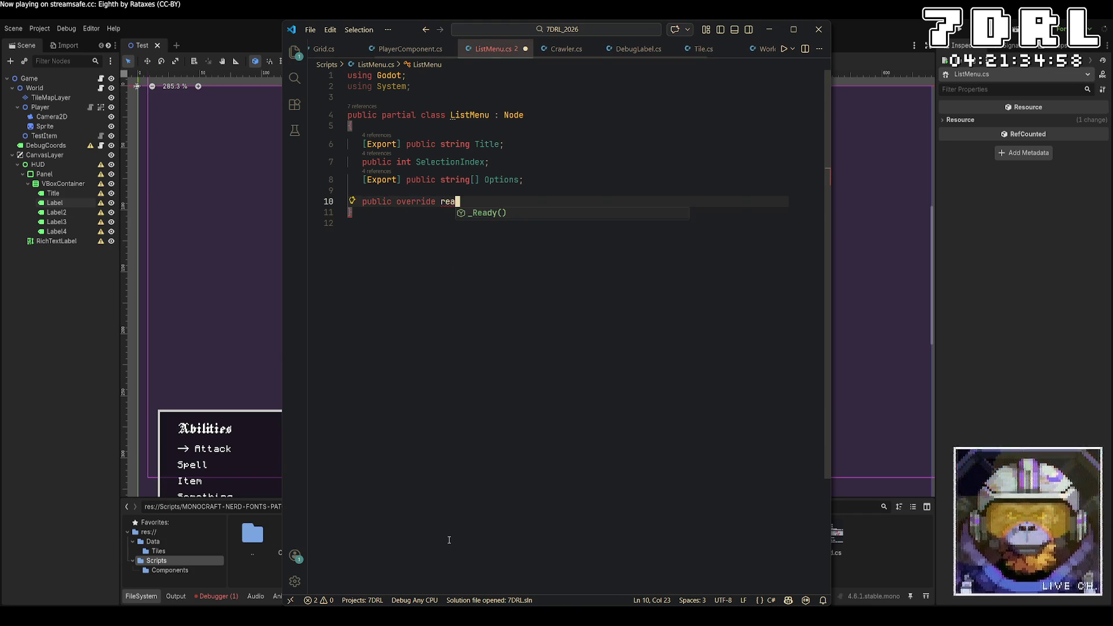
{"action": "key", "text": "Return"}
{"action": "key", "text": "BackSpace"}
{"action": "key", "text": "BackSpace"}
{"action": "key", "text": "BackSpace"}
{"action": "key", "text": "BackSpace"}
{"action": "key", "text": "BackSpace"}
{"action": "key", "text": "BackSpace"}
{"action": "type", "text": "for (int i = 0; i < "}
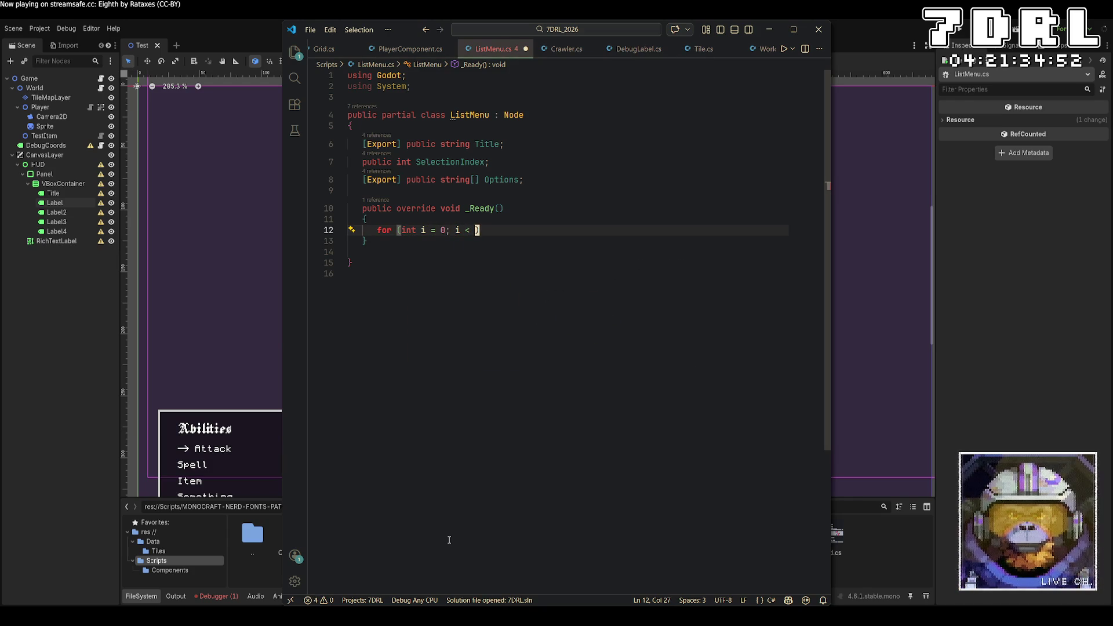
{"action": "type", "text": "Options.cou"}
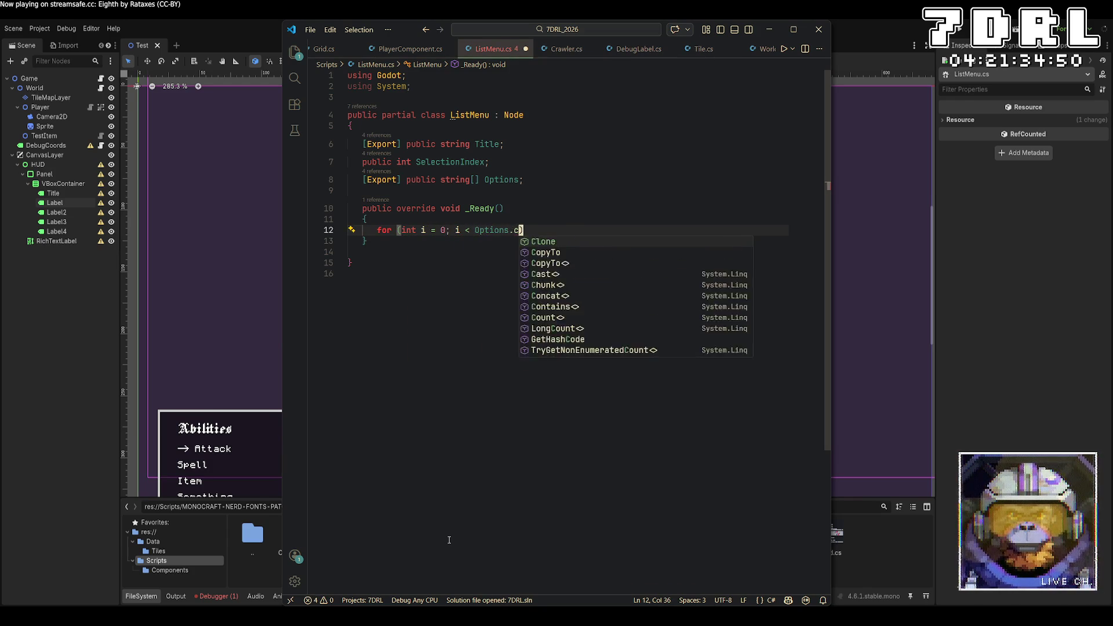
{"action": "key", "text": "BackSpace"}
{"action": "key", "text": "BackSpace"}
{"action": "key", "text": "BackSpace"}
{"action": "type", "text": "L"}
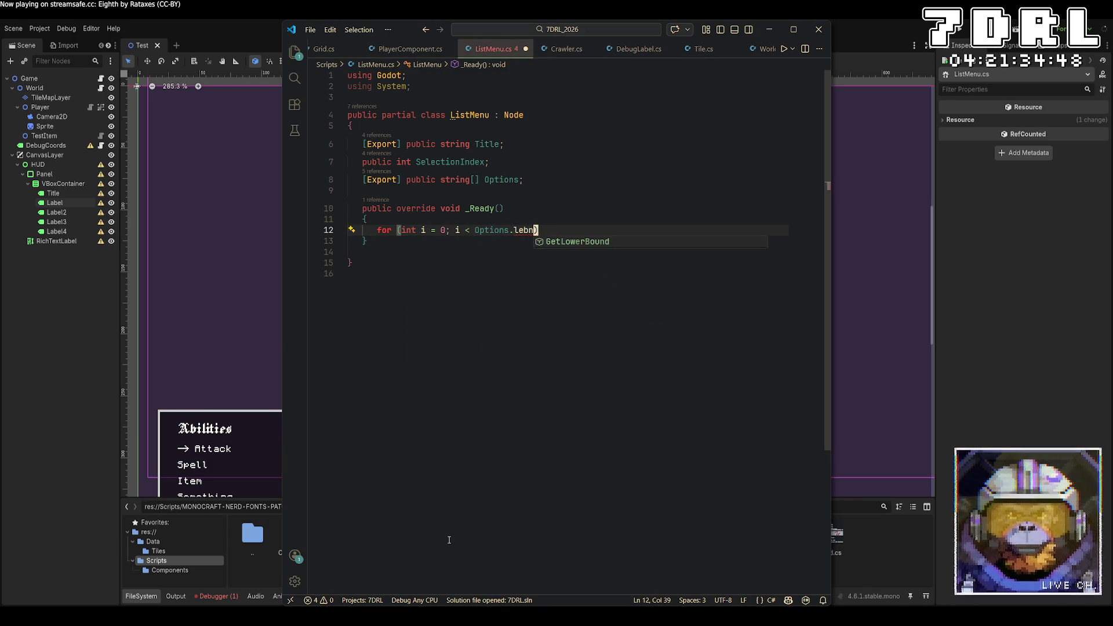
{"action": "key", "text": "Tab"}
{"action": "type", "text": "; i++)"}
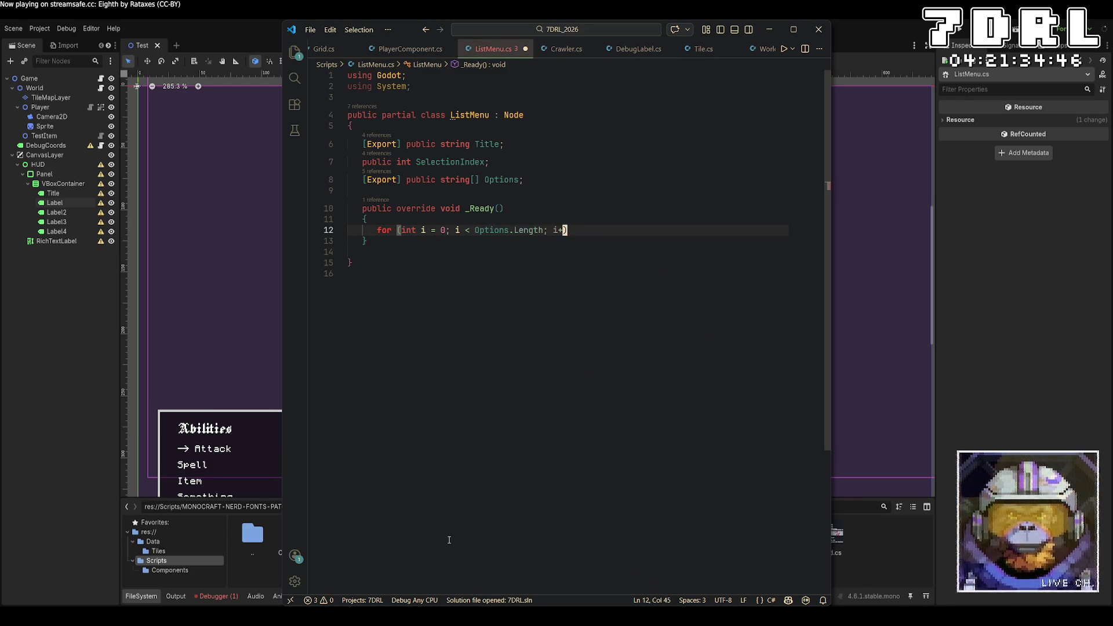
{"action": "key", "text": "Return"}
{"action": "type", "text": "{"}
{"action": "key", "text": "Return"}
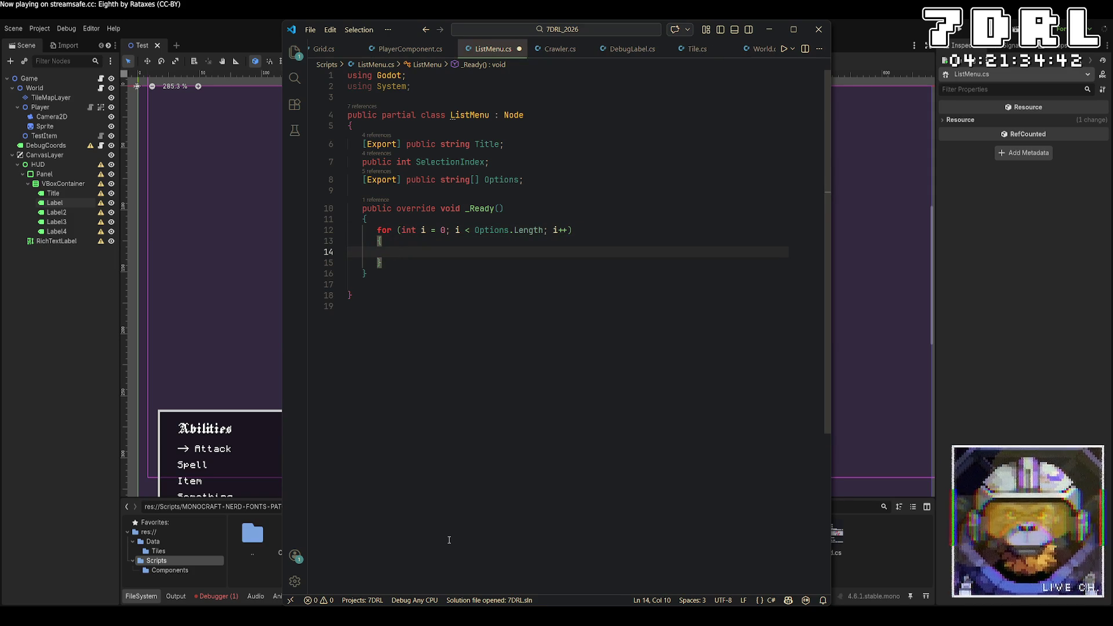
In the loop, create Label newLabel, set its Text to Options[i], and AddChild(newLabel)
{"action": "type", "text": "New"}
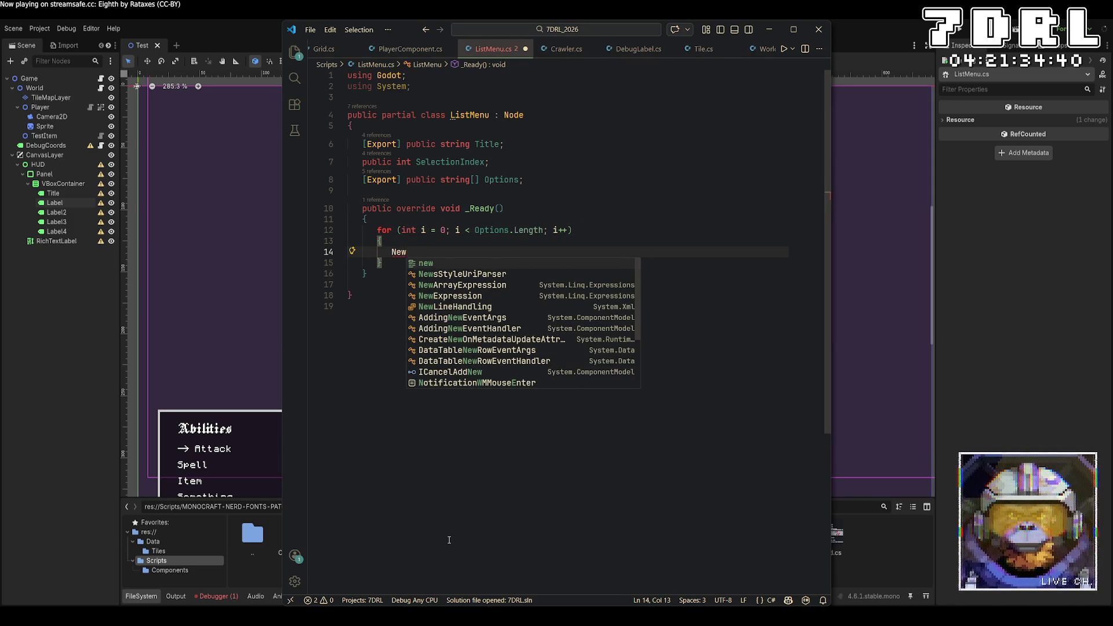
{"action": "key", "text": "BackSpace"}
{"action": "key", "text": "BackSpace"}
{"action": "key", "text": "BackSpace"}
{"action": "type", "text": "LA"}
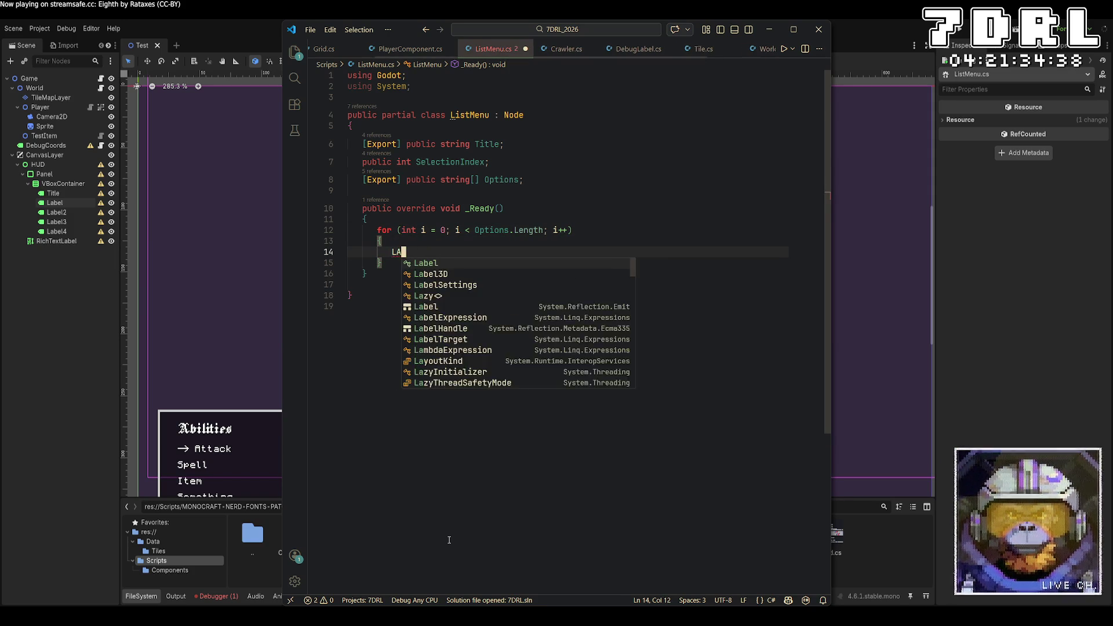
{"action": "key", "text": "Tab"}
{"action": "type", "text": "newLabel = new();"}
{"action": "key", "text": "Return"}
{"action": "type", "text": "newLabel"}
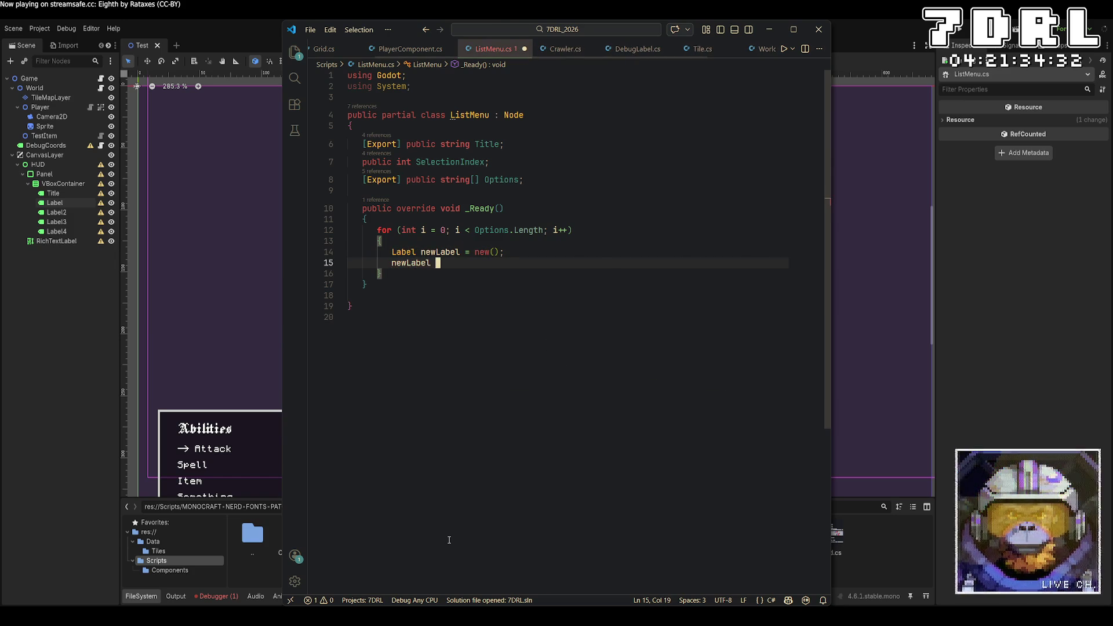
{"action": "type", "text": ".Text = Oo"}
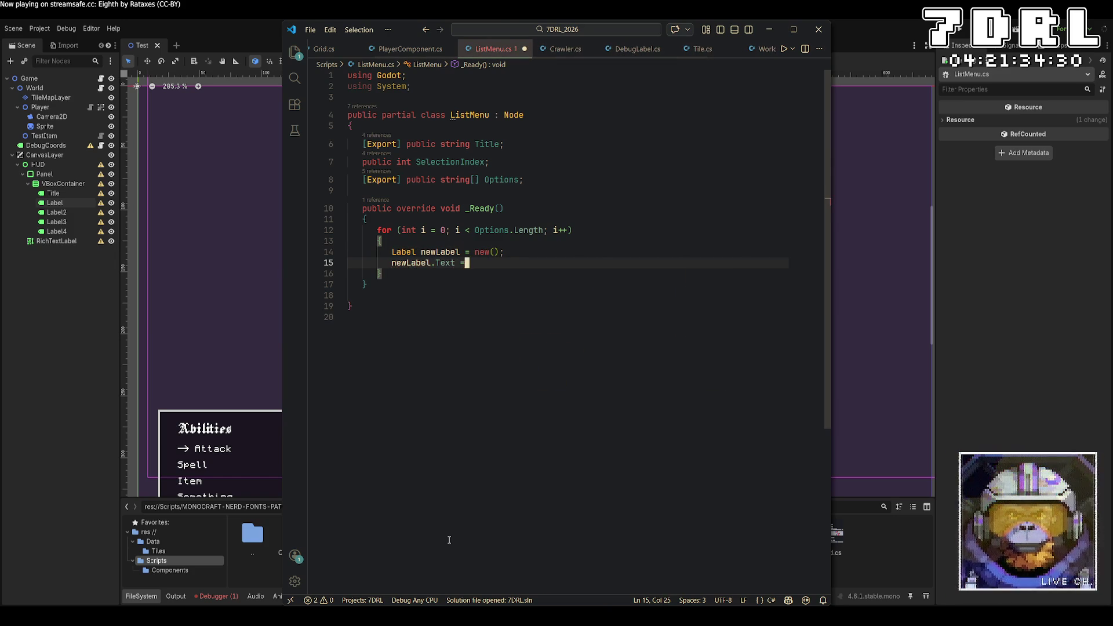
{"action": "key", "text": "BackSpace"}
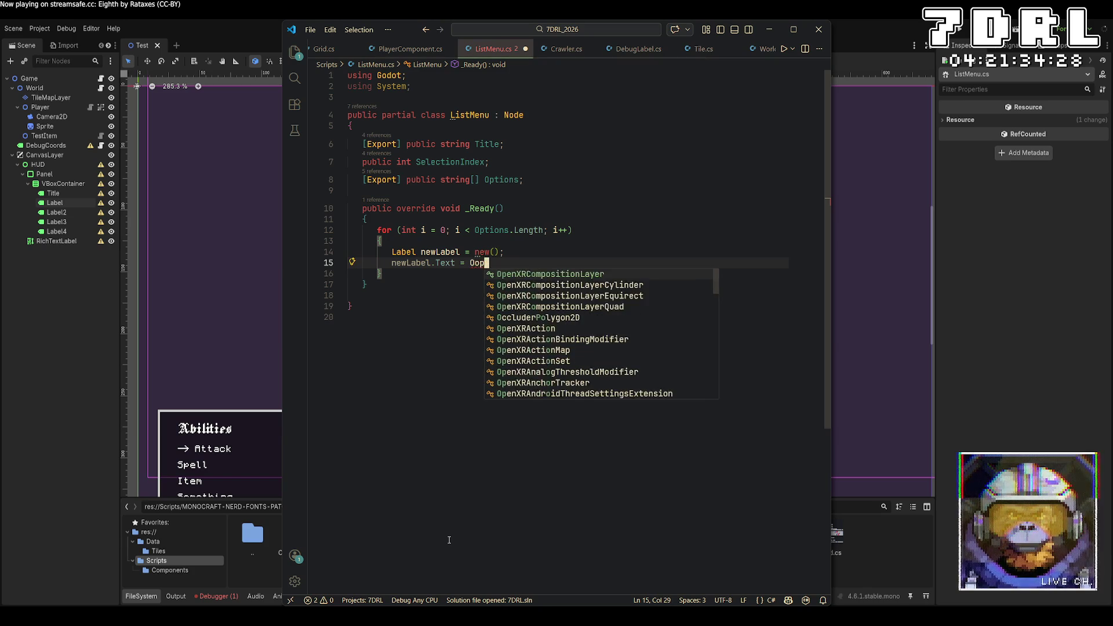
{"action": "type", "text": "ptions.le"}
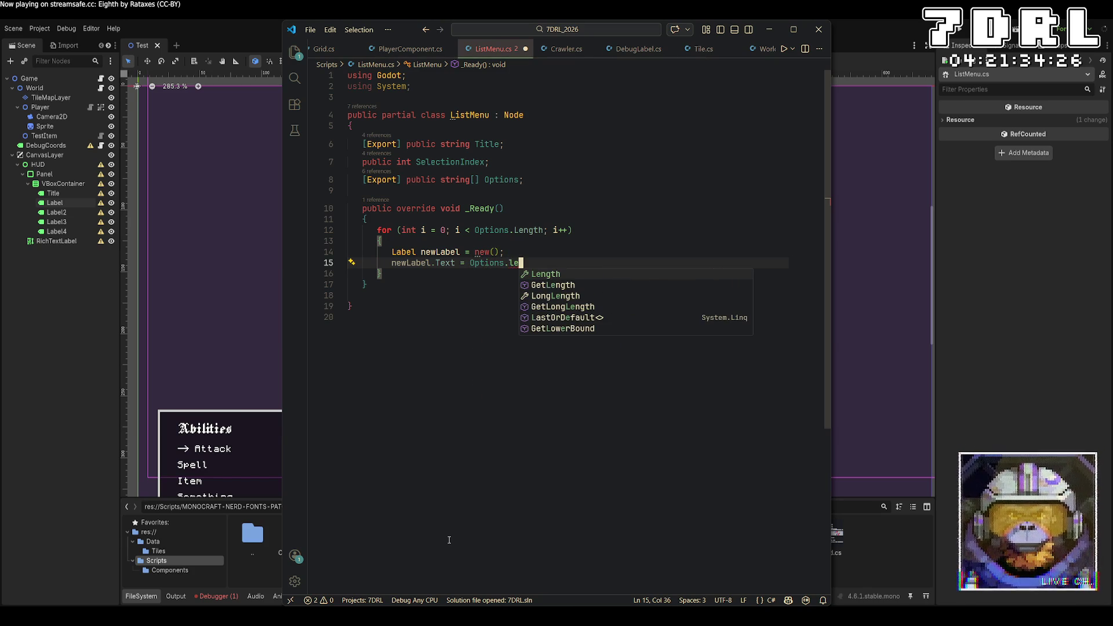
{"action": "key", "text": "BackSpace"}
{"action": "key", "text": "BackSpace"}
{"action": "key", "text": "BackSpace"}
{"action": "type", "text": "[i];"}
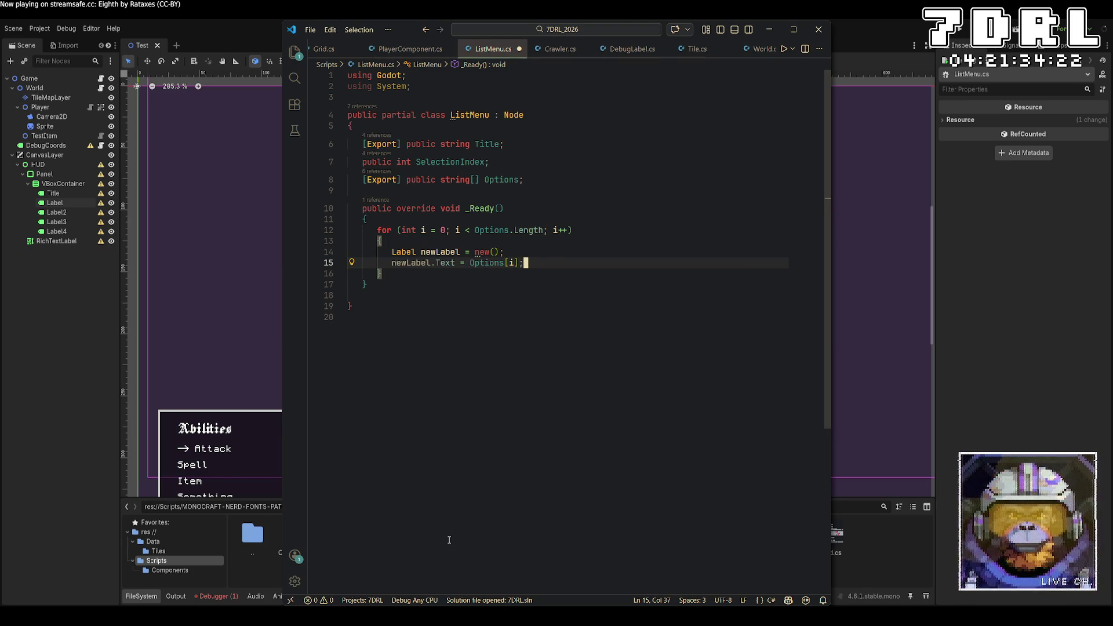
{"action": "key", "text": "Return"}
{"action": "type", "text": "AddChild"}
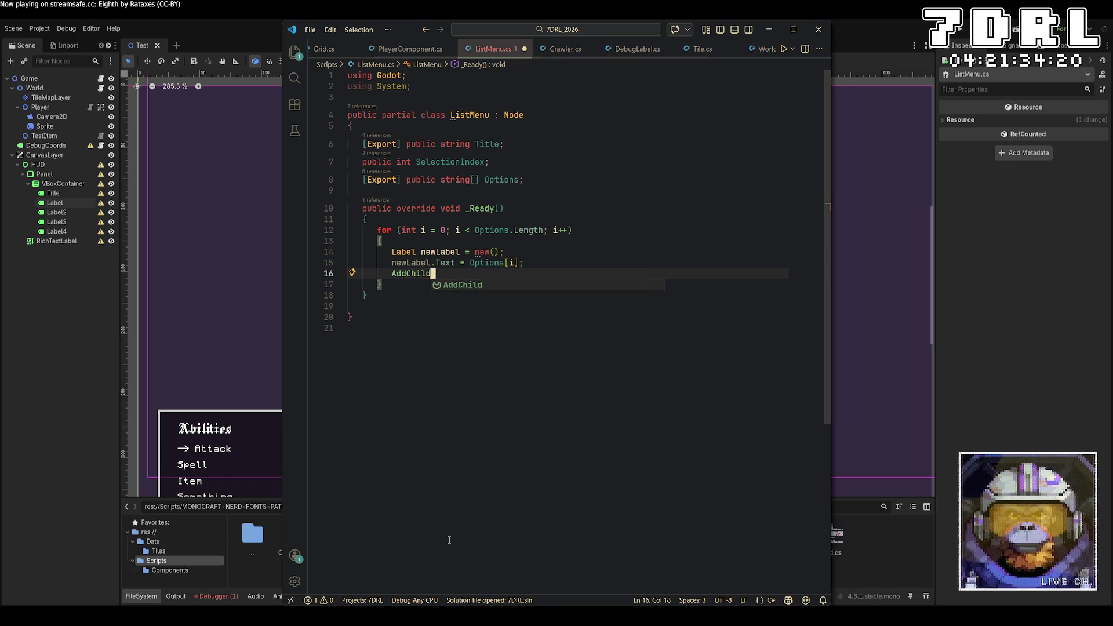
{"action": "type", "text": "(newLabel);"}
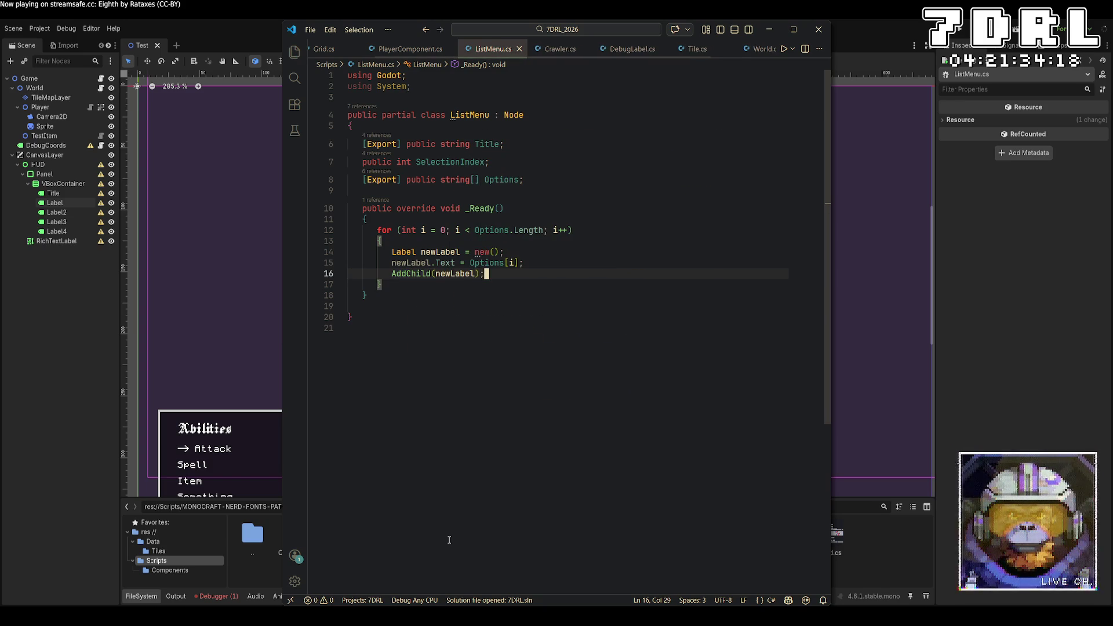
{"action": "key", "text": "Down"}
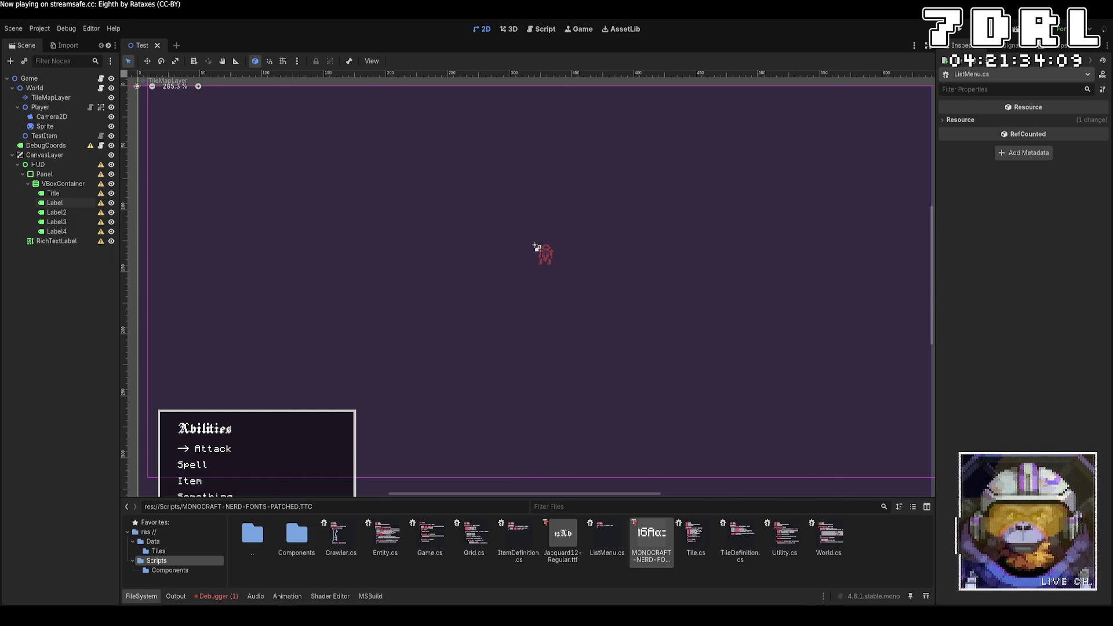
Add the field '[Export] public Control OptionContainer;' below Options and save the file
{"action": "left_click", "coordinate": [624, 412]}
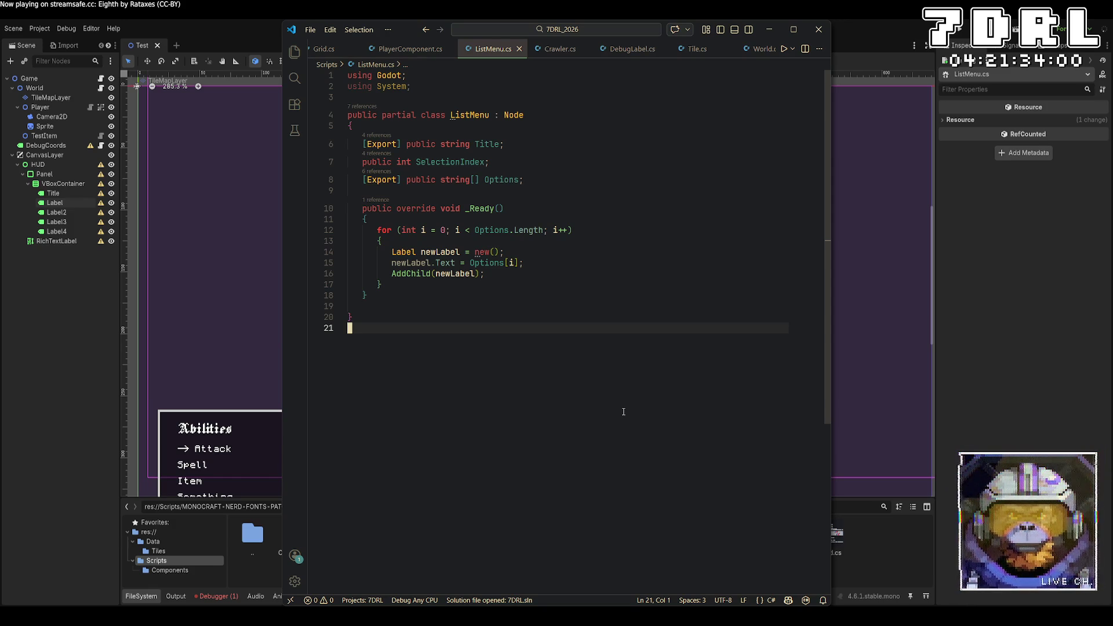
{"action": "key", "text": "Up"}
{"action": "key", "text": "Up"}
{"action": "key", "text": "Up"}
{"action": "key", "text": "Return"}
{"action": "key", "text": "Tab"}
{"action": "type", "text": "[E"}
{"action": "key", "text": "Tab"}
{"action": "type", "text": "]"}
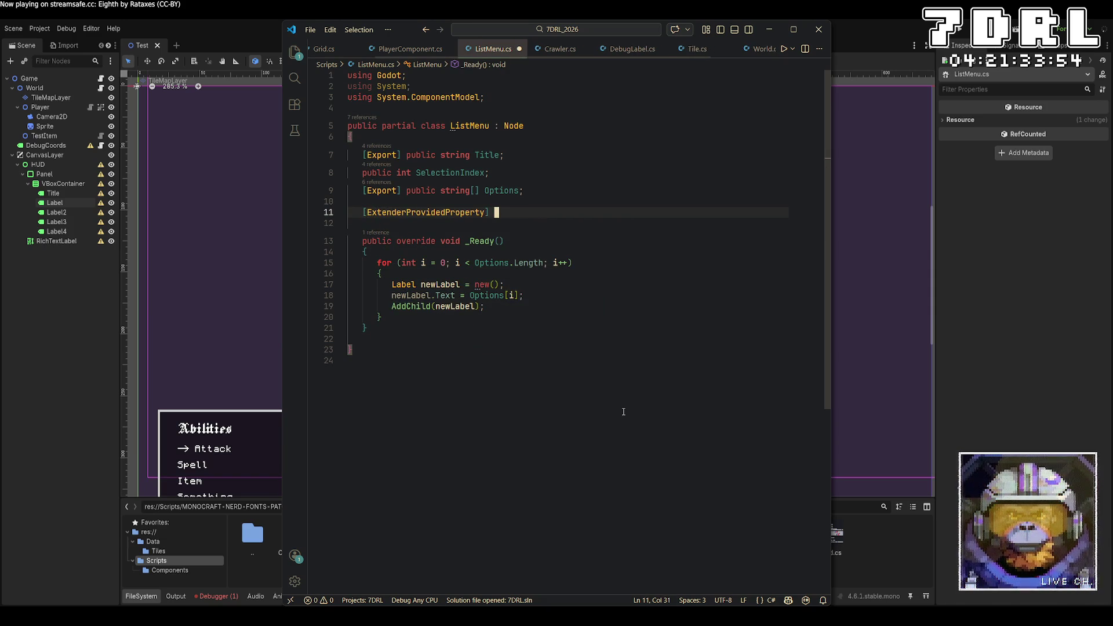
{"action": "key", "text": "ctrl+z"}
{"action": "key", "text": "ctrl+z"}
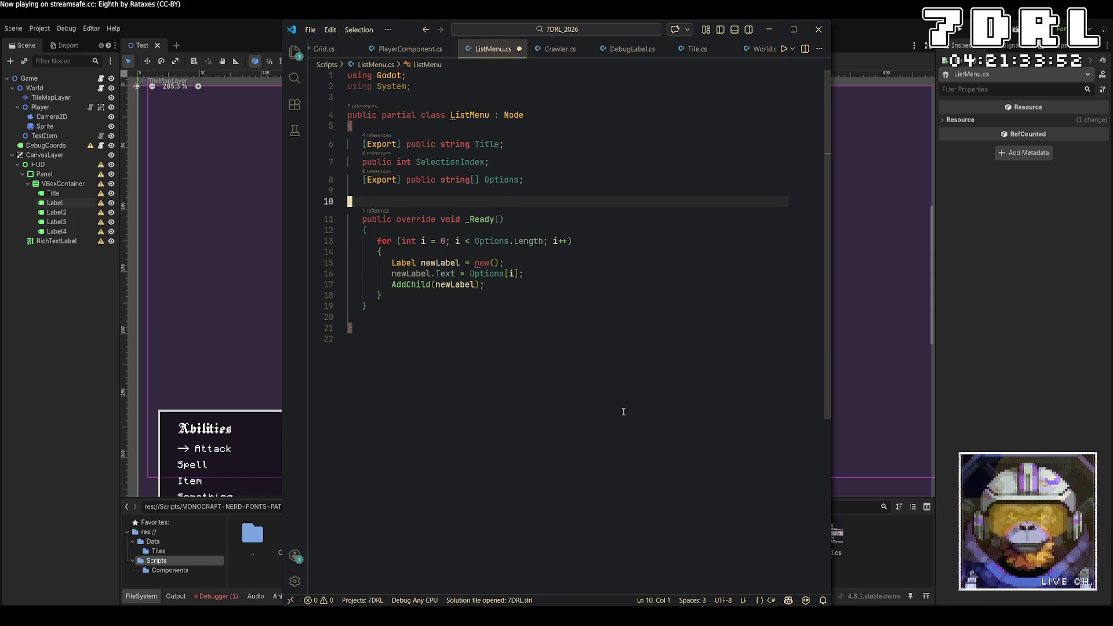
{"action": "key", "text": "Tab"}
{"action": "type", "text": "[Export"}
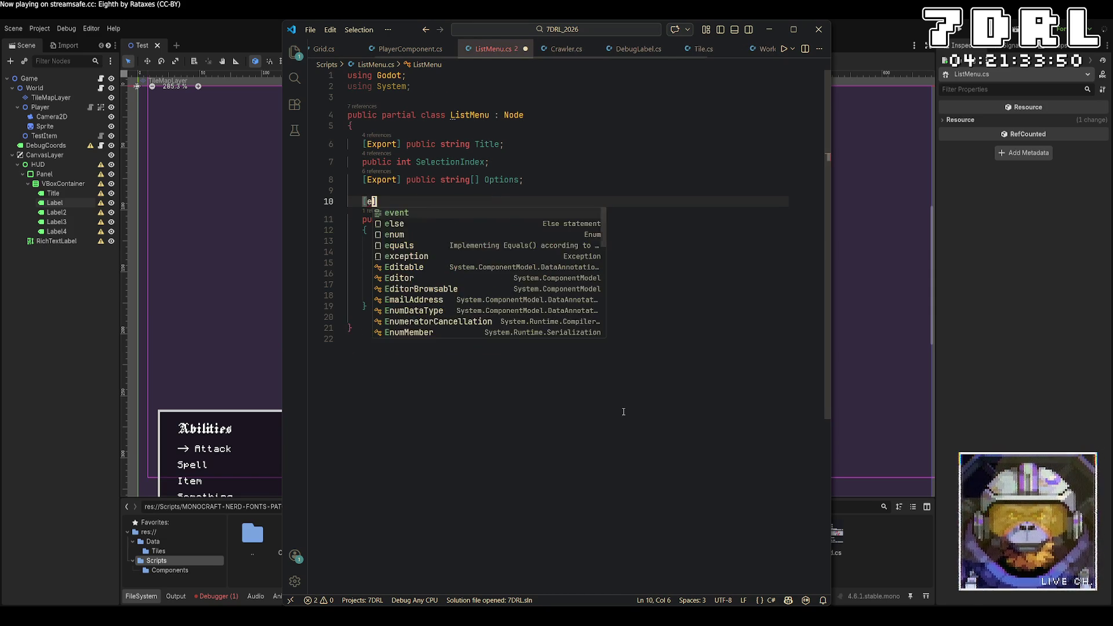
{"action": "key", "text": "Tab"}
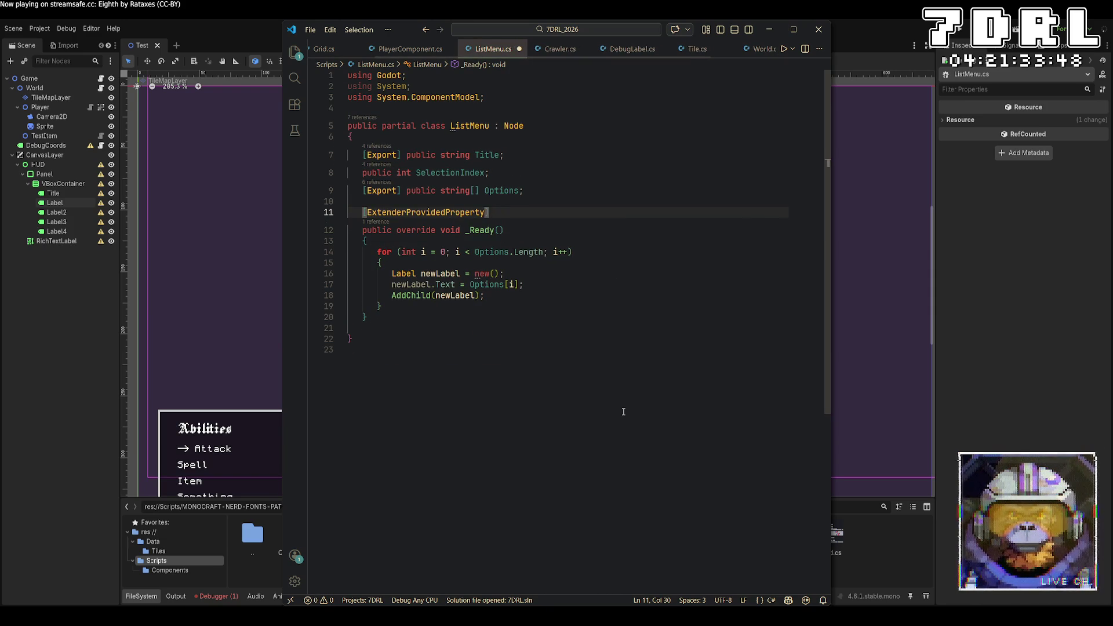
{"action": "key", "text": "ctrl+z"}
{"action": "type", "text": "] "}
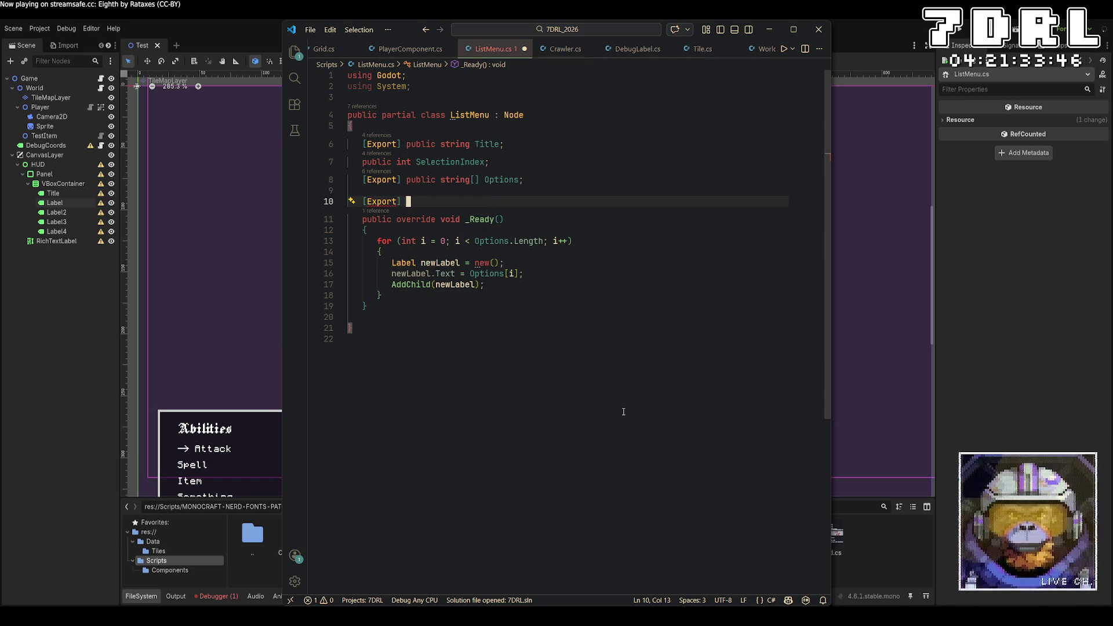
{"action": "type", "text": "public "}
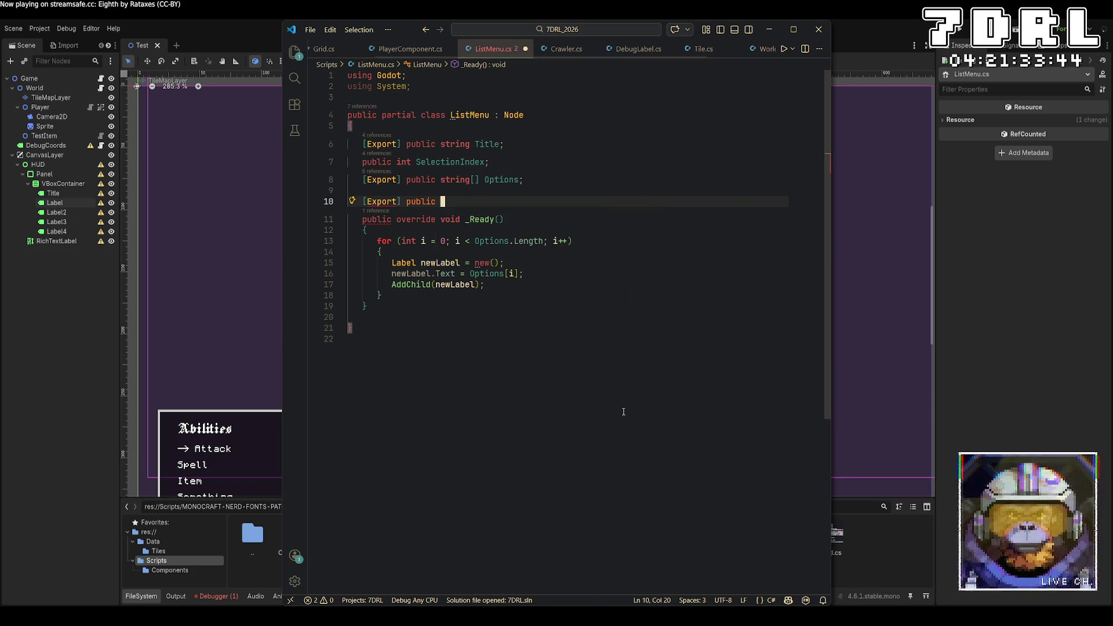
{"action": "type", "text": "Control "}
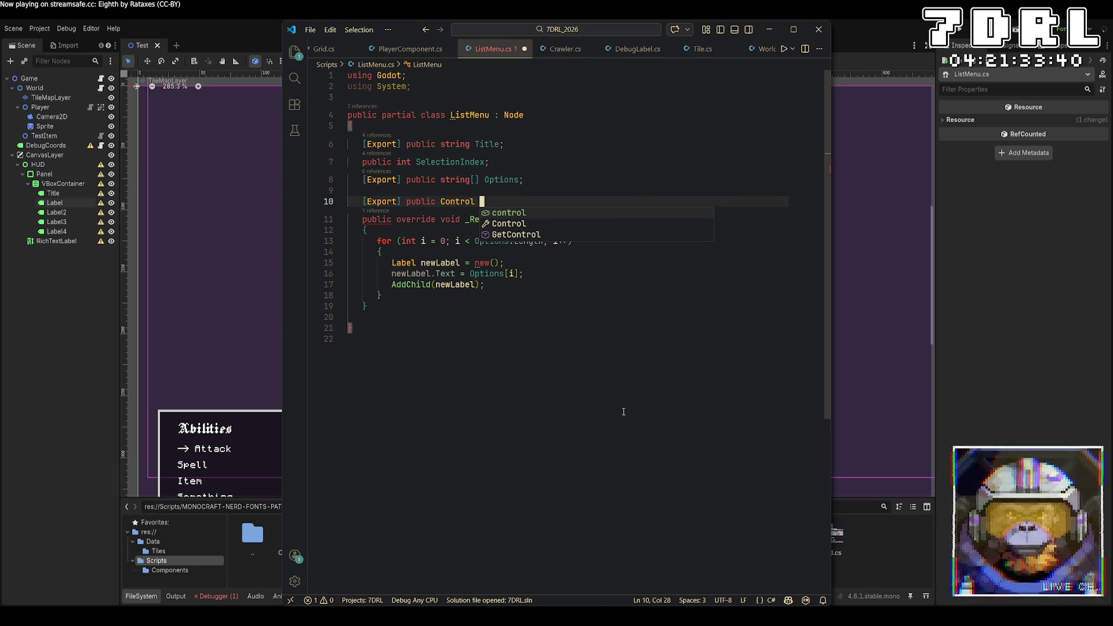
{"action": "type", "text": "OptionContainer;"}
{"action": "key", "text": "ctrl+s"}
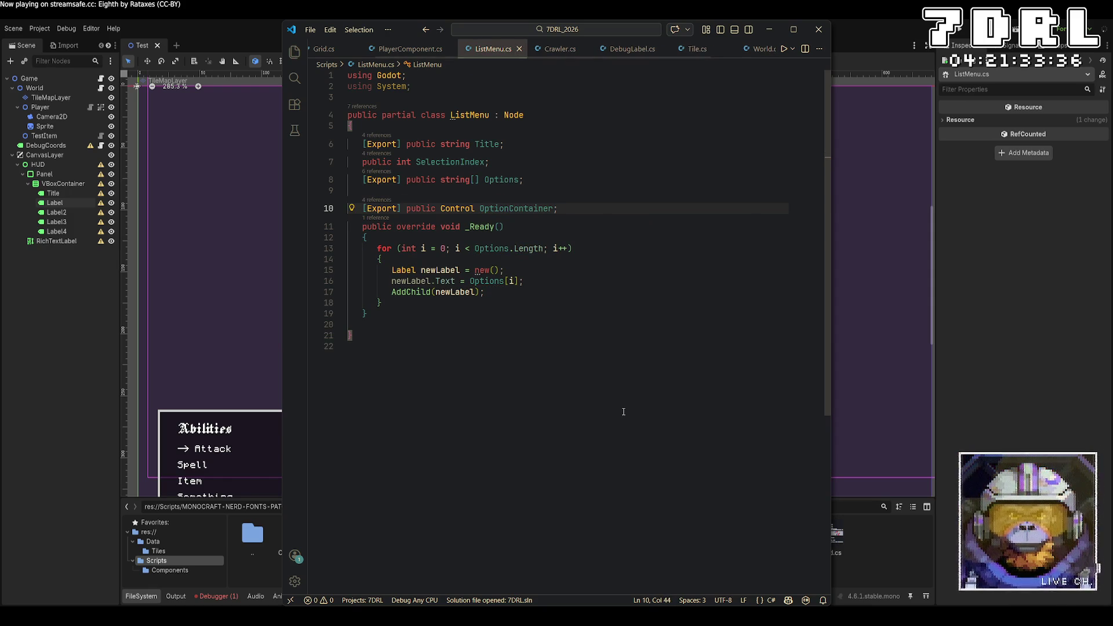
Change the loop's call to OptionContainer.AddChild(newLabel)
{"action": "key", "text": "Down"}
{"action": "key", "text": "Down"}
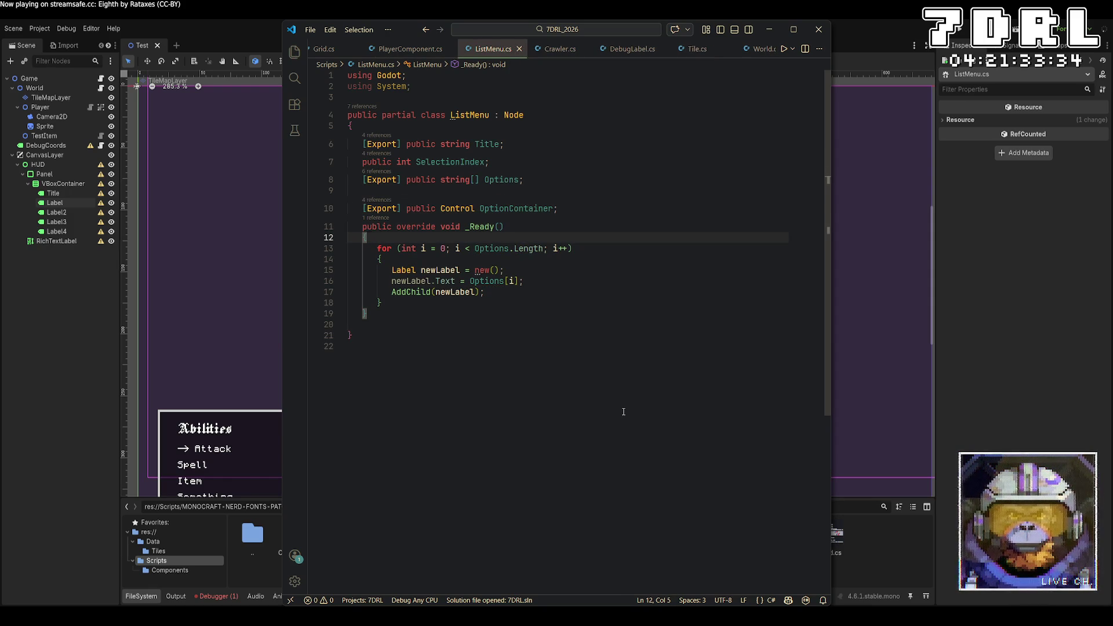
{"action": "left_click", "coordinate": [393, 291]}
{"action": "type", "text": "Option"}
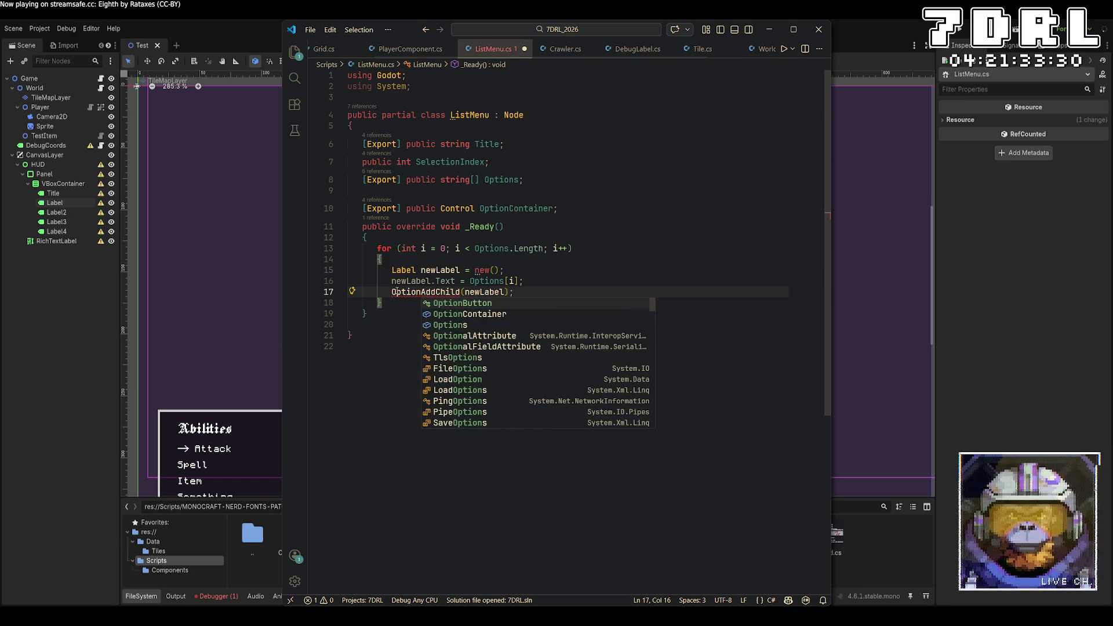
{"action": "key", "text": "Down"}
{"action": "key", "text": "Tab"}
{"action": "type", "text": "."}
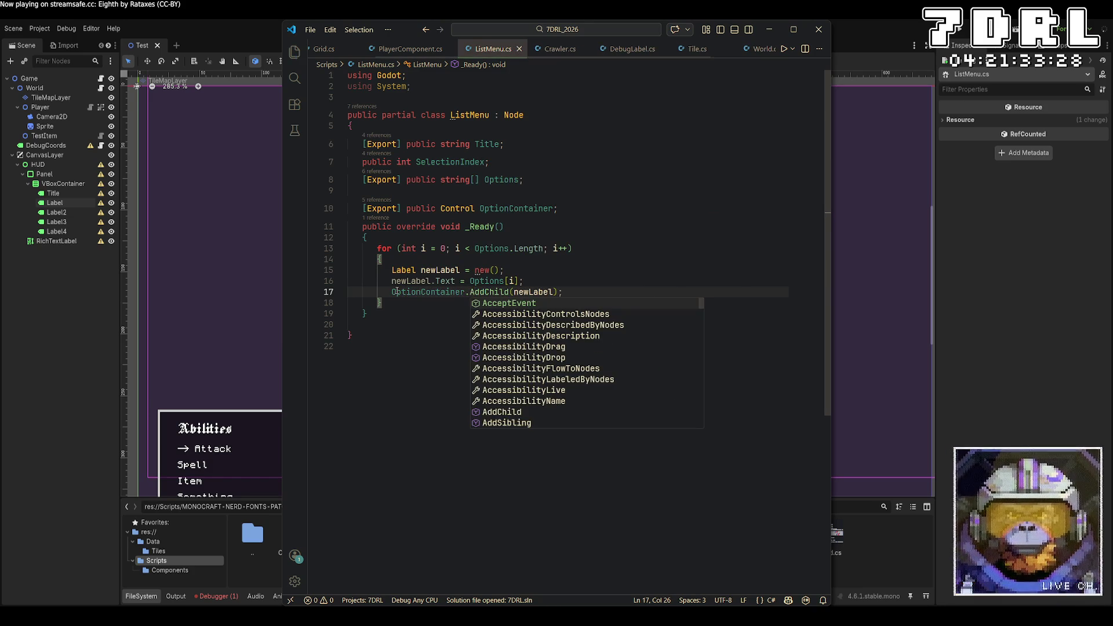
{"action": "key", "text": "Up"}
{"action": "key", "text": "Escape"}
{"action": "key", "text": "Up"}
{"action": "key", "text": "Up"}
{"action": "key", "text": "Up"}
{"action": "key", "text": "Up"}
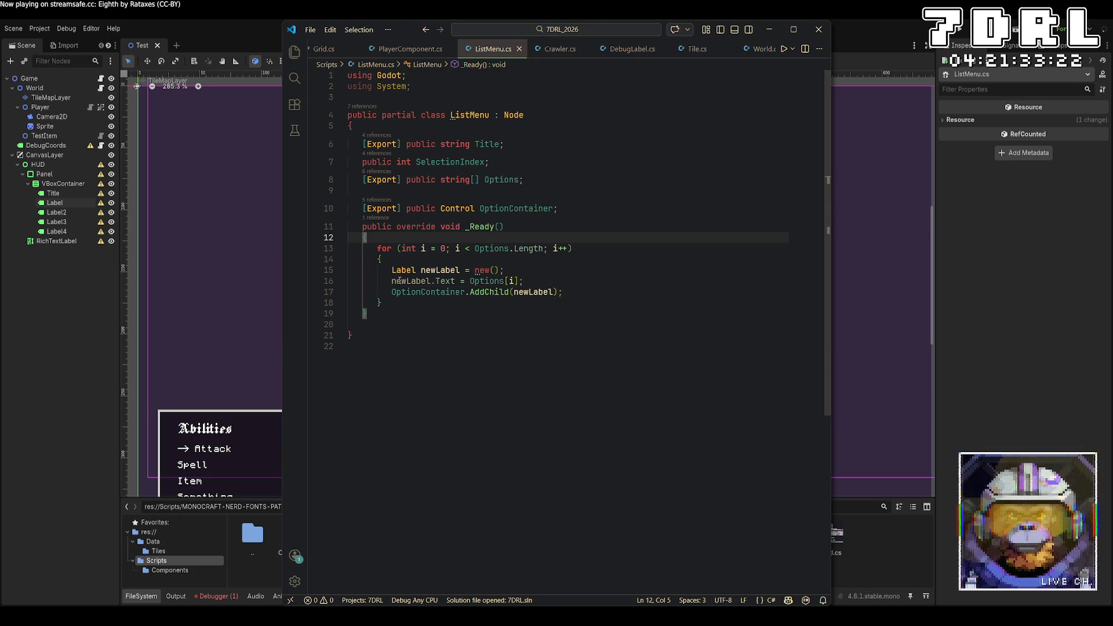
Insert 'Label title = new();' at the start of _Ready
{"action": "left_click_drag", "start_coordinate": [524, 281], "coordinate": [348, 269]}
{"action": "left_click", "coordinate": [427, 237]}
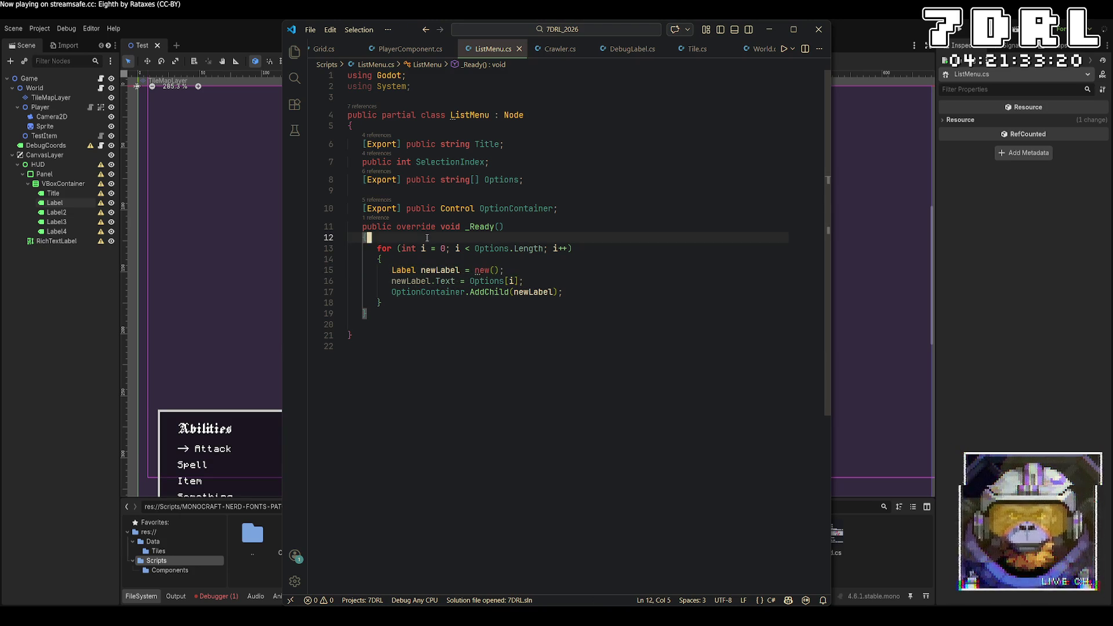
{"action": "key", "text": "Return"}
{"action": "type", "text": "Label"}
{"action": "key", "text": "Tab"}
{"action": "double_click", "coordinate": [419, 248]}
{"action": "type", "text": "title"}
{"action": "key", "text": "End"}
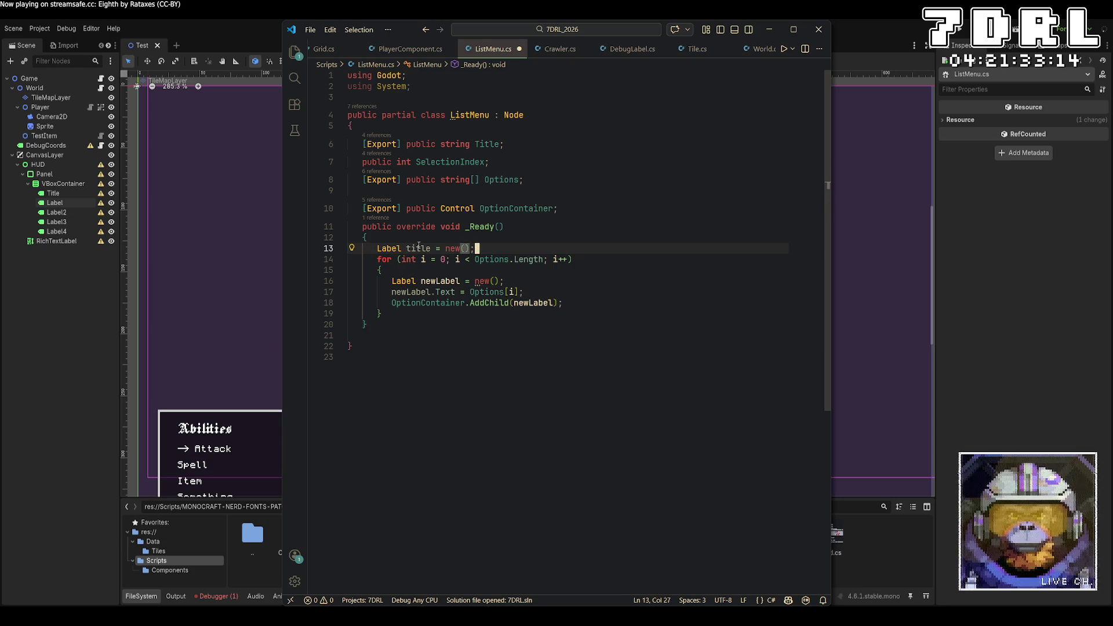
Set title.Text = Title, add it via OptionContainer.AddChild(title), and save
{"action": "key", "text": "Return"}
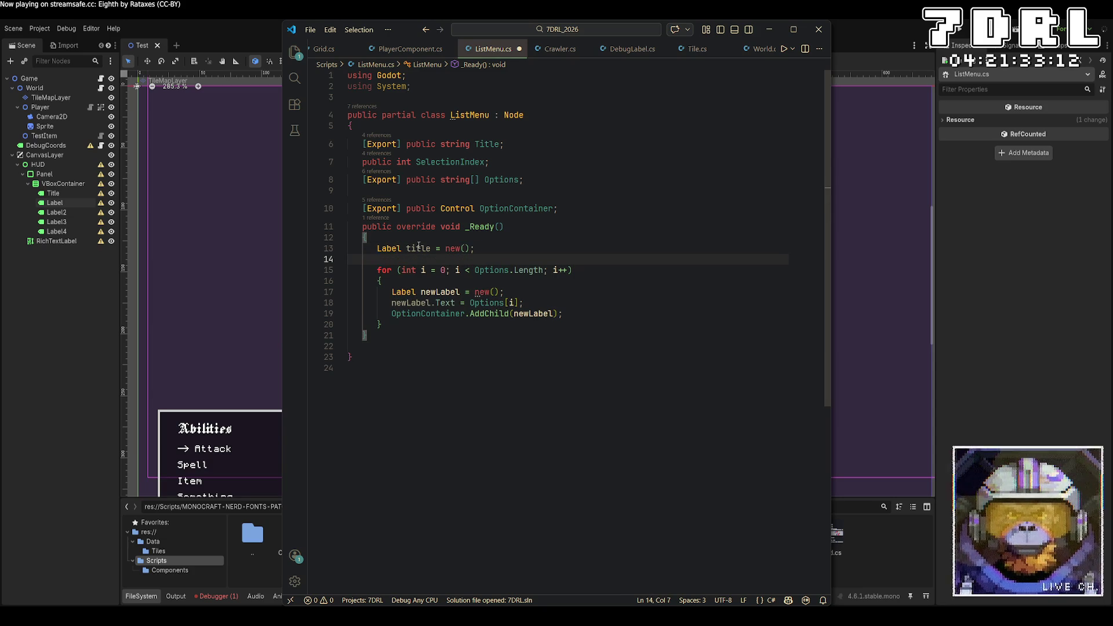
{"action": "type", "text": "title.Text = "}
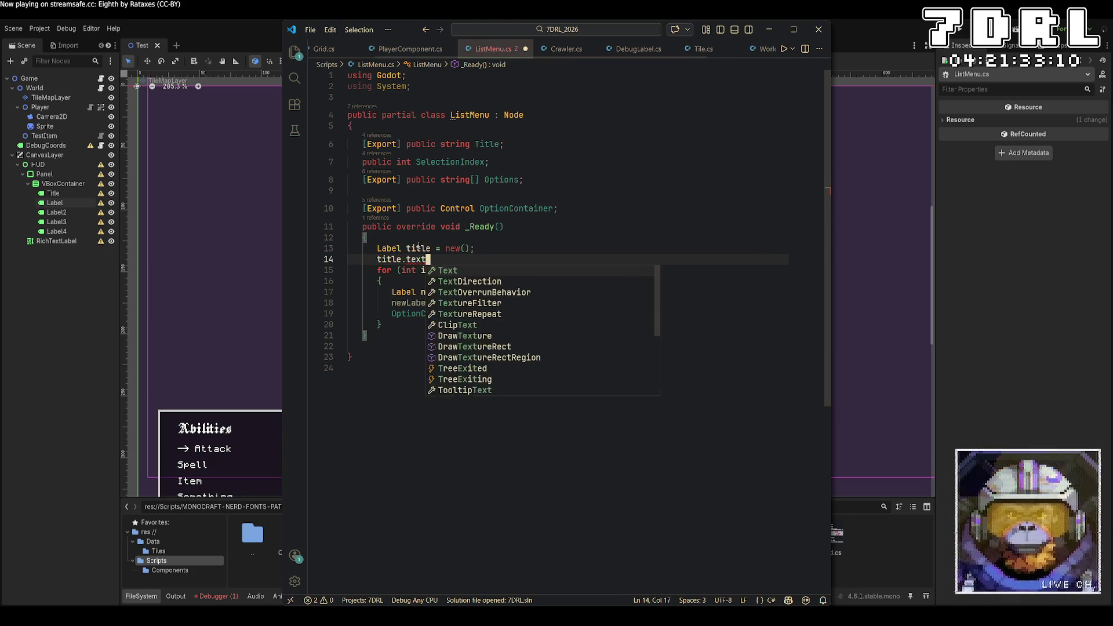
{"action": "type", "text": "Title;"}
{"action": "key", "text": "Return"}
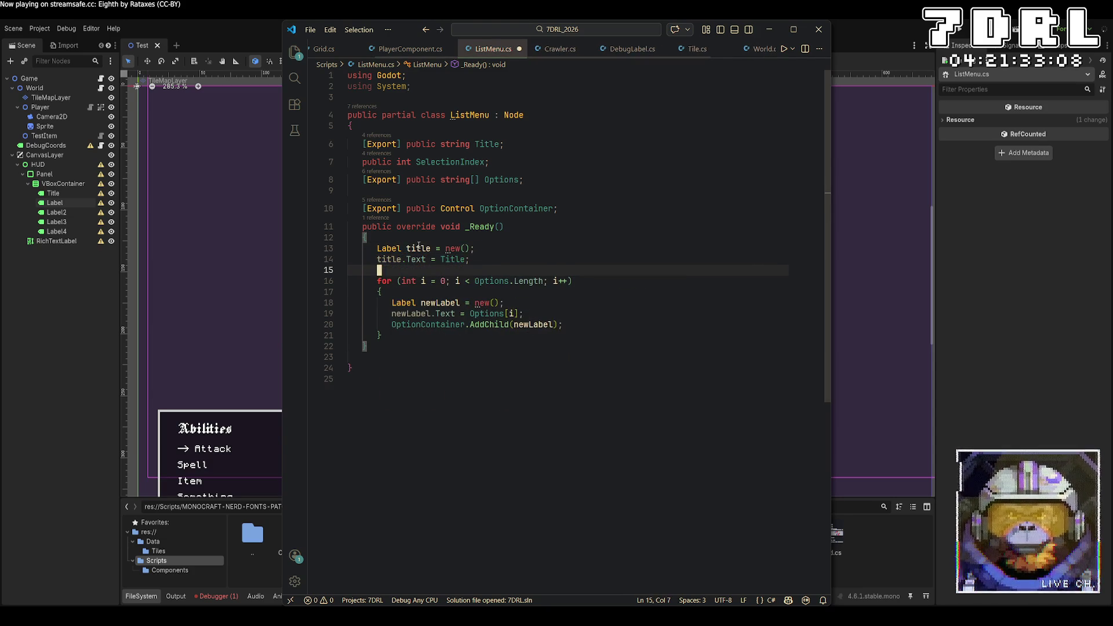
{"action": "type", "text": "Op"}
{"action": "key", "text": "BackSpace"}
{"action": "key", "text": "BackSpace"}
{"action": "type", "text": "OptionsCon"}
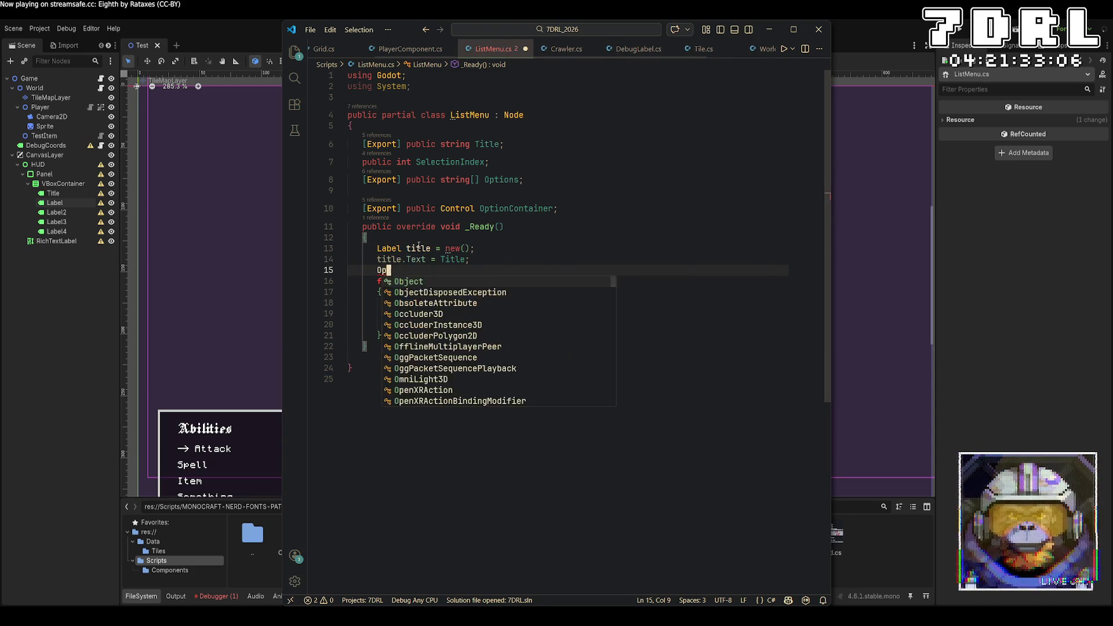
{"action": "key", "text": "BackSpace"}
{"action": "key", "text": "BackSpace"}
{"action": "key", "text": "BackSpace"}
{"action": "type", "text": "Container.ad"}
{"action": "key", "text": "Tab"}
{"action": "type", "text": "(title);"}
{"action": "key", "text": "ctrl+s"}
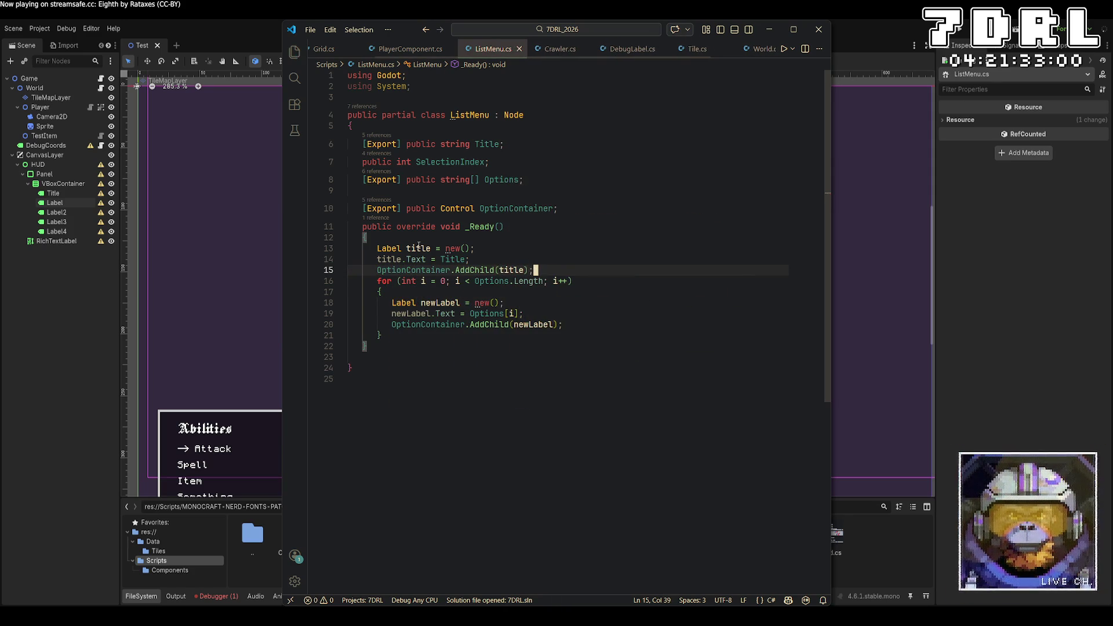
{"action": "key", "text": "Return"}
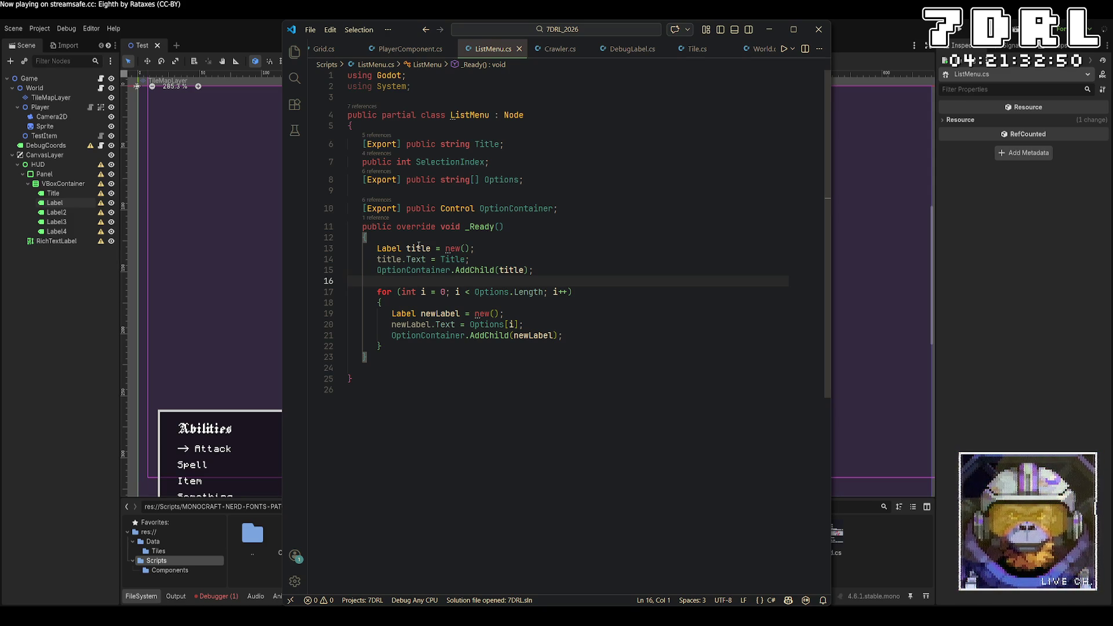
Add 'public string SelectionIcon = "-> ";' below the Options field
{"action": "left_click", "coordinate": [601, 190]}
{"action": "key", "text": "Return"}
{"action": "key", "text": "Return"}
{"action": "key", "text": "Up"}
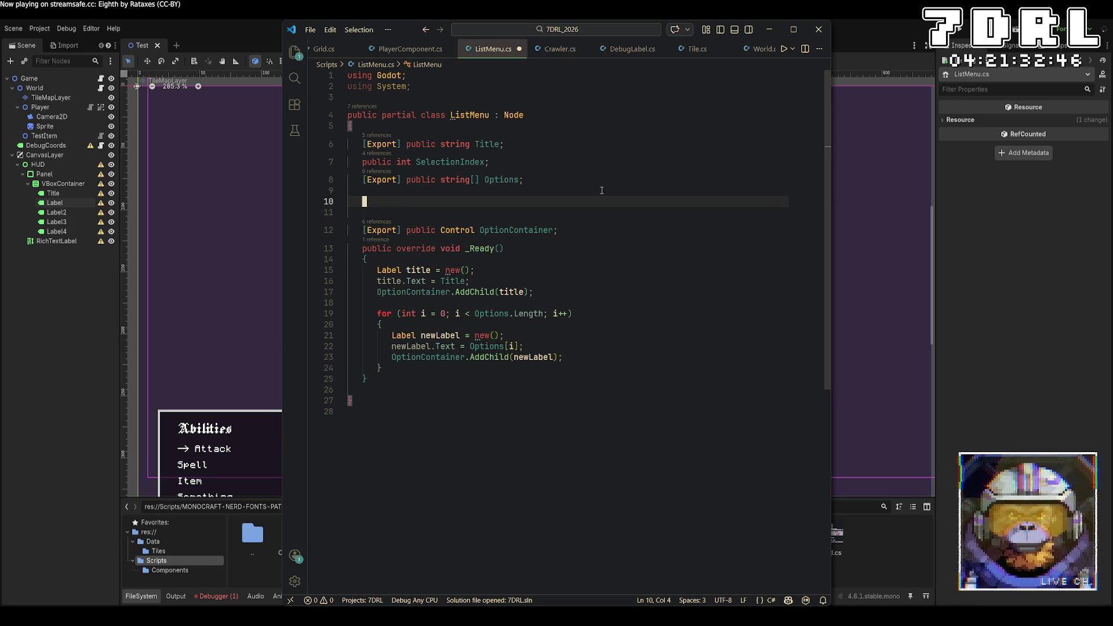
{"action": "type", "text": "public string "}
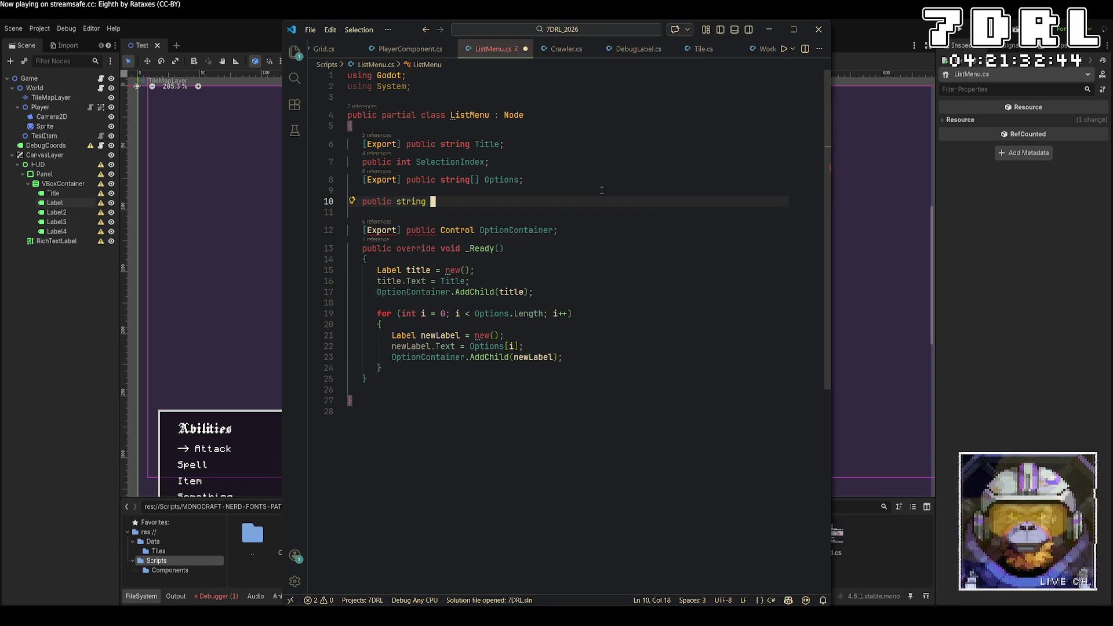
{"action": "type", "text": "Selection"}
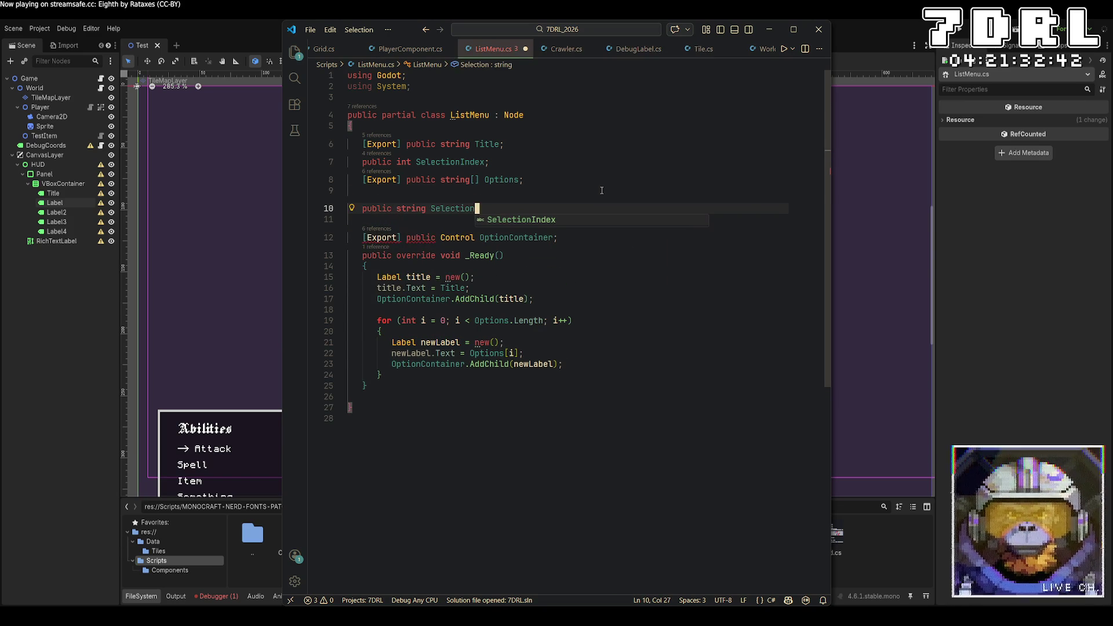
{"action": "type", "text": "Icon = \"-> \";"}
{"action": "key", "text": "Down"}
{"action": "key", "text": "Down"}
{"action": "key", "text": "Down"}
{"action": "key", "text": "Down"}
{"action": "key", "text": "Down"}
{"action": "key", "text": "Down"}
Begin a new 'public void UpdateSelection()' method after _Ready
{"action": "key", "text": "Return"}
{"action": "key", "text": "Return"}
{"action": "type", "text": "public "}
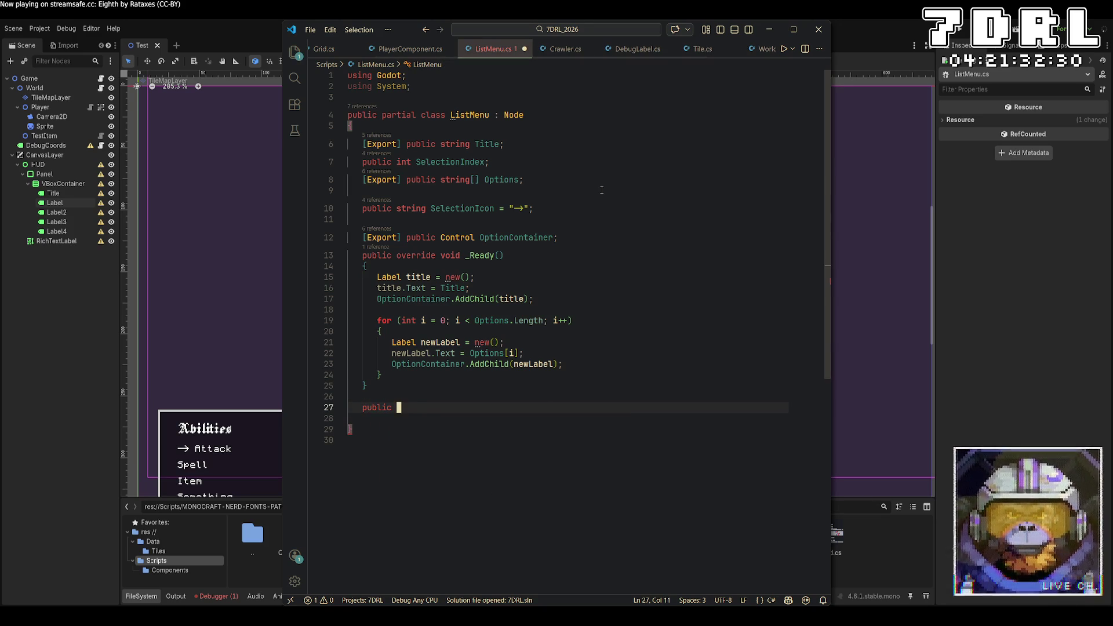
{"action": "type", "text": "v"}
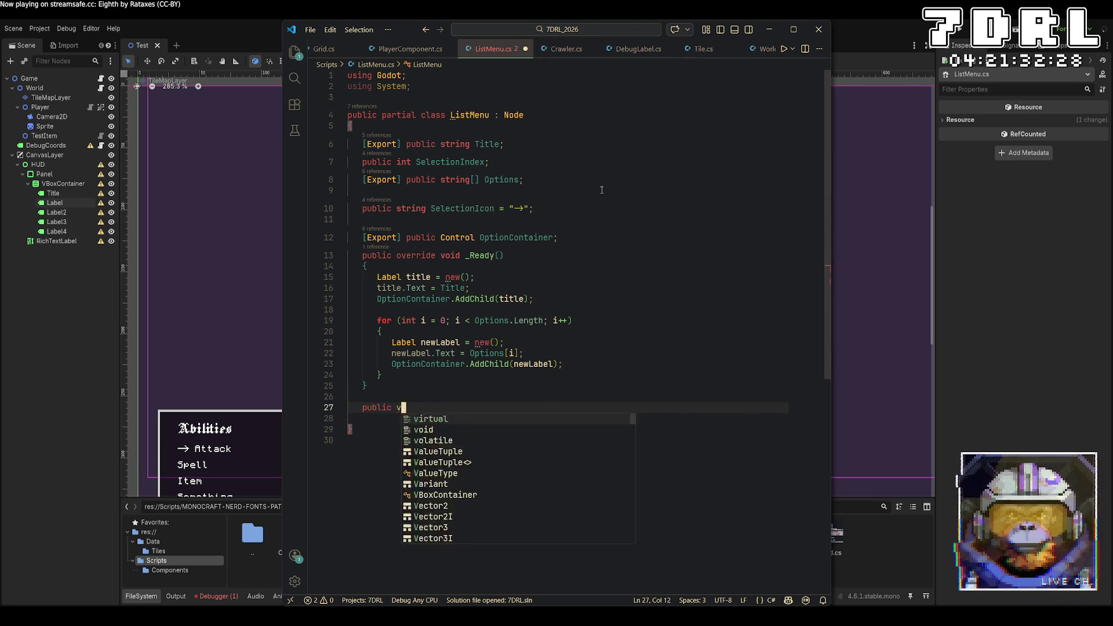
{"action": "type", "text": "oid UpdateSelection()"}
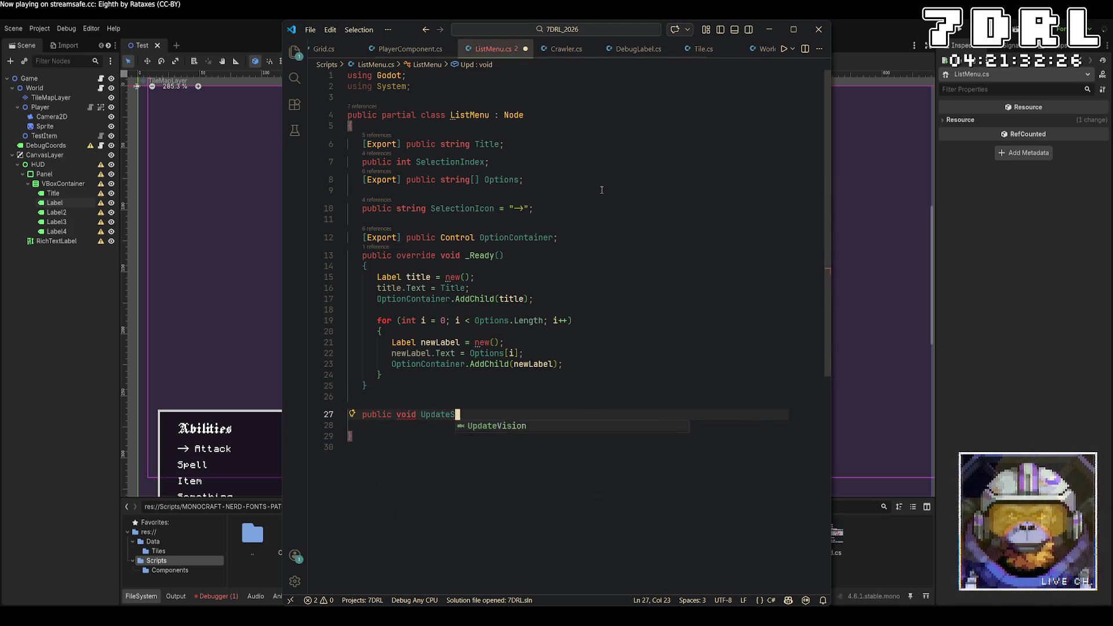
Start UpdateSelection's body with Label label = (Label)OptionContainer.GetChild(SelectionIndex + 1);
{"action": "key", "text": "Return"}
{"action": "type", "text": "{"}
{"action": "key", "text": "Return"}
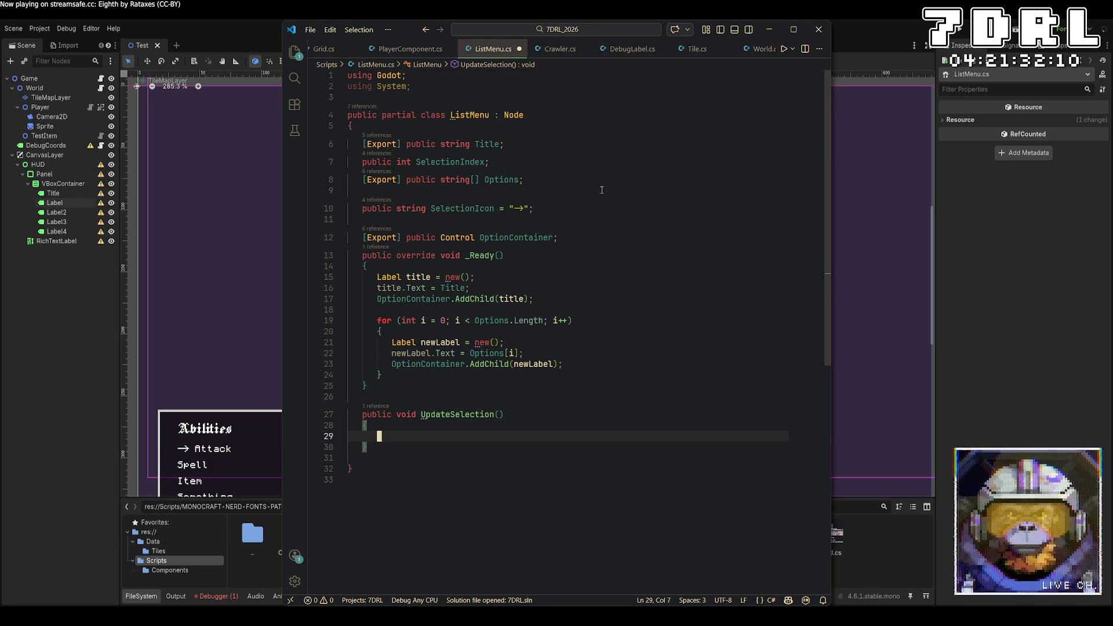
{"action": "type", "text": "Options"}
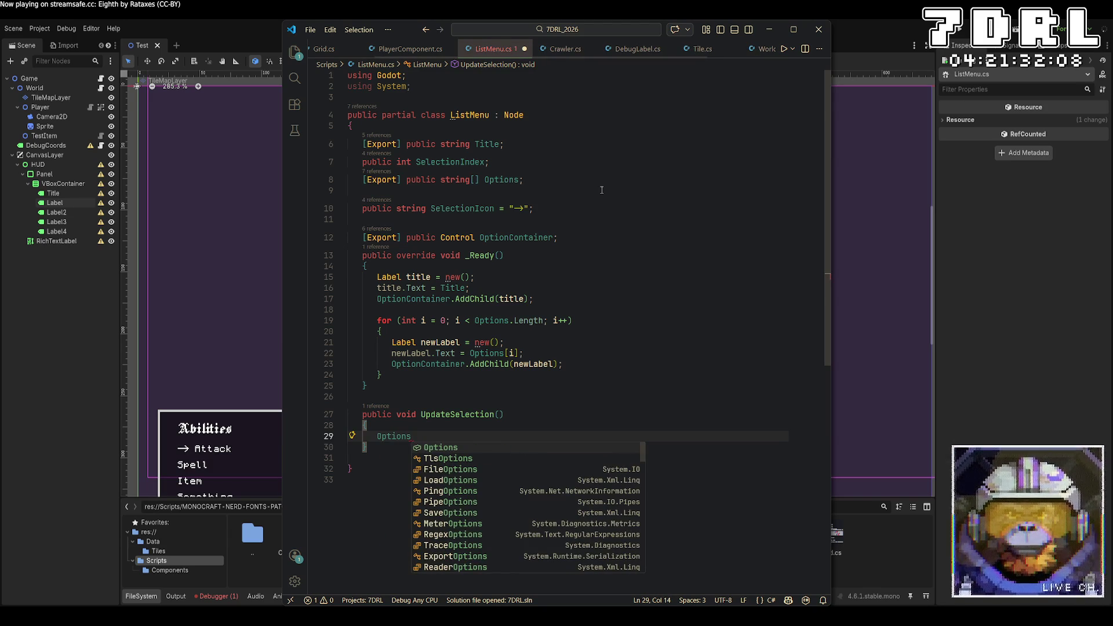
{"action": "key", "text": "BackSpace"}
{"action": "type", "text": "Con"}
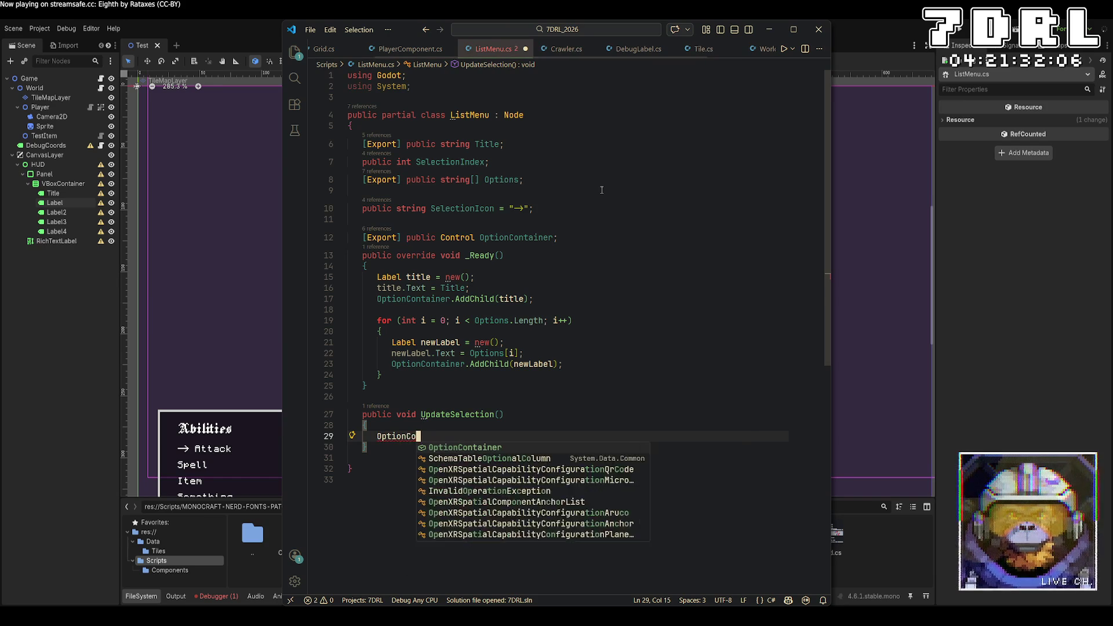
{"action": "key", "text": "Tab"}
{"action": "type", "text": ".g"}
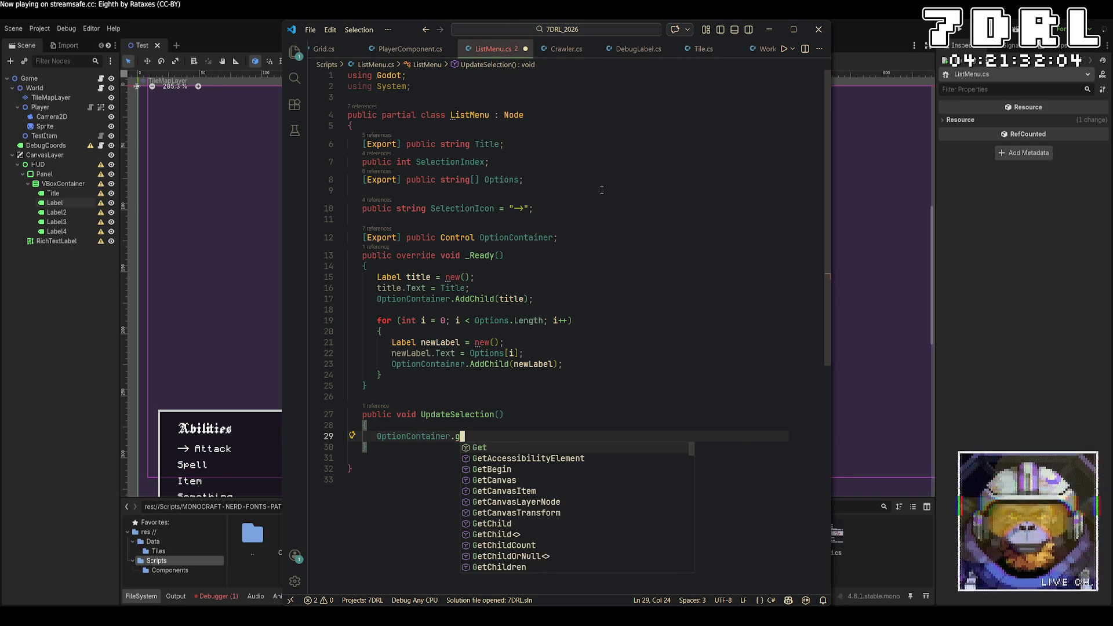
{"action": "type", "text": "etchi"}
{"action": "key", "text": "Tab"}
{"action": "type", "text": "(SelectionIndex + 1"}
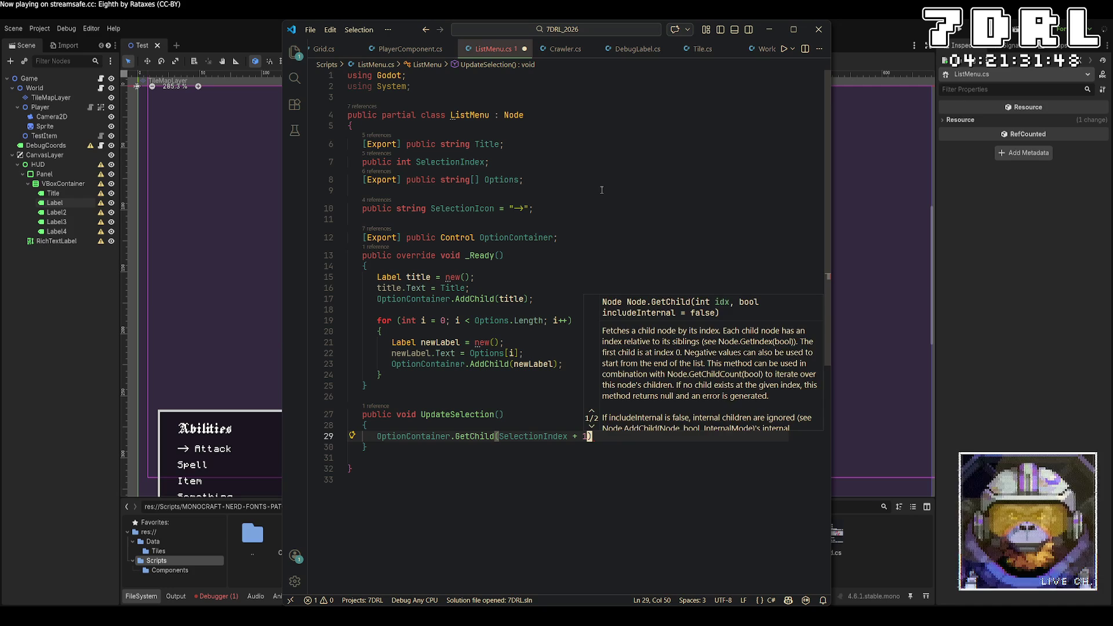
{"action": "type", "text": ");"}
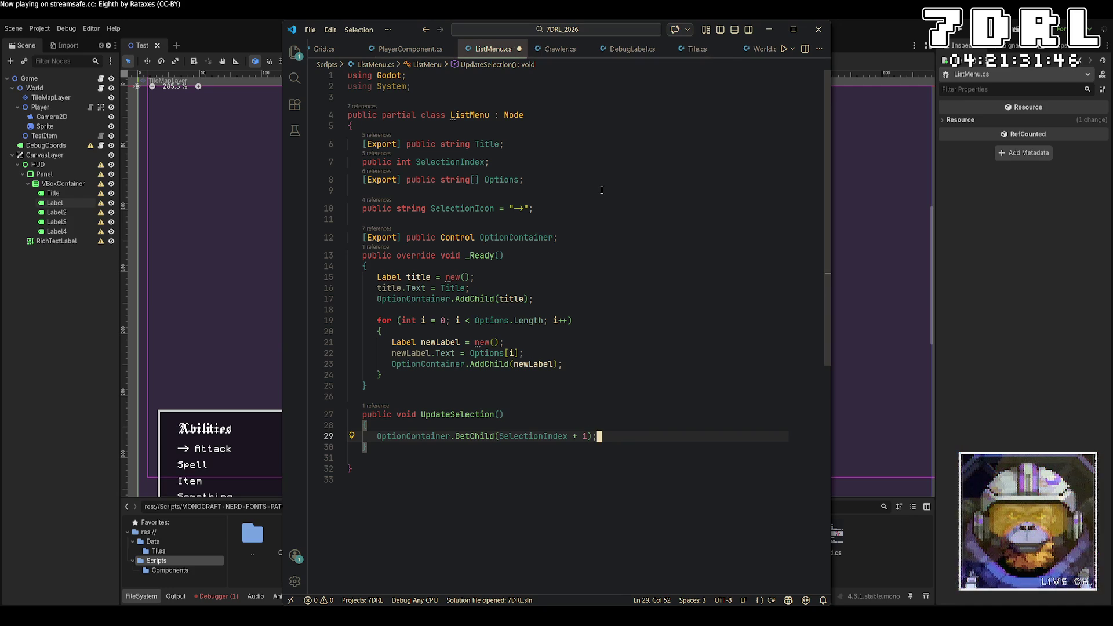
{"action": "key", "text": "Home"}
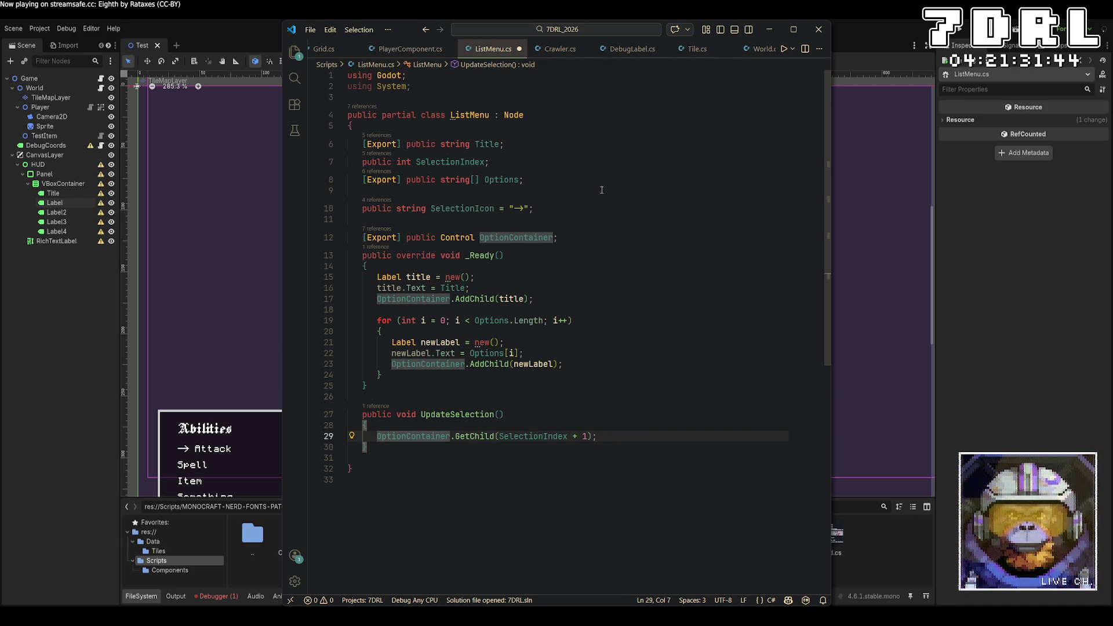
{"action": "type", "text": "Label "}
{"action": "type", "text": "label =  "}
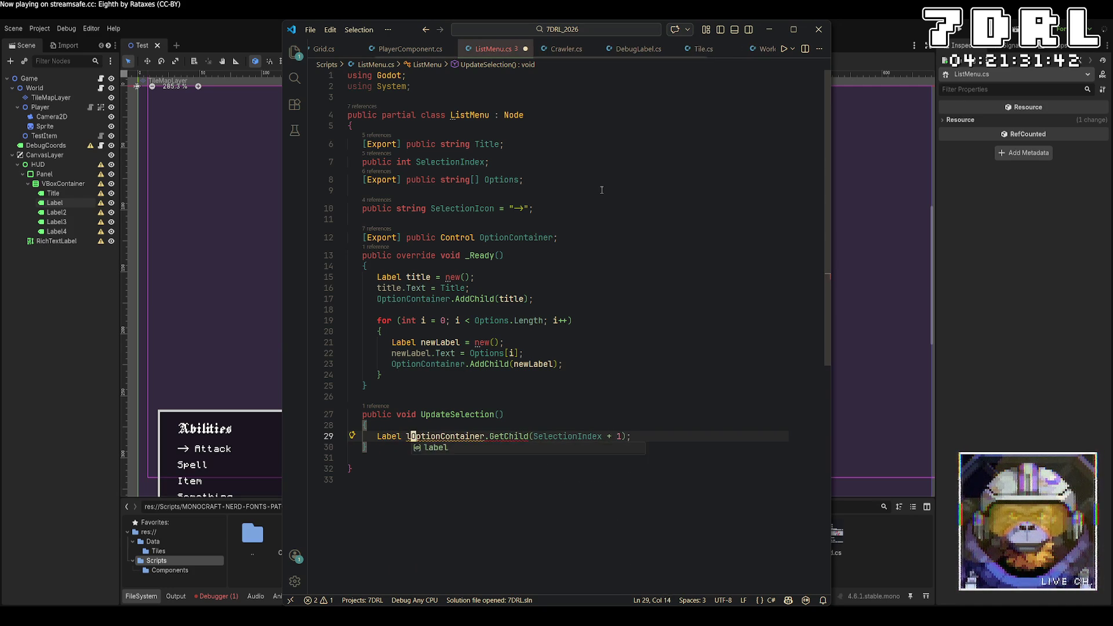
{"action": "type", "text": "(Label)"}
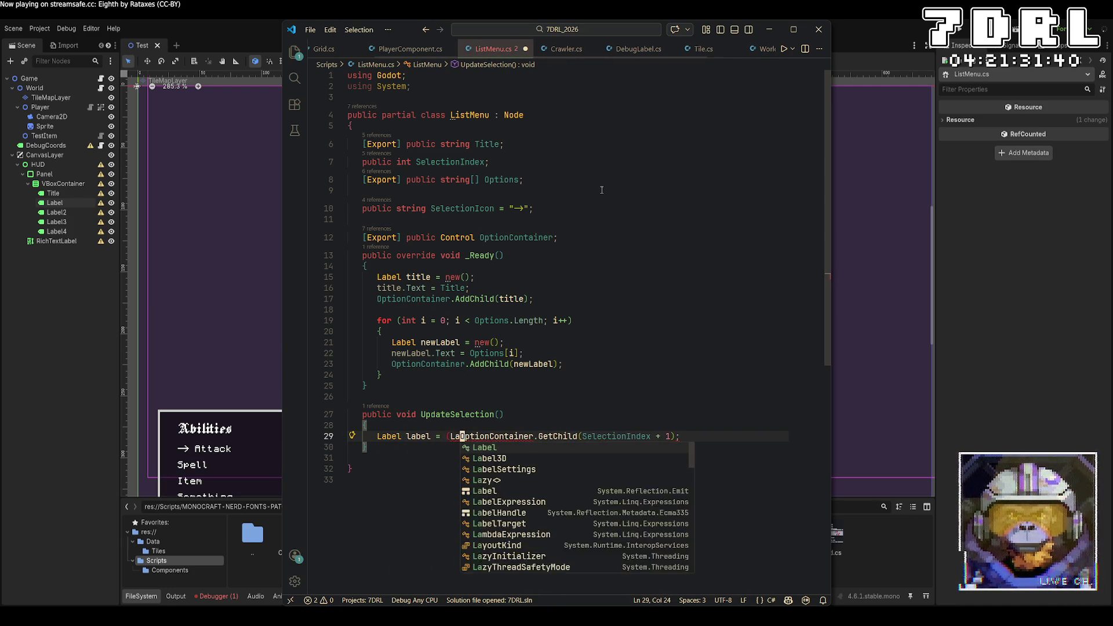
{"action": "key", "text": "End"}
Set label.Text = SelectionIcon + " " + label.Text; and save ListMenu.cs
{"action": "key", "text": "Return"}
{"action": "key", "text": "ctrl+s"}
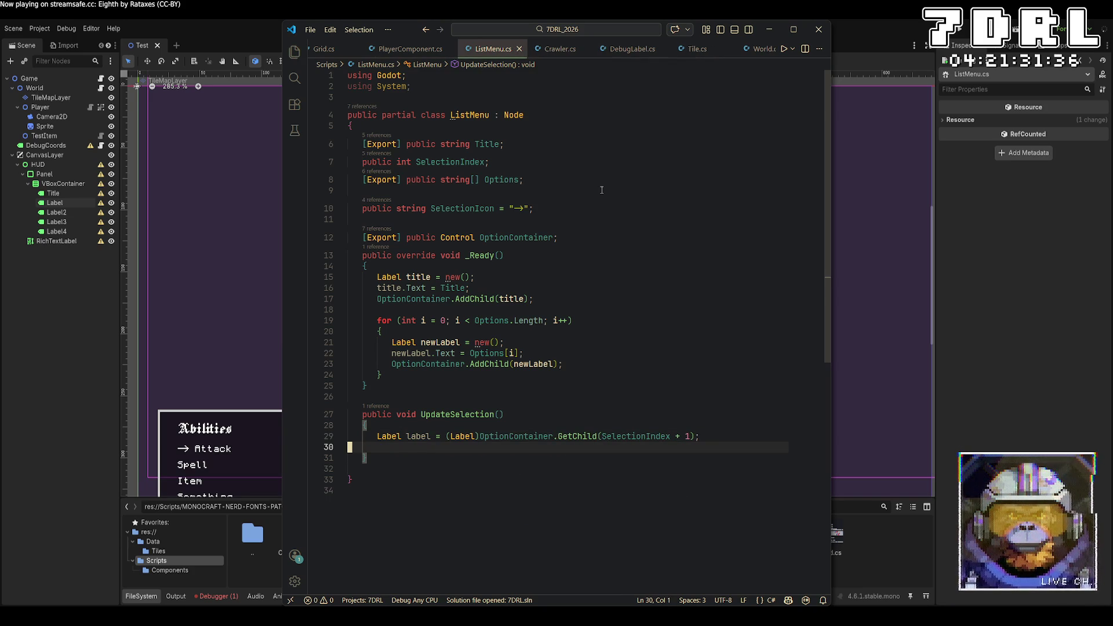
{"action": "key", "text": "Tab"}
{"action": "key", "text": "Tab"}
{"action": "type", "text": "Label"}
{"action": "key", "text": "BackSpace"}
{"action": "key", "text": "BackSpace"}
{"action": "key", "text": "BackSpace"}
{"action": "type", "text": "label.Text +"}
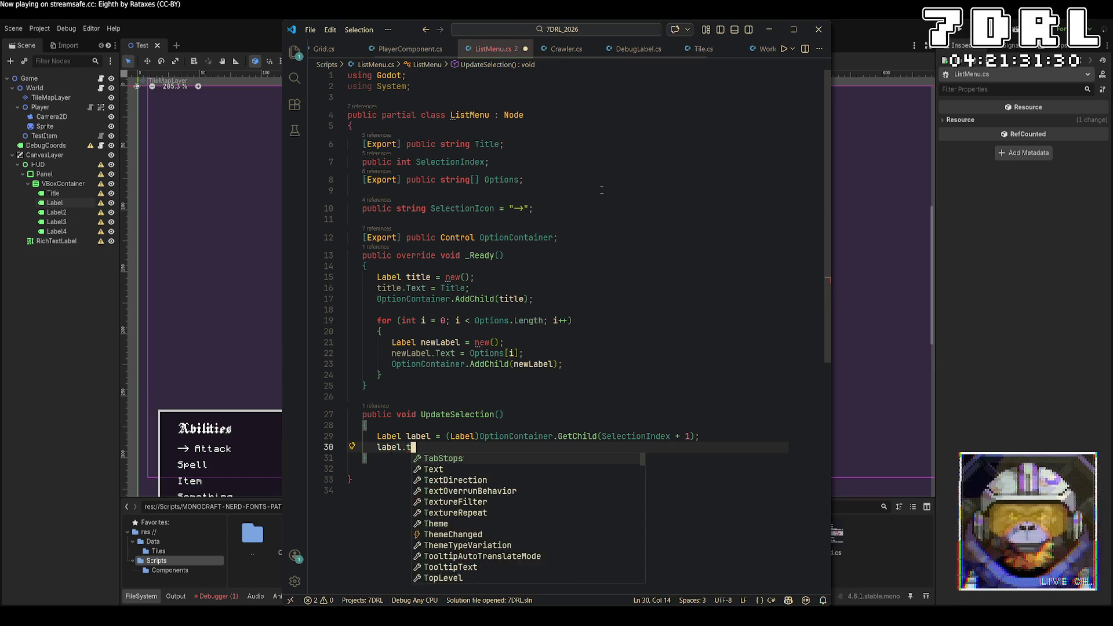
{"action": "key", "text": "BackSpace"}
{"action": "type", "text": "= "}
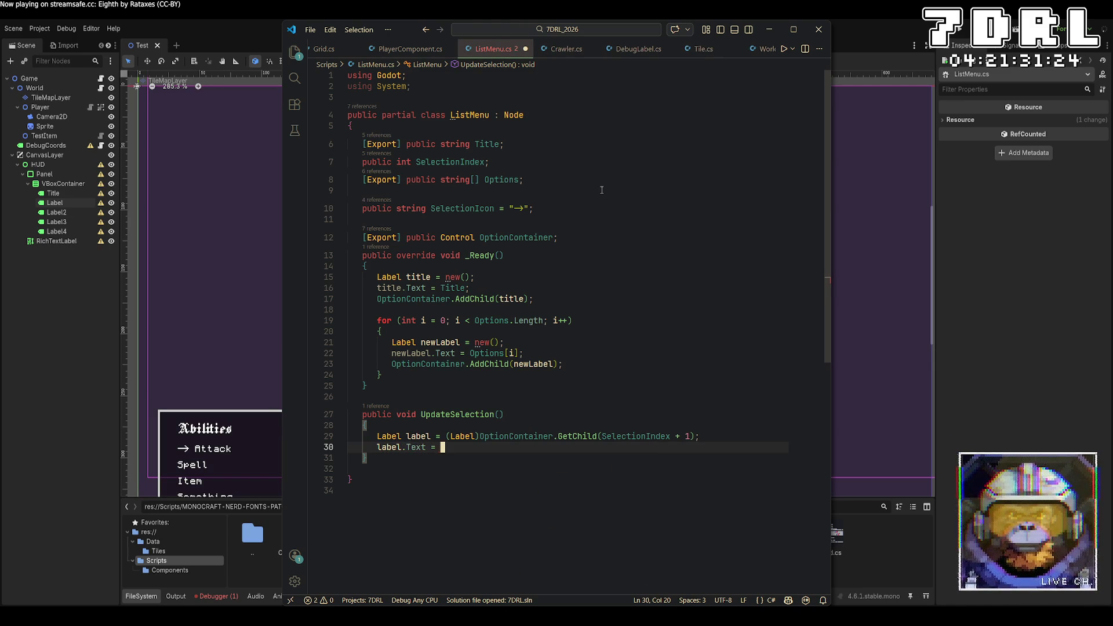
{"action": "type", "text": "select"}
{"action": "key", "text": "Tab"}
{"action": "type", "text": "+ \" \" + label.Text"}
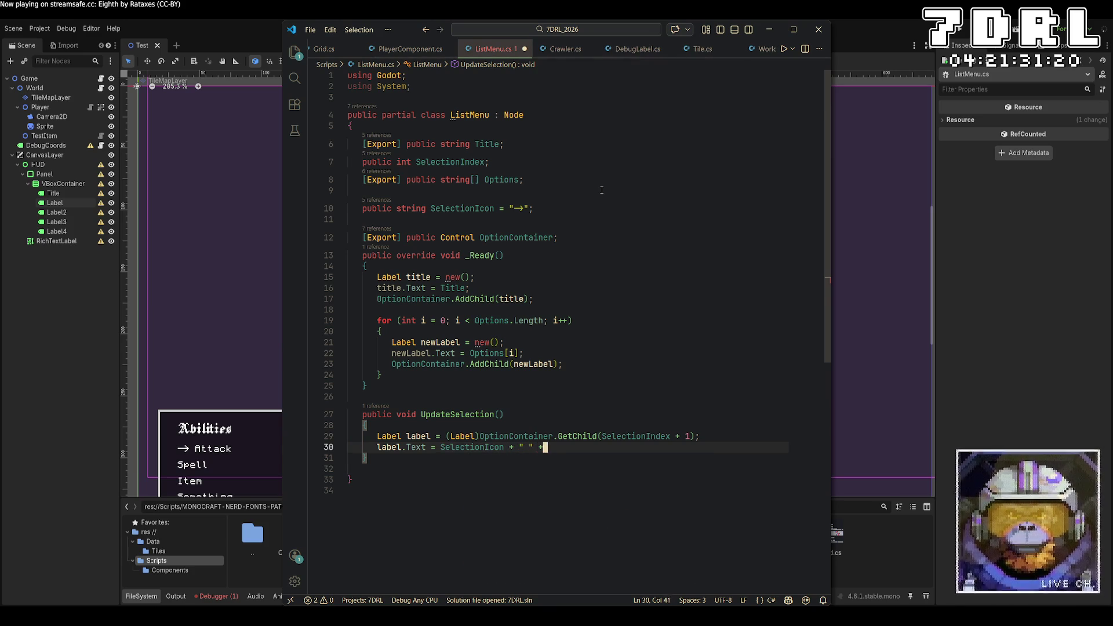
{"action": "type", "text": ";"}
{"action": "key", "text": "ctrl+s"}
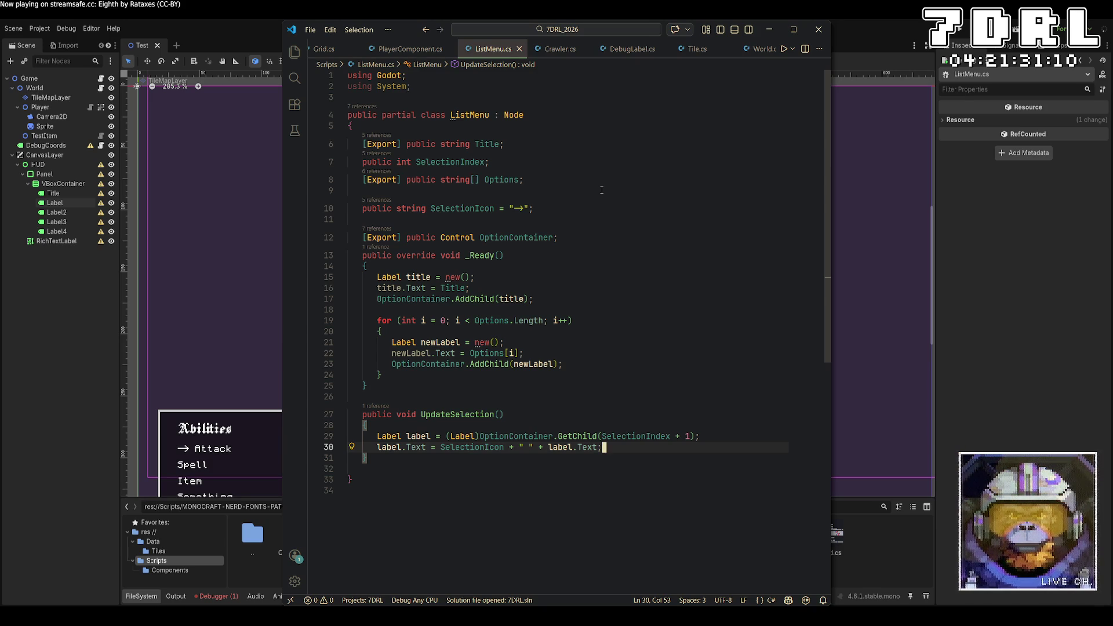
{"action": "key", "text": "Down"}
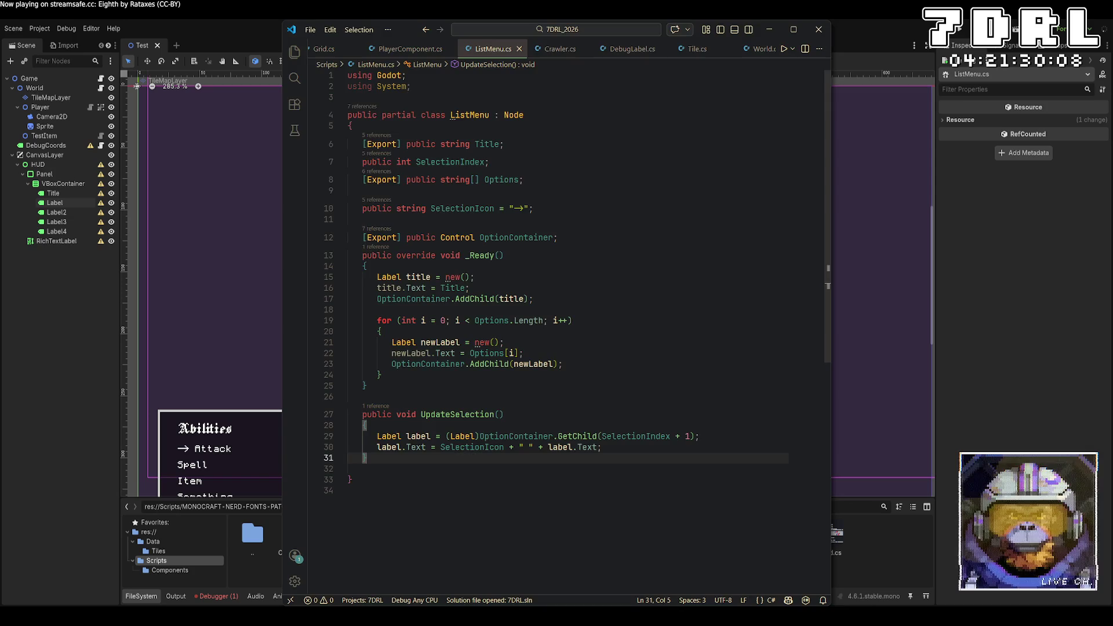
Bring the Godot editor window in front of Visual Studio Code
{"action": "left_click", "coordinate": [103, 254]}
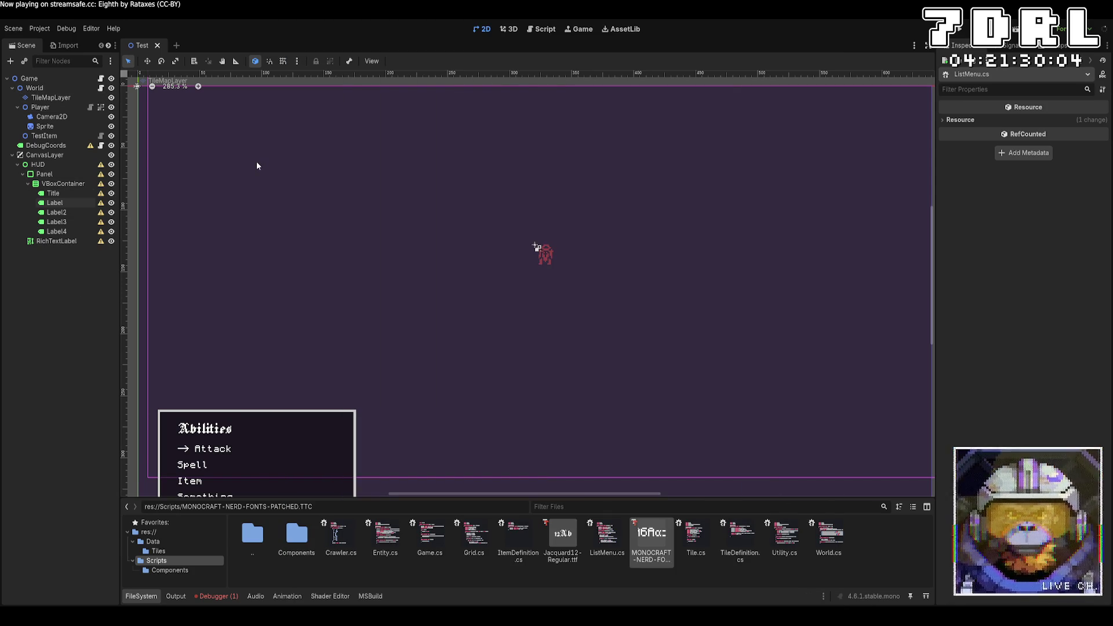
Add a new Entity node under World and name it Enemy
{"action": "left_click", "coordinate": [34, 107]}
{"action": "left_click", "coordinate": [18, 107]}
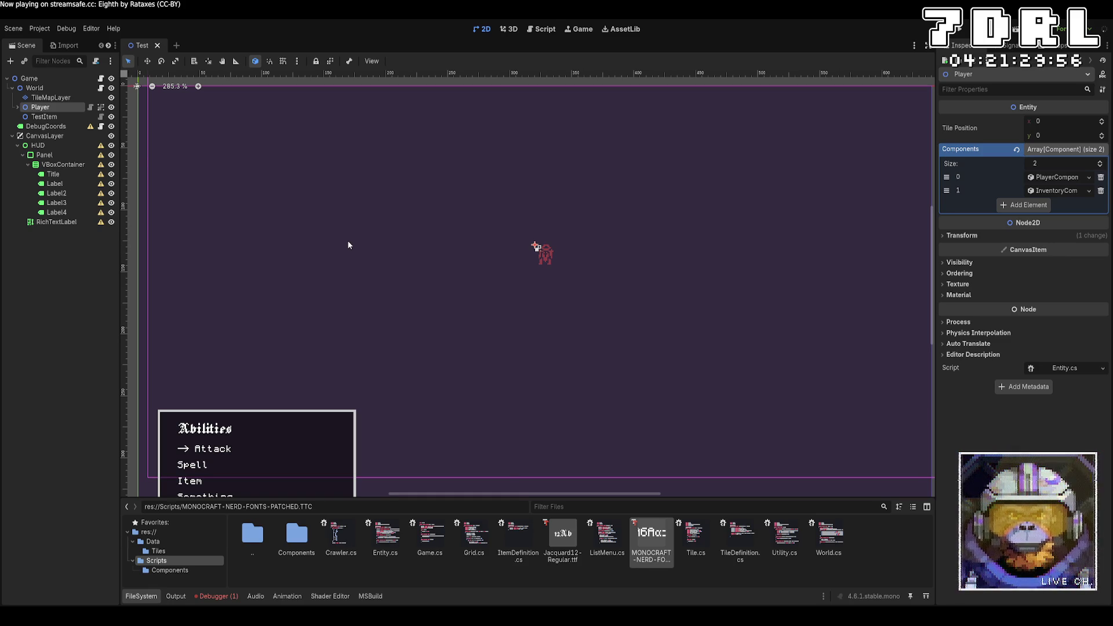
{"action": "key", "text": "ctrl+v"}
{"action": "left_click_drag", "start_coordinate": [56, 136], "coordinate": [46, 88]}
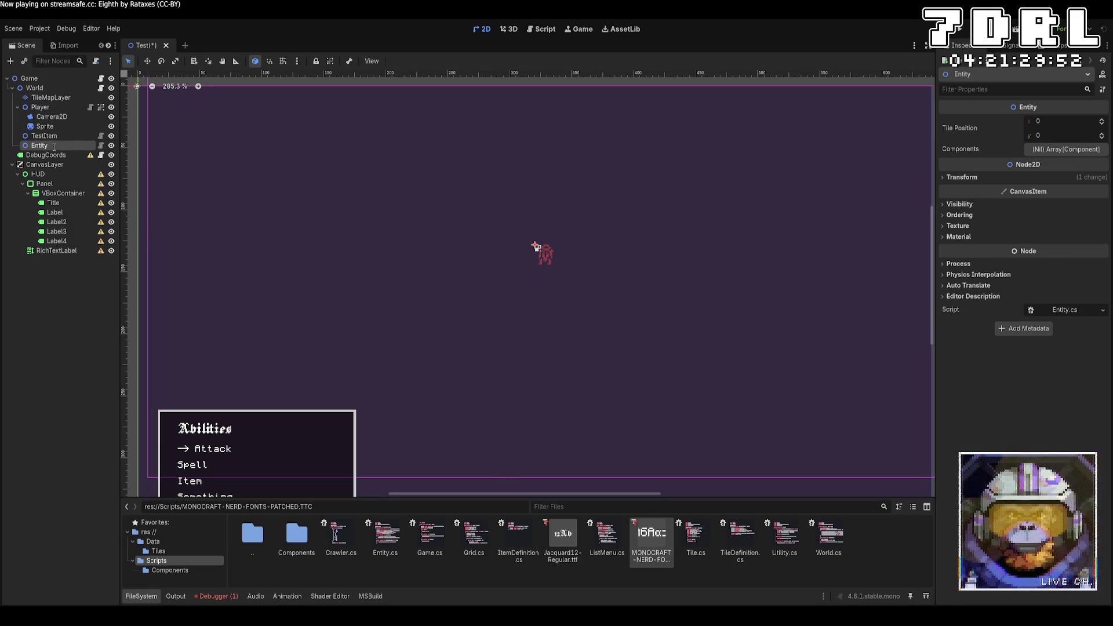
{"action": "type", "text": "Enemy"}
{"action": "key", "text": "Return"}
{"action": "left_click", "coordinate": [65, 135]}
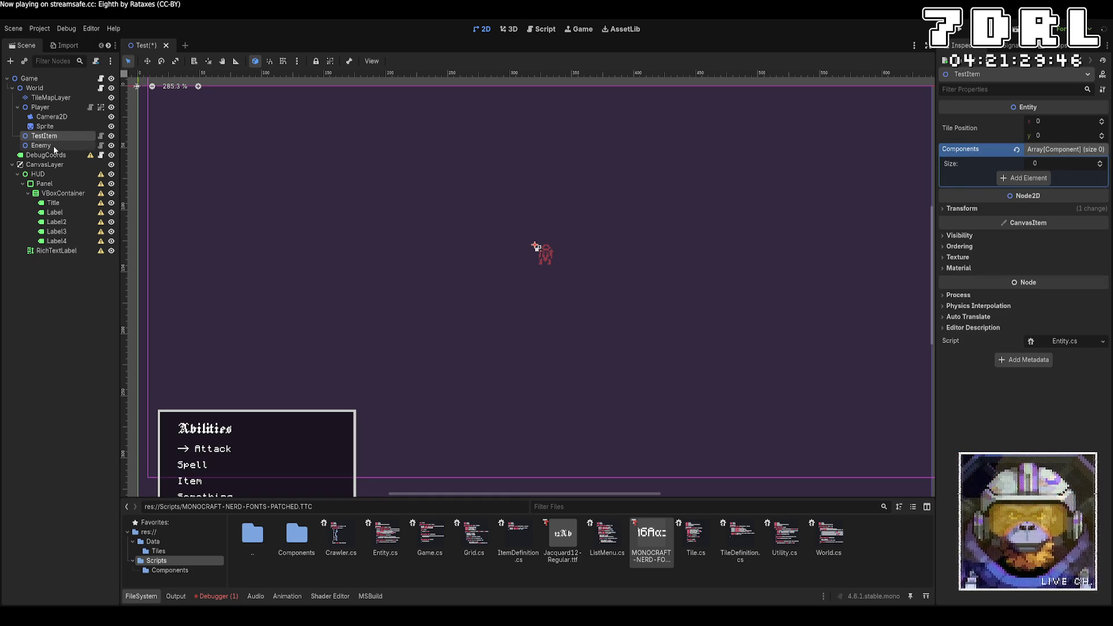
{"action": "left_click", "coordinate": [53, 144]}
{"action": "scroll", "coordinate": [258, 239], "scroll_direction": "down", "scroll_amount": 2}
{"action": "scroll", "coordinate": [256, 223], "scroll_direction": "up", "scroll_amount": 2}
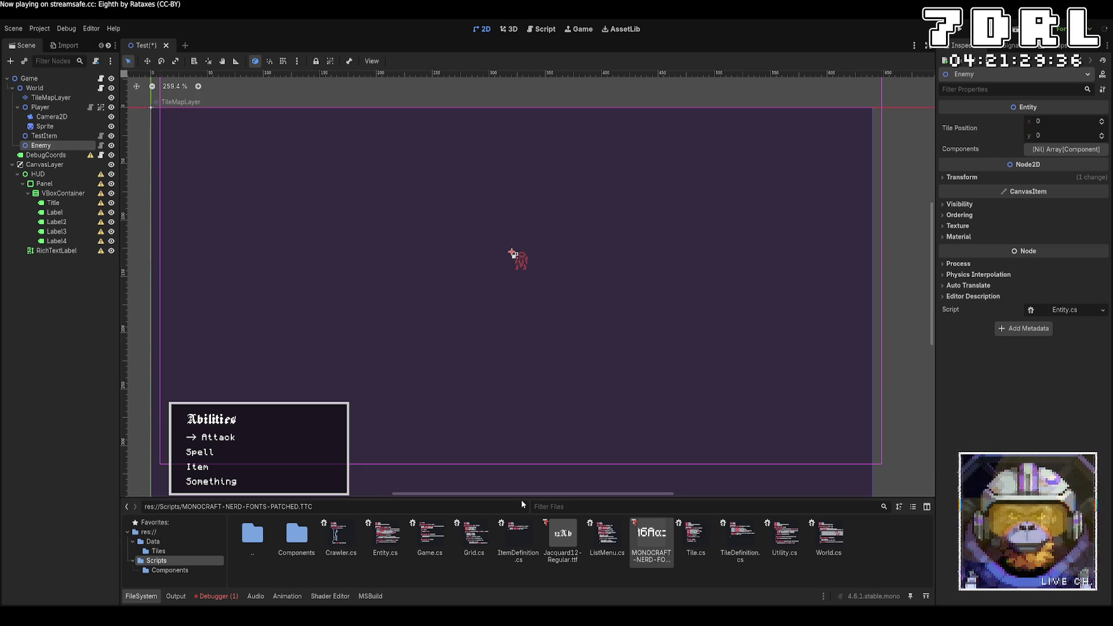
Open HealthComponent.cs from the Components scripts folder in the code editor
{"action": "key", "text": "alt+Tab"}
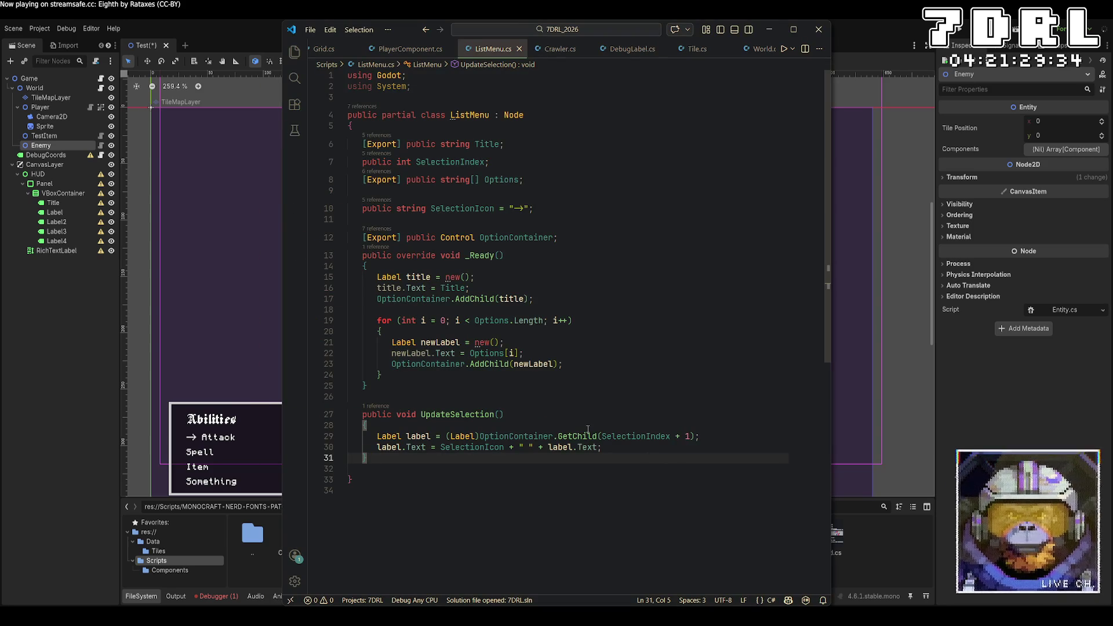
{"action": "left_click", "coordinate": [170, 570]}
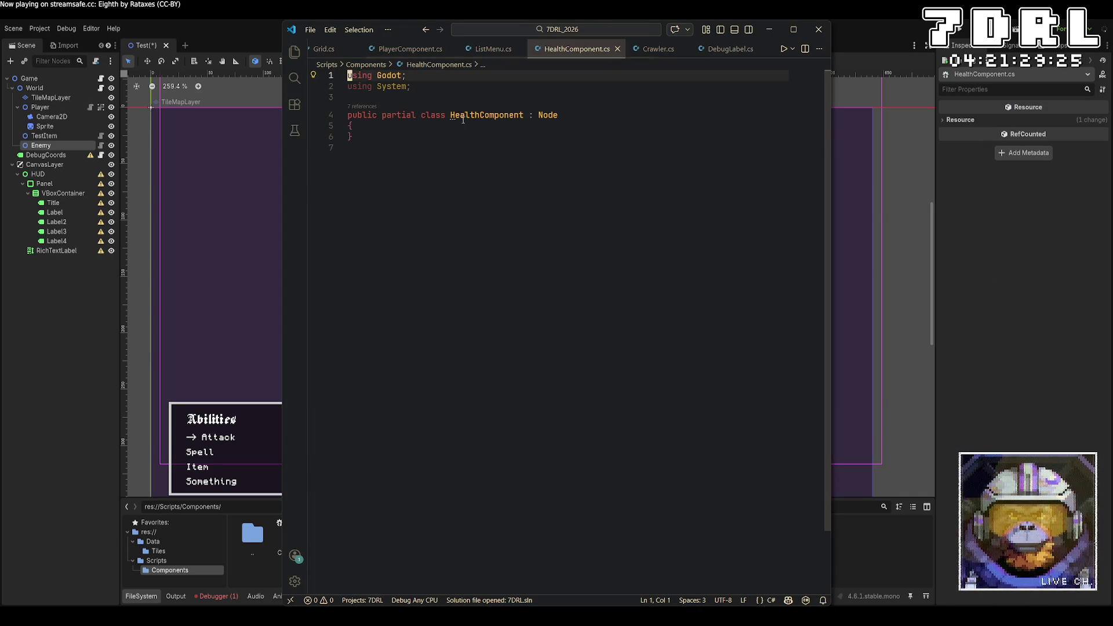
{"action": "left_click", "coordinate": [493, 137]}
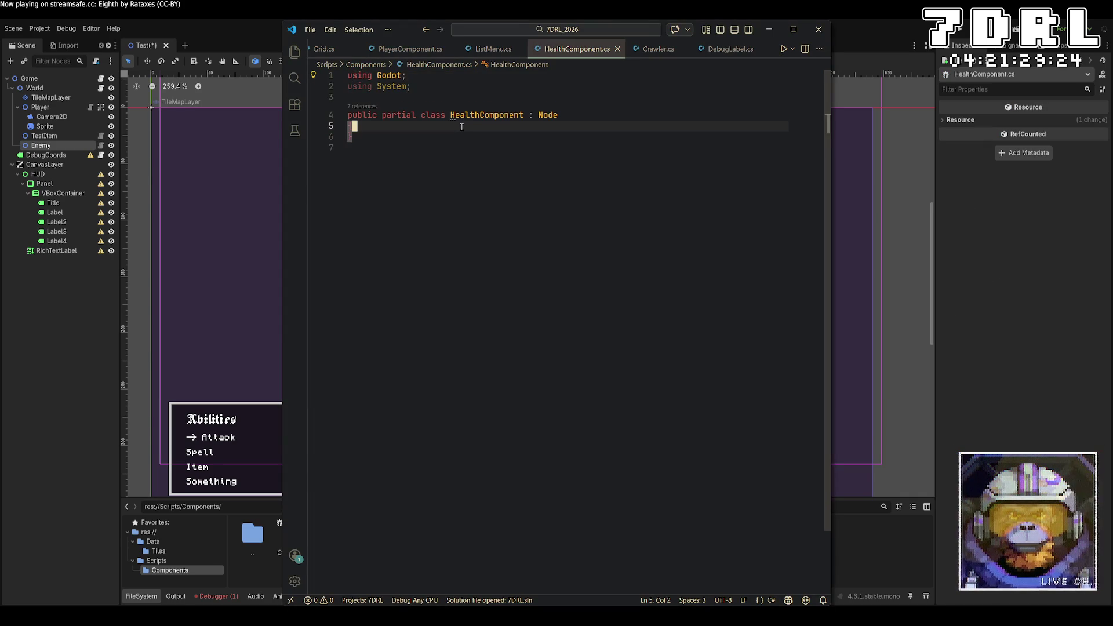
Make HealthComponent derive from Component and begin an [Export] public field in its body
{"action": "double_click", "coordinate": [548, 115]}
{"action": "type", "text": "Compon"}
{"action": "key", "text": "Return"}
{"action": "key", "text": "Down"}
{"action": "key", "text": "Return"}
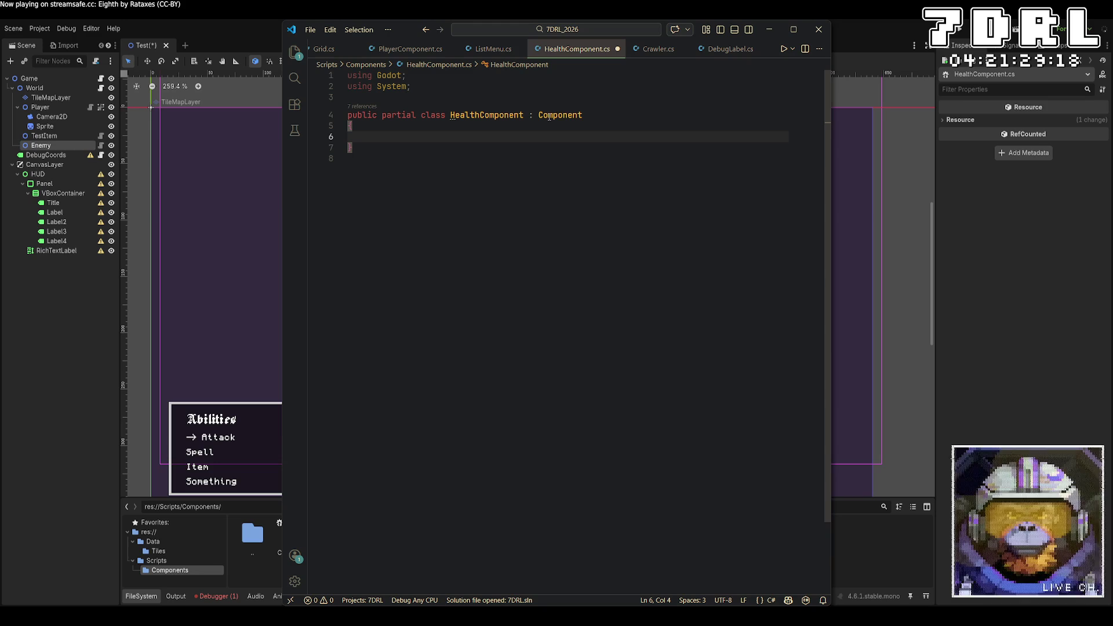
{"action": "type", "text": "public"}
{"action": "key", "text": "BackSpace"}
{"action": "key", "text": "BackSpace"}
{"action": "key", "text": "BackSpace"}
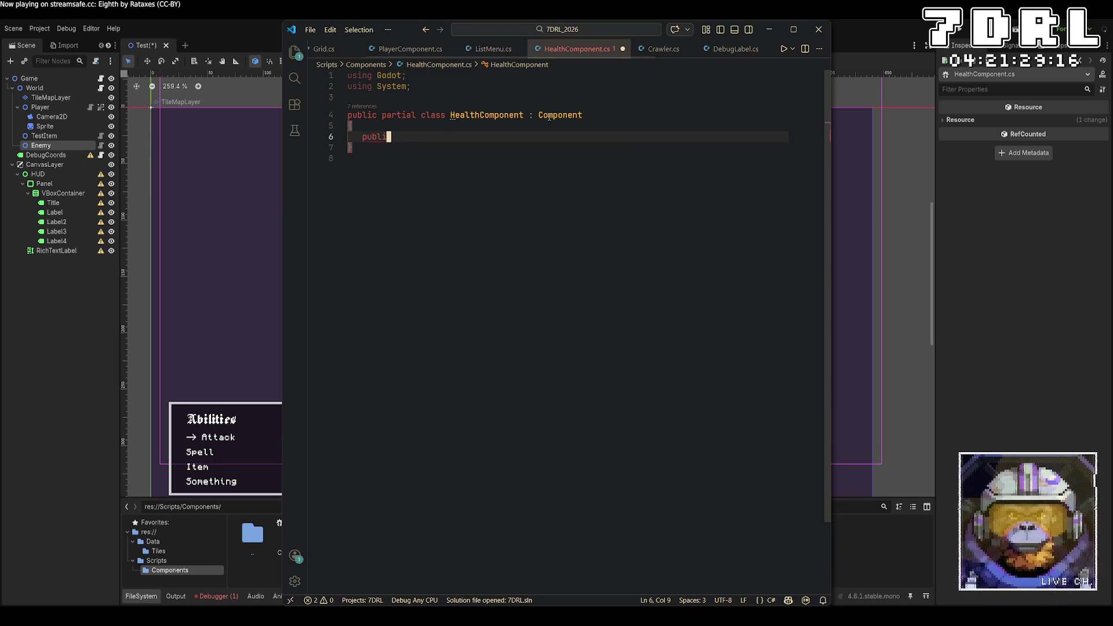
{"action": "type", "text": "["}
{"action": "type", "text": "Export"}
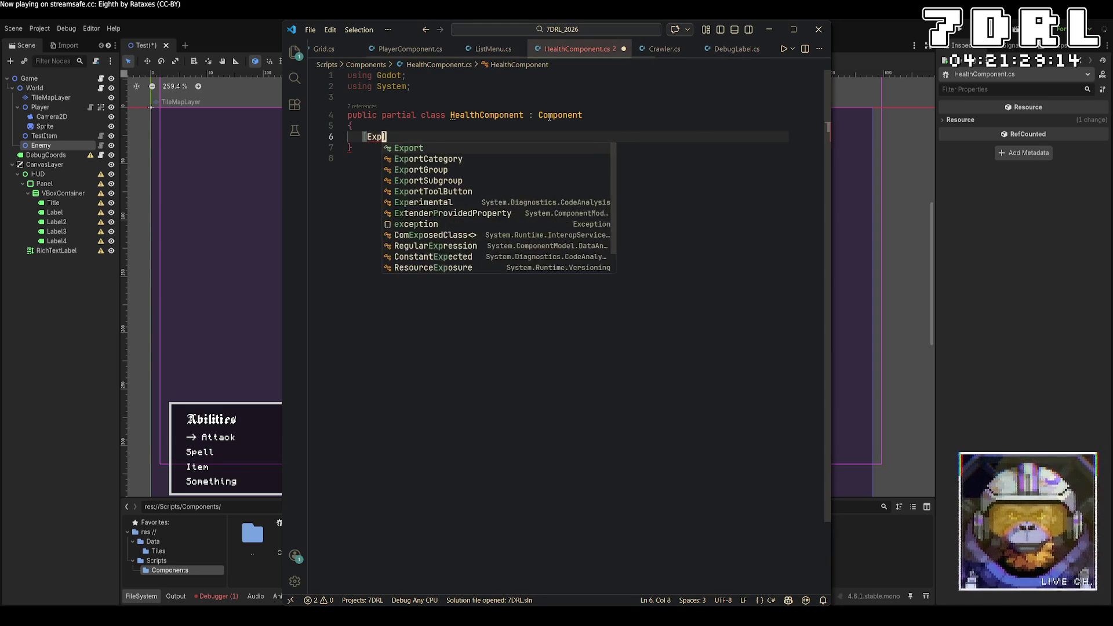
{"action": "type", "text": "] public"}
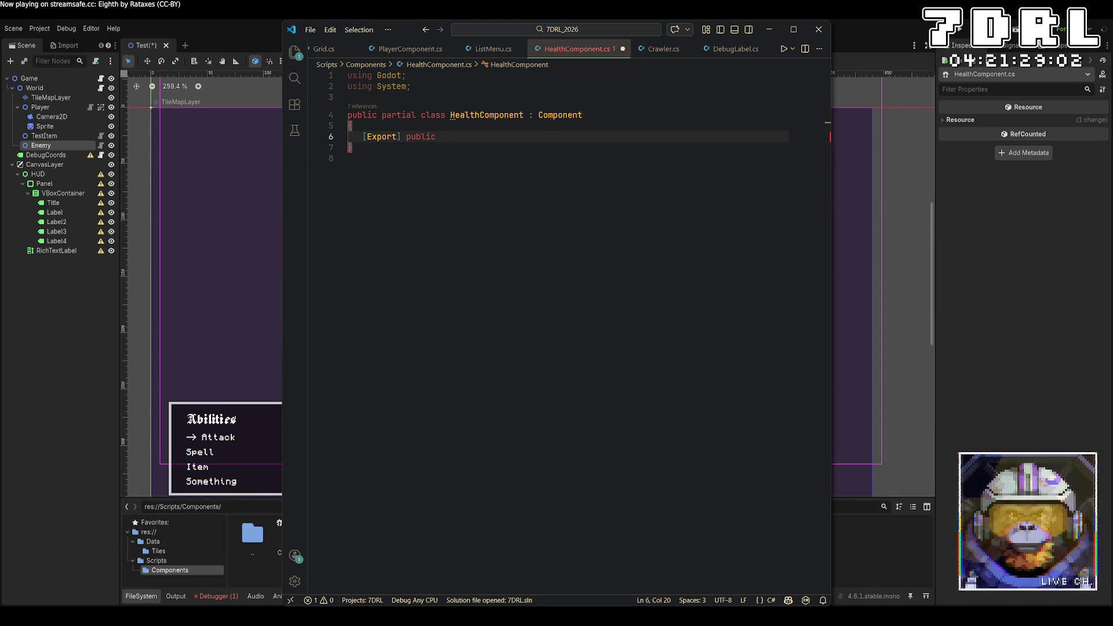
{"action": "key", "text": "alt+Tab"}
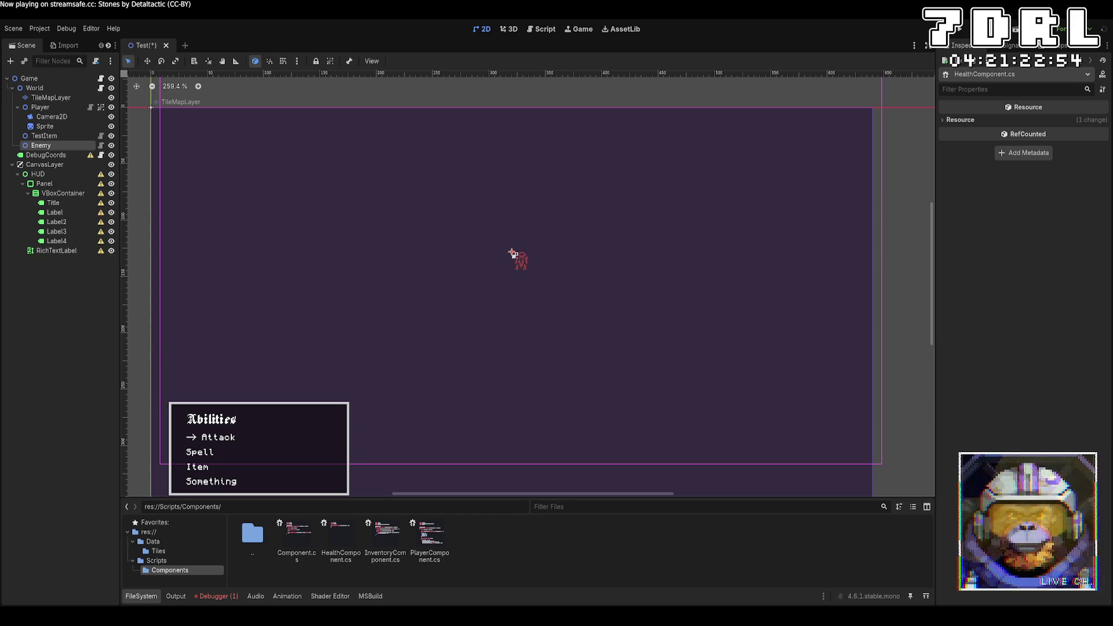
{"action": "key", "text": "alt+Tab"}
Declare exported float fields MaxHealth and CurrentHealth in HealthComponent
{"action": "left_click", "coordinate": [530, 140]}
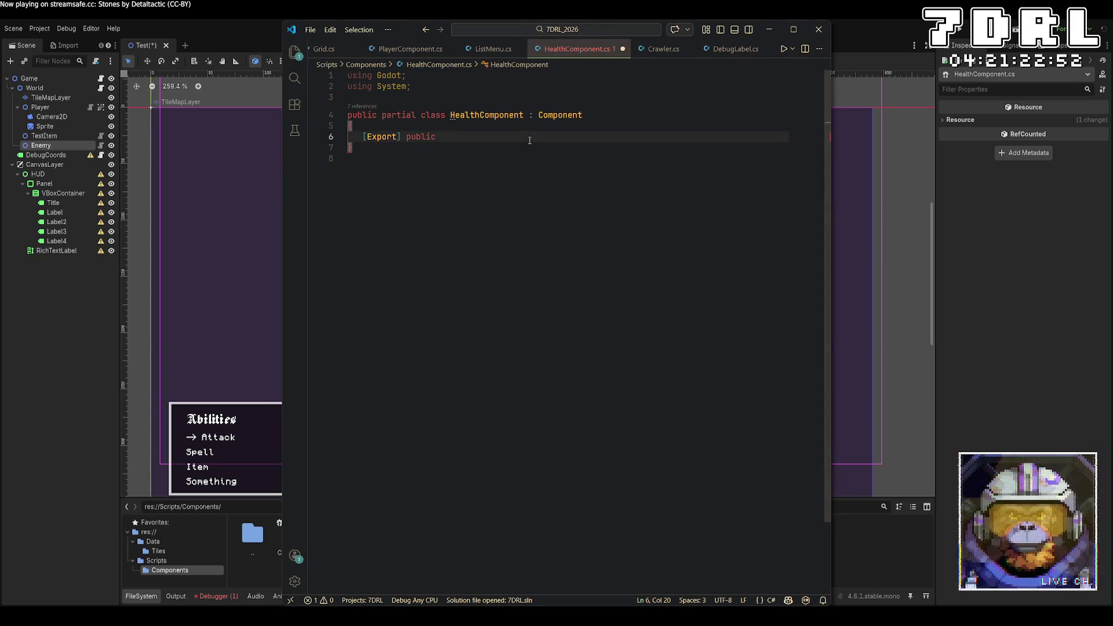
{"action": "type", "text": "MaxHeal"}
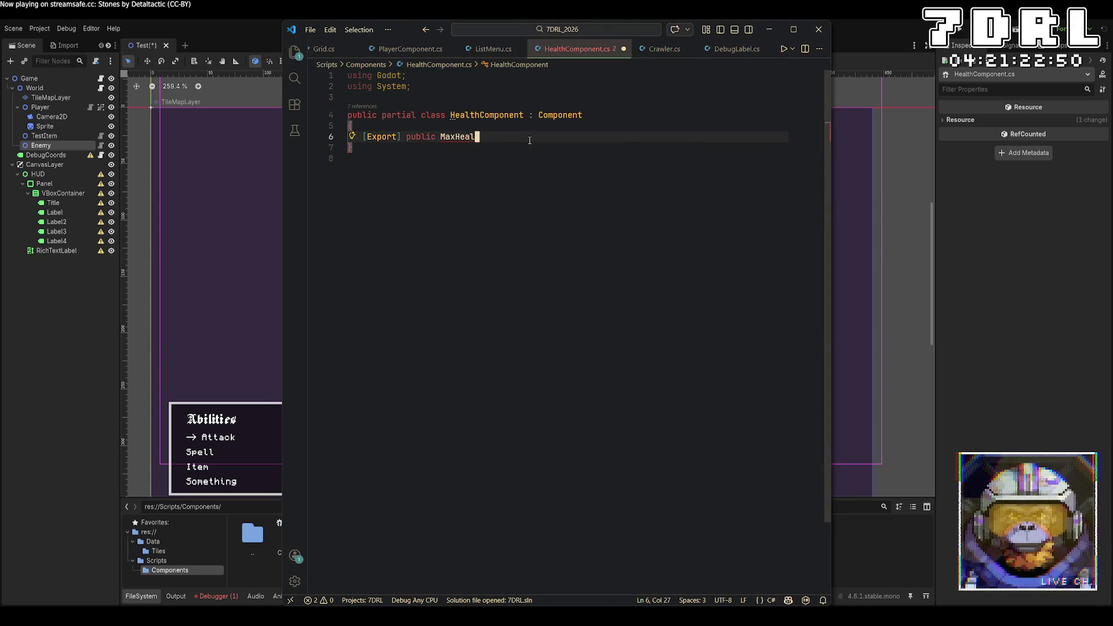
{"action": "key", "text": "BackSpace"}
{"action": "key", "text": "BackSpace"}
{"action": "key", "text": "BackSpace"}
{"action": "type", "text": "Ma"}
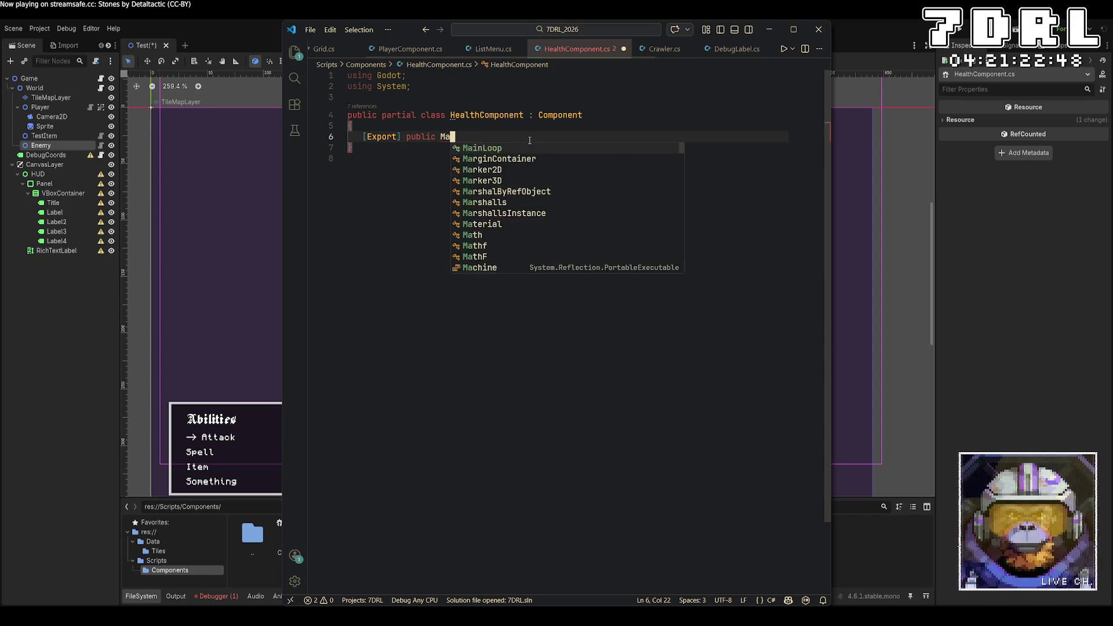
{"action": "type", "text": "xHealth;"}
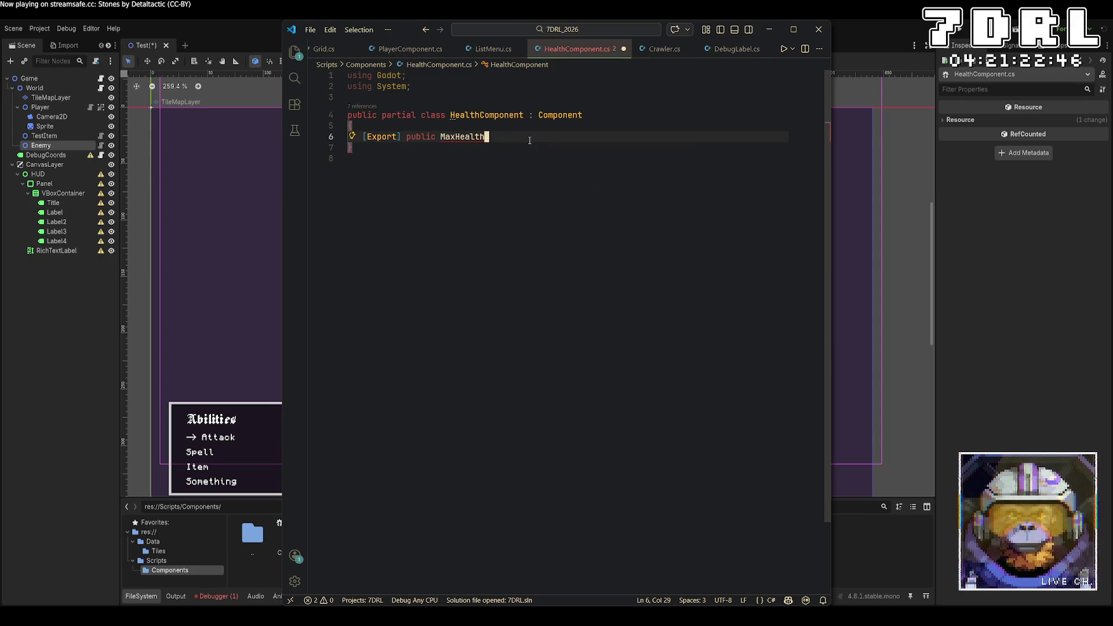
{"action": "key", "text": "Left"}
{"action": "key", "text": "Left"}
{"action": "key", "text": "Left"}
{"action": "type", "text": "float"}
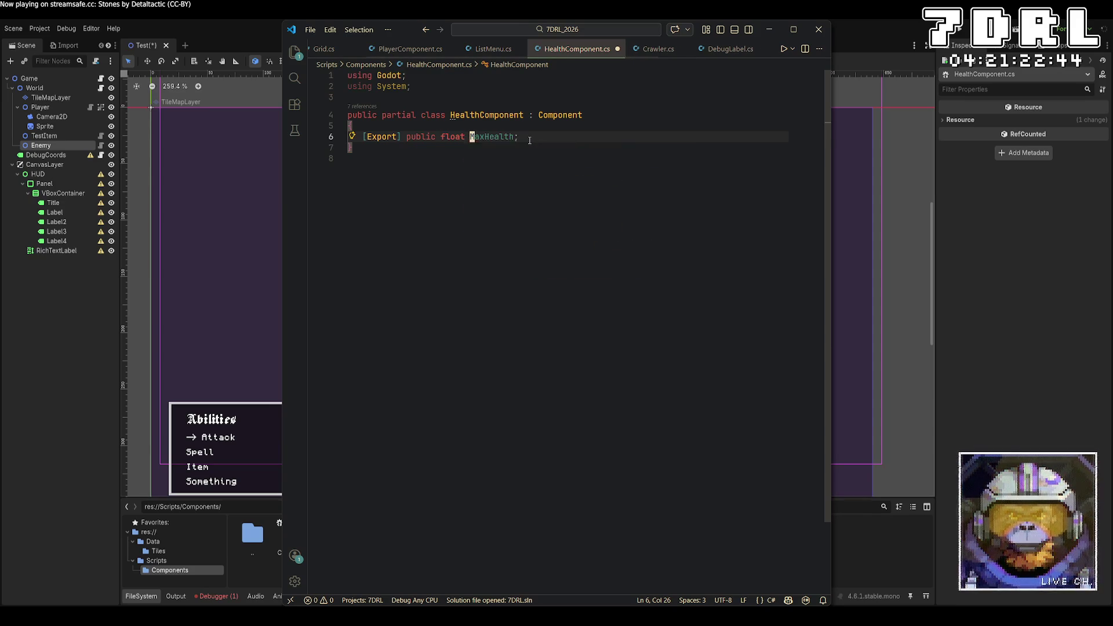
{"action": "key", "text": "End"}
{"action": "key", "text": "Return"}
{"action": "type", "text": "[E"}
{"action": "key", "text": "Tab"}
{"action": "type", "text": "] public float C"}
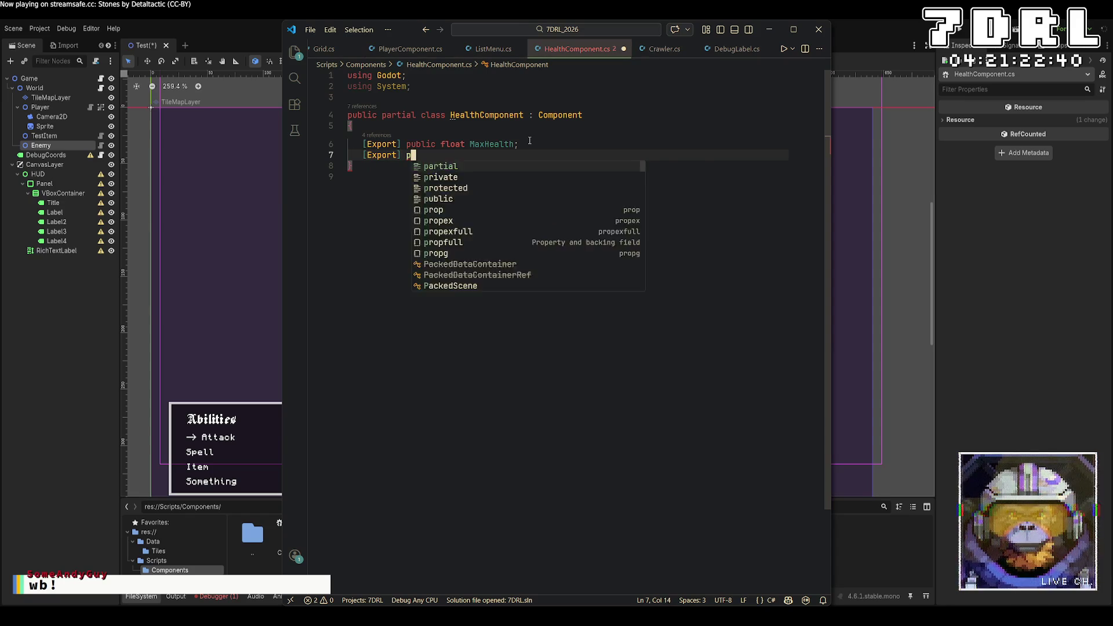
{"action": "type", "text": "urrentHealth;"}
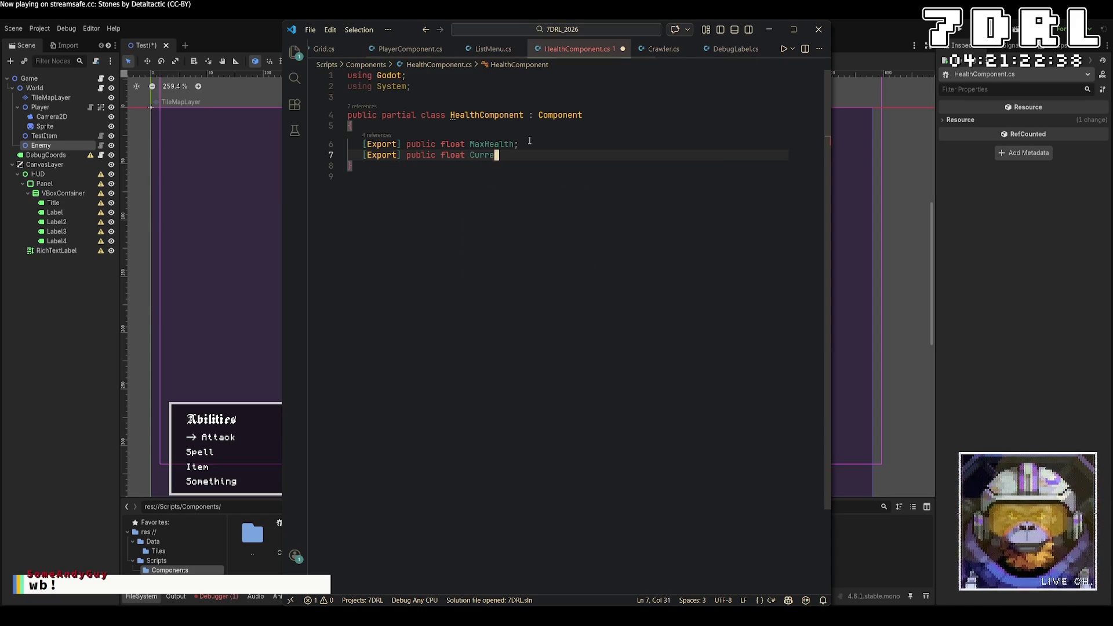
Add a public float GetHealth() method that returns CurrentHealth
{"action": "key", "text": "Return"}
{"action": "key", "text": "Return"}
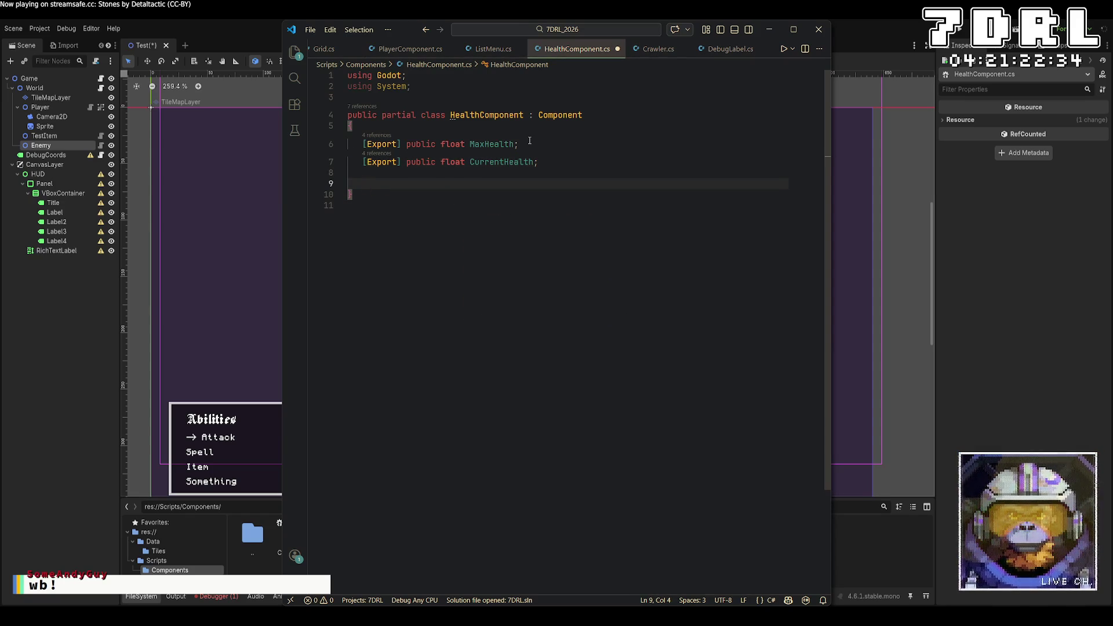
{"action": "type", "text": "publ"}
{"action": "type", "text": "ic g"}
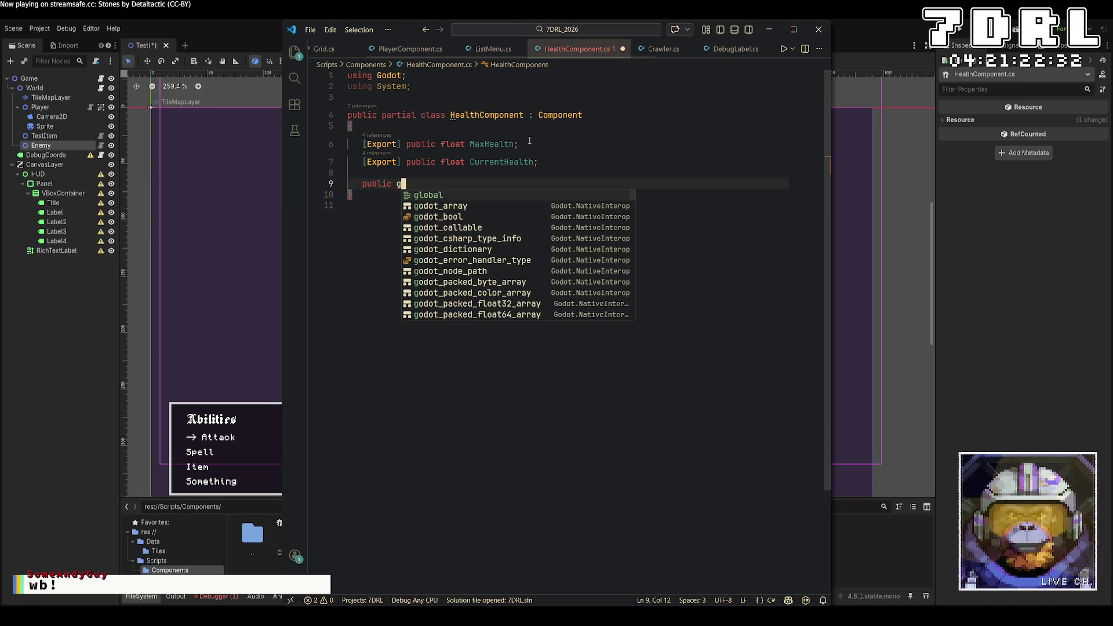
{"action": "key", "text": "BackSpace"}
{"action": "type", "text": "float G"}
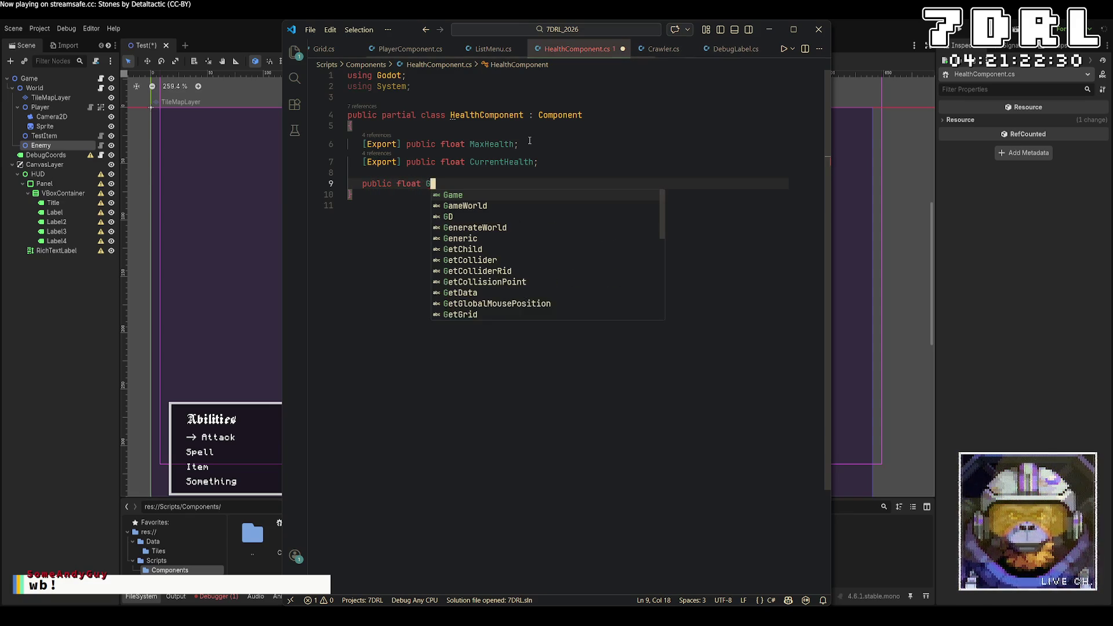
{"action": "type", "text": "et"}
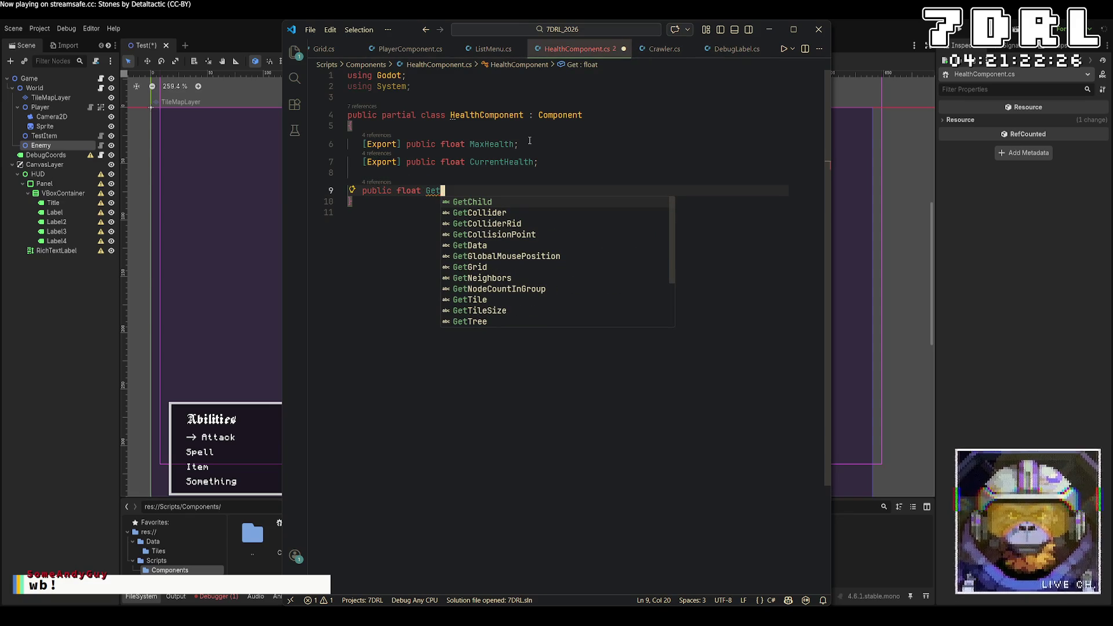
{"action": "type", "text": "Health("}
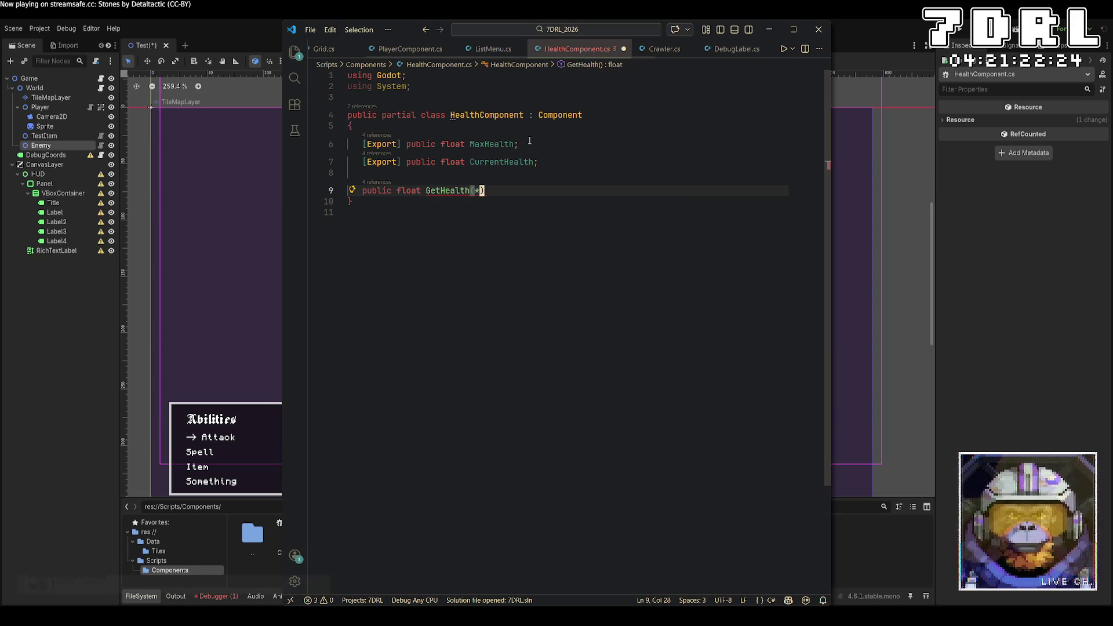
{"action": "type", "text": ")"}
{"action": "key", "text": "Return"}
{"action": "type", "text": "{"}
{"action": "key", "text": "Return"}
{"action": "type", "text": "return Curren"}
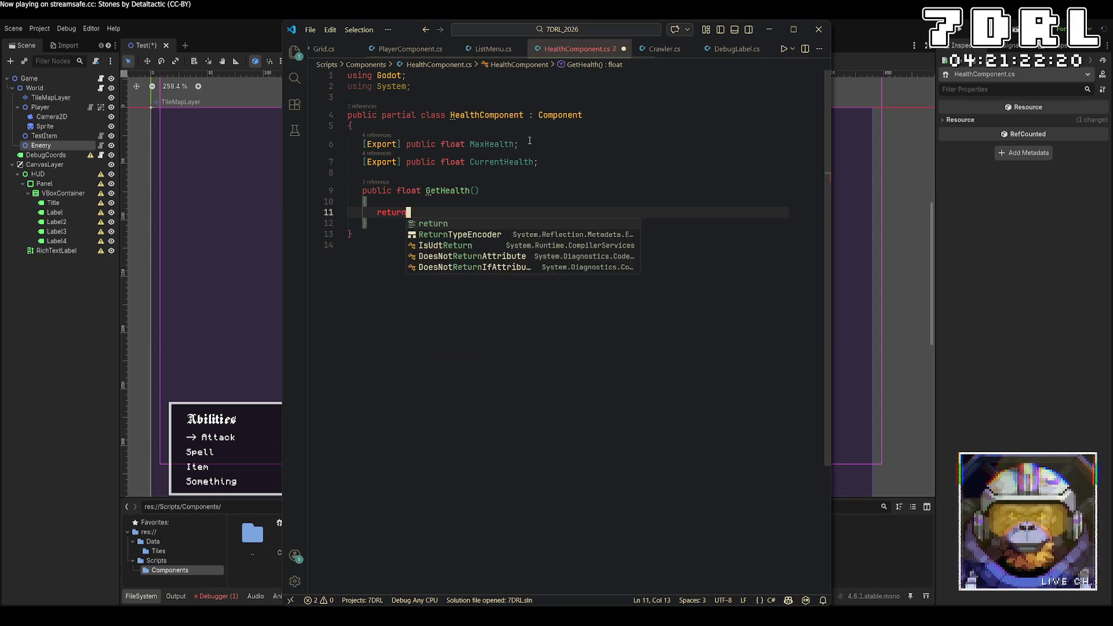
{"action": "key", "text": "Tab"}
{"action": "type", "text": ";"}
Add an empty public void TakeDamage(float amount) method below GetHealth
{"action": "key", "text": "Down"}
{"action": "key", "text": "Return"}
{"action": "key", "text": "Return"}
{"action": "type", "text": "public "}
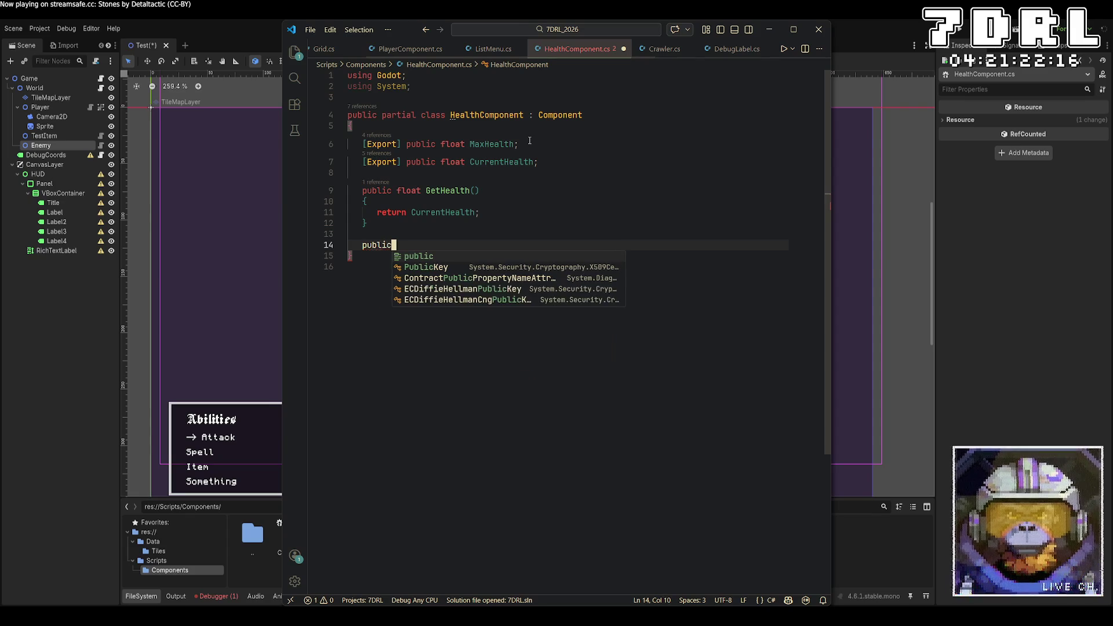
{"action": "type", "text": "void "}
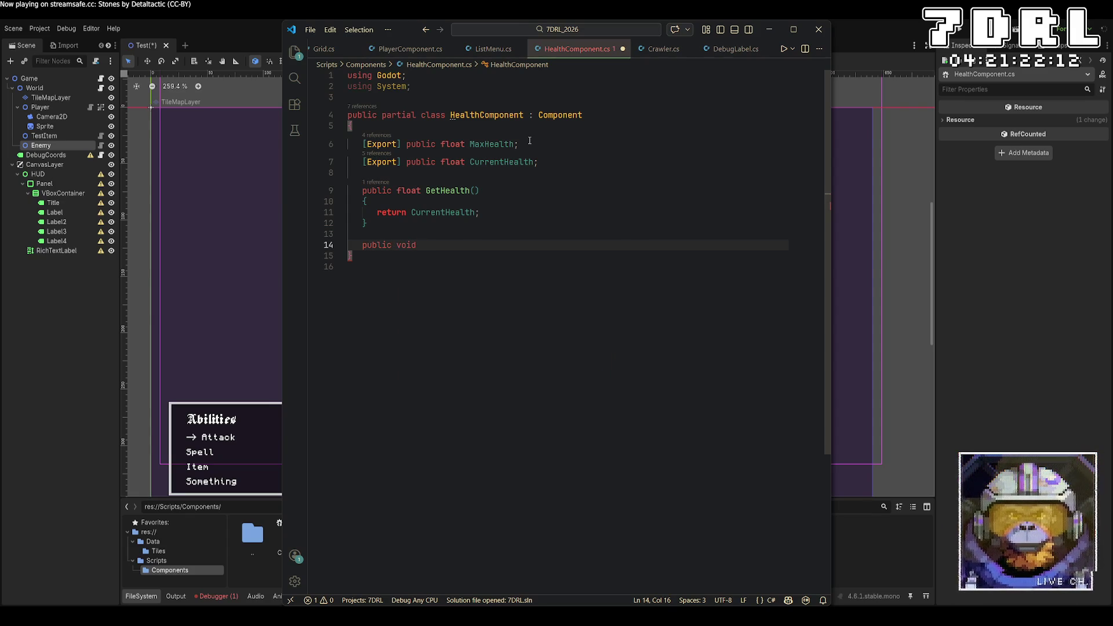
{"action": "type", "text": "TakeDam"}
{"action": "type", "text": "age(int amo"}
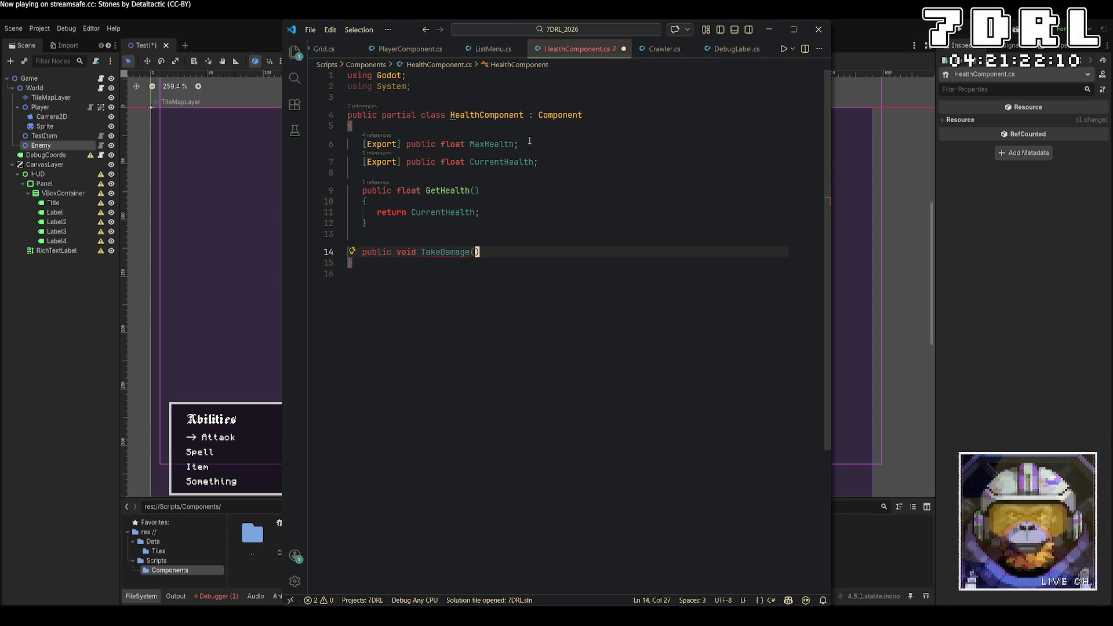
{"action": "key", "text": "BackSpace"}
{"action": "key", "text": "BackSpace"}
{"action": "key", "text": "BackSpace"}
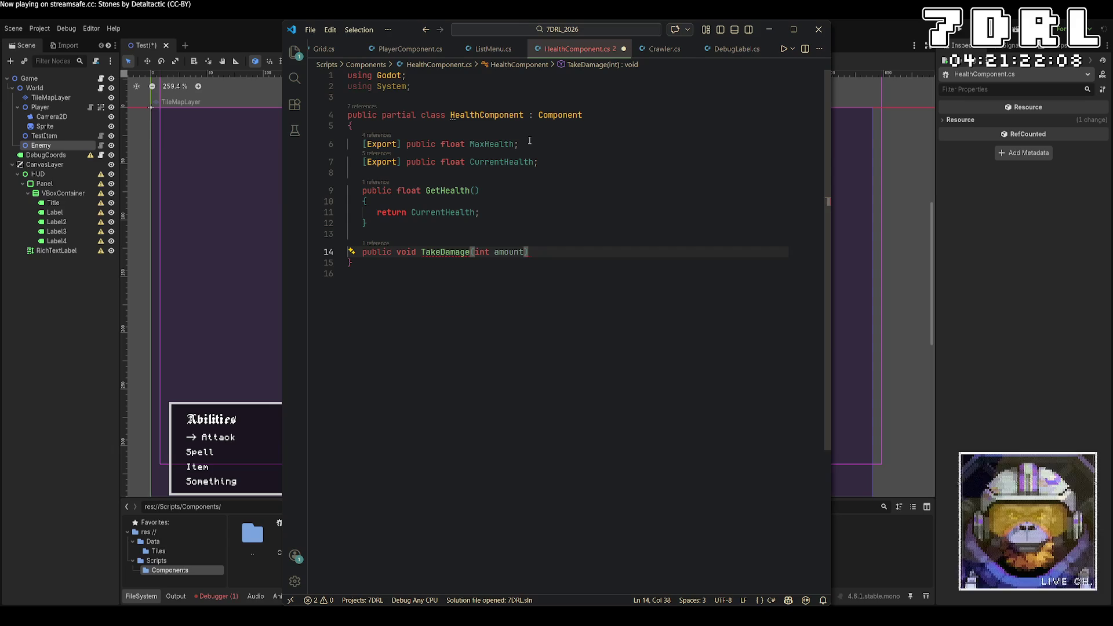
{"action": "type", "text": "float amount)"}
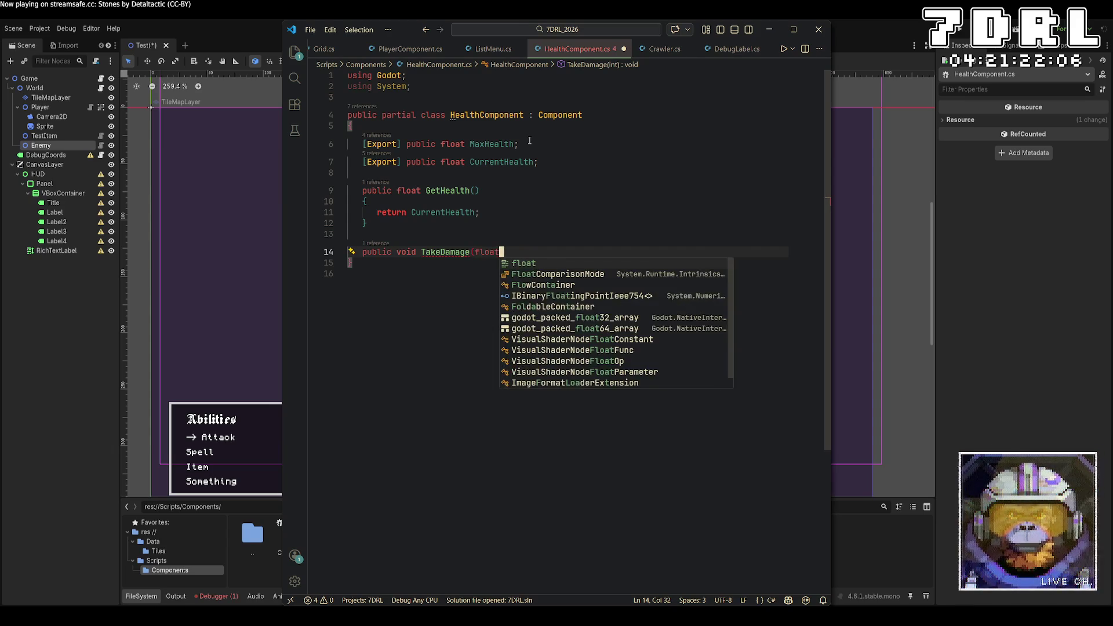
{"action": "key", "text": "Return"}
{"action": "type", "text": "{"}
{"action": "key", "text": "Return"}
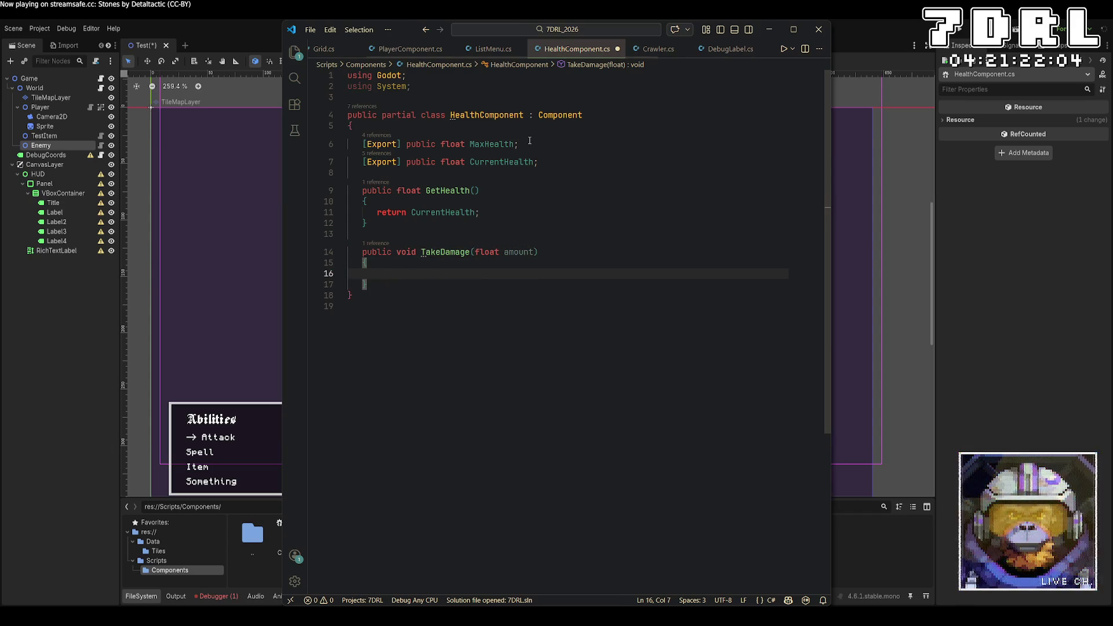
In TakeDamage, return if amount <= 0, subtract amount from CurrentHealth, and add a YOU DEAD check
{"action": "type", "text": "cu"}
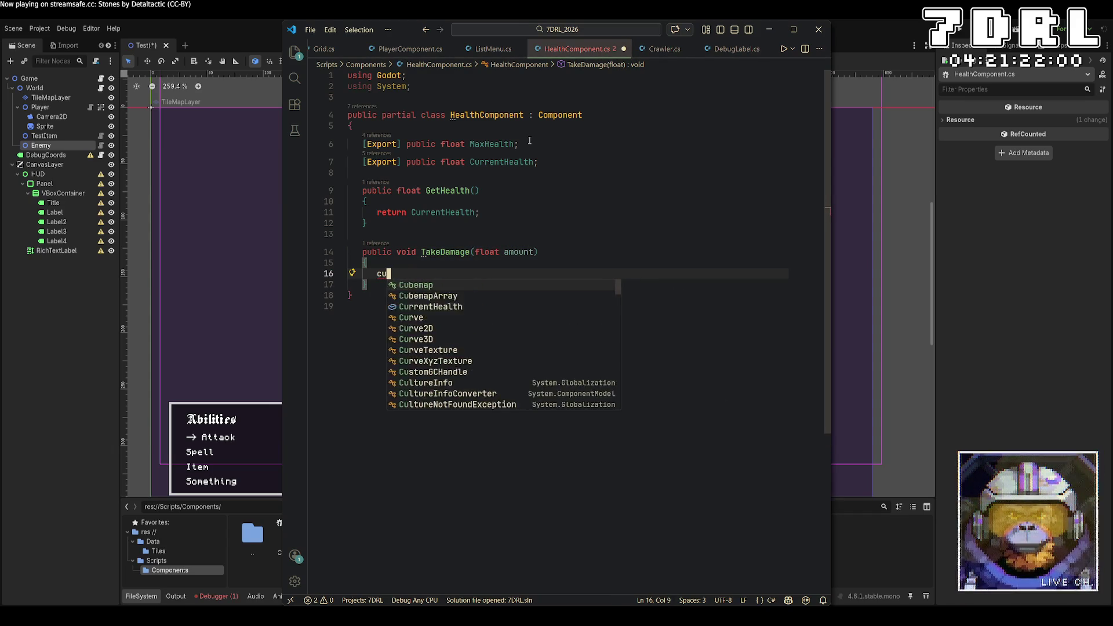
{"action": "key", "text": "BackSpace"}
{"action": "key", "text": "BackSpace"}
{"action": "type", "text": "if ("}
{"action": "type", "text": "amount <= 0"}
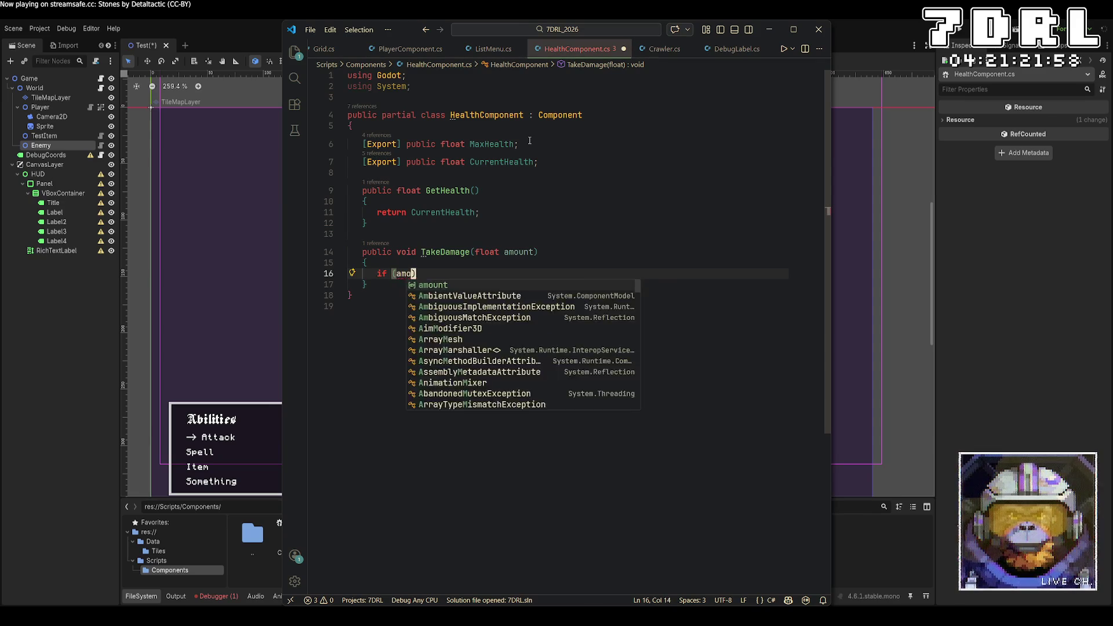
{"action": "type", "text": ") return;"}
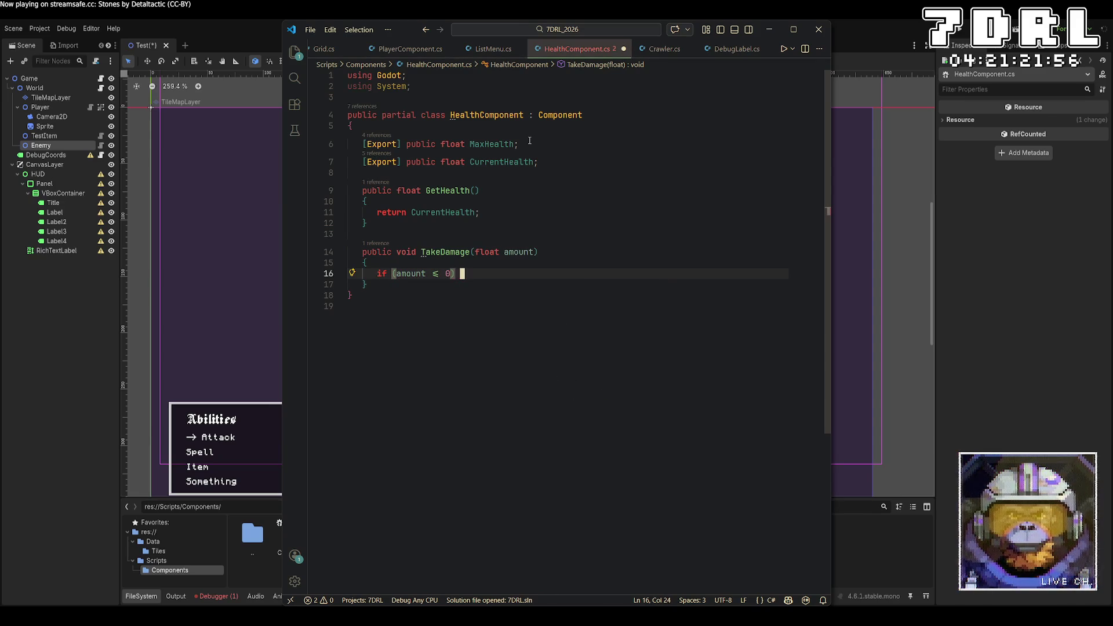
{"action": "key", "text": "Return"}
{"action": "key", "text": "Return"}
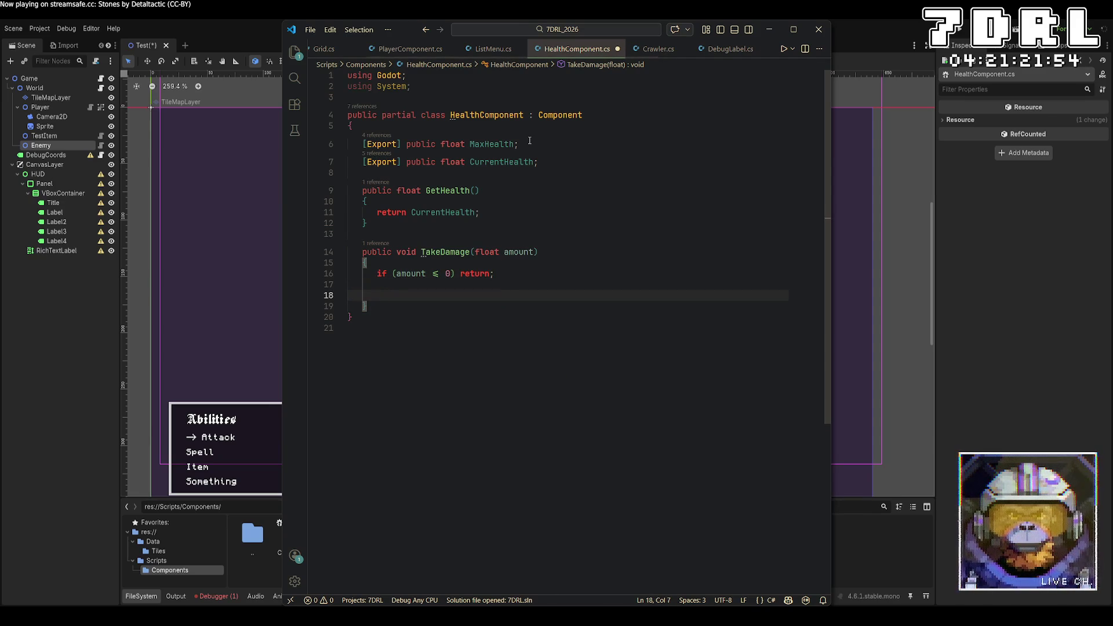
{"action": "type", "text": "CurrentHealth "}
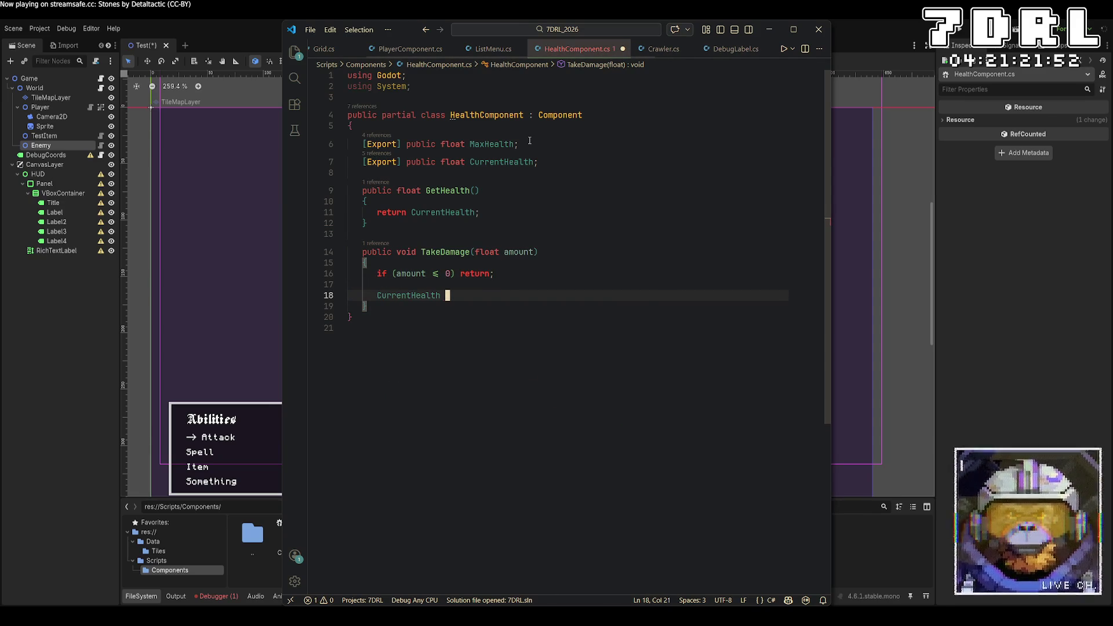
{"action": "type", "text": "-= amount;"}
{"action": "key", "text": "Return"}
{"action": "key", "text": "Return"}
{"action": "type", "text": "if ("}
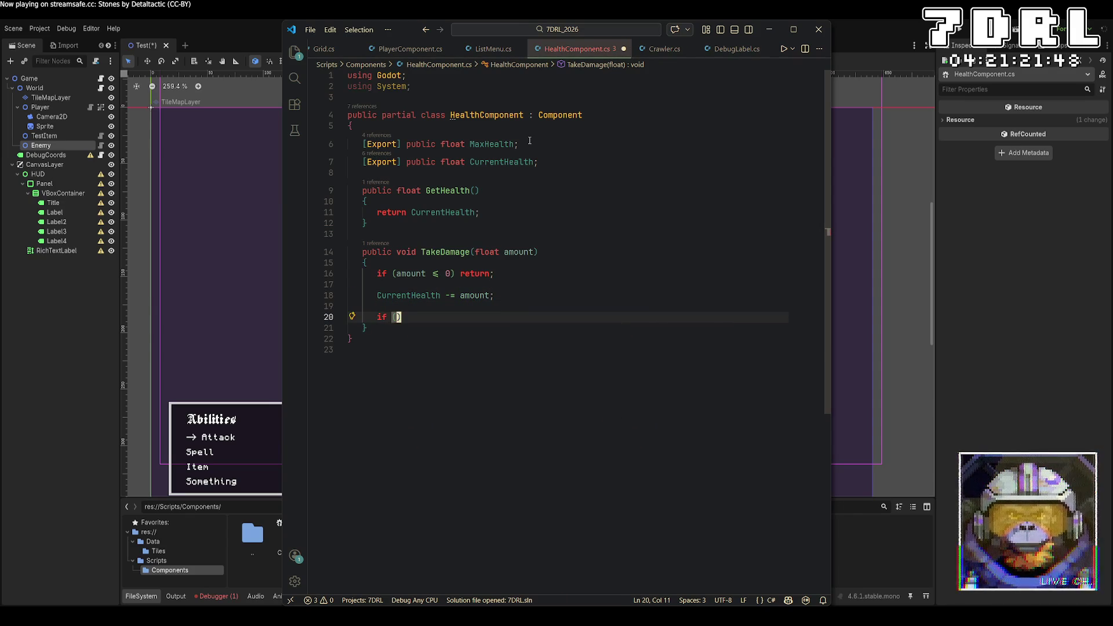
{"action": "type", "text": "c"}
{"action": "type", "text": "urrentHealth "}
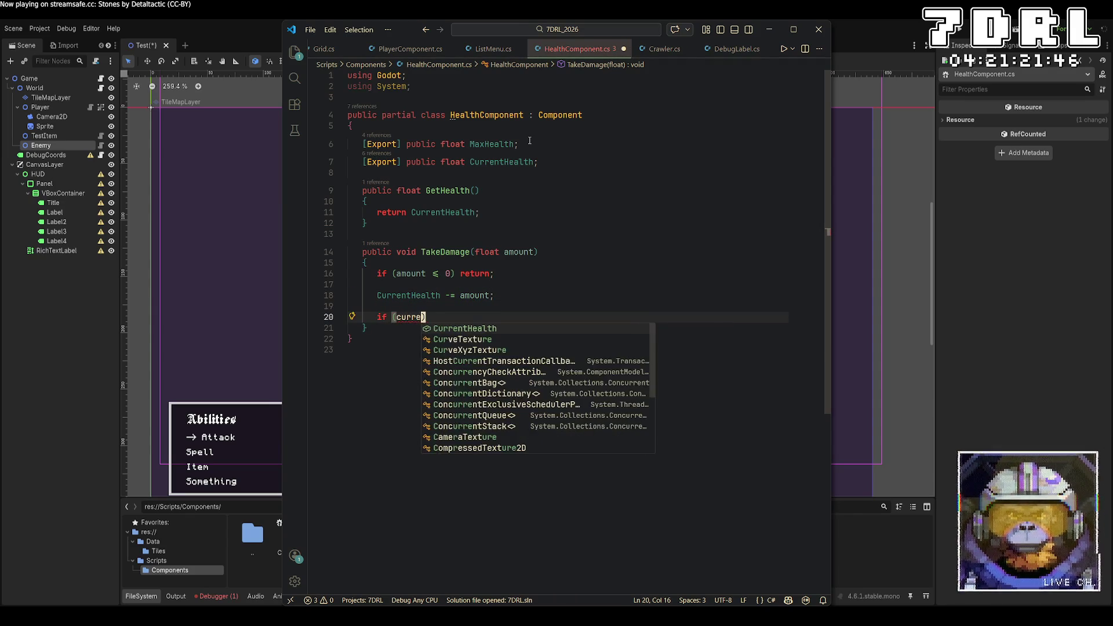
{"action": "type", "text": "= "}
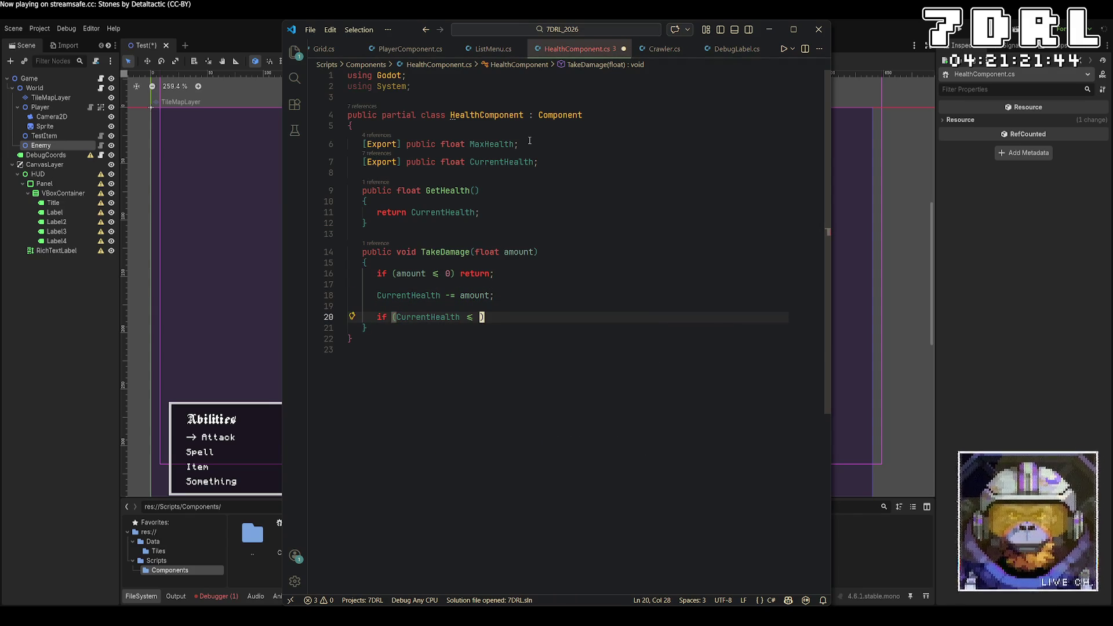
{"action": "type", "text": ") //"}
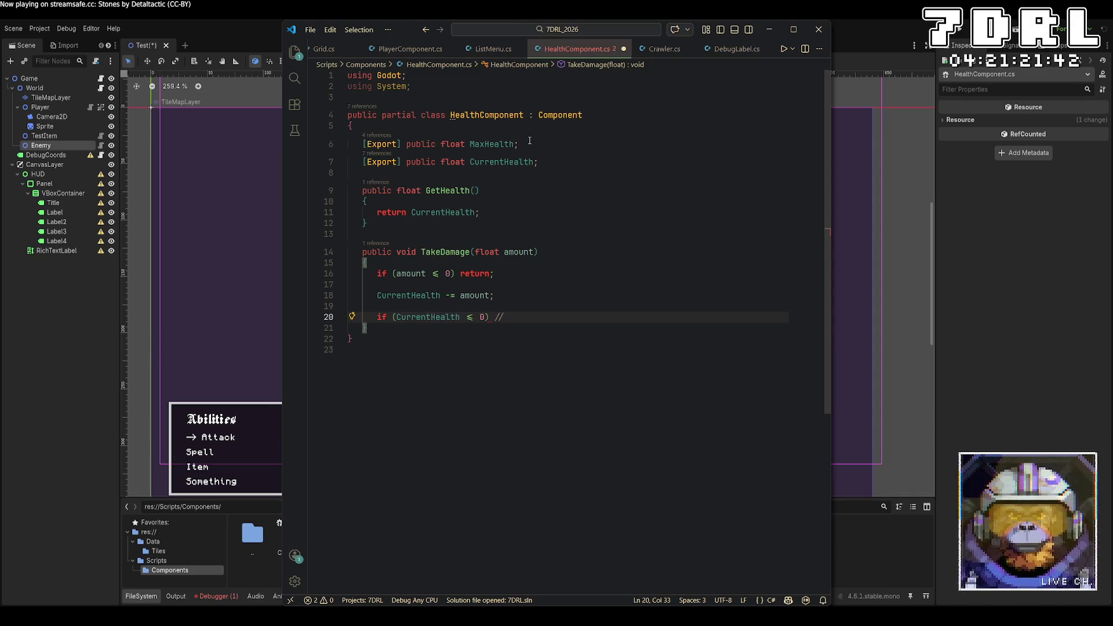
{"action": "type", "text": "YOU DEAD;"}
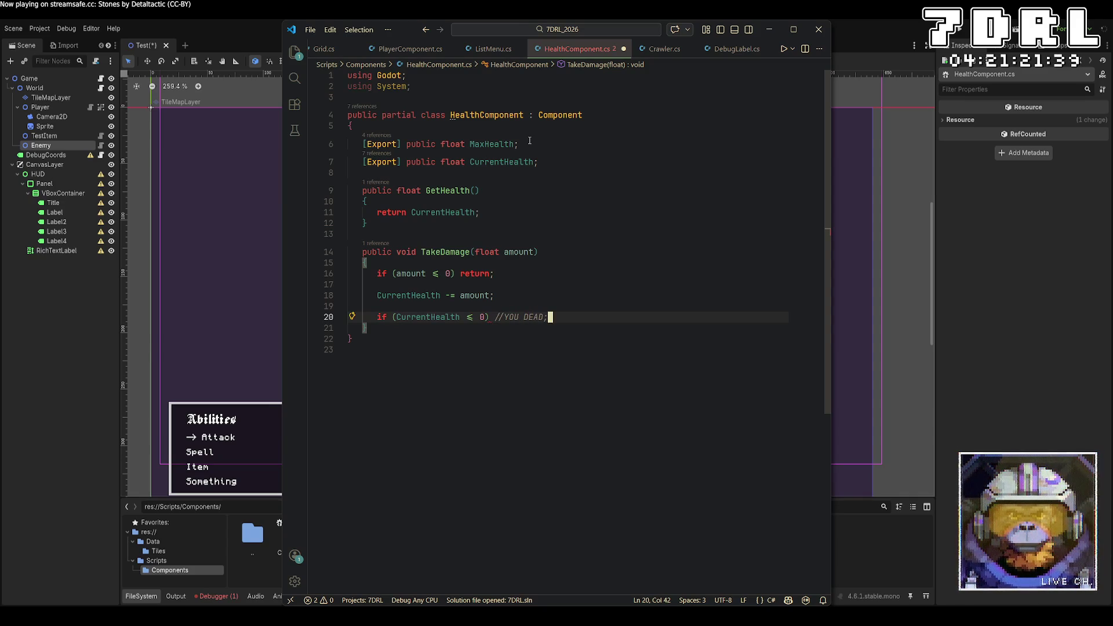
{"action": "key", "text": "BackSpace"}
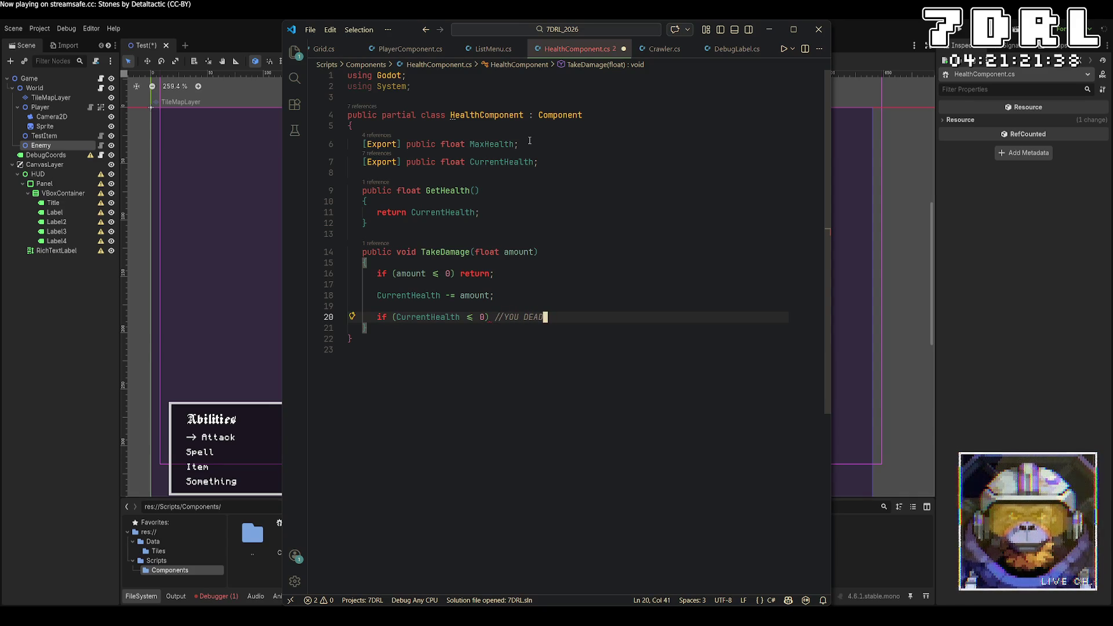
{"action": "key", "text": "Up"}
{"action": "key", "text": "Up"}
{"action": "key", "text": "Up"}
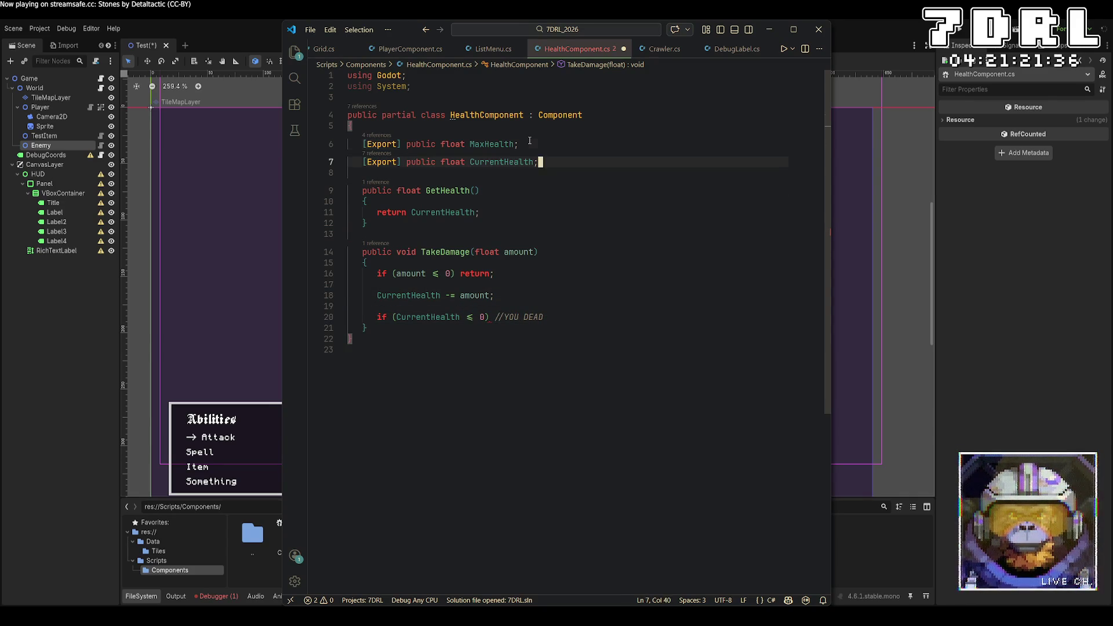
Declare [Signal] public delegate void HealthChangedEventHandler(int amount) at the top of the class
{"action": "key", "text": "Return"}
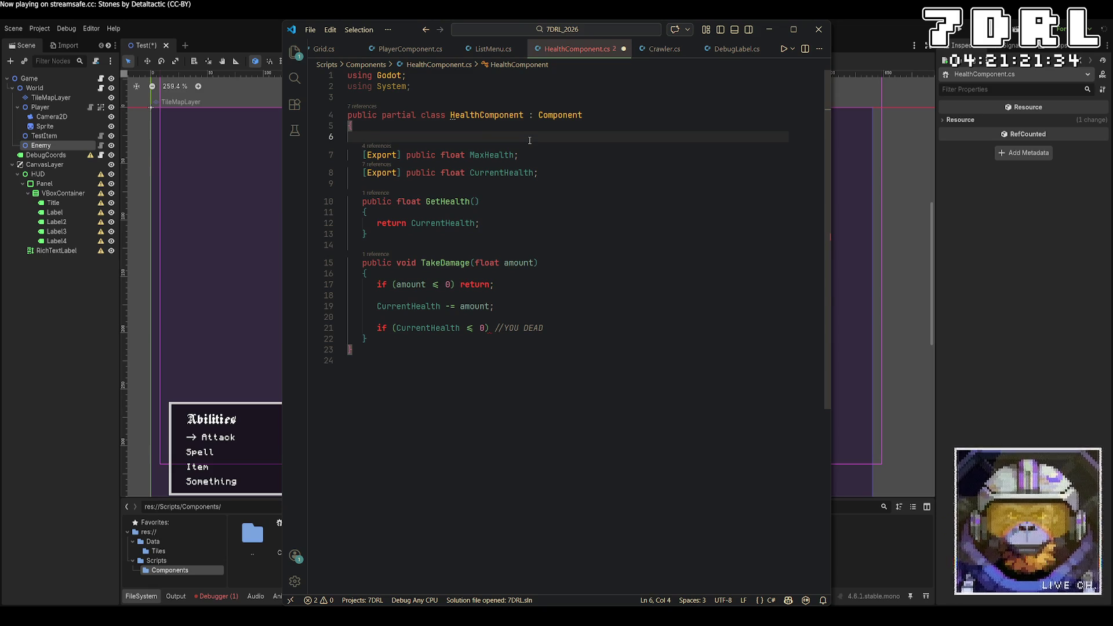
{"action": "type", "text": "[Signal"}
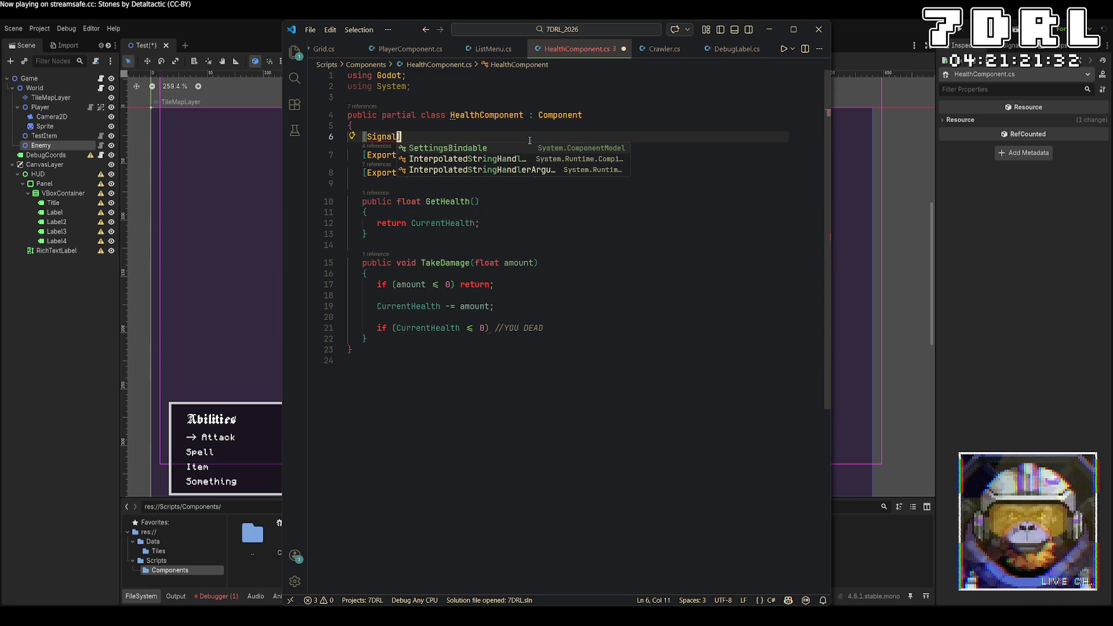
{"action": "type", "text": "] publi"}
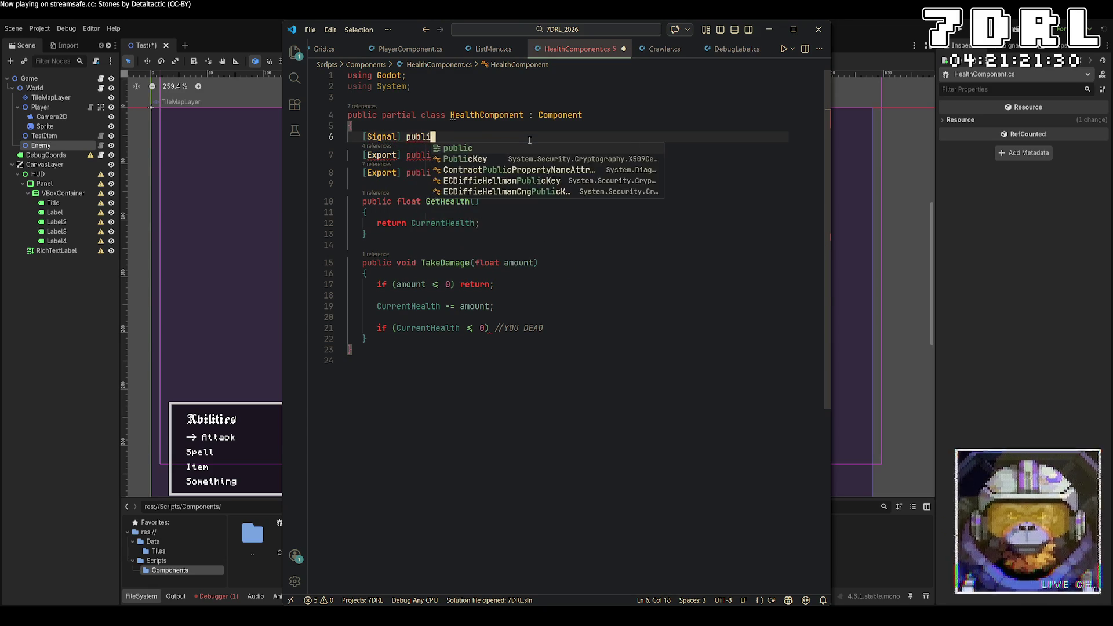
{"action": "type", "text": "c delegate"}
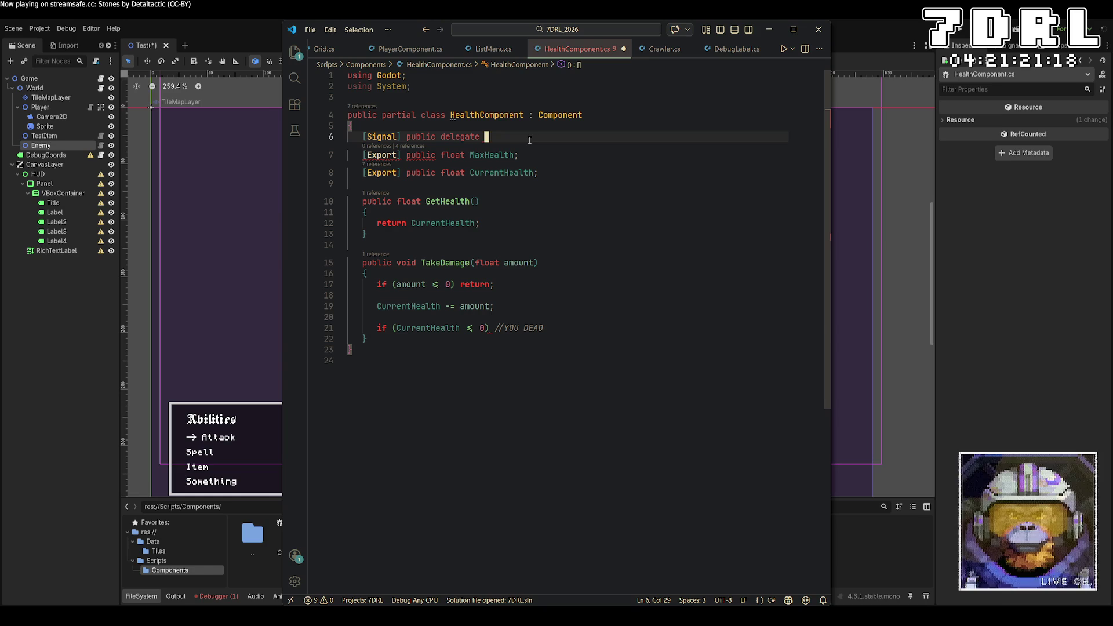
{"action": "type", "text": "HealthChanged"}
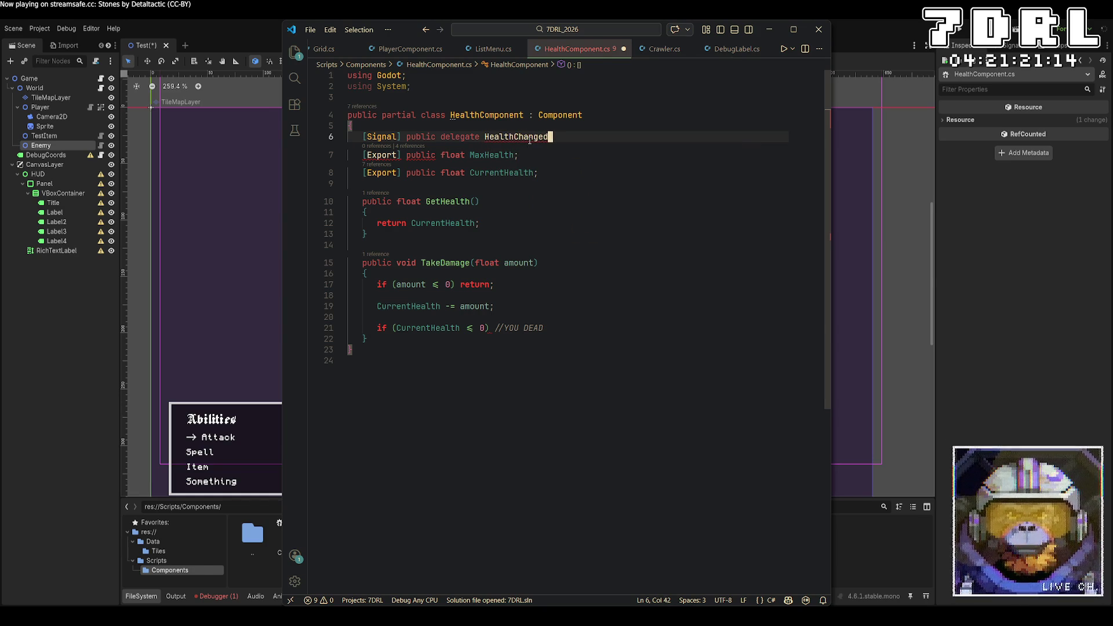
{"action": "type", "text": "EventHandler(int amount)"}
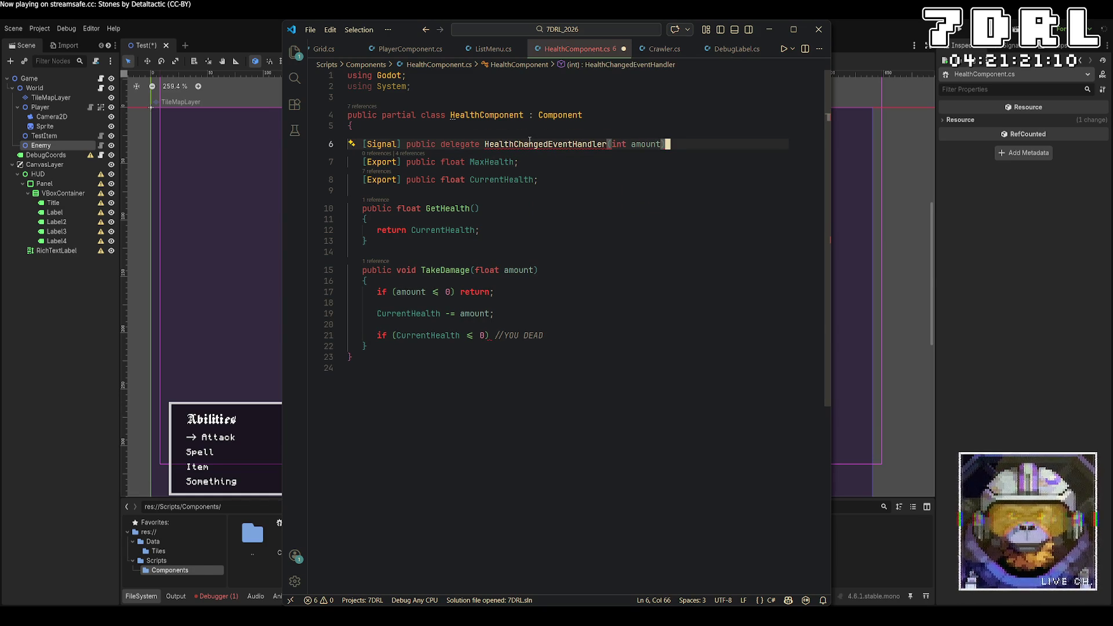
{"action": "key", "text": "ctrl+s"}
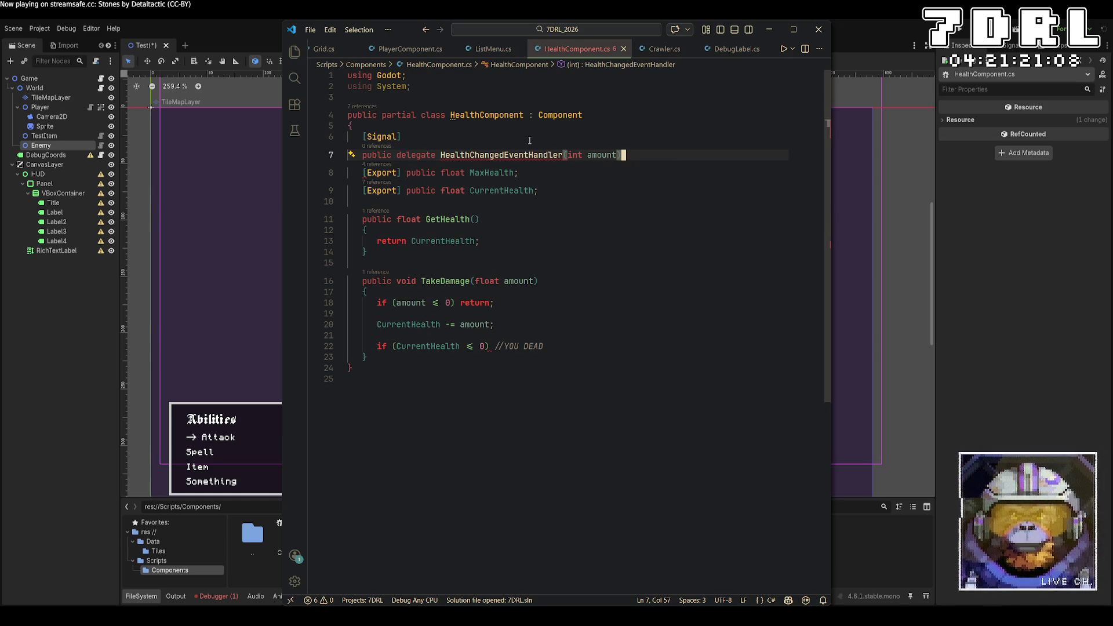
{"action": "key", "text": "Left"}
{"action": "key", "text": "Left"}
{"action": "key", "text": "Left"}
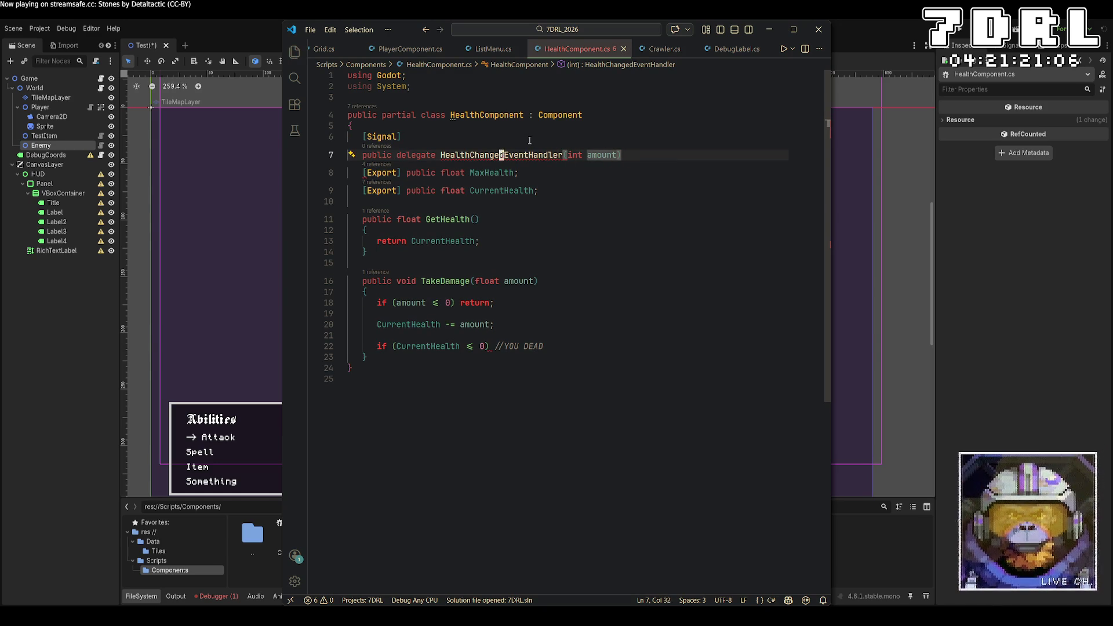
{"action": "type", "text": "void"}
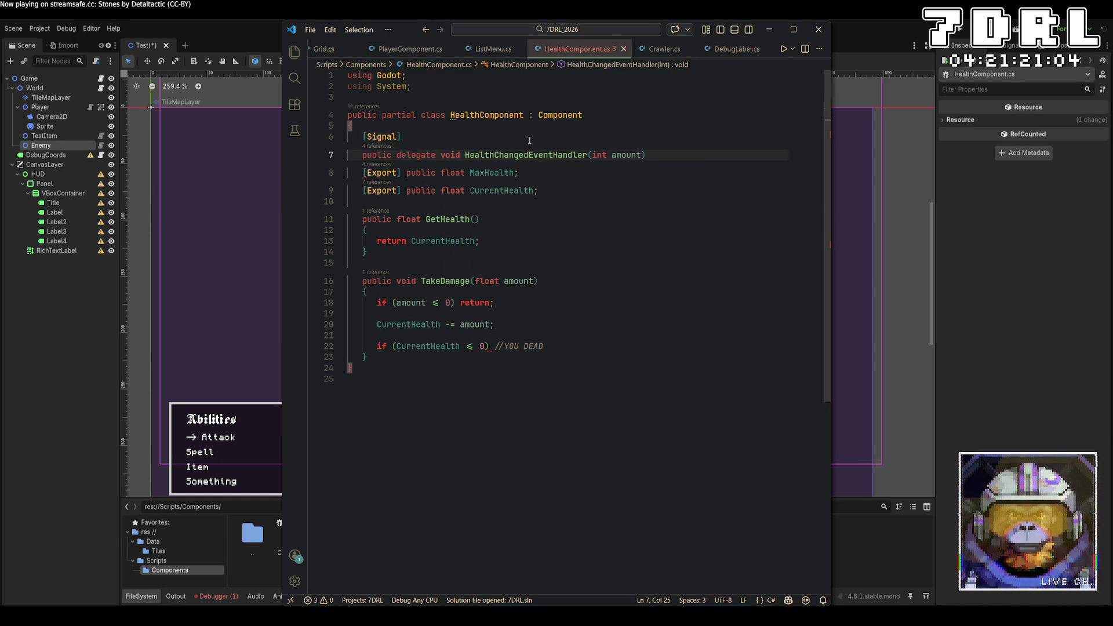
{"action": "key", "text": "Up"}
{"action": "key", "text": "End"}
{"action": "key", "text": "Delete"}
{"action": "key", "text": "ctrl+s"}
Terminate the HealthChanged delegate with a semicolon and save HealthComponent.cs
{"action": "key", "text": "Up"}
{"action": "key", "text": "Down"}
{"action": "key", "text": "End"}
{"action": "type", "text": "'"}
{"action": "key", "text": "BackSpace"}
{"action": "type", "text": ";"}
{"action": "key", "text": "ctrl+s"}
{"action": "key", "text": "Down"}
{"action": "key", "text": "Down"}
{"action": "key", "text": "Down"}
{"action": "key", "text": "Down"}
{"action": "key", "text": "Down"}
{"action": "key", "text": "Down"}
{"action": "key", "text": "Down"}
{"action": "key", "text": "Up"}
{"action": "key", "text": "Right"}
{"action": "key", "text": "Right"}
{"action": "key", "text": "Right"}
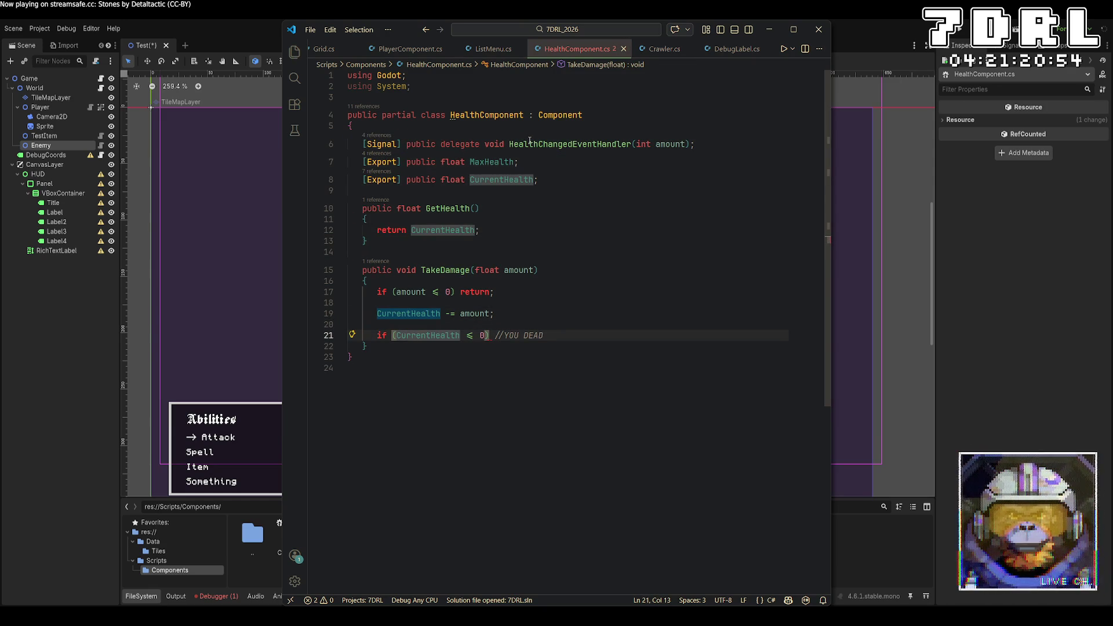
Insert EmitSignalHealthChanged(CurrentHealth); on a new line just before the death check
{"action": "key", "text": "Home"}
{"action": "key", "text": "Return"}
{"action": "key", "text": "Return"}
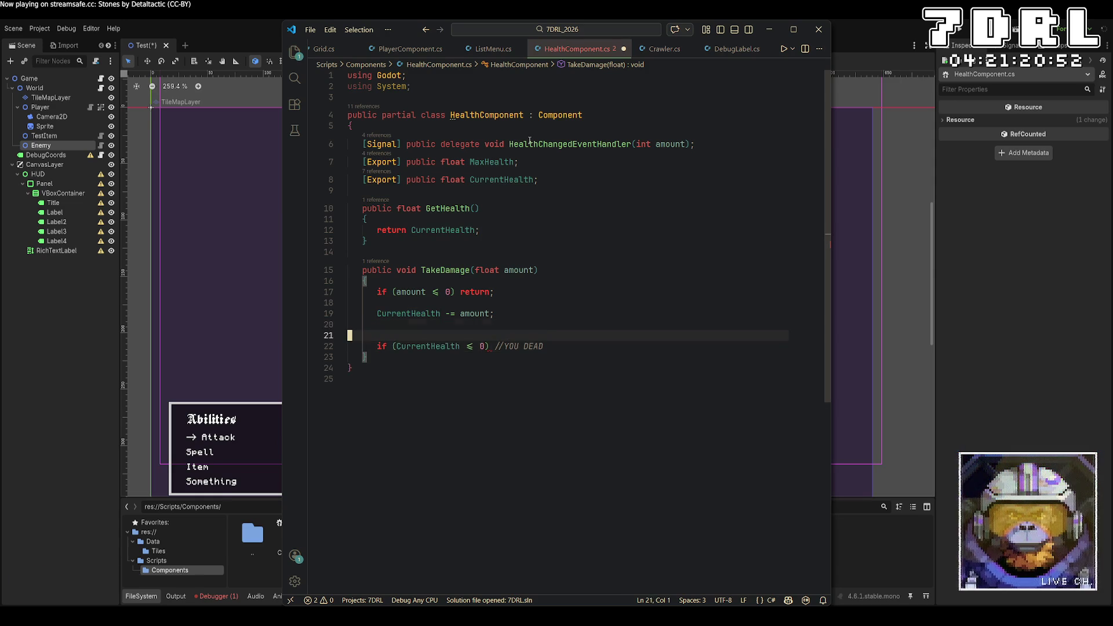
{"action": "key", "text": "Up"}
{"action": "key", "text": "Up"}
{"action": "key", "text": "Up"}
{"action": "key", "text": "Tab"}
{"action": "key", "text": "Tab"}
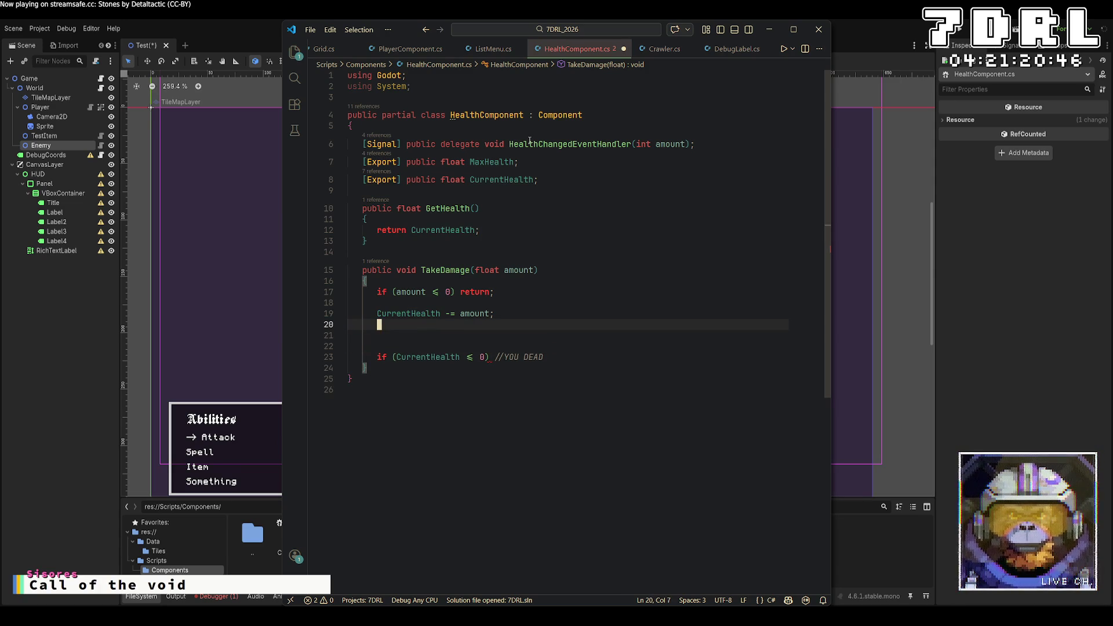
{"action": "type", "text": "EmitSignalHealthChanged"}
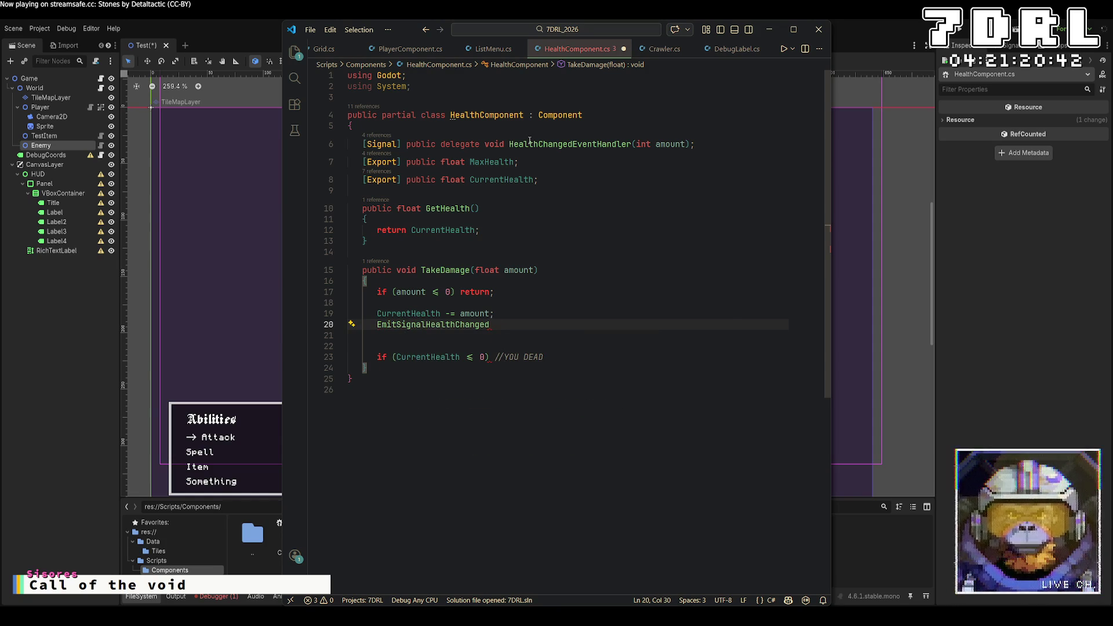
{"action": "type", "text": "("}
{"action": "type", "text": "Cu"}
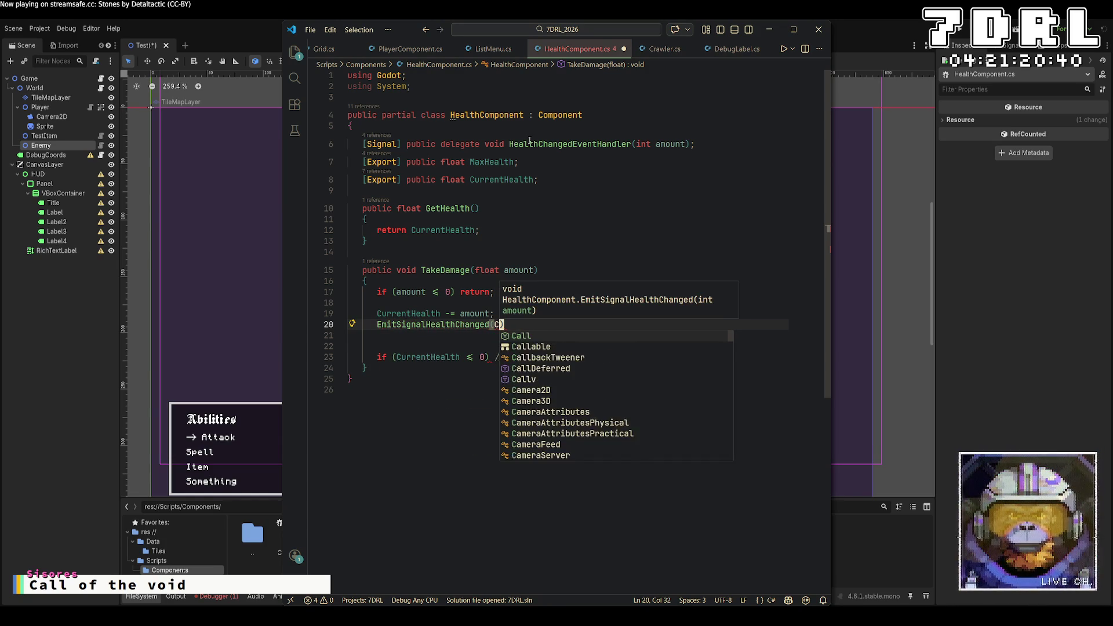
{"action": "type", "text": "rr"}
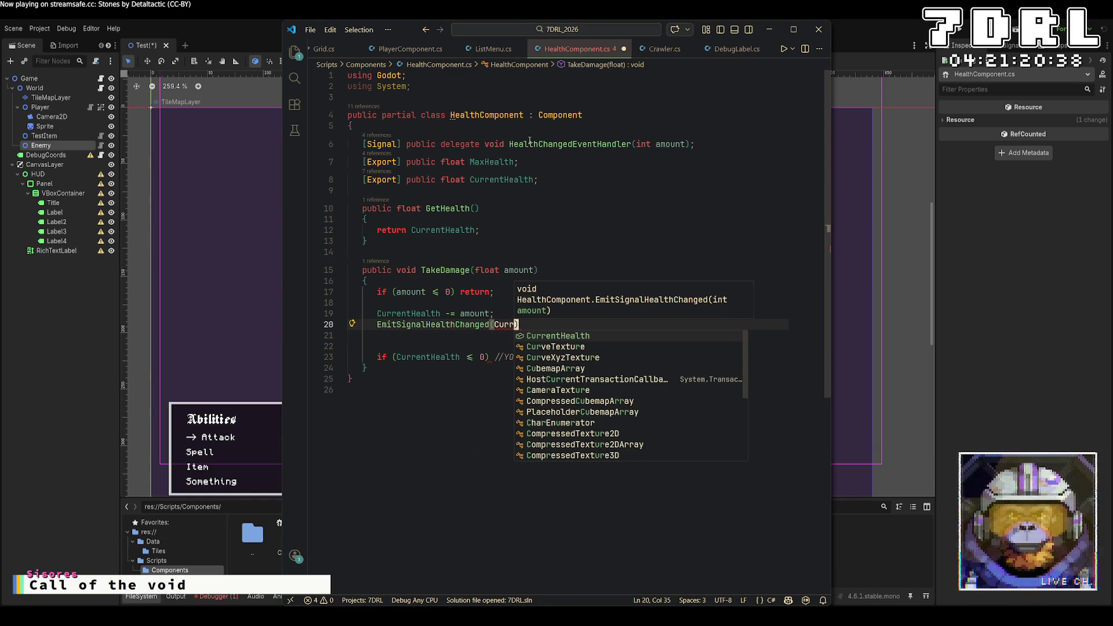
{"action": "key", "text": "Tab"}
{"action": "type", "text": ");"}
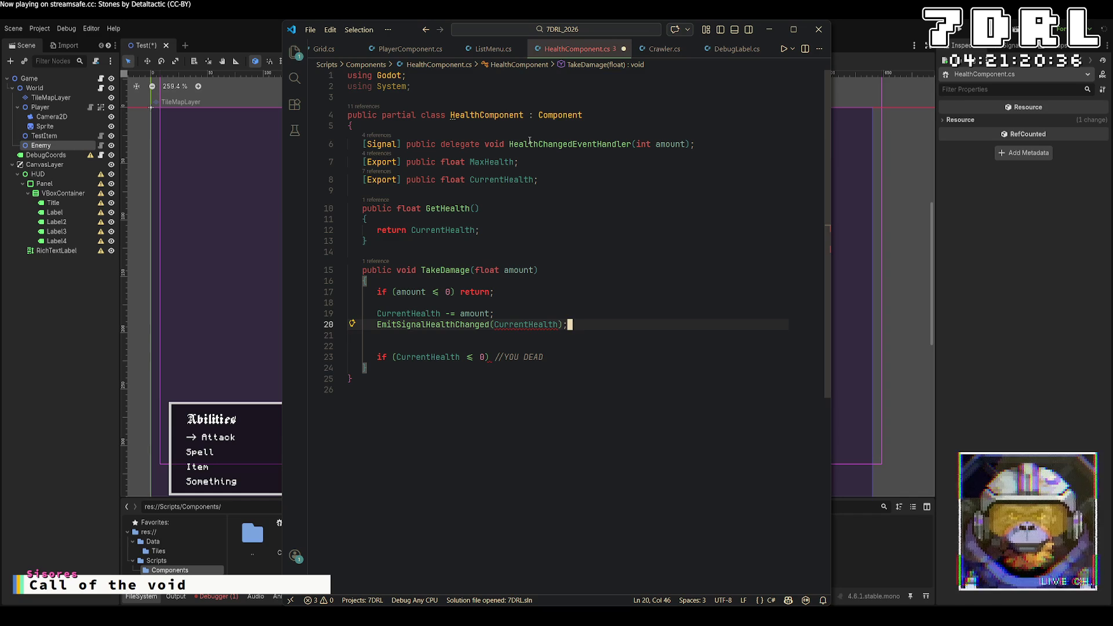
{"action": "double_click", "coordinate": [644, 144]}
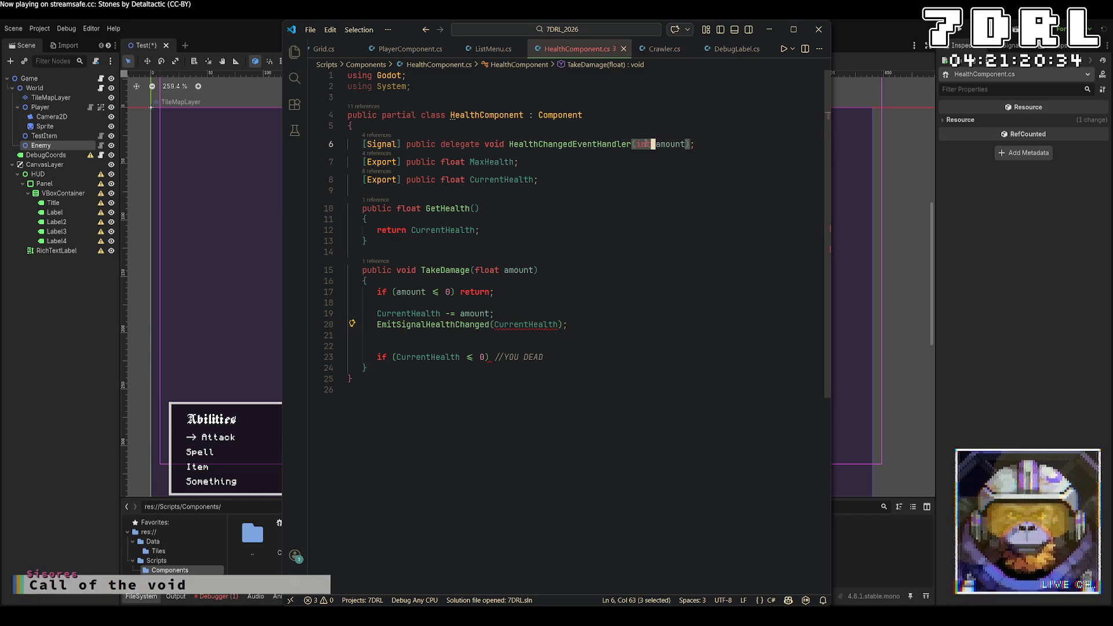
Change the HealthChanged signal's parameter type from int to float
{"action": "type", "text": "float"}
{"action": "key", "text": "Down"}
{"action": "key", "text": "Down"}
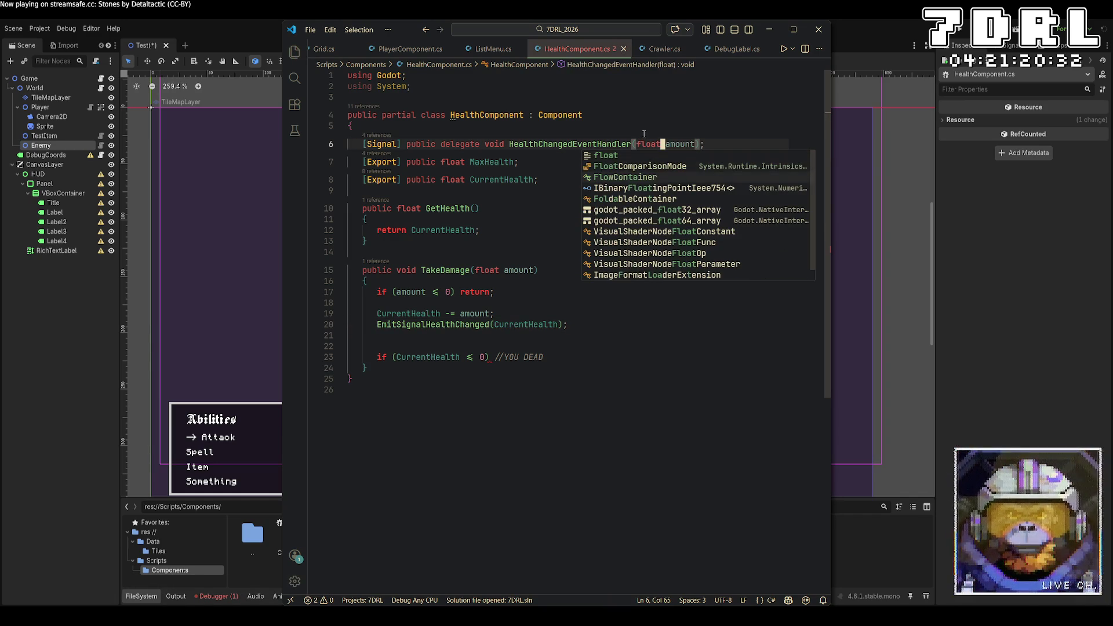
{"action": "key", "text": "Escape"}
{"action": "key", "text": "Down"}
{"action": "key", "text": "Down"}
{"action": "key", "text": "Down"}
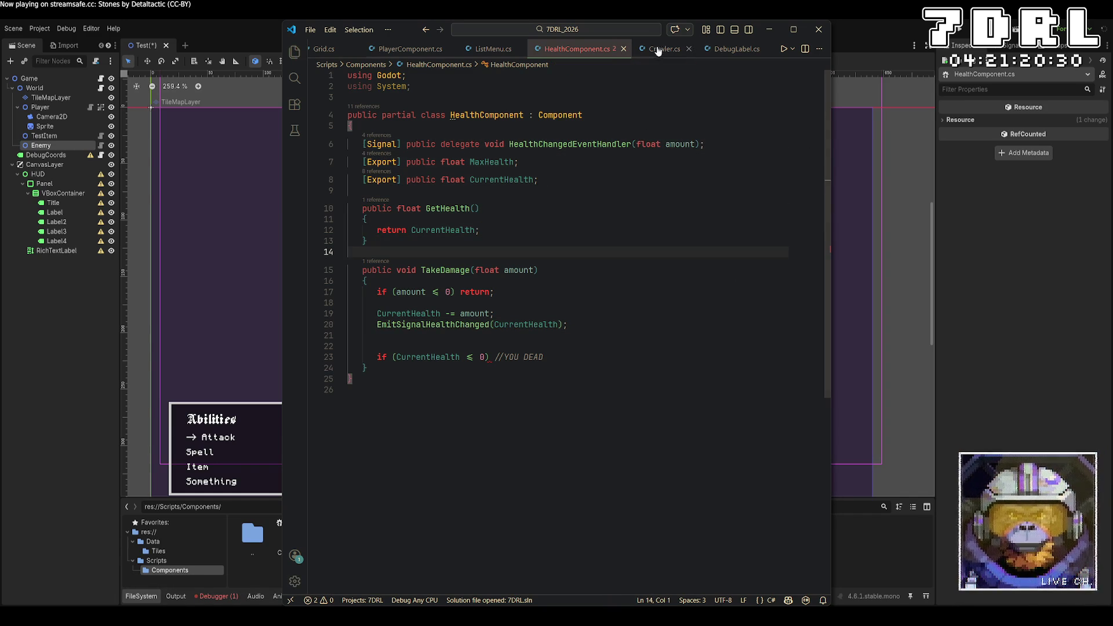
Declare [Signal] public delegate void DeathEventHandler(); below the HealthChanged signal
{"action": "left_click", "coordinate": [709, 143]}
{"action": "key", "text": "Return"}
{"action": "type", "text": "[Signal"}
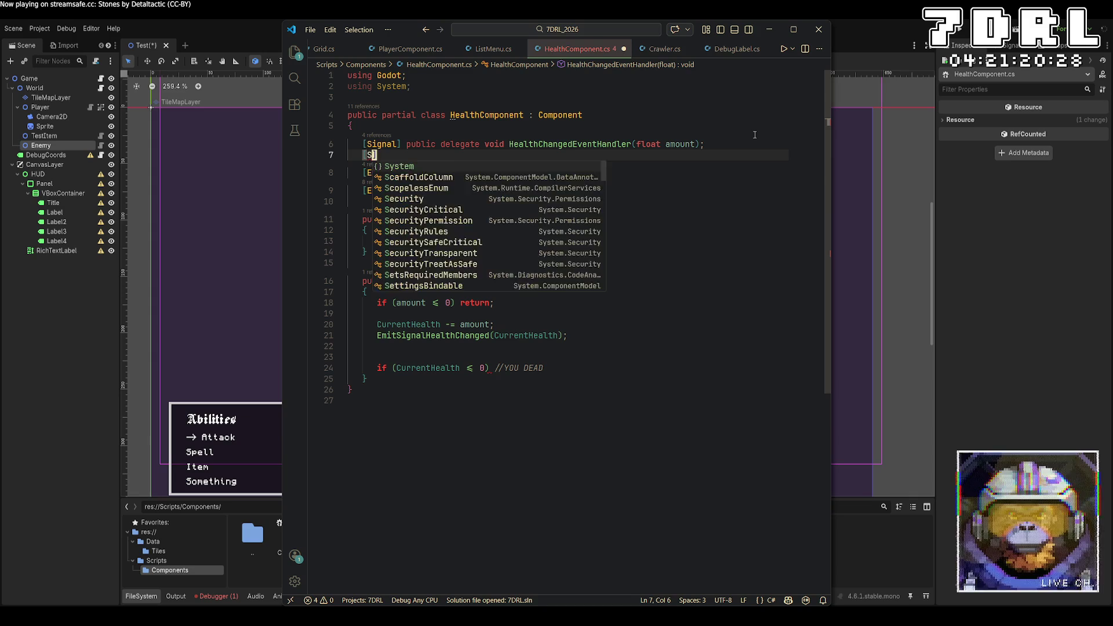
{"action": "type", "text": "]"}
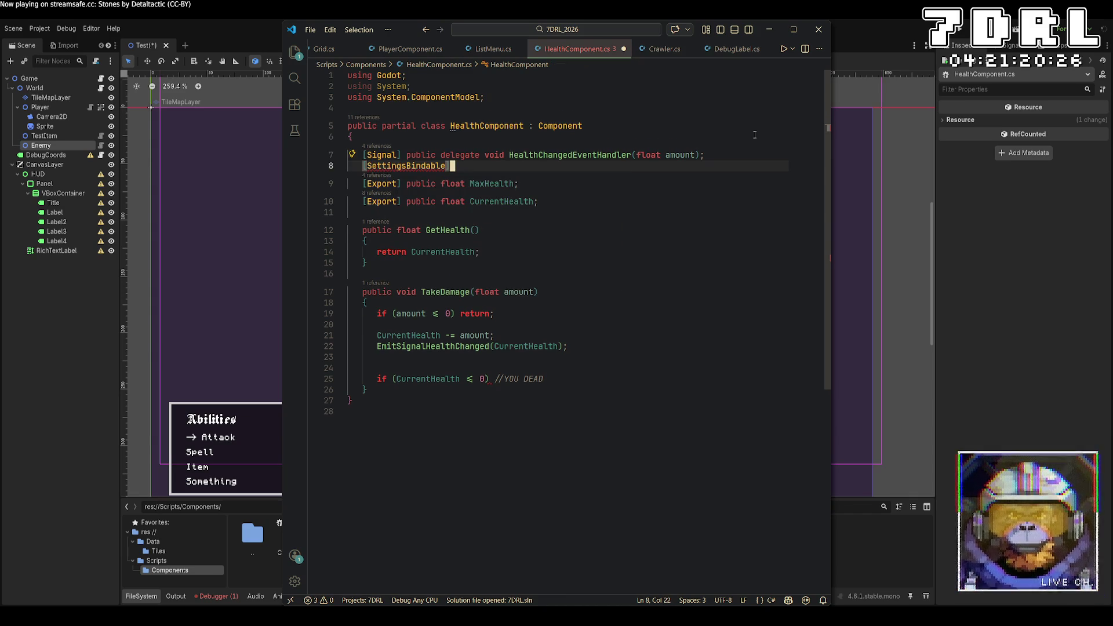
{"action": "key", "text": "ctrl+z"}
{"action": "type", "text": "ignal] public x"}
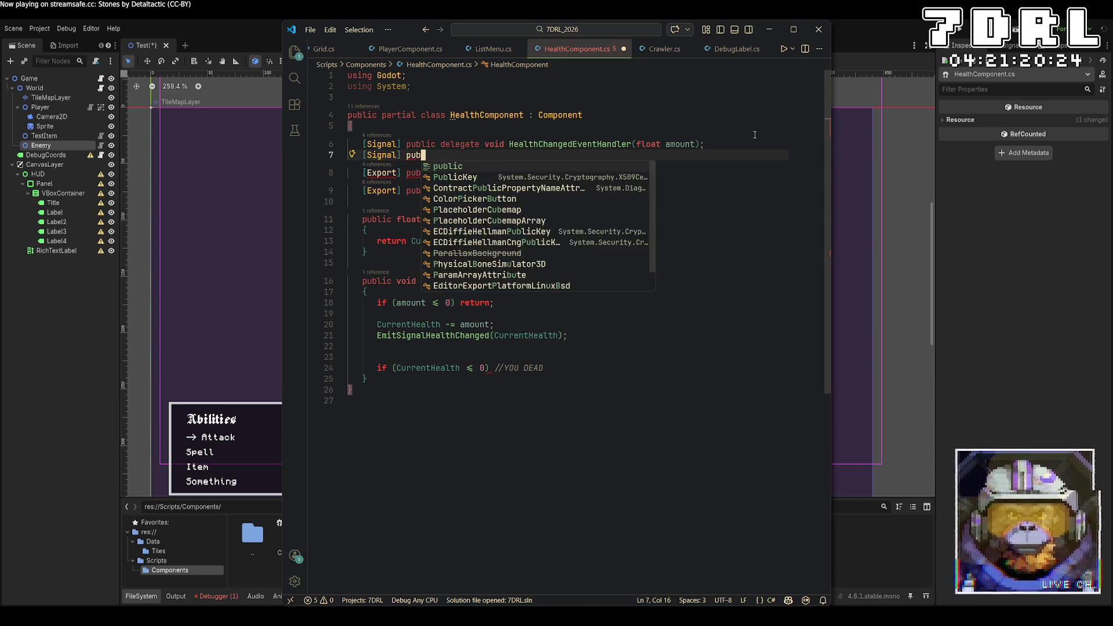
{"action": "key", "text": "BackSpace"}
{"action": "type", "text": "delegatev"}
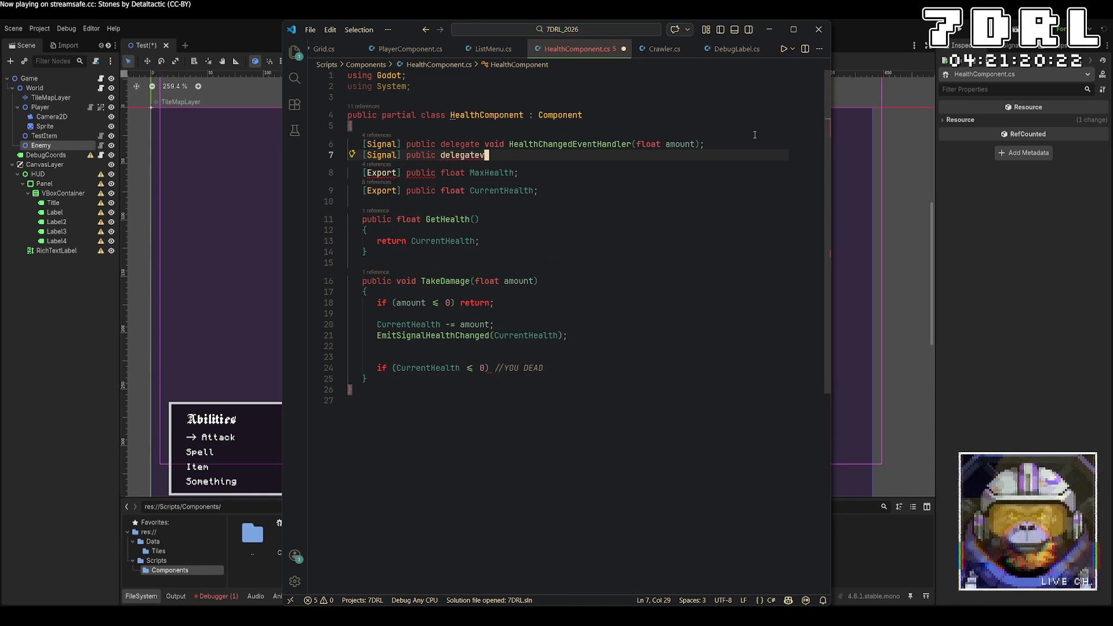
{"action": "key", "text": "BackSpace"}
{"action": "key", "text": "BackSpace"}
{"action": "type", "text": " void"}
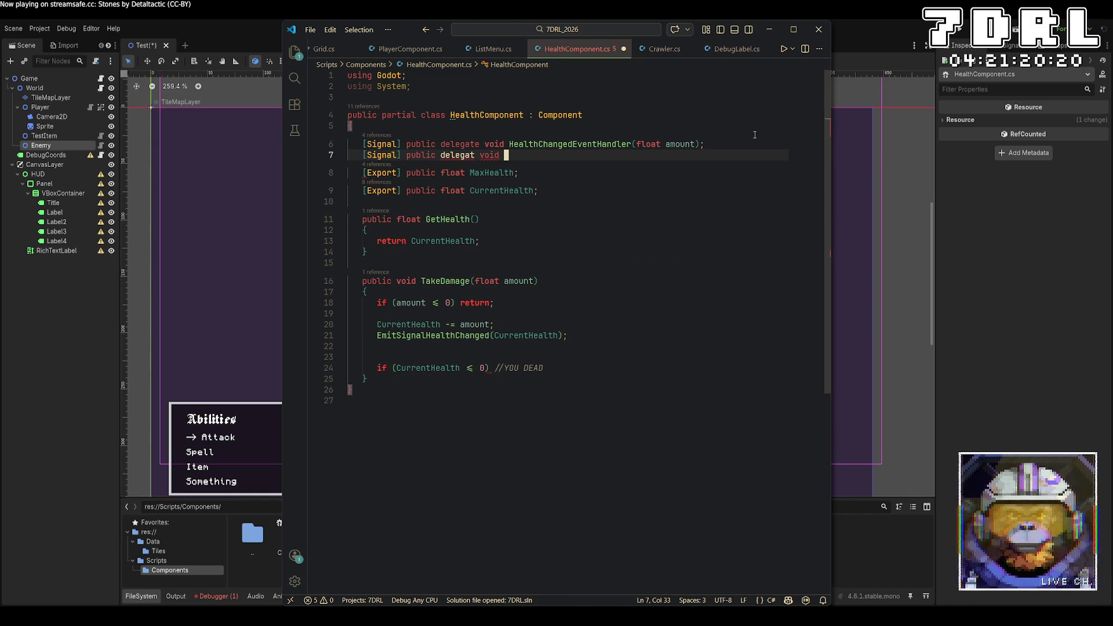
{"action": "key", "text": "Left"}
{"action": "key", "text": "Left"}
{"action": "key", "text": "Left"}
{"action": "type", "text": "e"}
{"action": "key", "text": "Right"}
{"action": "key", "text": "Right"}
{"action": "key", "text": "Right"}
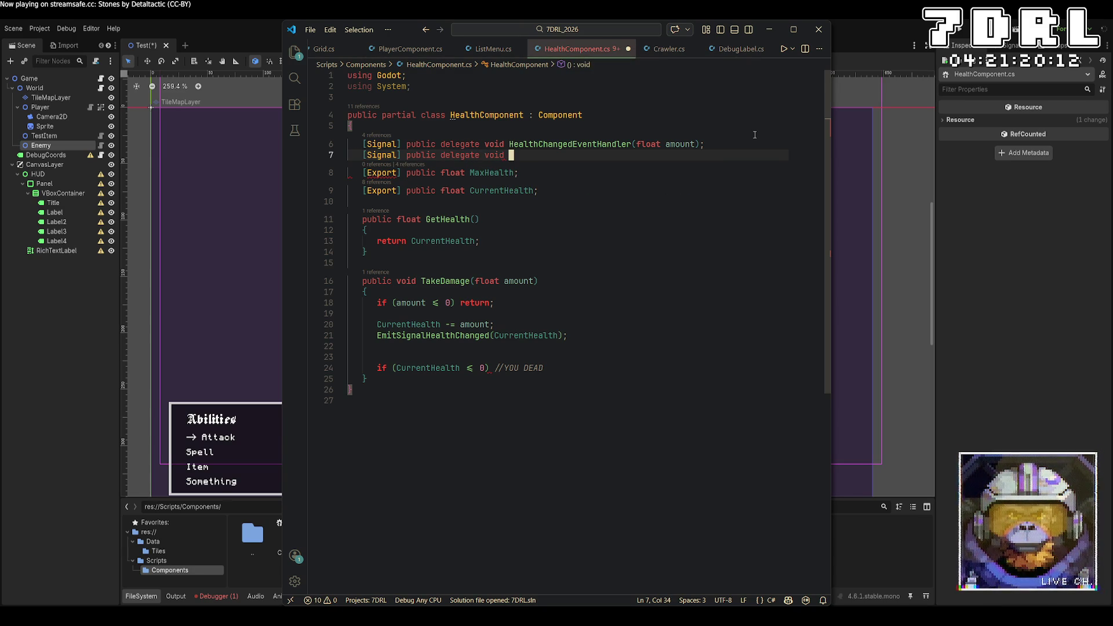
{"action": "type", "text": "Dea"}
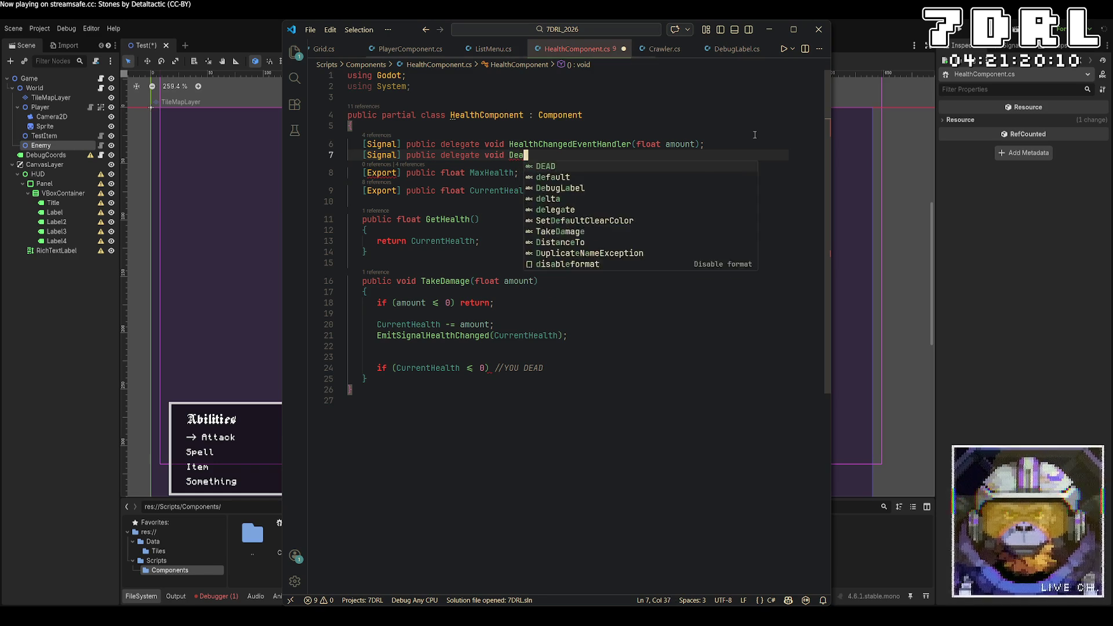
{"action": "type", "text": "thEventHandler();"}
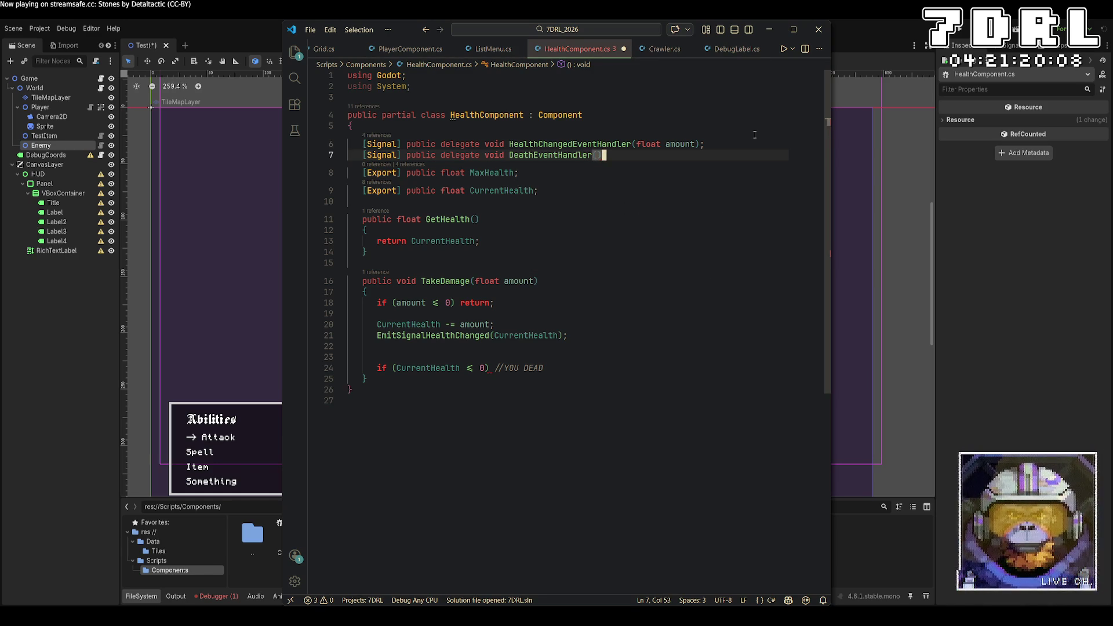
{"action": "key", "text": "Down"}
{"action": "key", "text": "Down"}
{"action": "key", "text": "Down"}
{"action": "key", "text": "Down"}
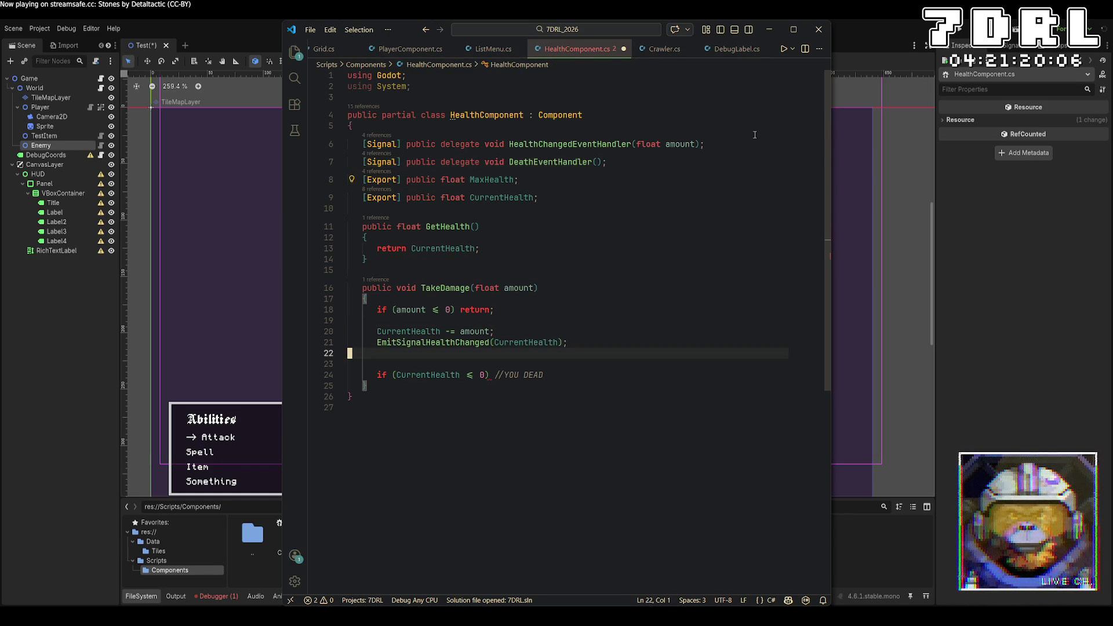
Replace the YOU DEAD comment with EmitSignalDeath();, close TakeDamage, and begin a public member
{"action": "key", "text": "End"}
{"action": "key", "text": "BackSpace"}
{"action": "key", "text": "BackSpace"}
{"action": "key", "text": "BackSpace"}
{"action": "key", "text": "BackSpace"}
{"action": "key", "text": "BackSpace"}
{"action": "key", "text": "BackSpace"}
{"action": "type", "text": "EmitSignalD"}
{"action": "key", "text": "Tab"}
{"action": "type", "text": "();"}
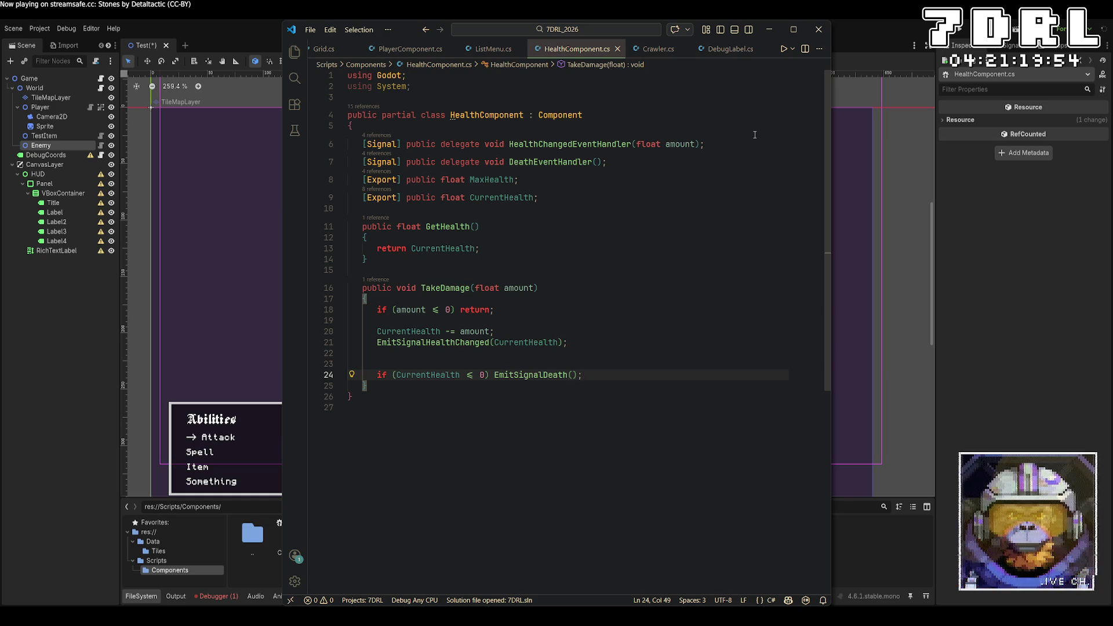
{"action": "key", "text": "Down"}
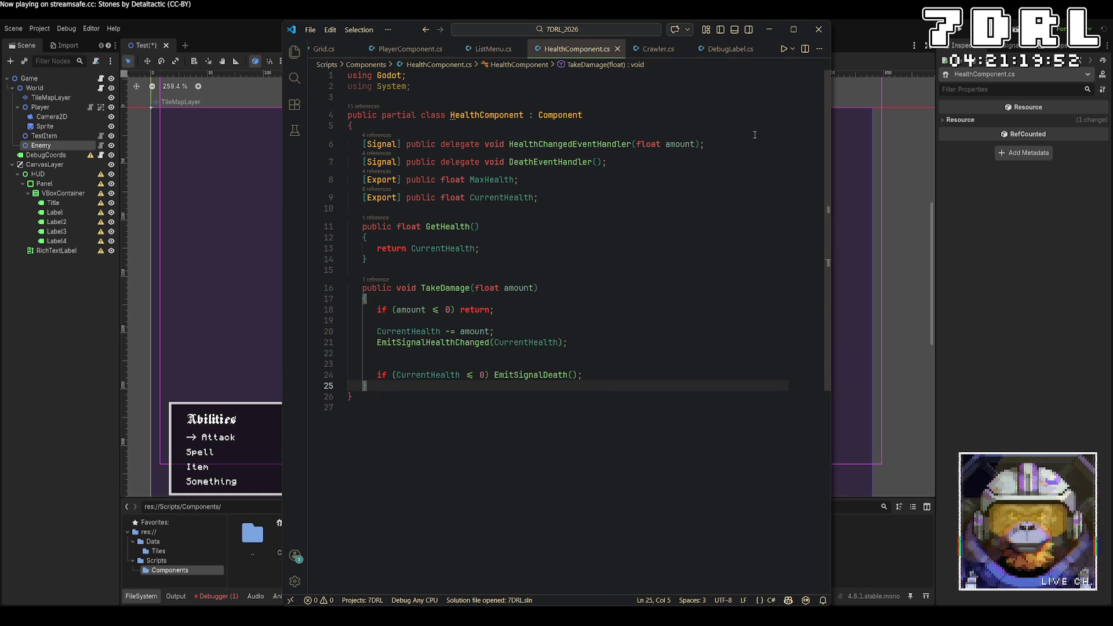
{"action": "type", "text": "}"}
{"action": "key", "text": "Return"}
{"action": "key", "text": "Return"}
{"action": "type", "text": "public"}
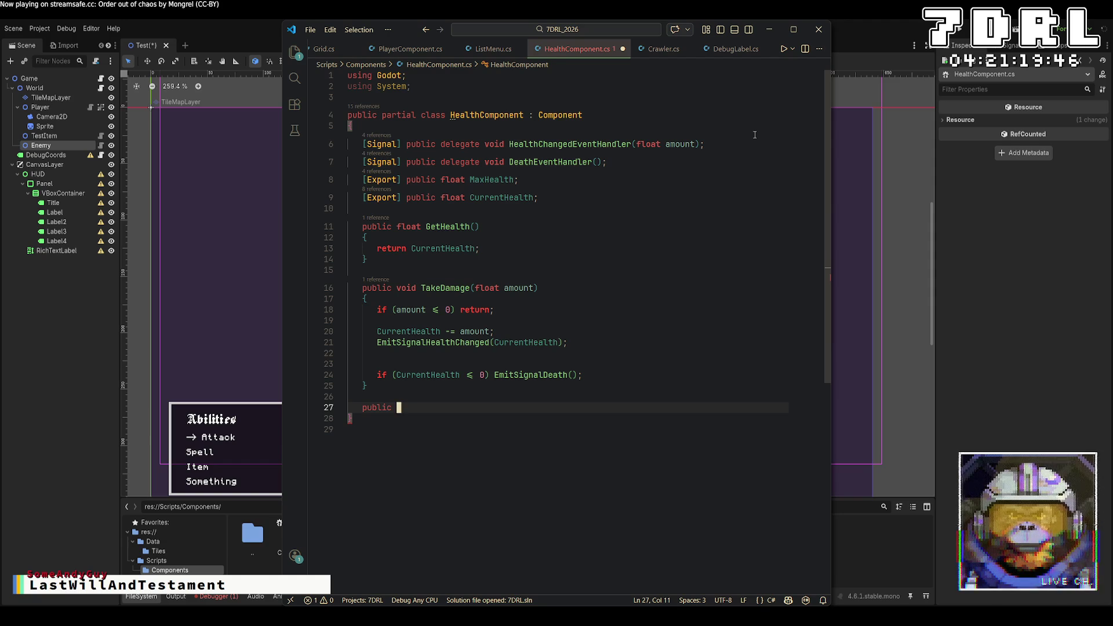
Write public void Heal(float amount) with 'if (amount <= 0) return;' and 'CurrentHealth += amount;'
{"action": "key", "text": "BackSpace"}
{"action": "key", "text": "BackSpace"}
{"action": "type", "text": "ic v"}
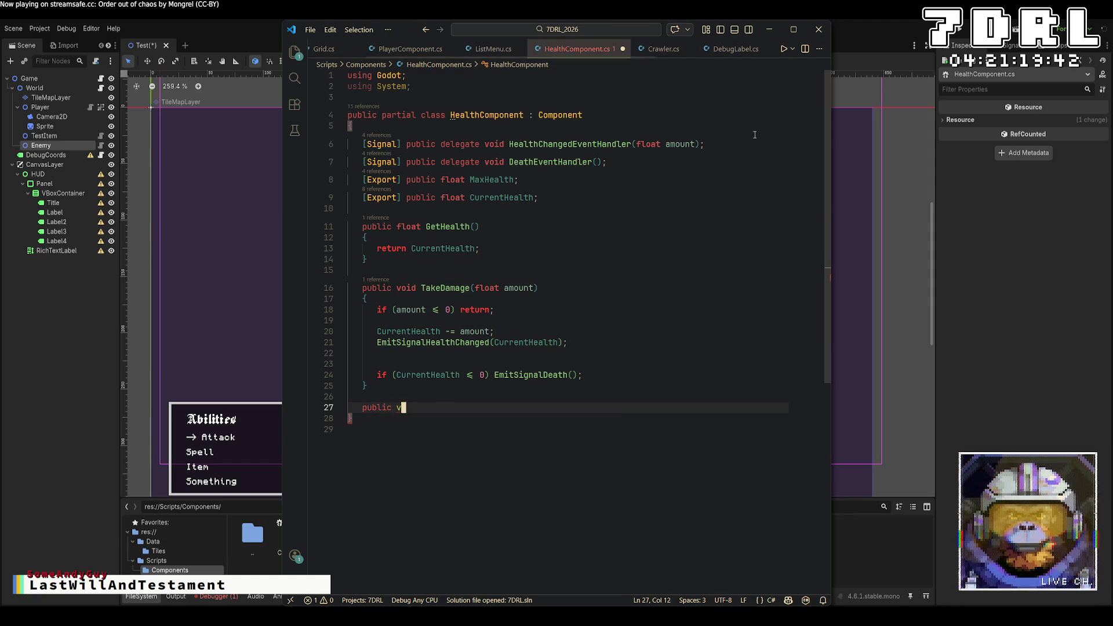
{"action": "type", "text": "oid Heal"}
{"action": "type", "text": "(float amount)"}
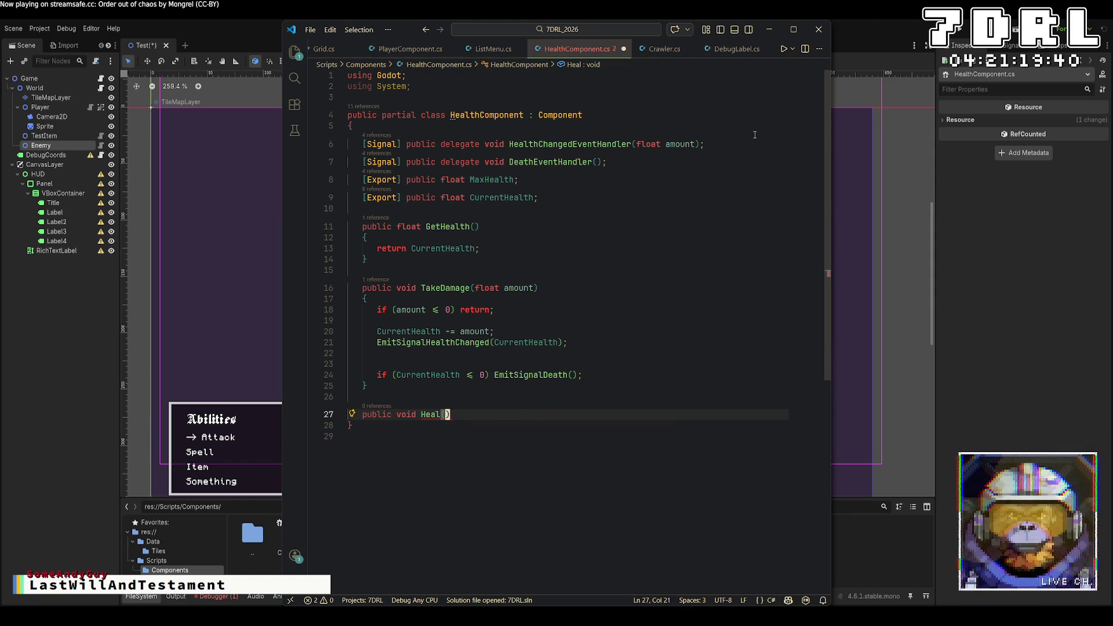
{"action": "key", "text": "Return"}
{"action": "type", "text": "{"}
{"action": "key", "text": "Return"}
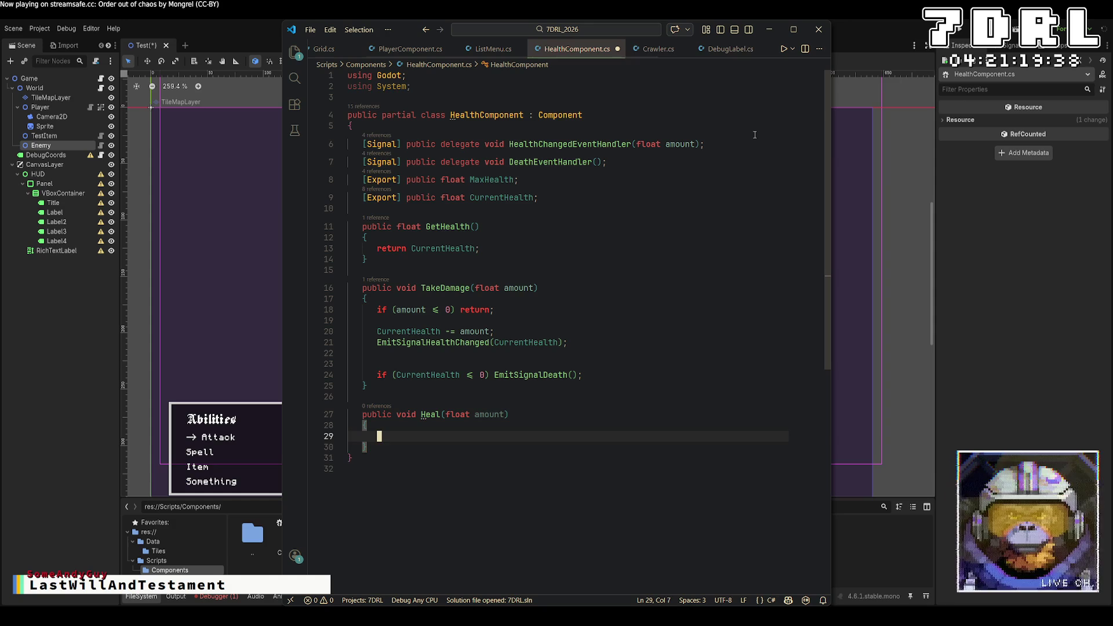
{"action": "type", "text": "if (amount <= 0)"}
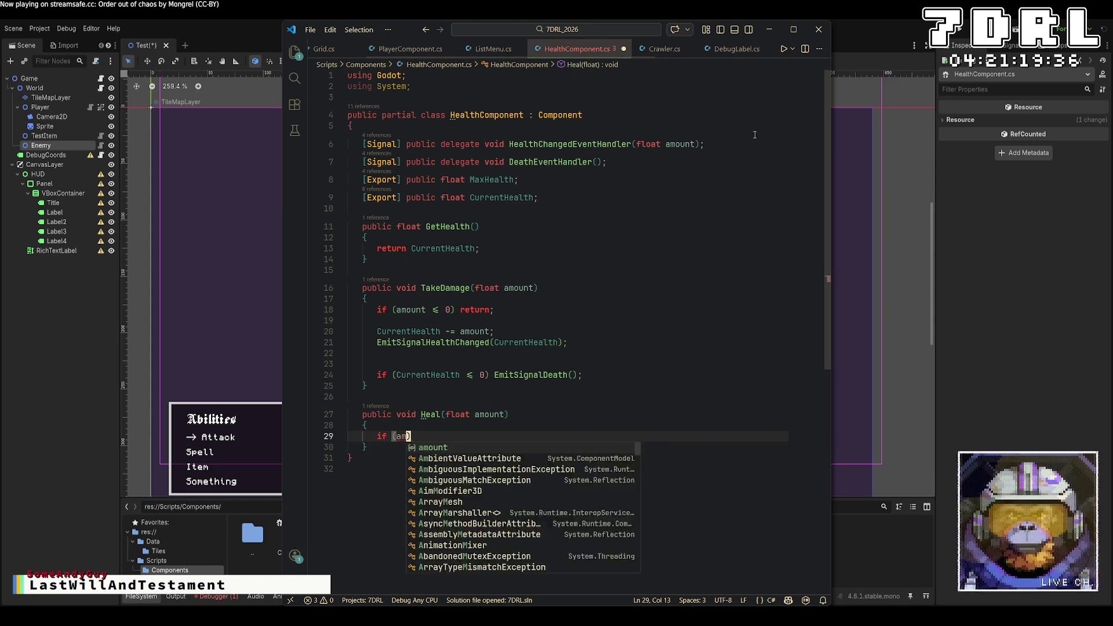
{"action": "type", "text": " return;"}
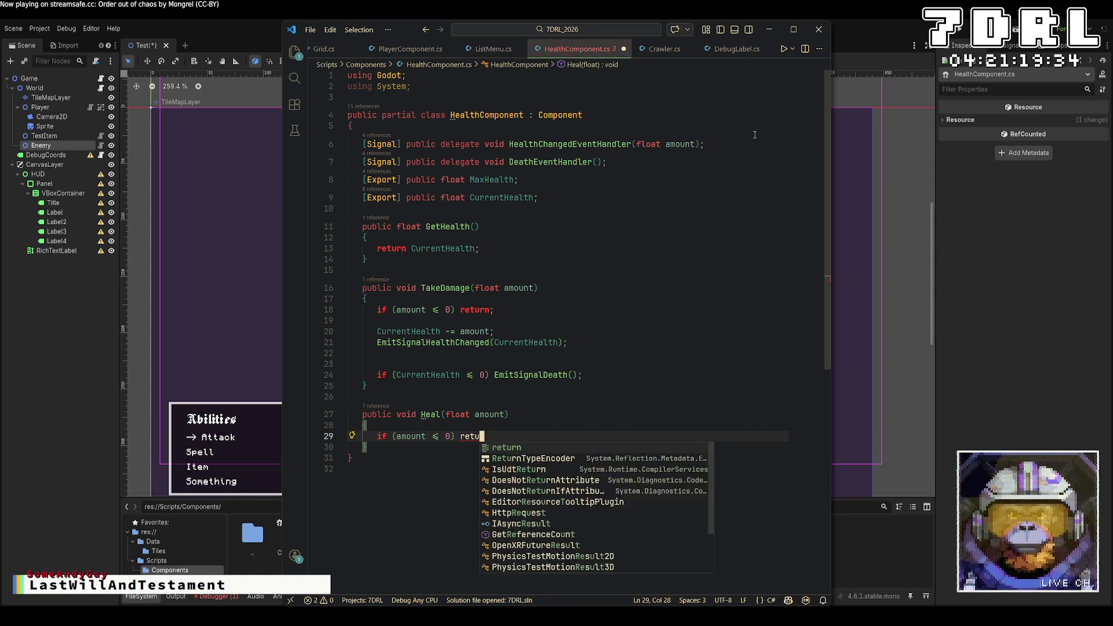
{"action": "key", "text": "Return"}
{"action": "key", "text": "Return"}
{"action": "type", "text": "CurrentHealth += "}
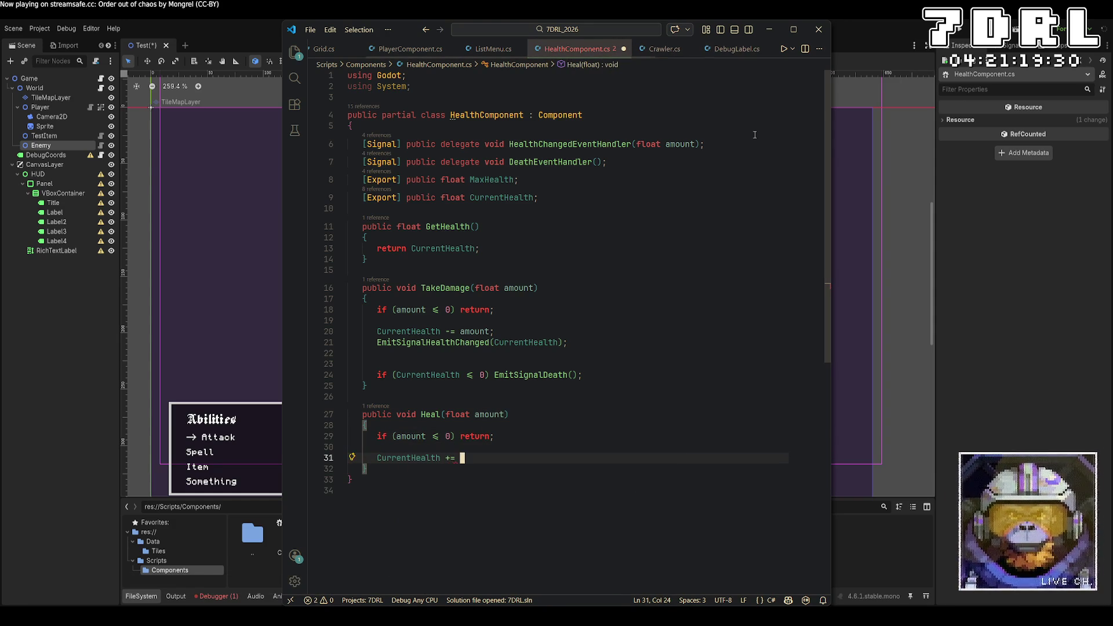
{"action": "type", "text": "amount;"}
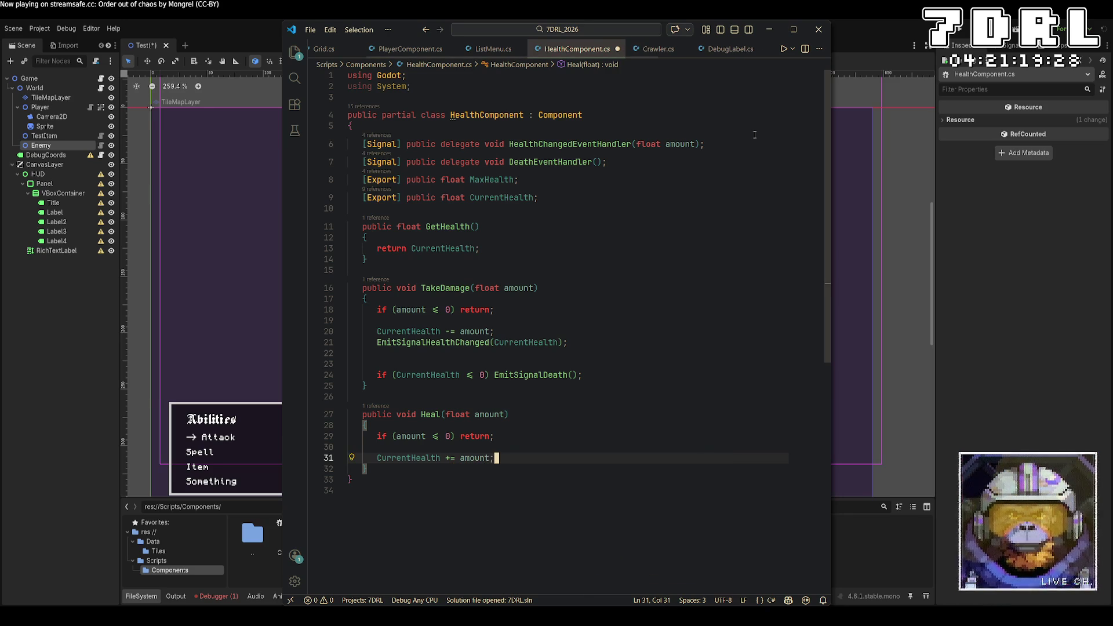
Try wrapping the addition in Mathf.Clamp, then revert to the plain CurrentHealth += amount line
{"action": "key", "text": "ctrl+Left"}
{"action": "key", "text": "ctrl+Left"}
{"action": "type", "text": "Mathf."}
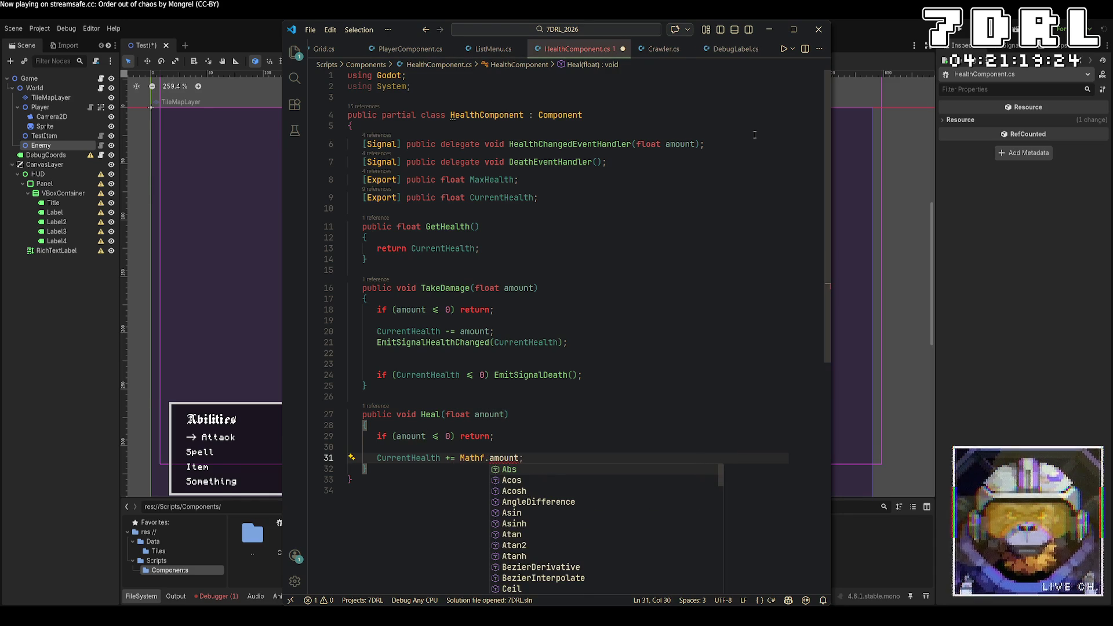
{"action": "type", "text": "Clamp("}
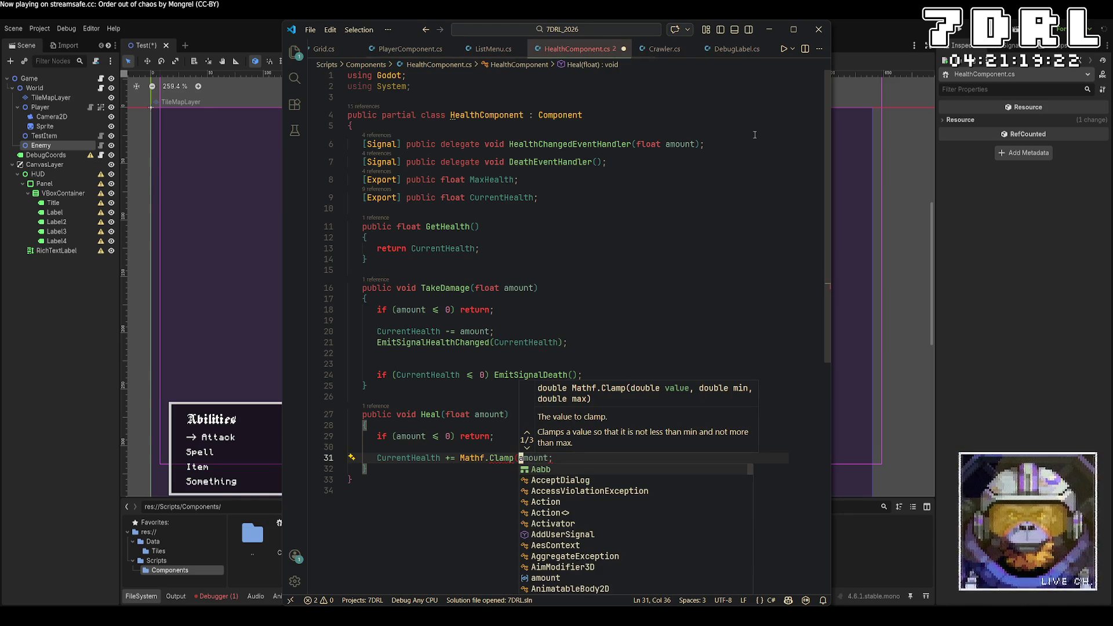
{"action": "type", "text": "Curre"}
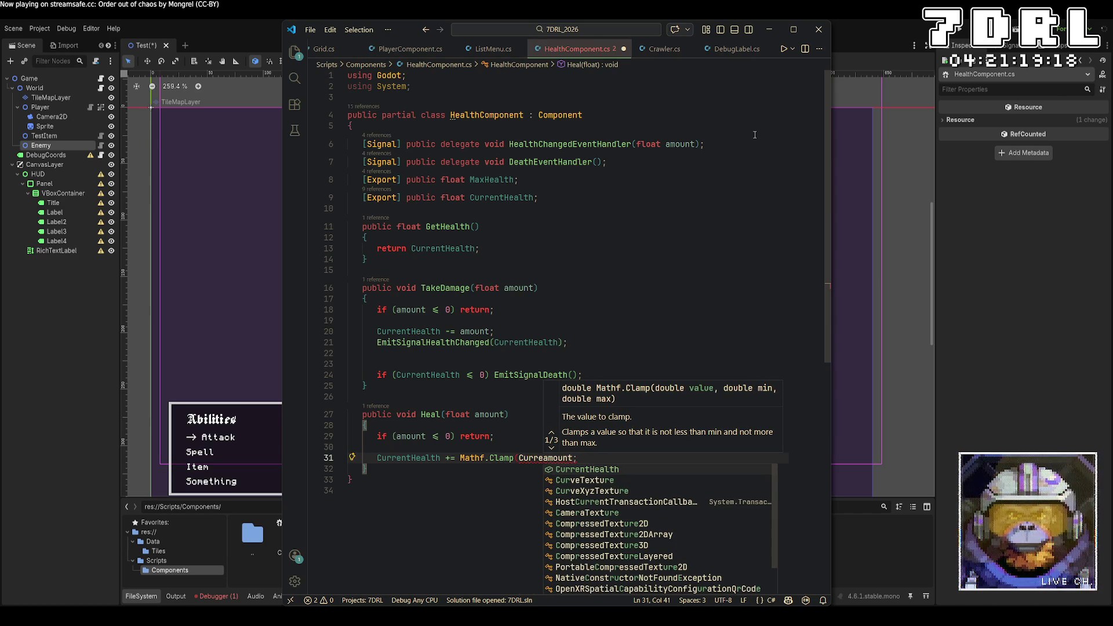
{"action": "key", "text": "Tab"}
{"action": "type", "text": "+ amount"}
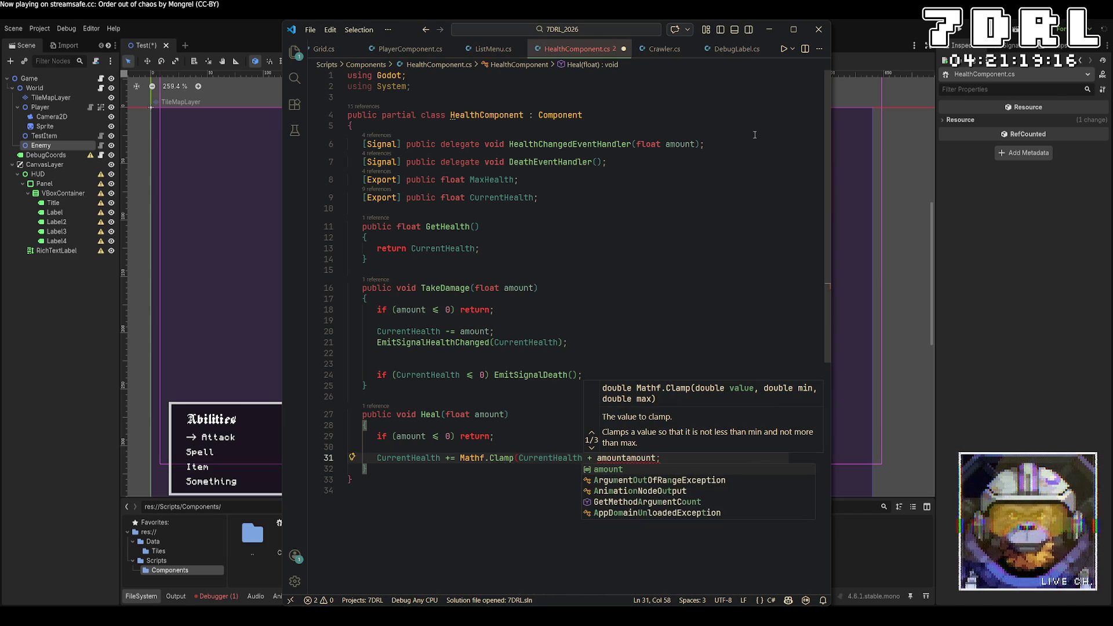
{"action": "type", "text": ","}
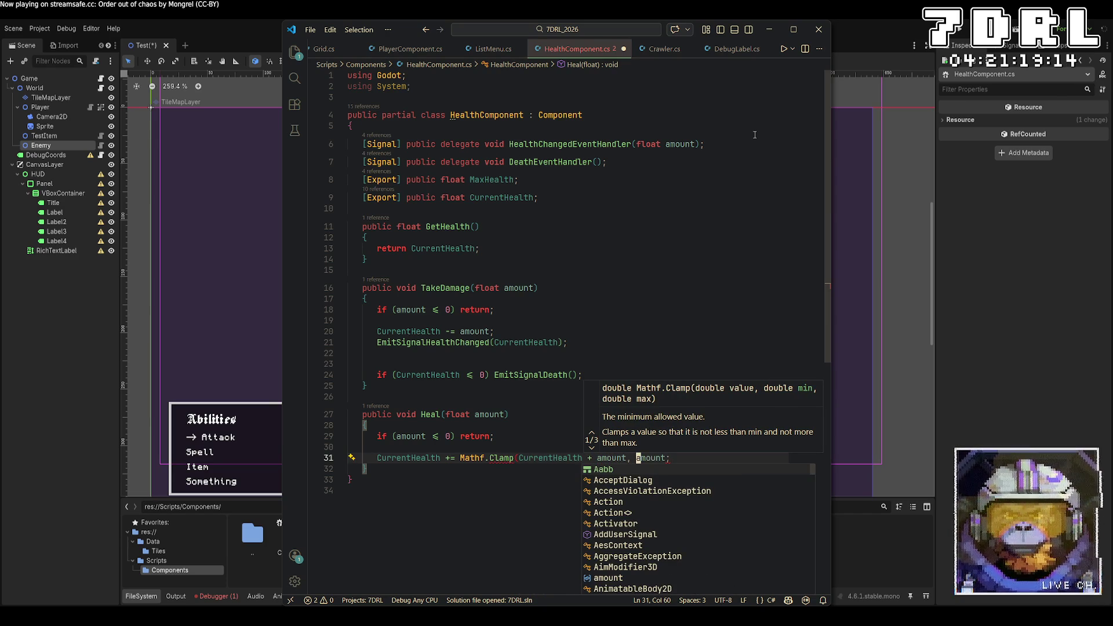
{"action": "key", "text": "BackSpace"}
{"action": "key", "text": "BackSpace"}
{"action": "key", "text": "BackSpace"}
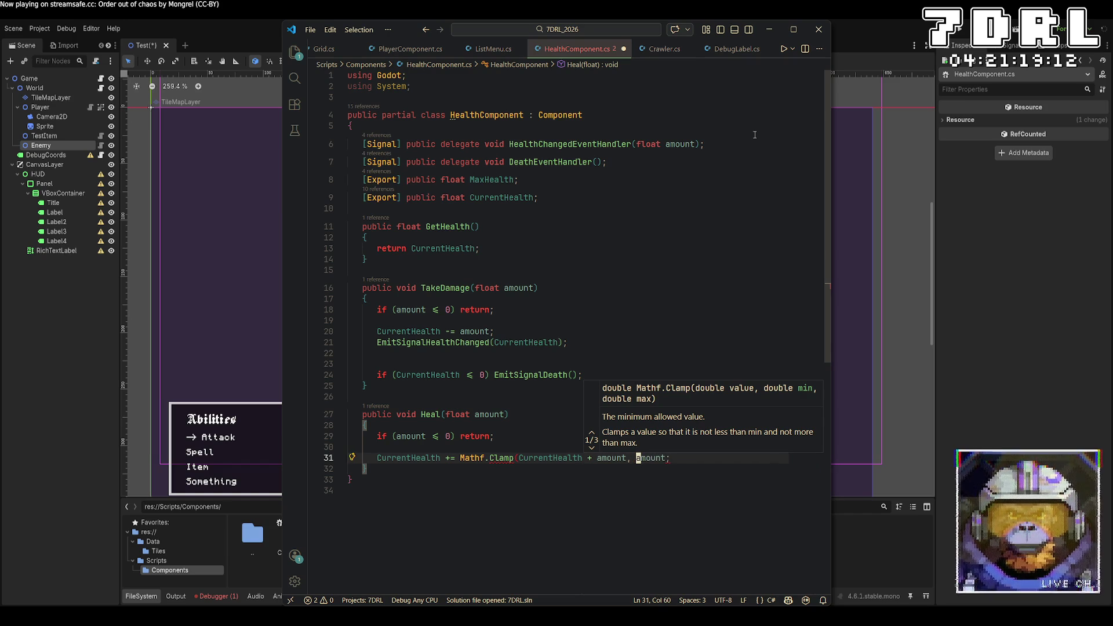
{"action": "key", "text": "BackSpace"}
{"action": "key", "text": "BackSpace"}
{"action": "key", "text": "BackSpace"}
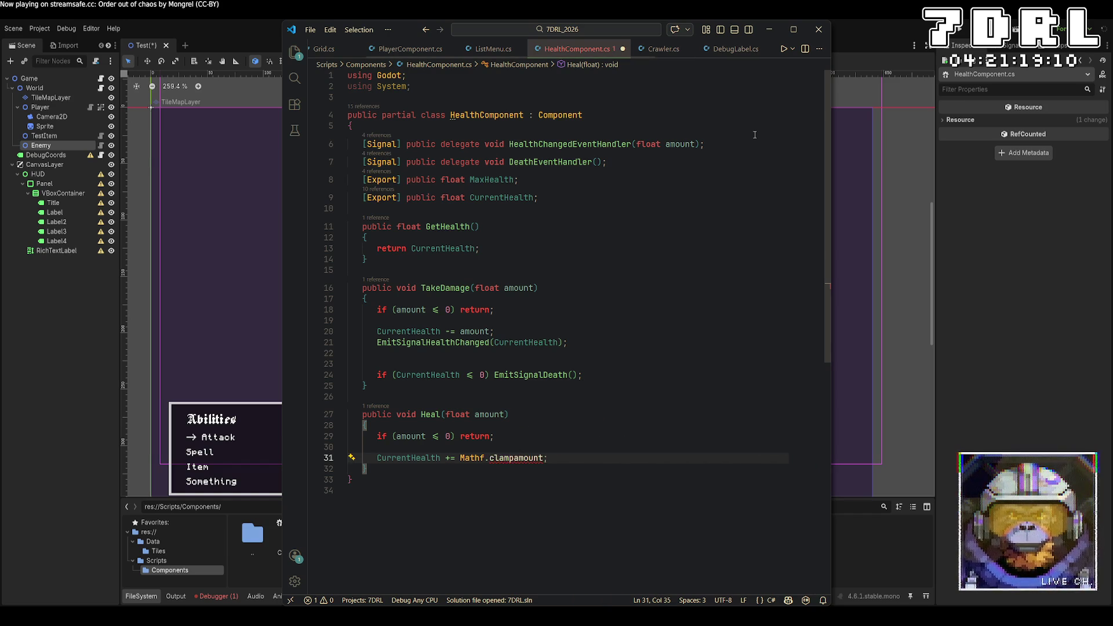
{"action": "key", "text": "Right"}
{"action": "key", "text": "Right"}
{"action": "key", "text": "Right"}
{"action": "key", "text": "Right"}
{"action": "key", "text": "Right"}
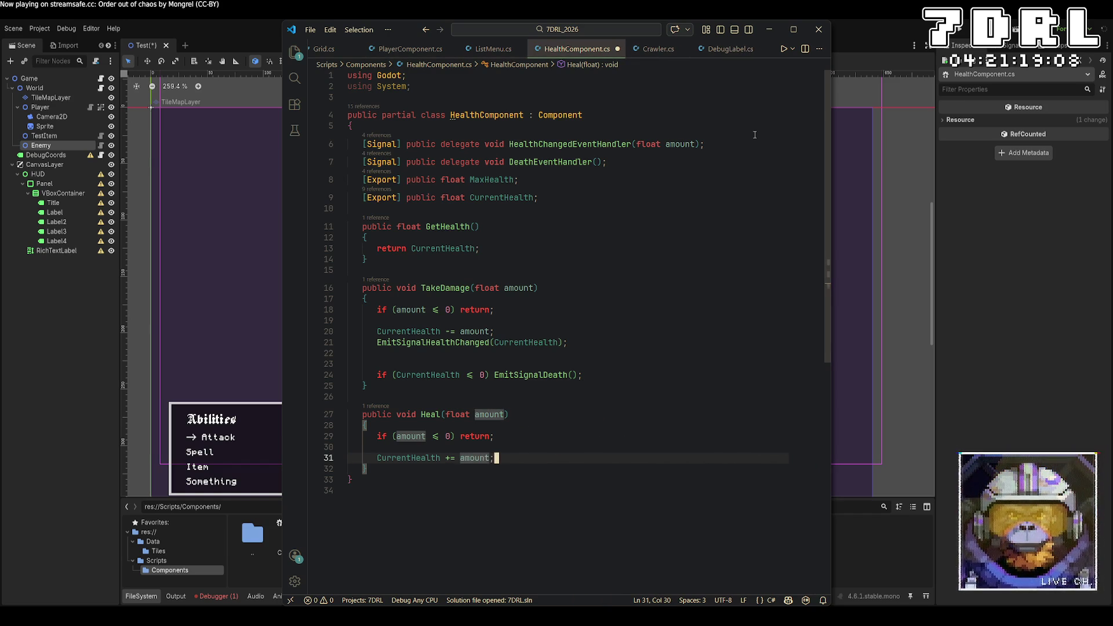
Cap health in Heal with 'if (CurrentHealth > MaxHealth) CurrentHealth = MaxHealth;'
{"action": "key", "text": "Return"}
{"action": "key", "text": "Return"}
{"action": "type", "text": "if (Curren"}
{"action": "key", "text": "Tab"}
{"action": "type", "text": "> Ma"}
{"action": "key", "text": "Tab"}
{"action": "type", "text": ") Curren"}
{"action": "key", "text": "Tab"}
{"action": "type", "text": "= Max"}
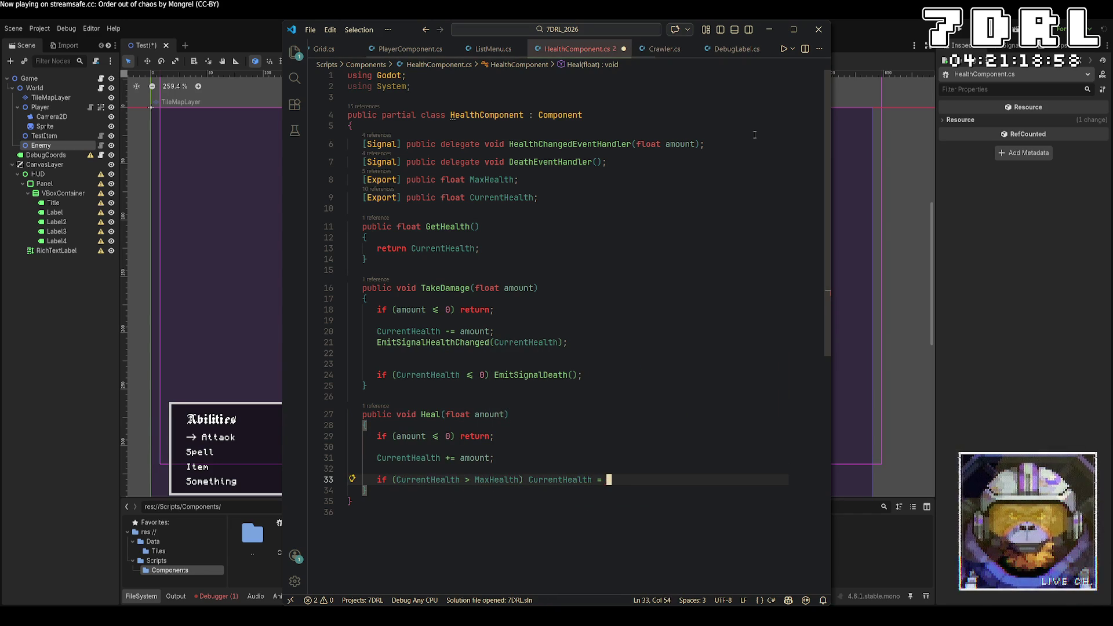
{"action": "key", "text": "Tab"}
{"action": "type", "text": ";"}
Emit the HealthChanged signal with CurrentHealth at the end of Heal and save
{"action": "key", "text": "Return"}
{"action": "key", "text": "Return"}
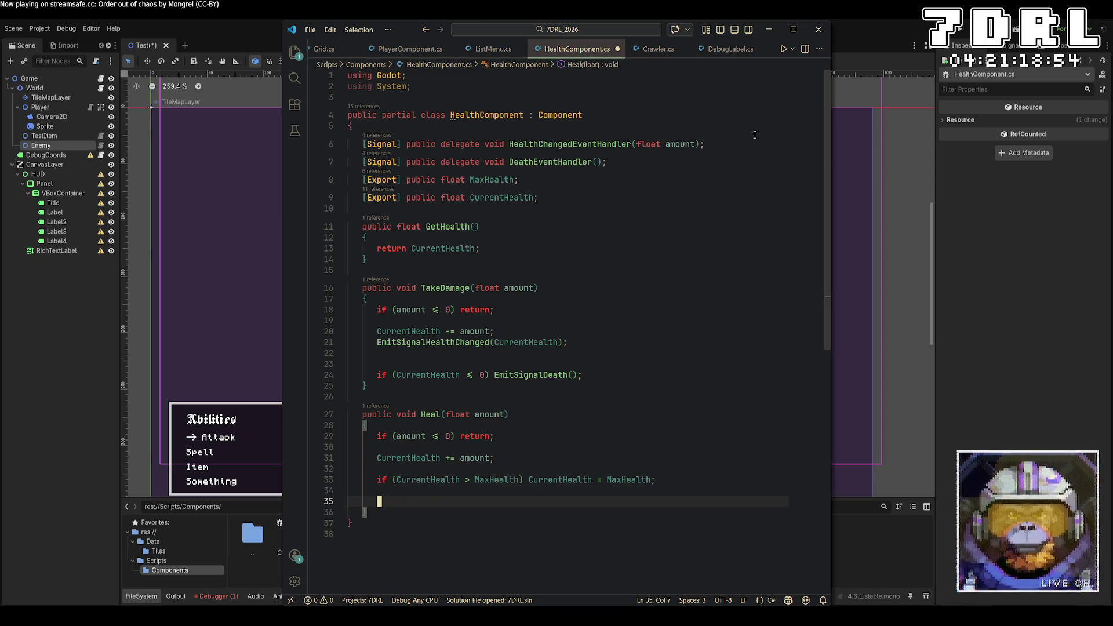
{"action": "type", "text": "EmitSignalHe"}
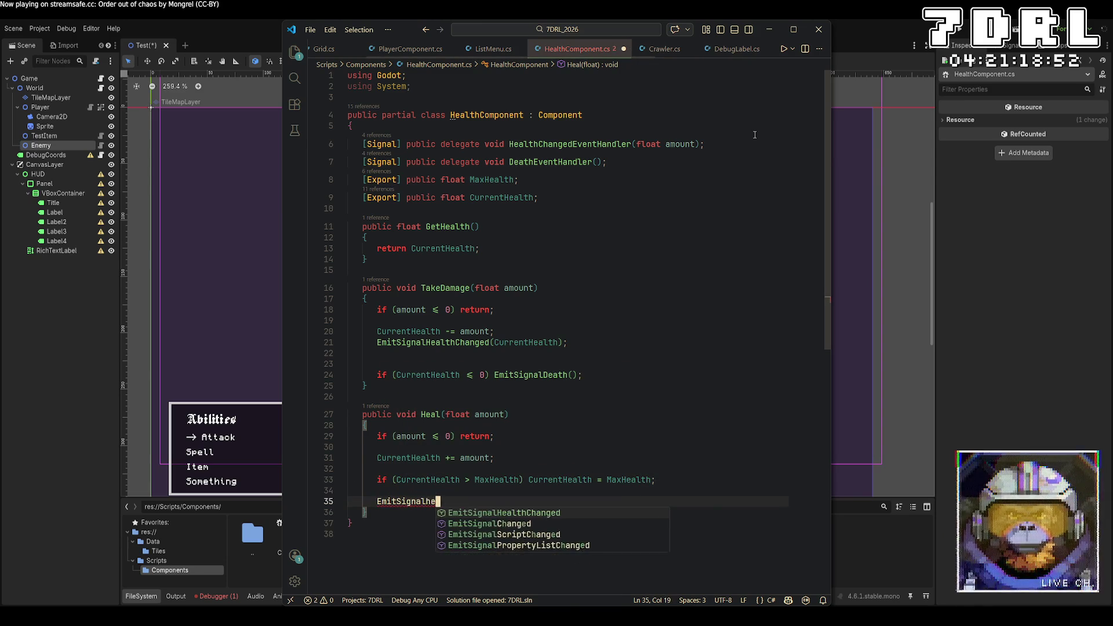
{"action": "key", "text": "Tab"}
{"action": "type", "text": "("}
{"action": "type", "text": "Current"}
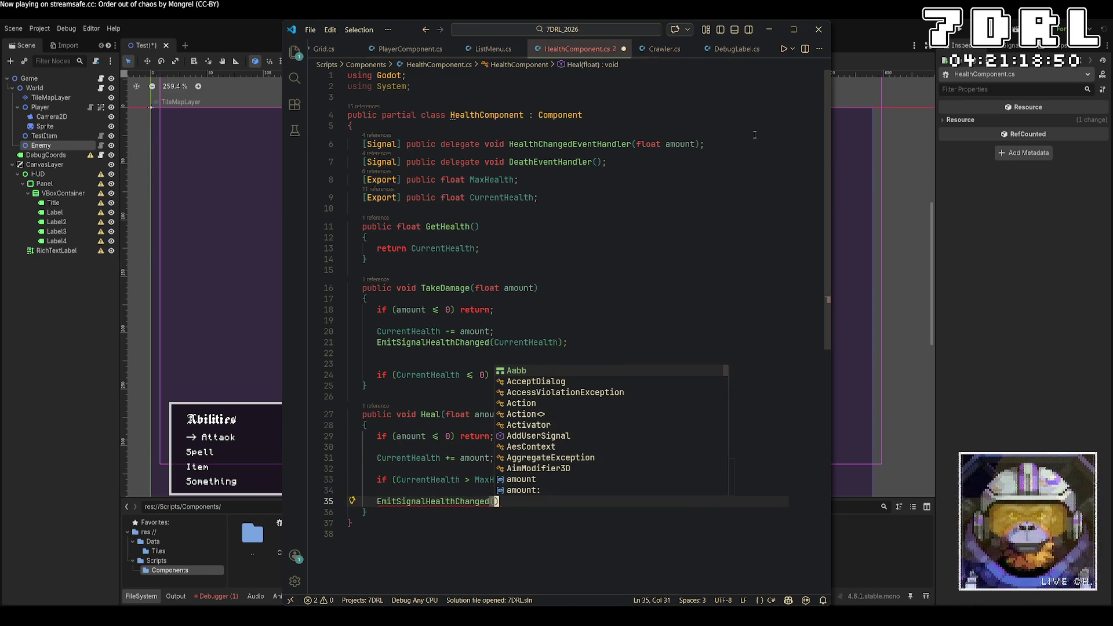
{"action": "type", "text": "th);"}
{"action": "key", "text": "ctrl+s"}
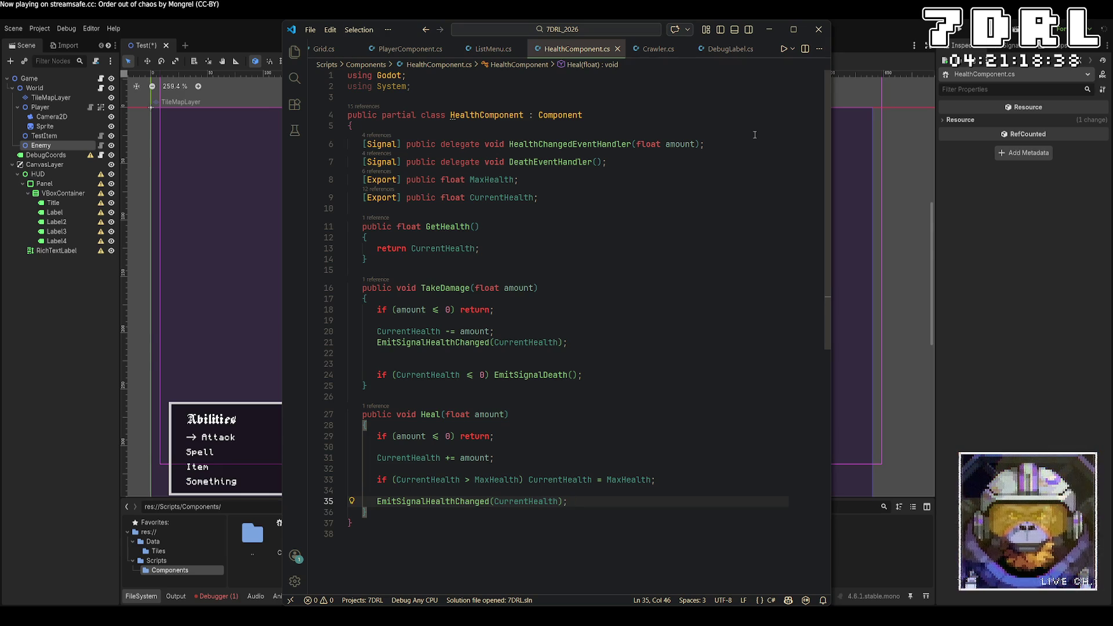
Rename the HealthChanged signal to DamageTaken and declare a DamageHealedEventHandler(float amount) signal
{"action": "left_click", "coordinate": [568, 144]}
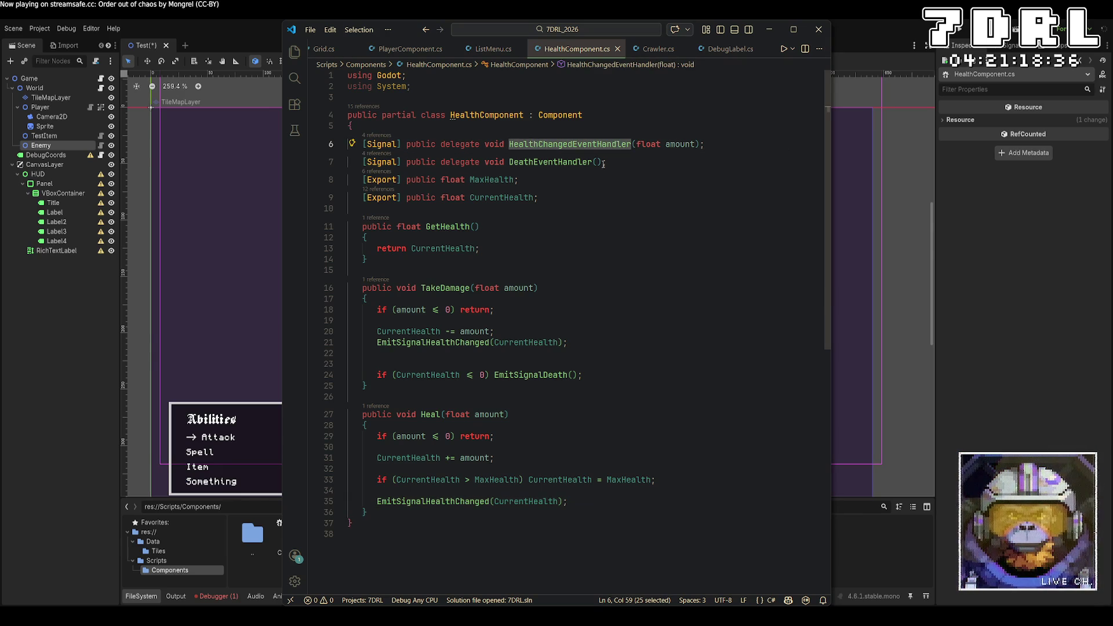
{"action": "left_click", "coordinate": [688, 175]}
{"action": "left_click_drag", "start_coordinate": [571, 144], "coordinate": [510, 143]}
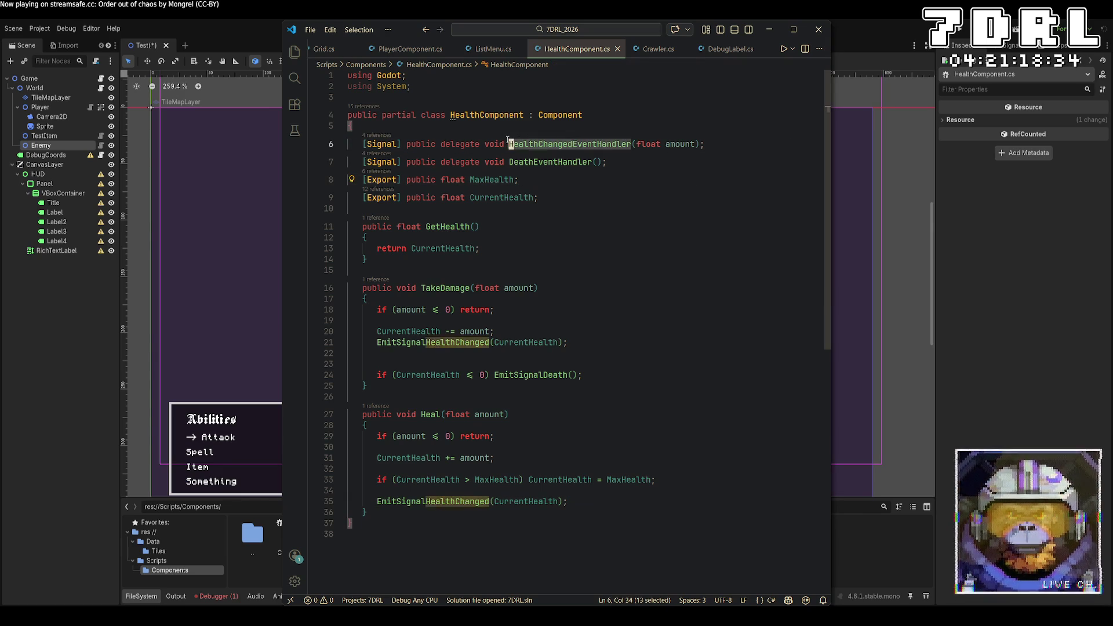
{"action": "type", "text": "DamageTaken"}
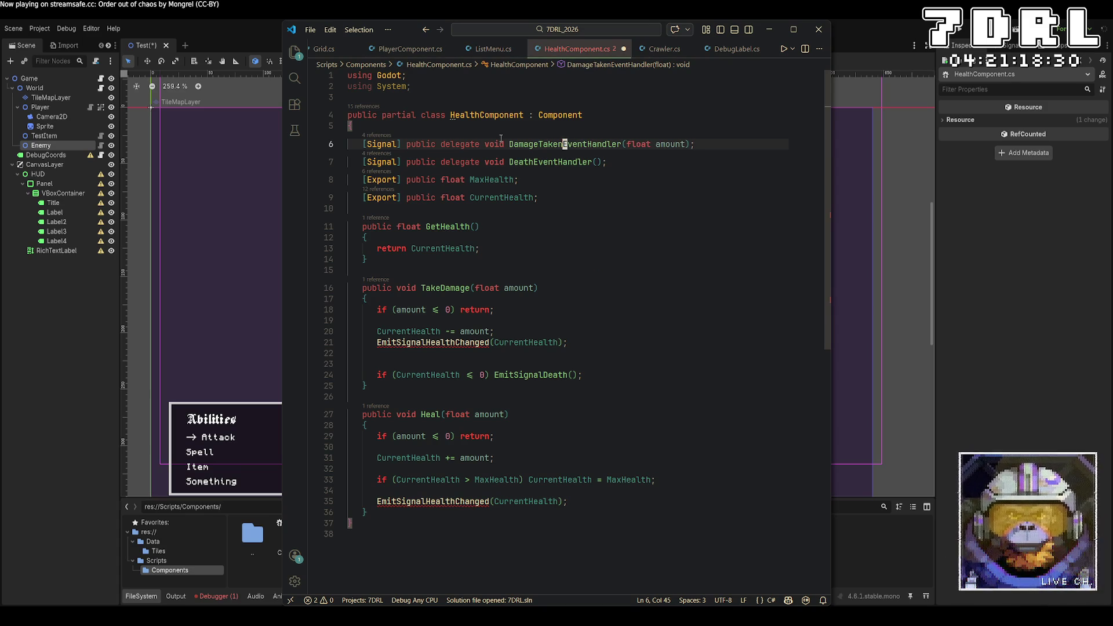
{"action": "key", "text": "End"}
{"action": "key", "text": "Return"}
{"action": "type", "text": "[Signal] publ"}
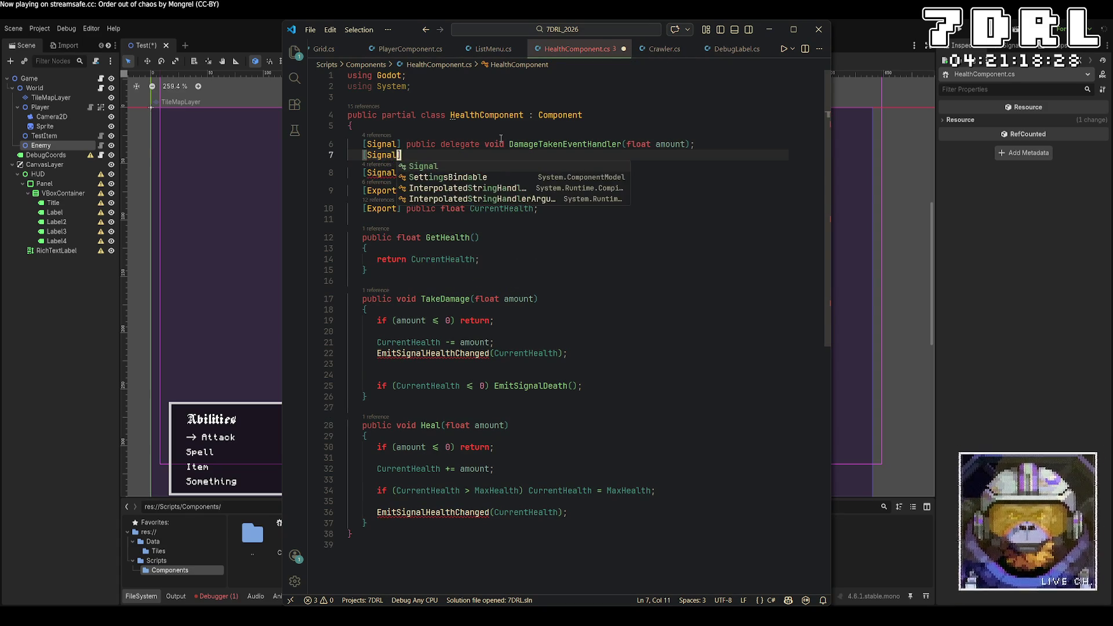
{"action": "type", "text": "ic delegate void "}
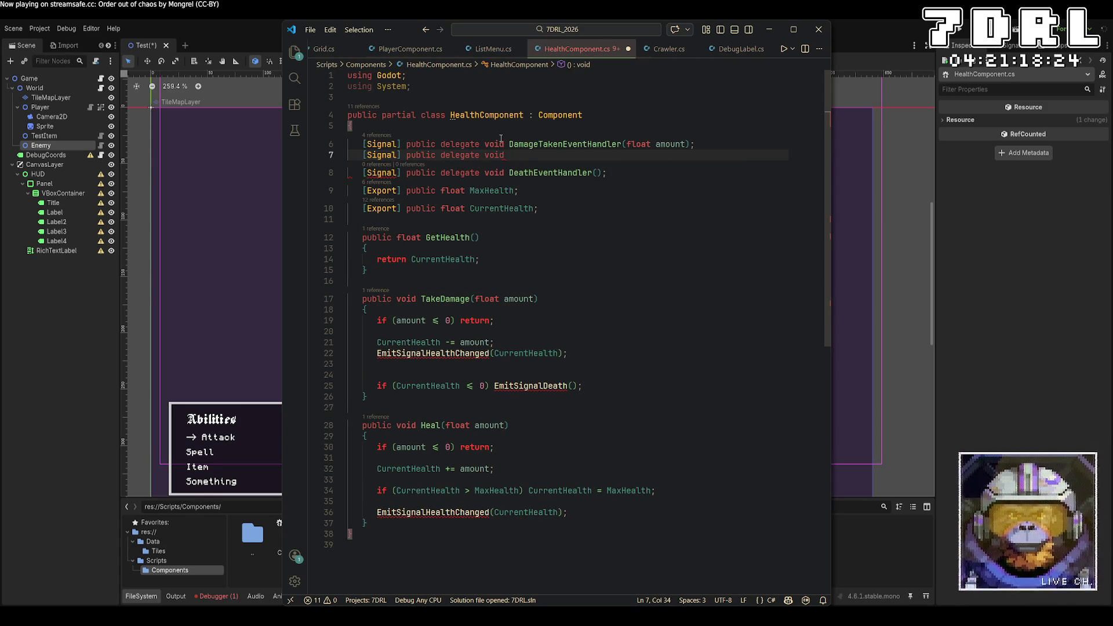
{"action": "type", "text": "Damaged"}
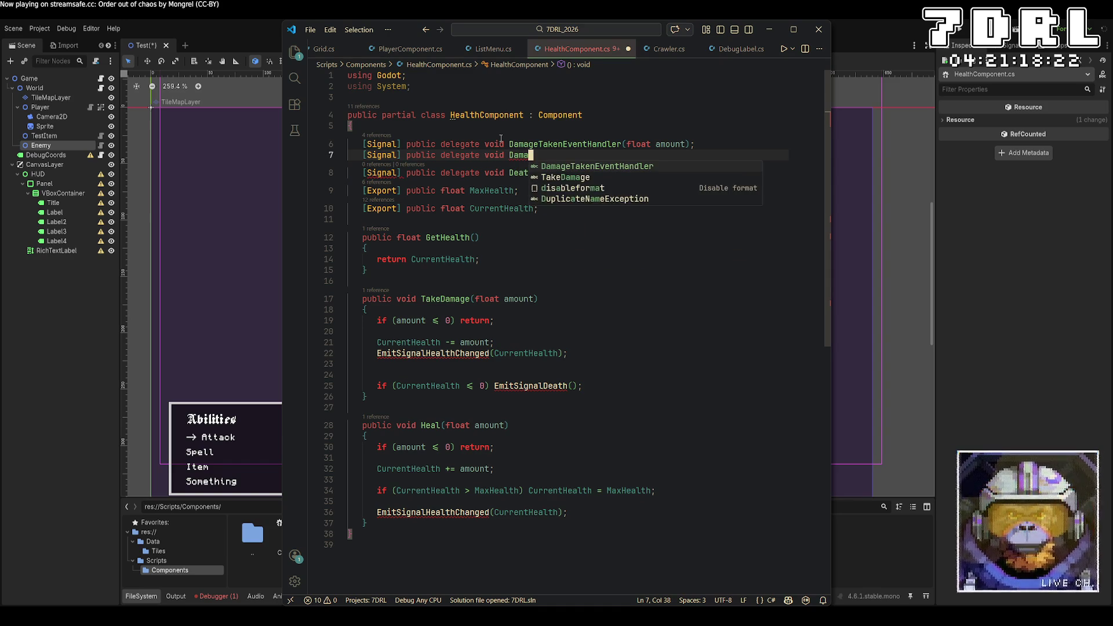
{"action": "key", "text": "BackSpace"}
{"action": "type", "text": "HealedEventHandler"}
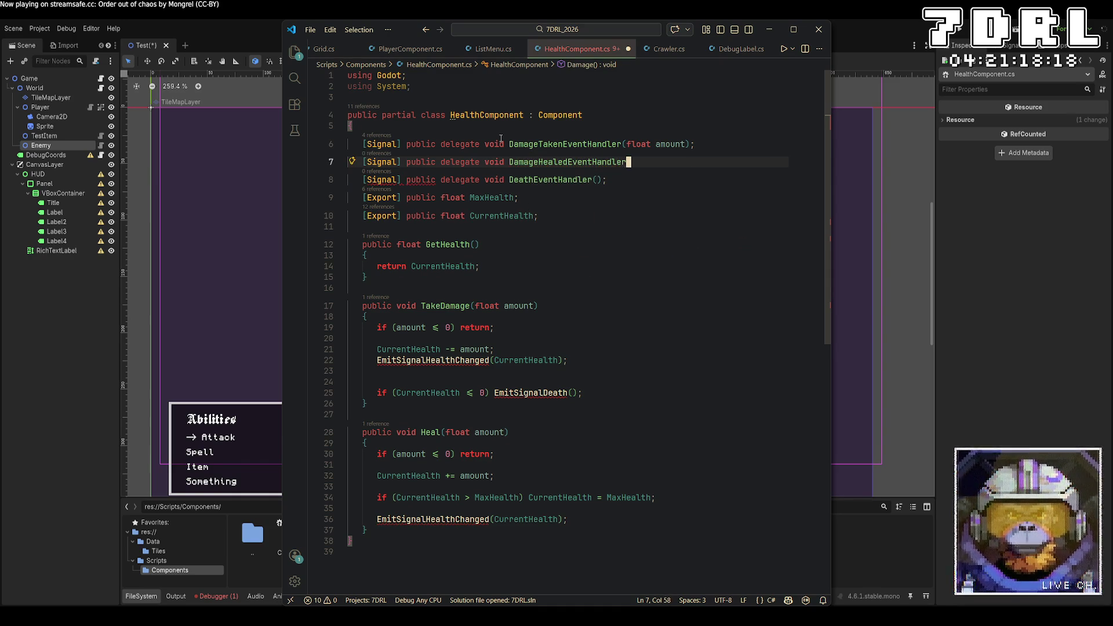
{"action": "type", "text": "(float amount);"}
{"action": "key", "text": "Down"}
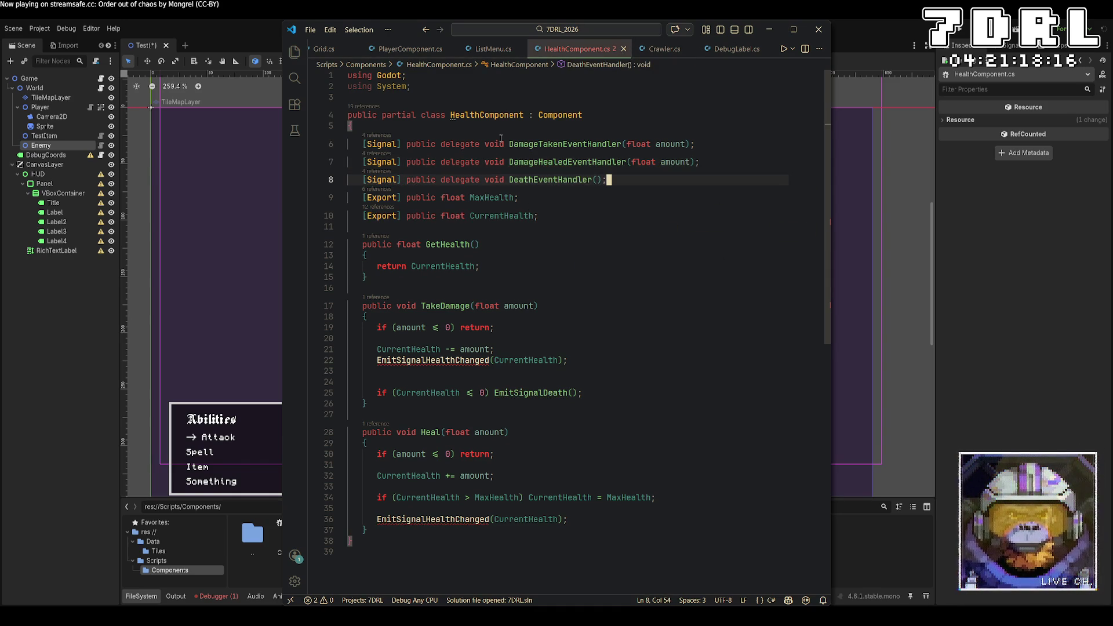
Make TakeDamage emit the DamageTaken signal instead of HealthChanged
{"action": "mouse_move", "coordinate": [426, 360]}
{"action": "left_mouse_down"}
{"action": "mouse_move", "coordinate": [454, 360]}
{"action": "mouse_move", "coordinate": [423, 360]}
{"action": "left_mouse_up"}
{"action": "left_click", "coordinate": [492, 360]}
{"action": "key", "text": "BackSpace"}
{"action": "type", "text": "DamageT"}
{"action": "key", "text": "Tab"}
Make Heal emit the DamageHealed signal and save HealthComponent.cs
{"action": "left_click_drag", "start_coordinate": [490, 519], "coordinate": [432, 519]}
{"action": "key", "text": "BackSpace"}
{"action": "key", "text": "BackSpace"}
{"action": "type", "text": "DamageT"}
{"action": "key", "text": "Tab"}
{"action": "key", "text": "ctrl+s"}
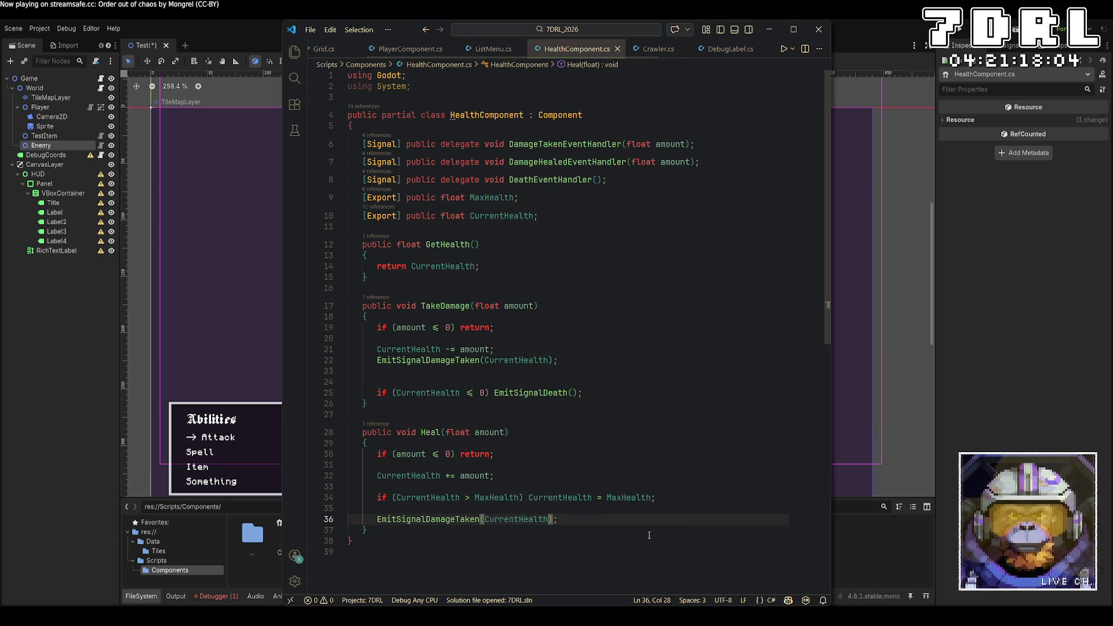
{"action": "key", "text": "BackSpace"}
{"action": "key", "text": "BackSpace"}
{"action": "key", "text": "BackSpace"}
{"action": "type", "text": "He"}
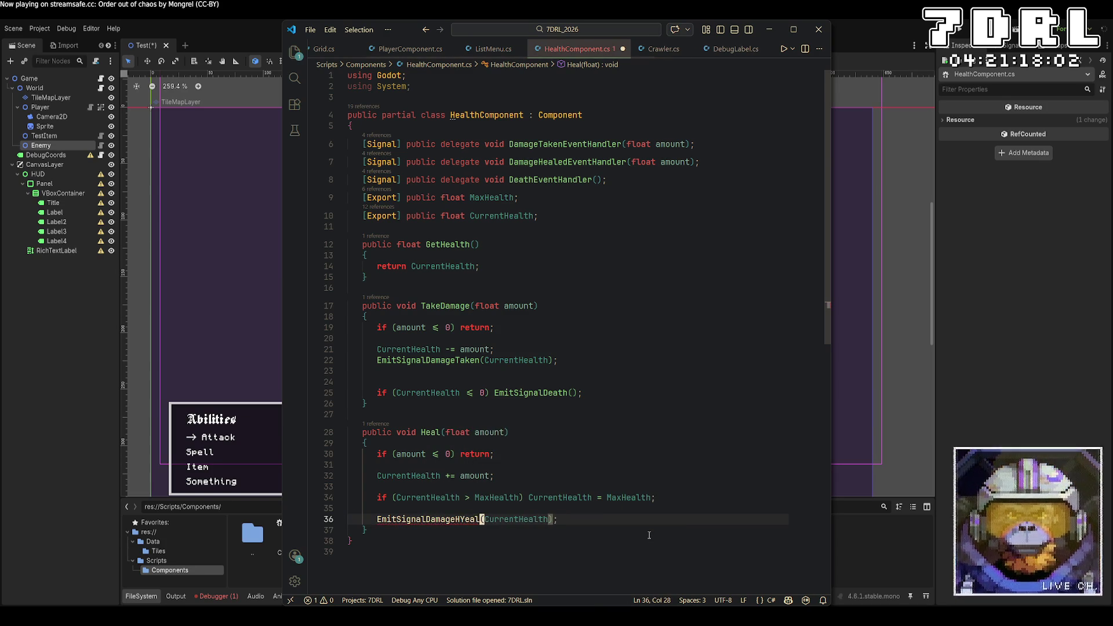
{"action": "type", "text": "aled"}
{"action": "key", "text": "ctrl+s"}
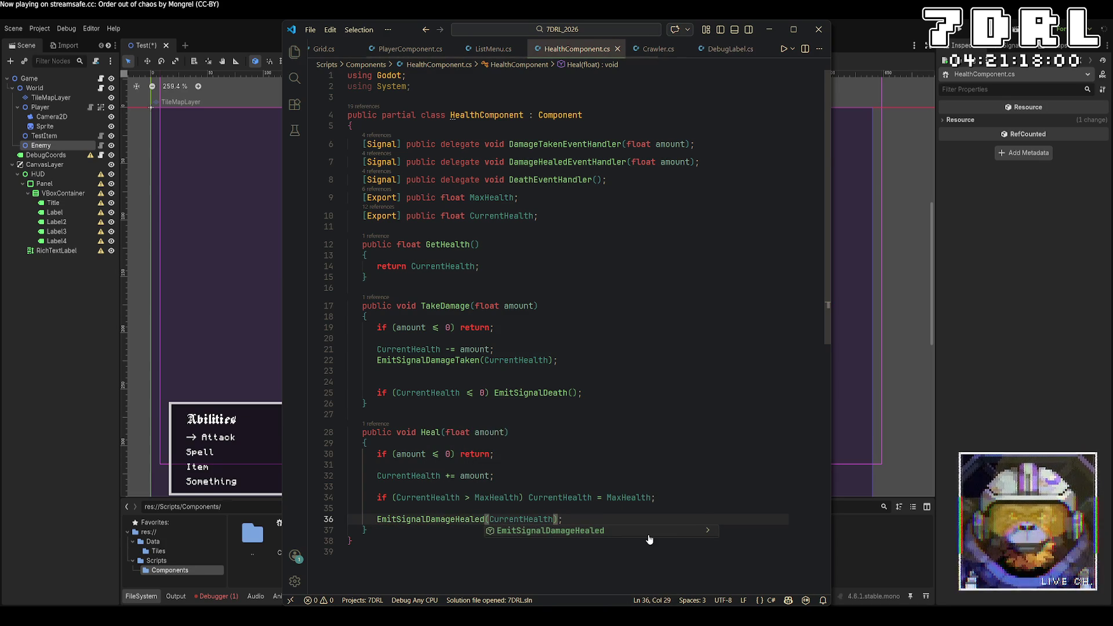
{"action": "left_click", "coordinate": [685, 376]}
Create the Enemy's Components array in the Inspector with one empty element
{"action": "left_click", "coordinate": [865, 27]}
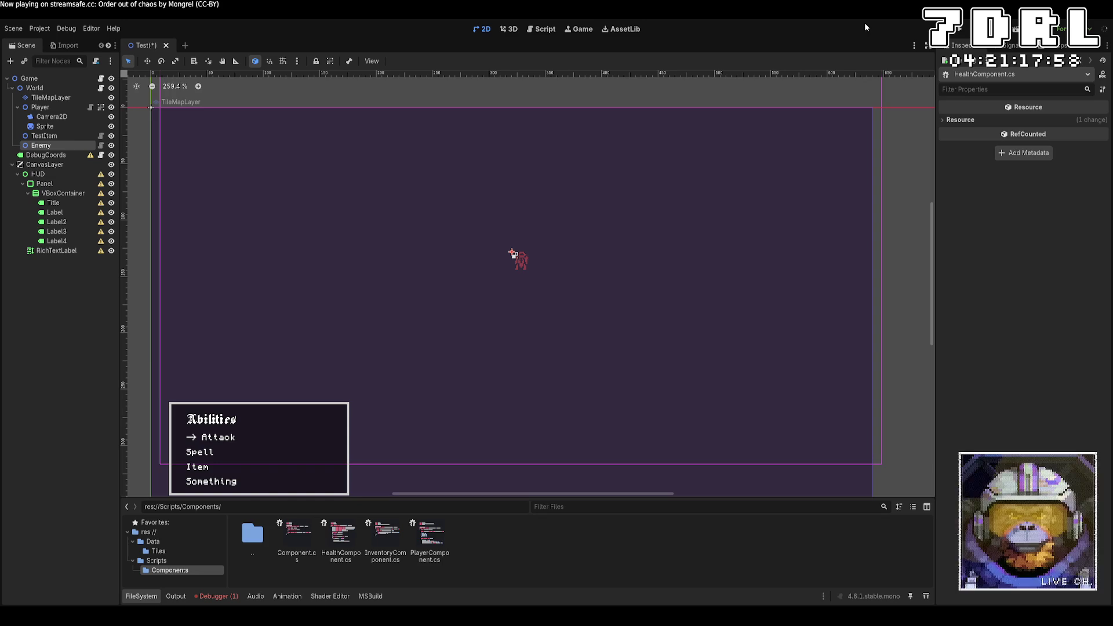
{"action": "left_click", "coordinate": [1065, 149]}
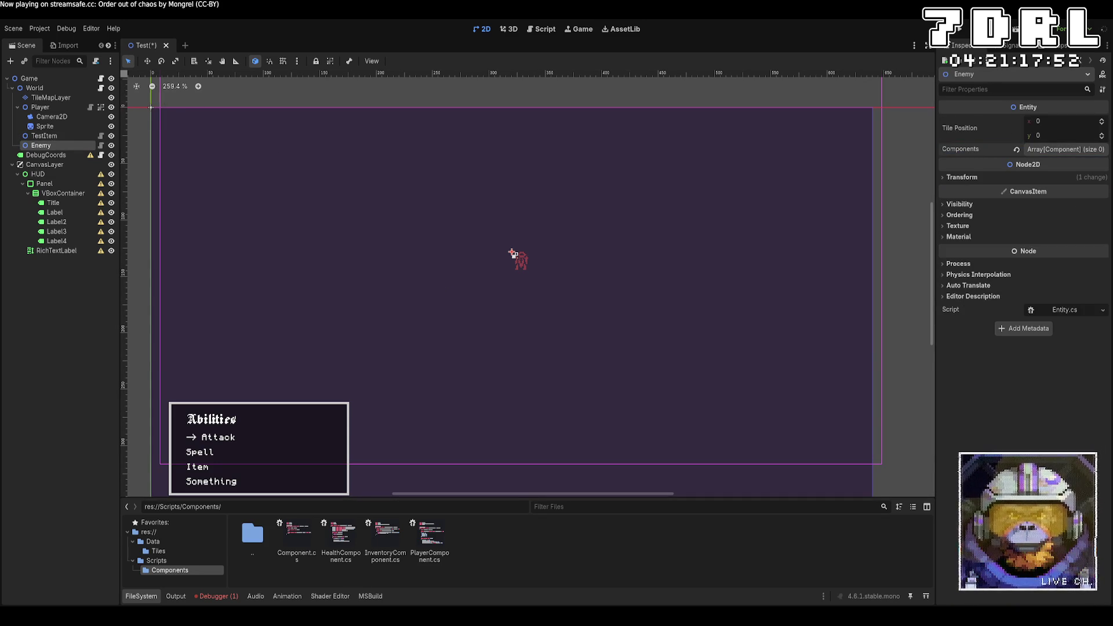
{"action": "left_click", "coordinate": [1035, 149]}
{"action": "left_click", "coordinate": [1025, 180]}
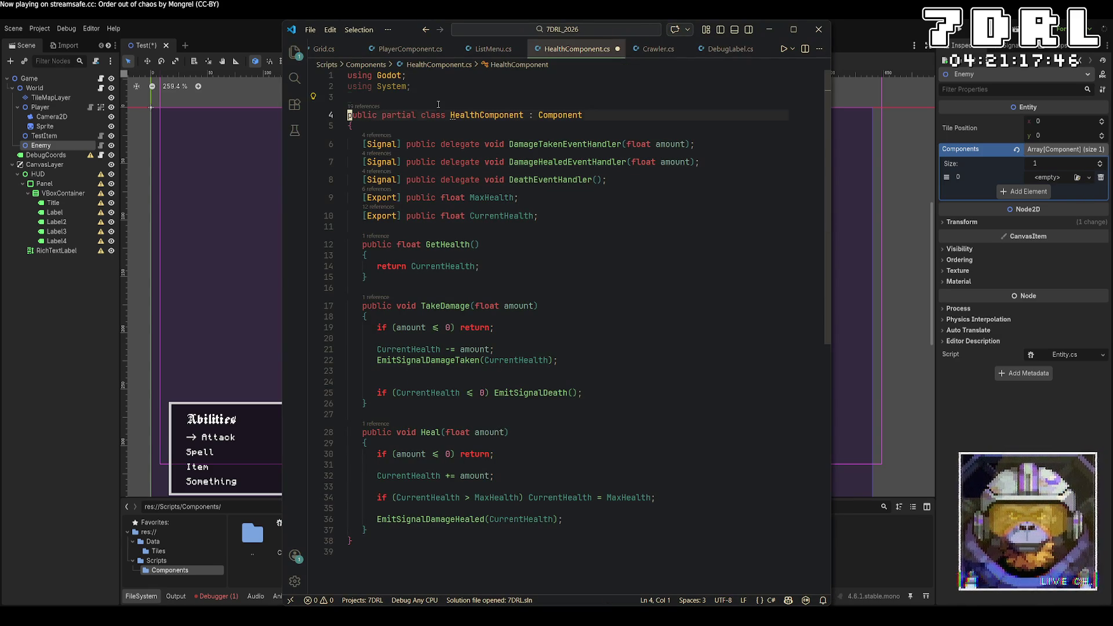
Add the [GlobalClass] attribute to HealthComponent in VS Code and save
{"action": "key", "text": "Return"}
{"action": "key", "text": "Up"}
{"action": "type", "text": "[G"}
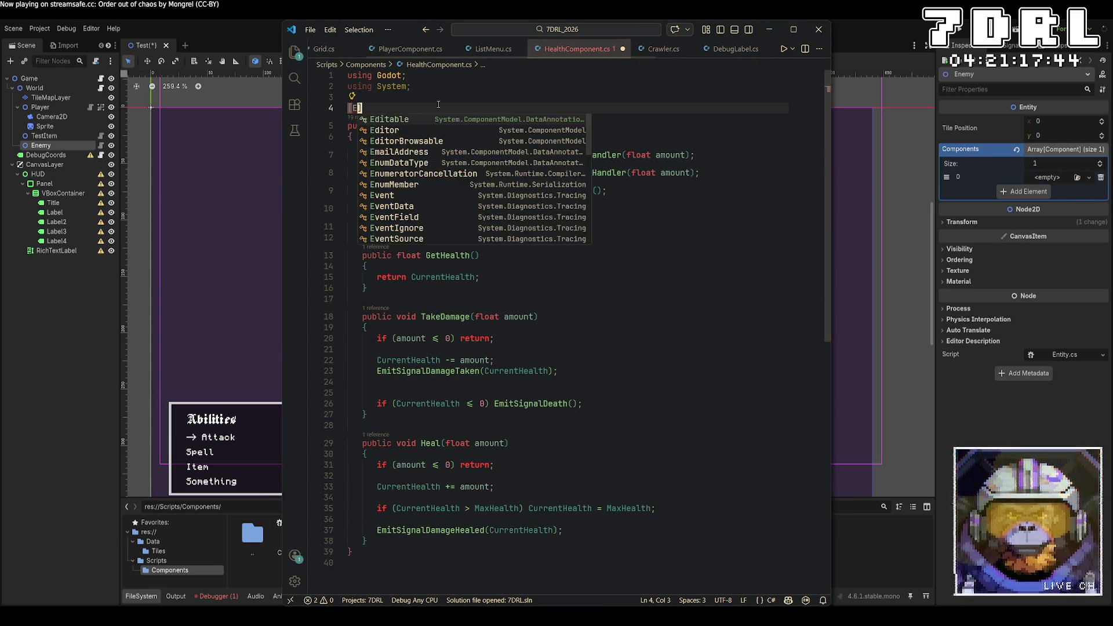
{"action": "key", "text": "Tab"}
{"action": "key", "text": "ctrl+s"}
{"action": "left_click", "coordinate": [1017, 207]}
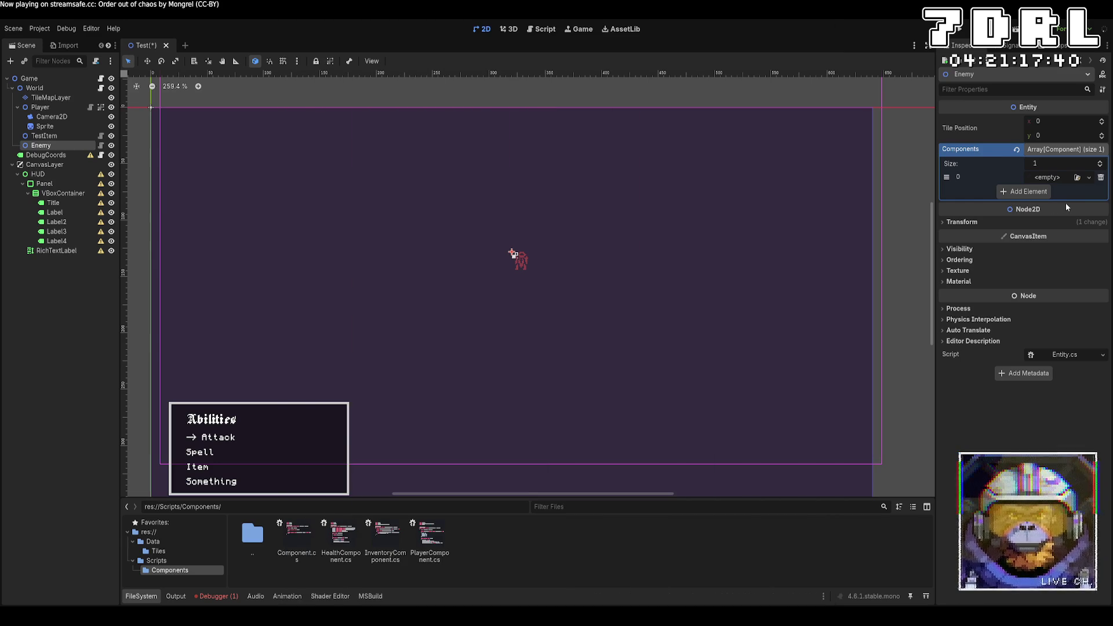
Assign a new HealthComponent to element 0 with Max Health and Current Health 100
{"action": "left_click", "coordinate": [1061, 178]}
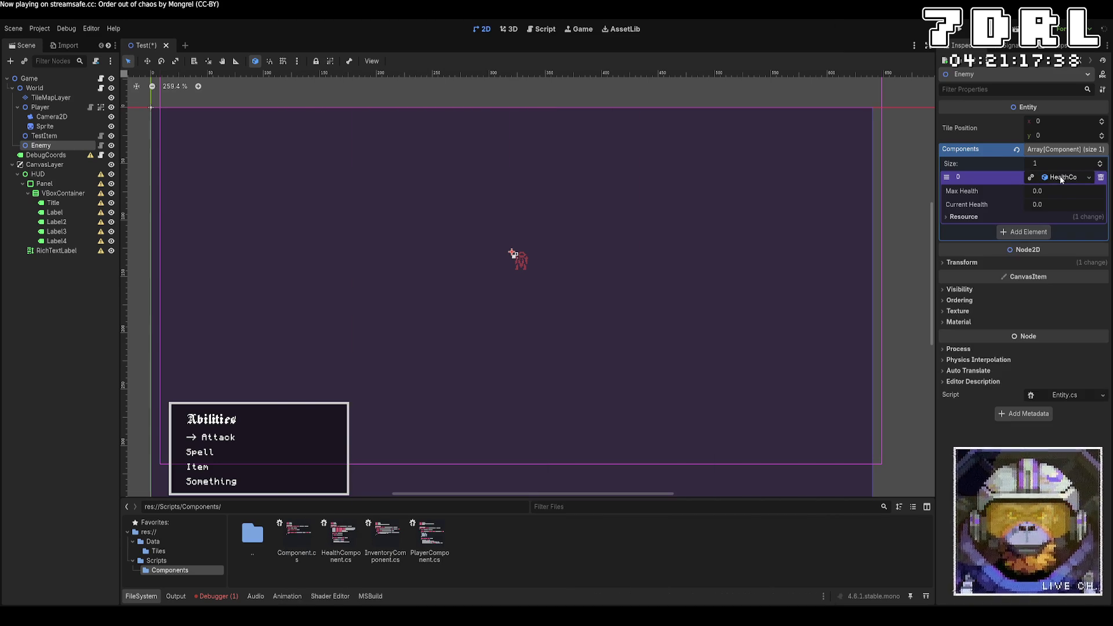
{"action": "left_click", "coordinate": [1062, 195]}
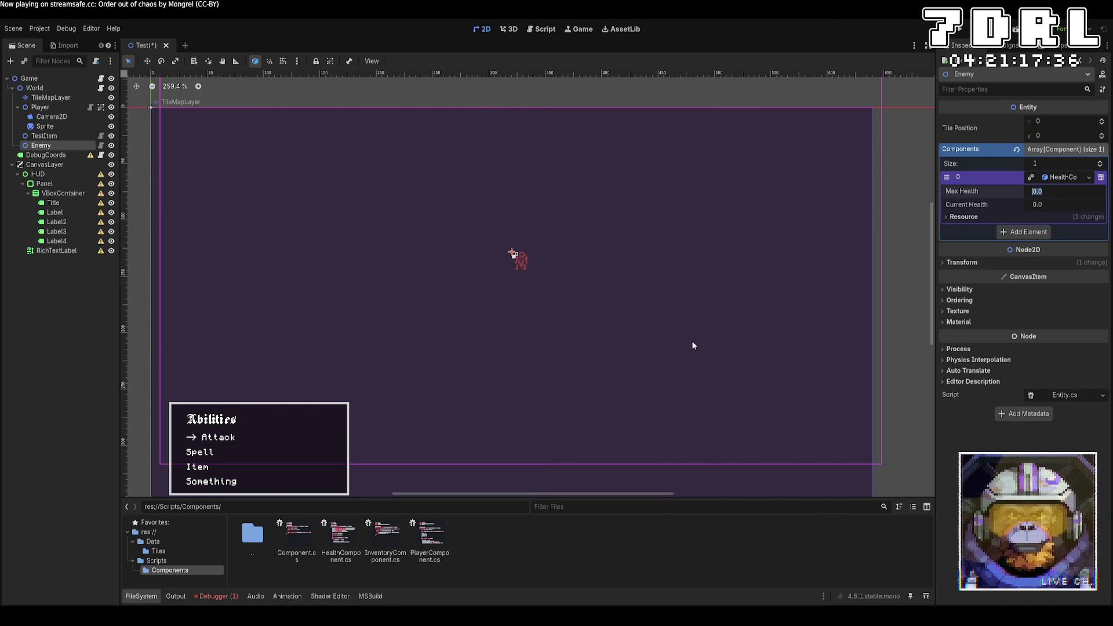
{"action": "type", "text": "10"}
{"action": "left_click", "coordinate": [1056, 205]}
{"action": "type", "text": "100"}
{"action": "key", "text": "Return"}
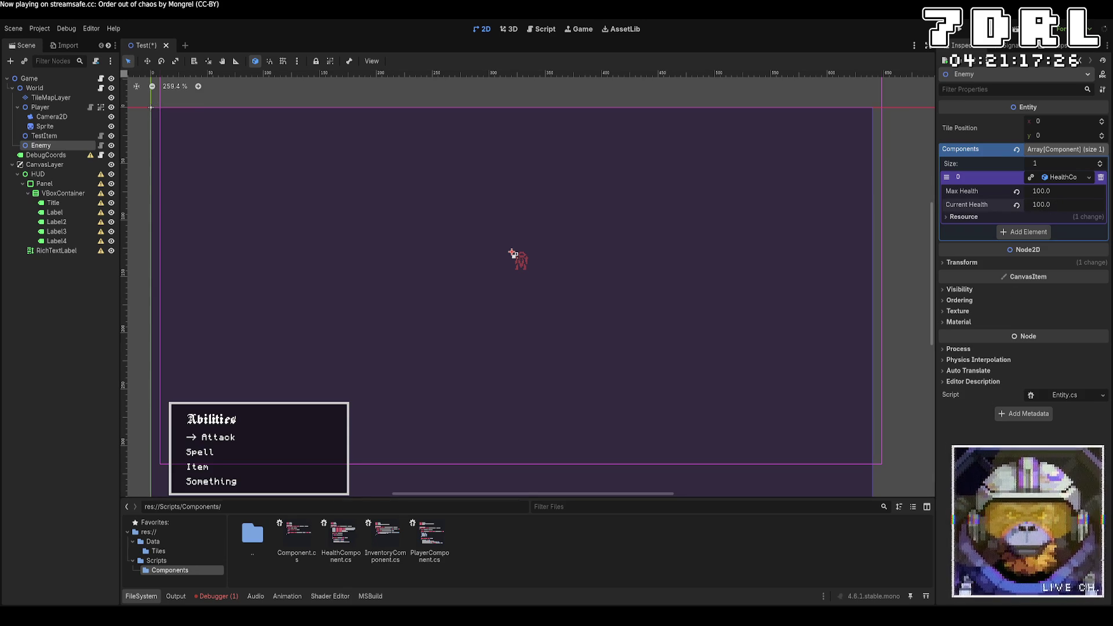
{"action": "key", "text": "alt+Tab"}
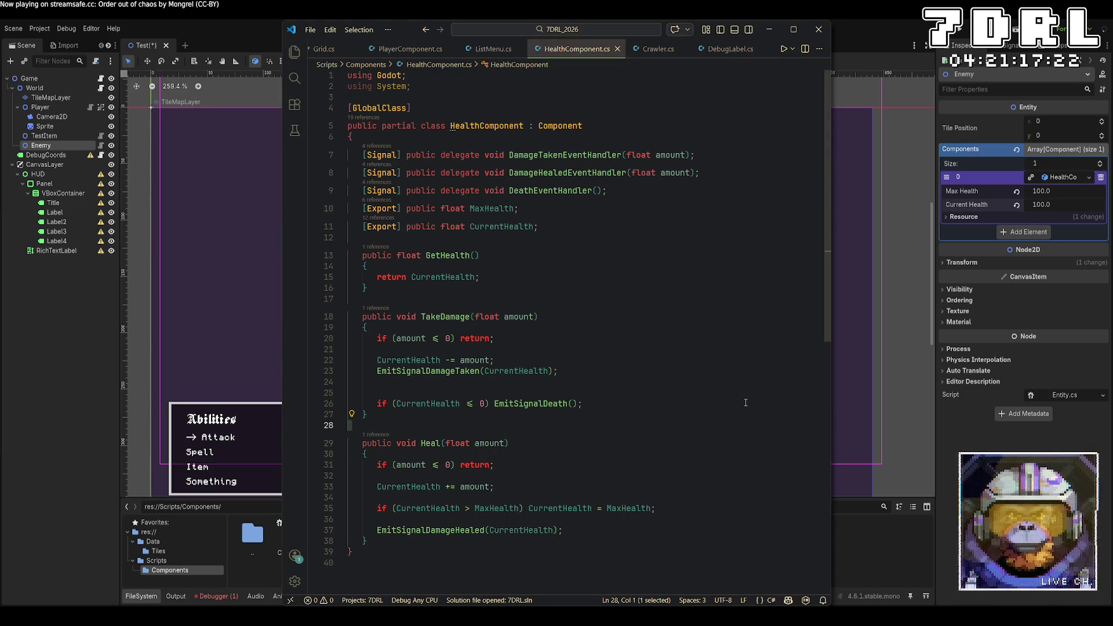
{"action": "key", "text": "alt+Tab"}
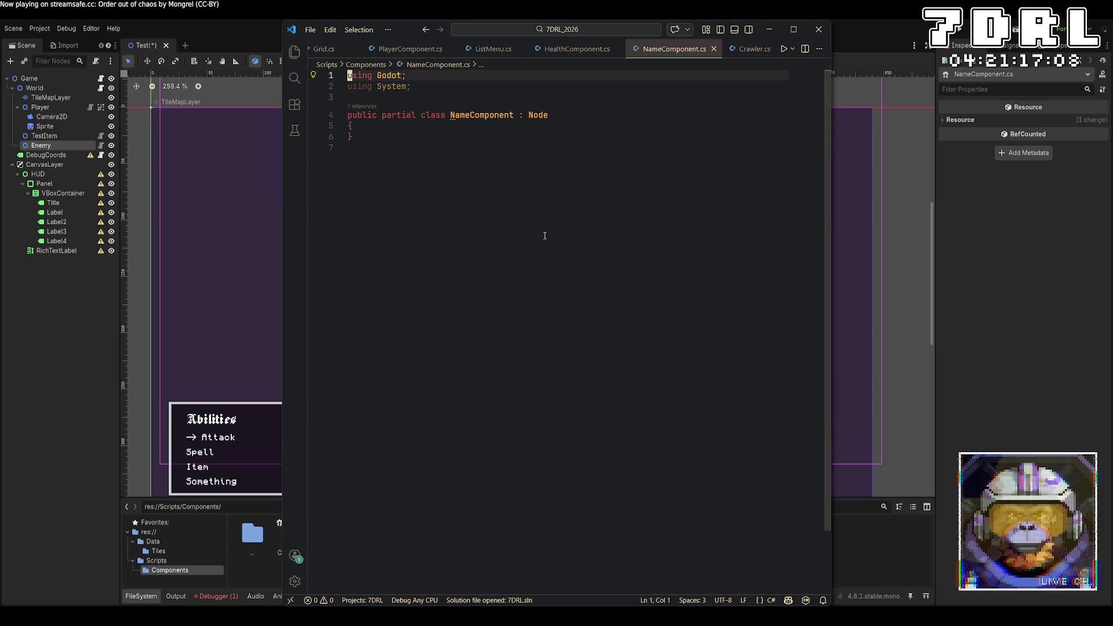
Add the [GlobalClass] attribute above the NameComponent class
{"action": "left_click", "coordinate": [437, 110]}
{"action": "key", "text": "Up"}
{"action": "key", "text": "Return"}
{"action": "type", "text": "[Expo"}
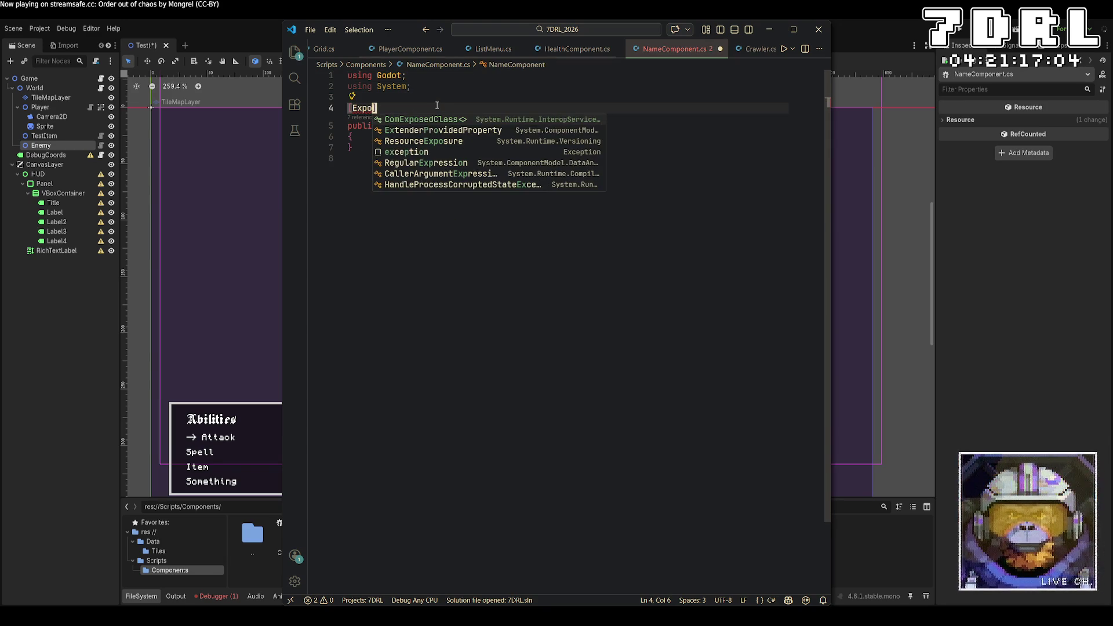
{"action": "key", "text": "BackSpace"}
{"action": "type", "text": "Global"}
{"action": "key", "text": "Tab"}
Add an [Export] public string Name field defaulting to "NEW NAMED ENTITY"
{"action": "key", "text": "Down"}
{"action": "key", "text": "Down"}
{"action": "key", "text": "Down"}
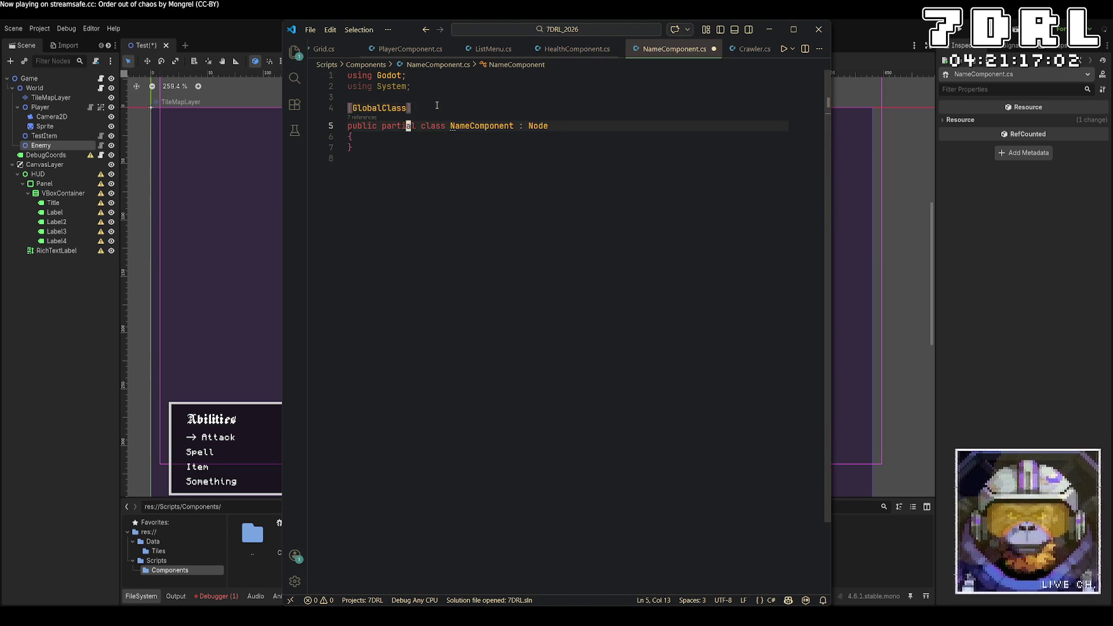
{"action": "key", "text": "Left"}
{"action": "key", "text": "Return"}
{"action": "type", "text": "public"}
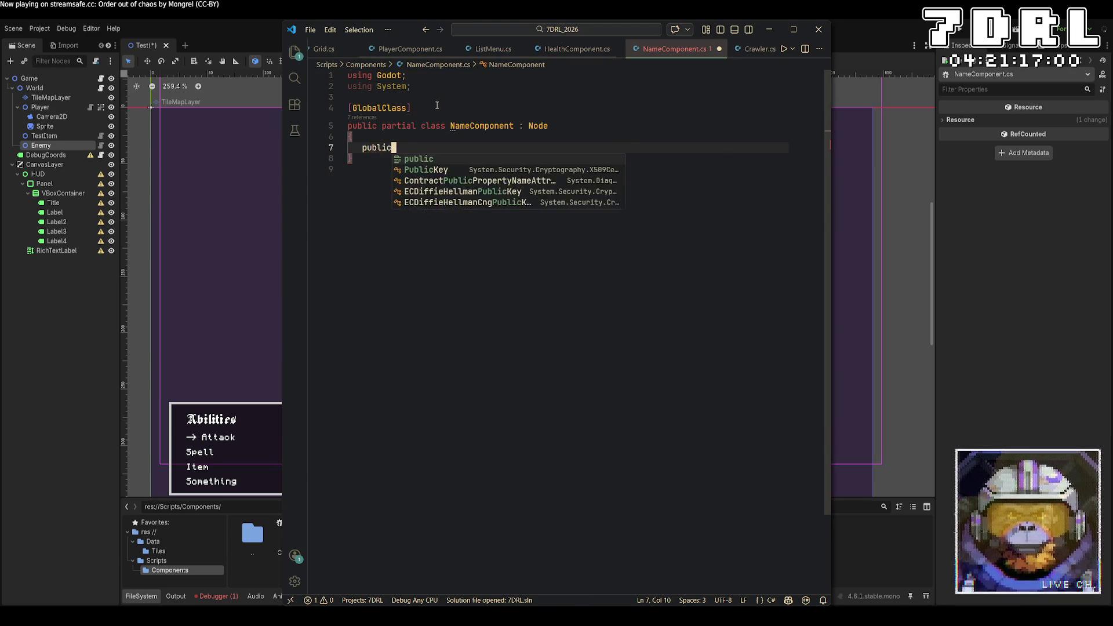
{"action": "type", "text": " string Name"}
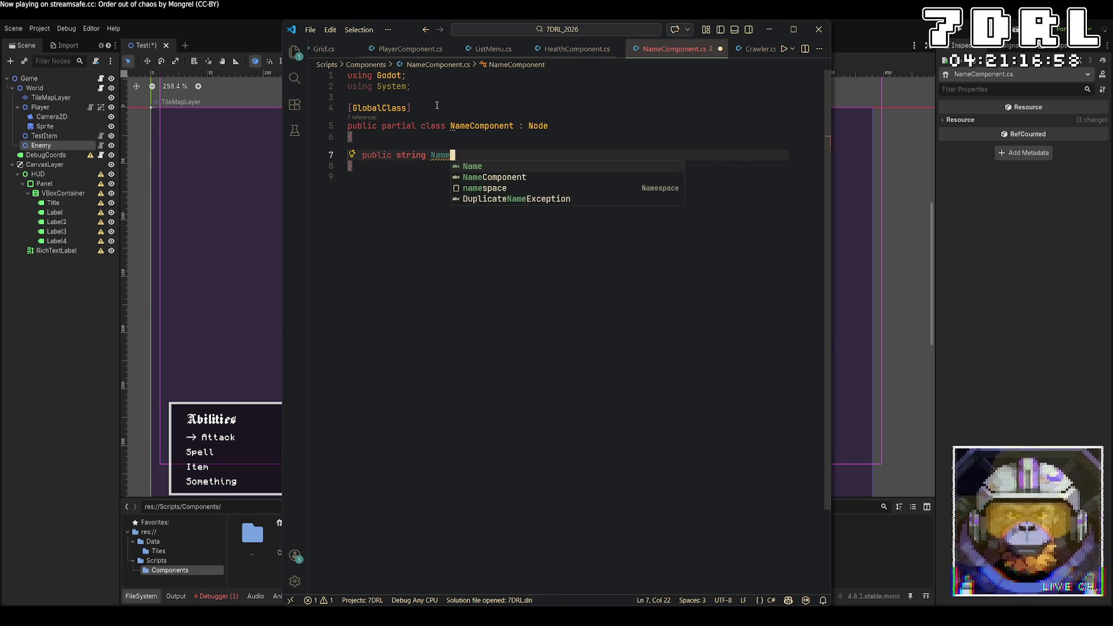
{"action": "type", "text": " = \"\";"}
{"action": "key", "text": "Left"}
{"action": "key", "text": "Left"}
{"action": "key", "text": "Left"}
{"action": "type", "text": "[Export]"}
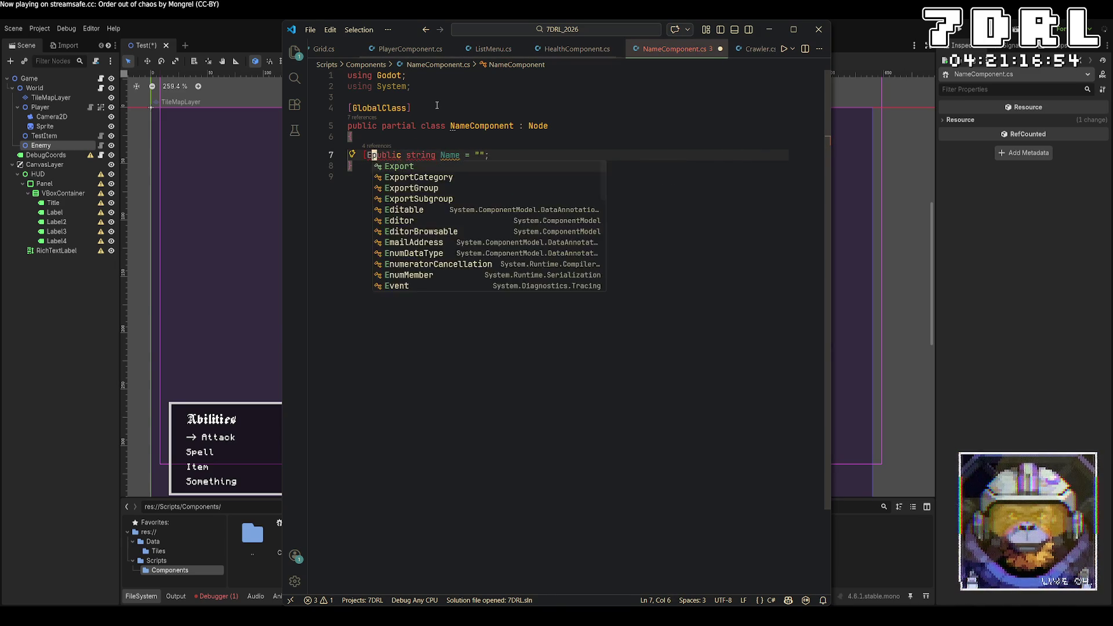
{"action": "key", "text": "Left"}
{"action": "key", "text": "Left"}
{"action": "type", "text": "NEW NAMED ENTITY"}
{"action": "key", "text": "End"}
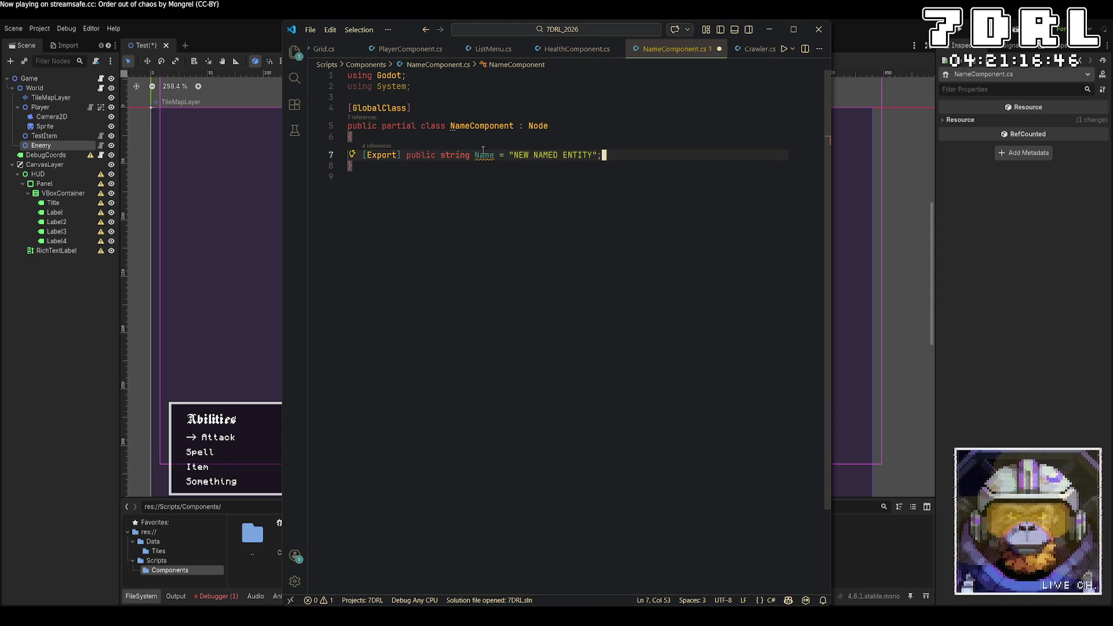
Change NameComponent's base class from Node to Component and save
{"action": "double_click", "coordinate": [543, 127]}
{"action": "type", "text": "Compone"}
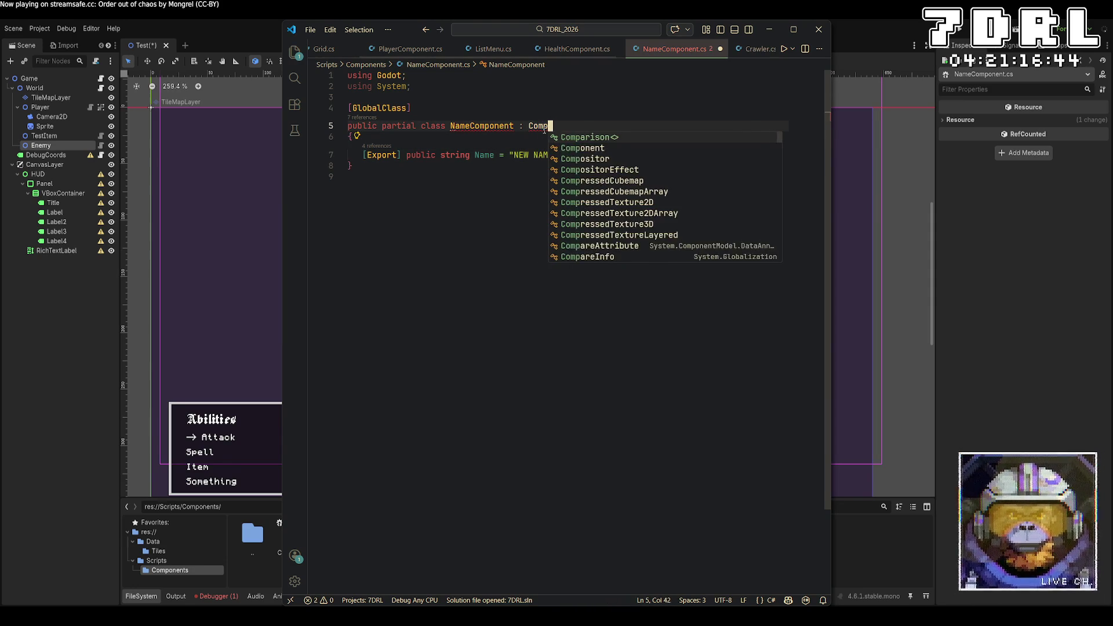
{"action": "key", "text": "Tab"}
{"action": "key", "text": "ctrl+s"}
Add a GetName() method whose body returns Name
{"action": "key", "text": "Down"}
{"action": "key", "text": "Down"}
{"action": "key", "text": "End"}
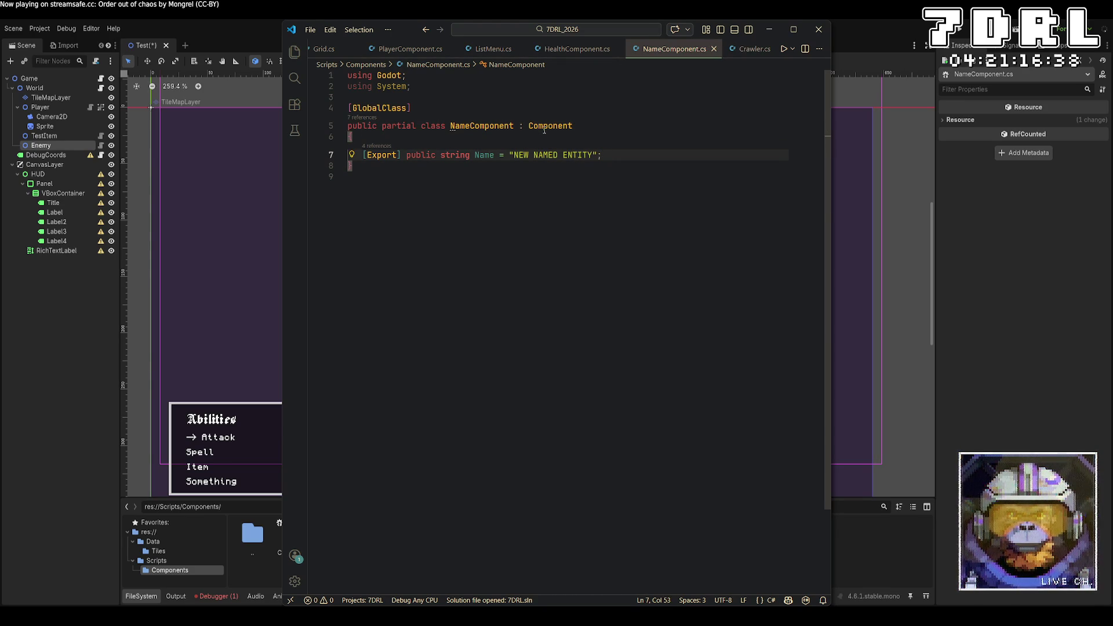
{"action": "key", "text": "Return"}
{"action": "key", "text": "Return"}
{"action": "type", "text": "public void Geta"}
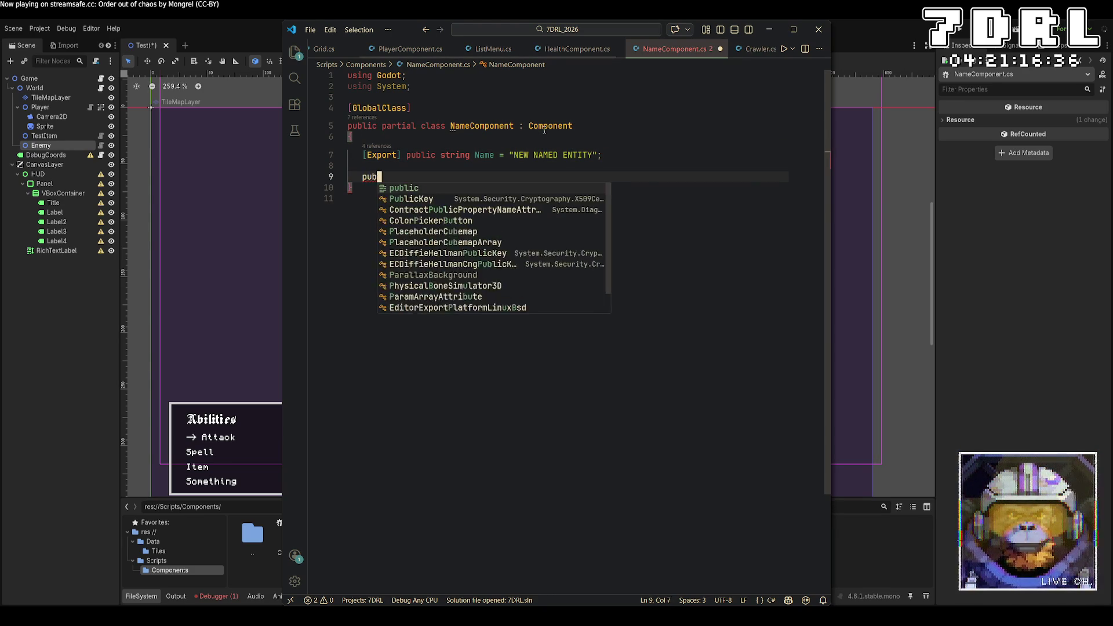
{"action": "key", "text": "BackSpace"}
{"action": "type", "text": "Name()"}
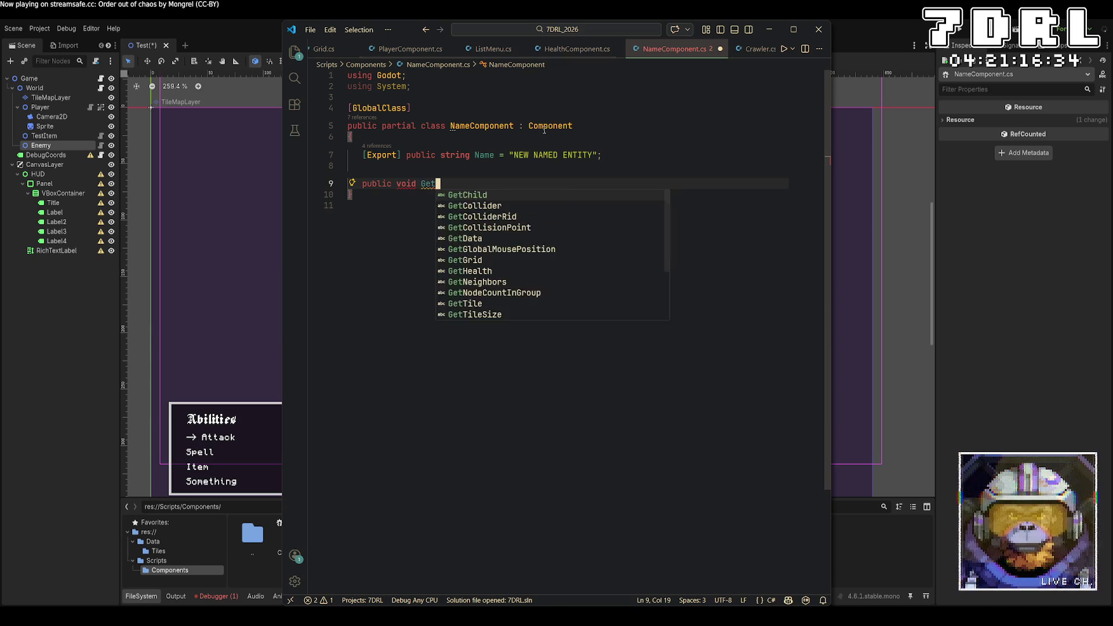
{"action": "key", "text": "Return"}
{"action": "type", "text": "{"}
{"action": "key", "text": "Return"}
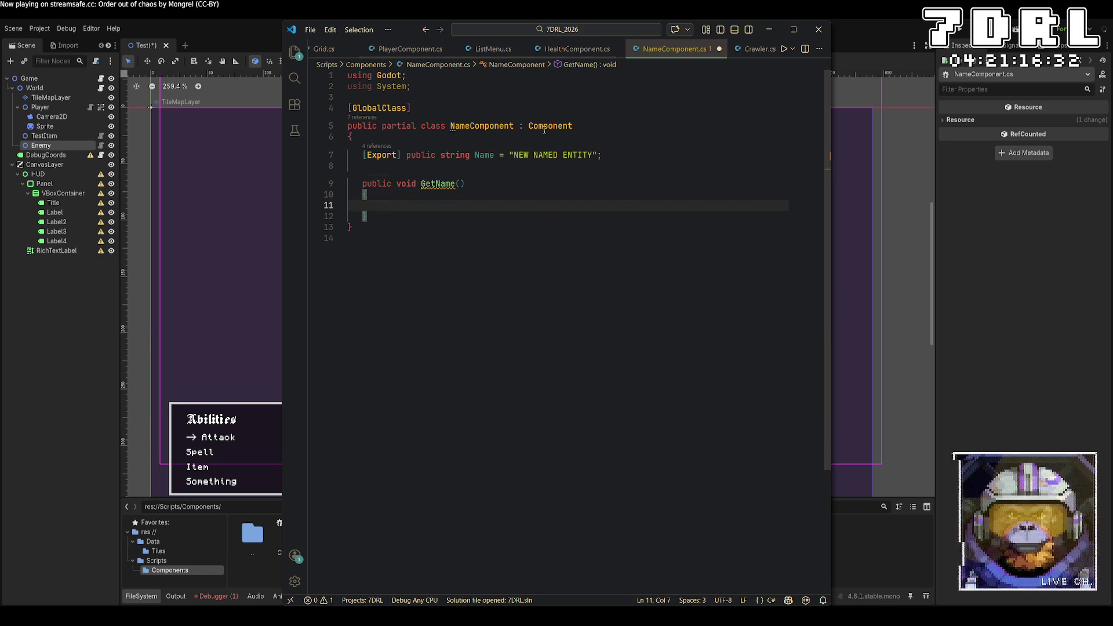
{"action": "type", "text": "return anm"}
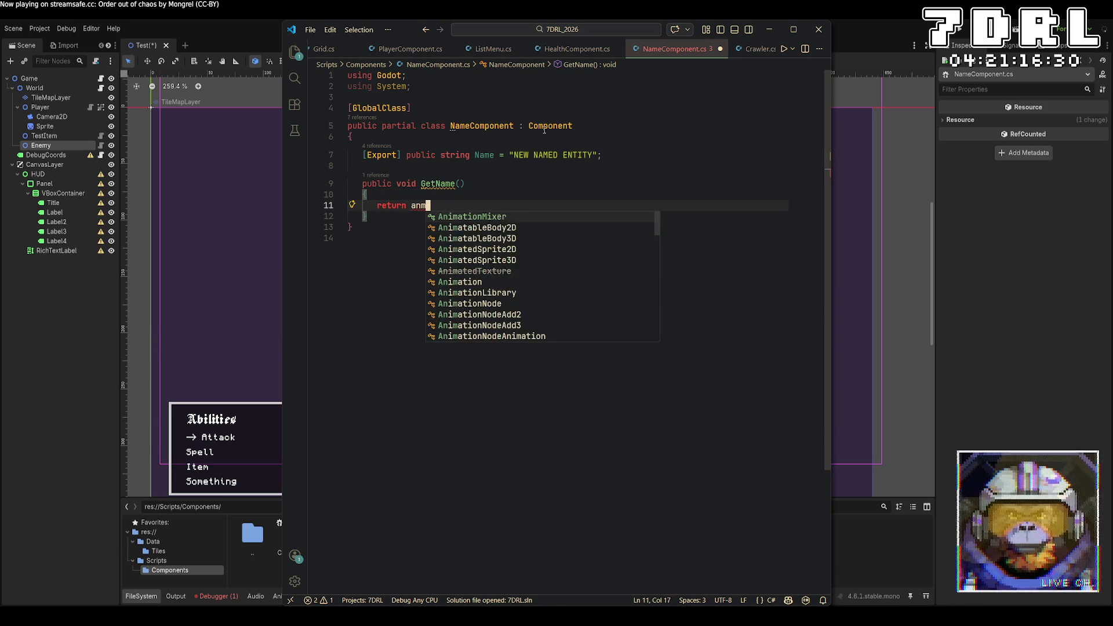
{"action": "key", "text": "BackSpace"}
{"action": "key", "text": "BackSpace"}
{"action": "key", "text": "BackSpace"}
{"action": "type", "text": "Name;"}
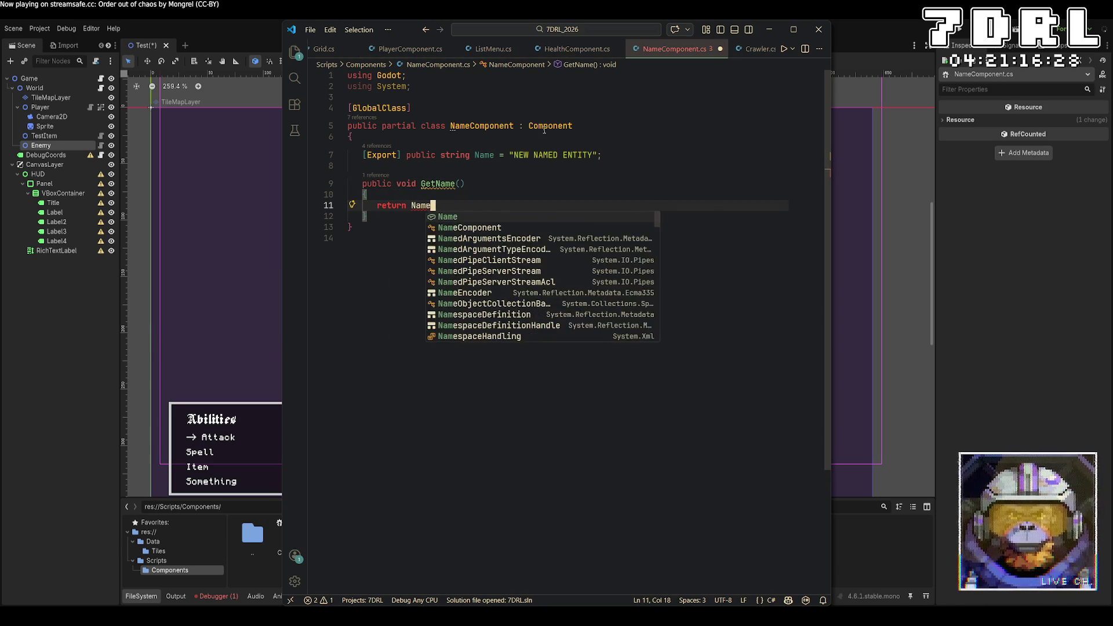
Change GetName's return type from void to string and save NameComponent
{"action": "key", "text": "Up"}
{"action": "key", "text": "Up"}
{"action": "key", "text": "ctrl+Left"}
{"action": "key", "text": "BackSpace"}
{"action": "key", "text": "BackSpace"}
{"action": "key", "text": "BackSpace"}
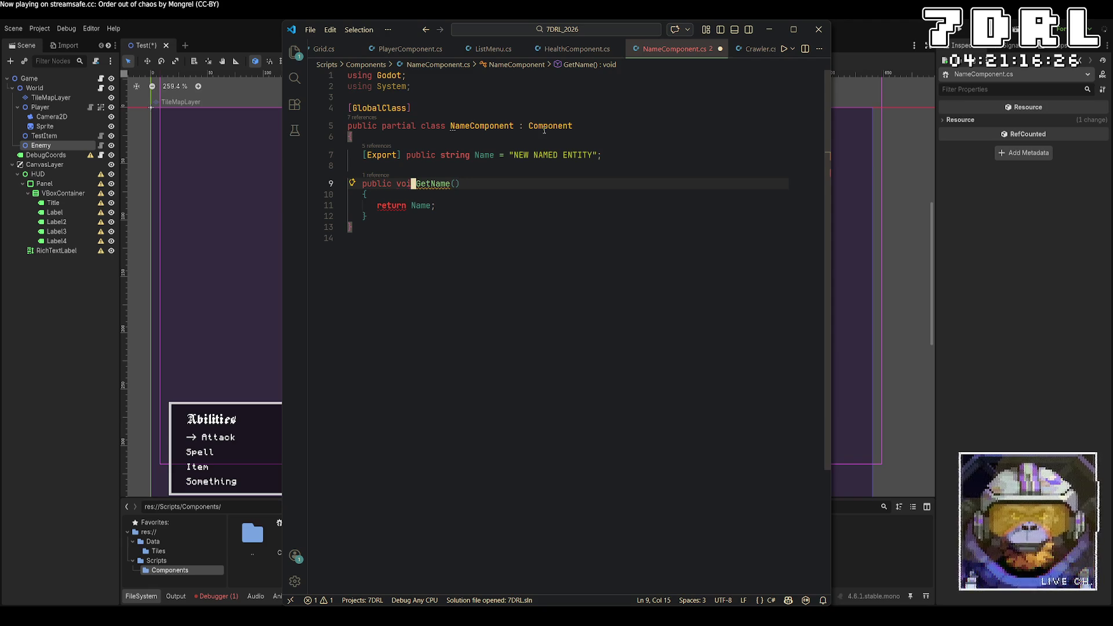
{"action": "key", "text": "BackSpace"}
{"action": "type", "text": "string"}
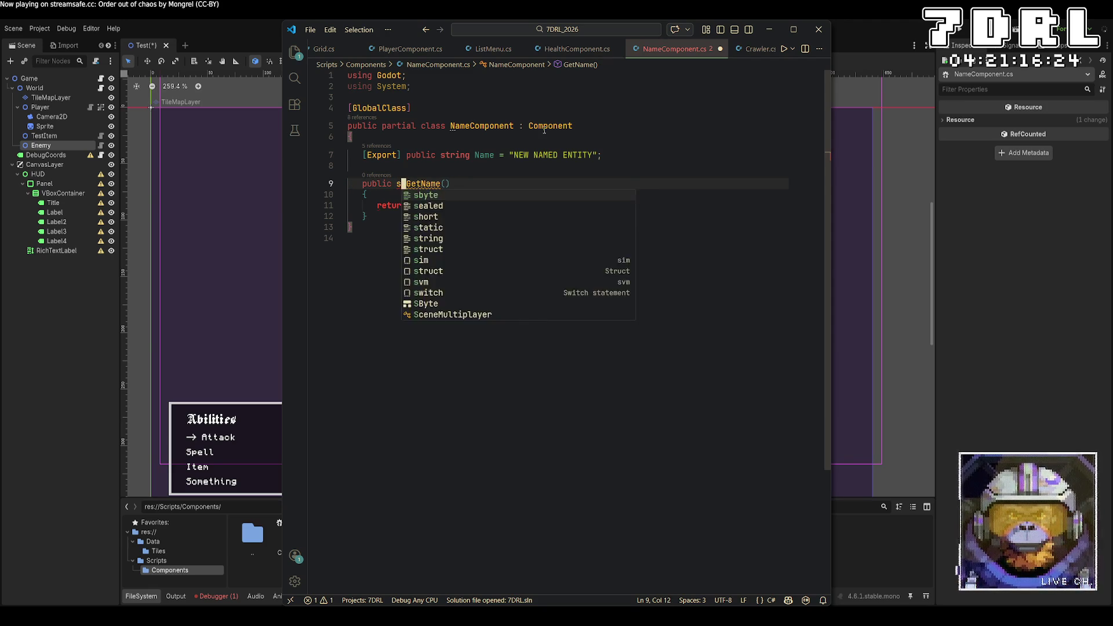
{"action": "key", "text": "ctrl+s"}
{"action": "mouse_move", "coordinate": [462, 183]}
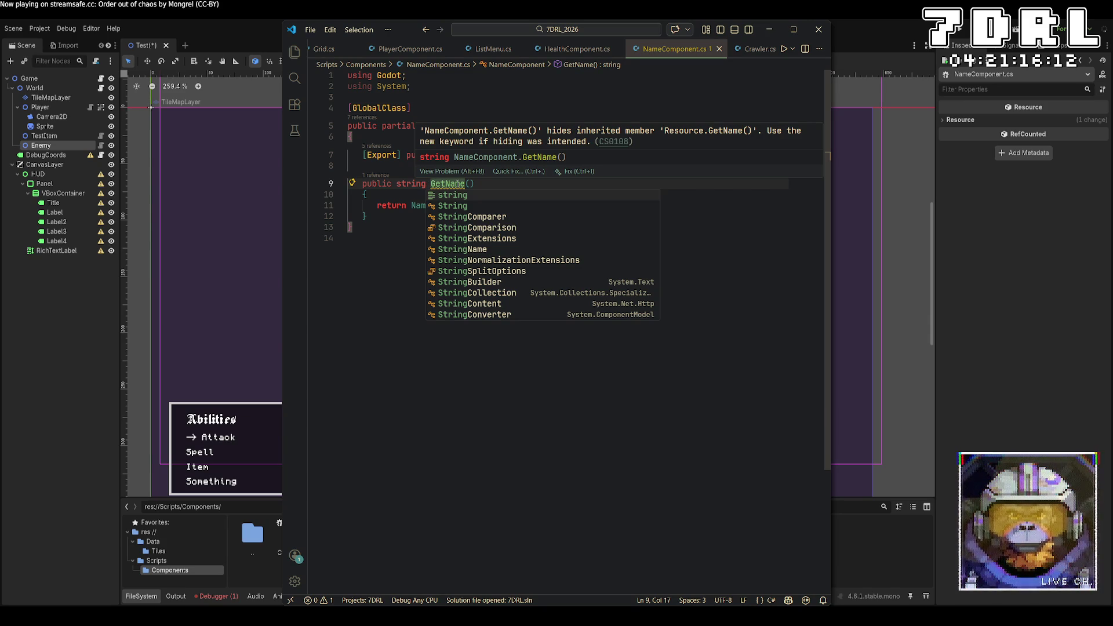
{"action": "key", "text": "alt+Tab"}
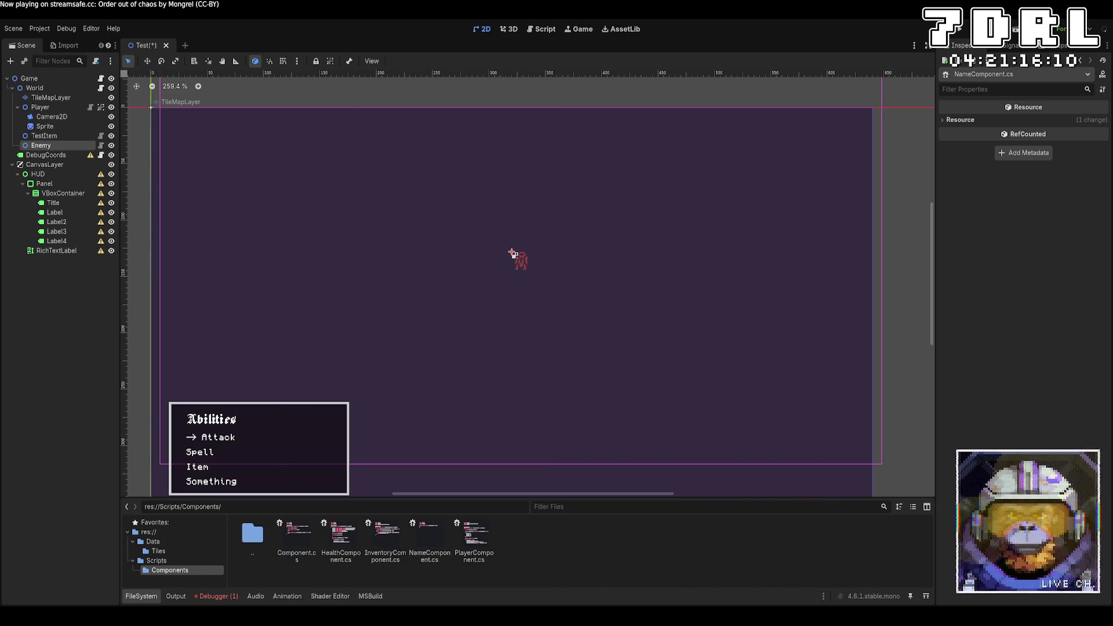